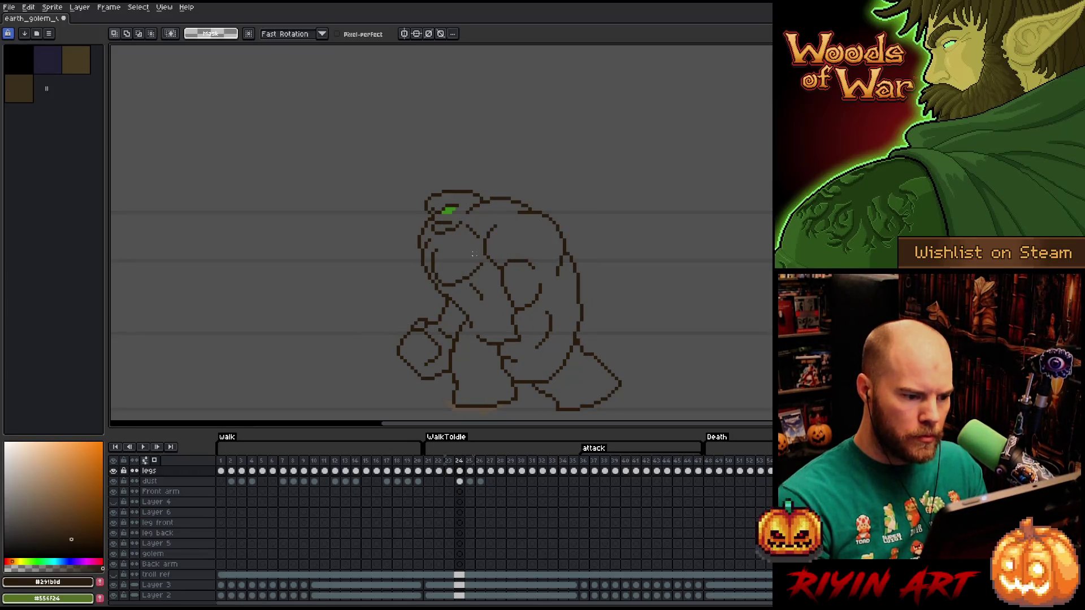
Compare frame 24 with frame 23 and touch up the lineart with Pencil and Eraser.
{"action": "key", "text": "Return"}
{"action": "key", "text": "b"}
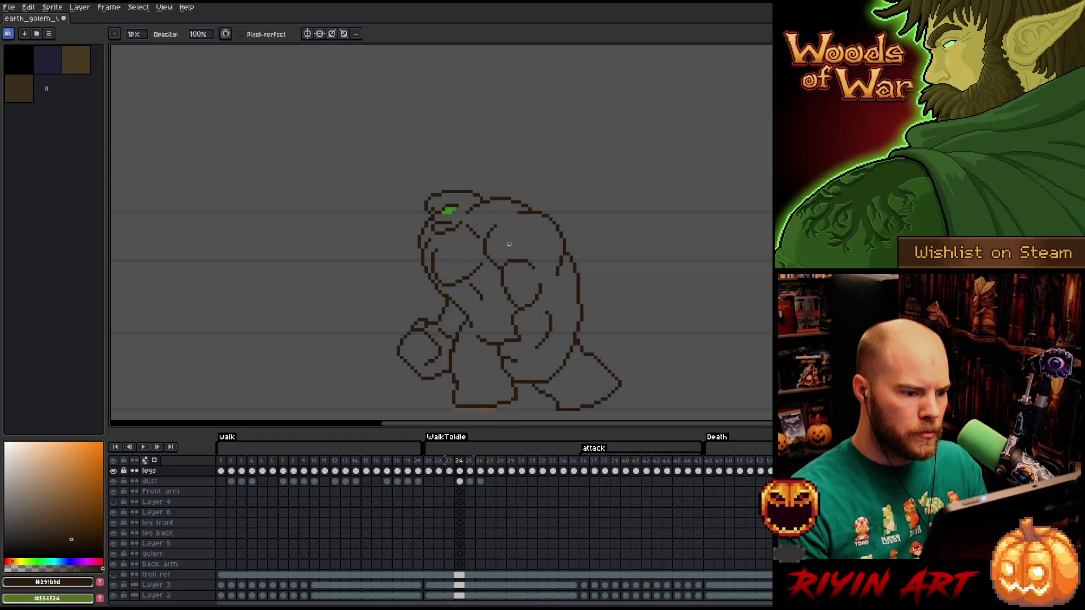
{"action": "key", "text": "Left"}
{"action": "key", "text": "Right"}
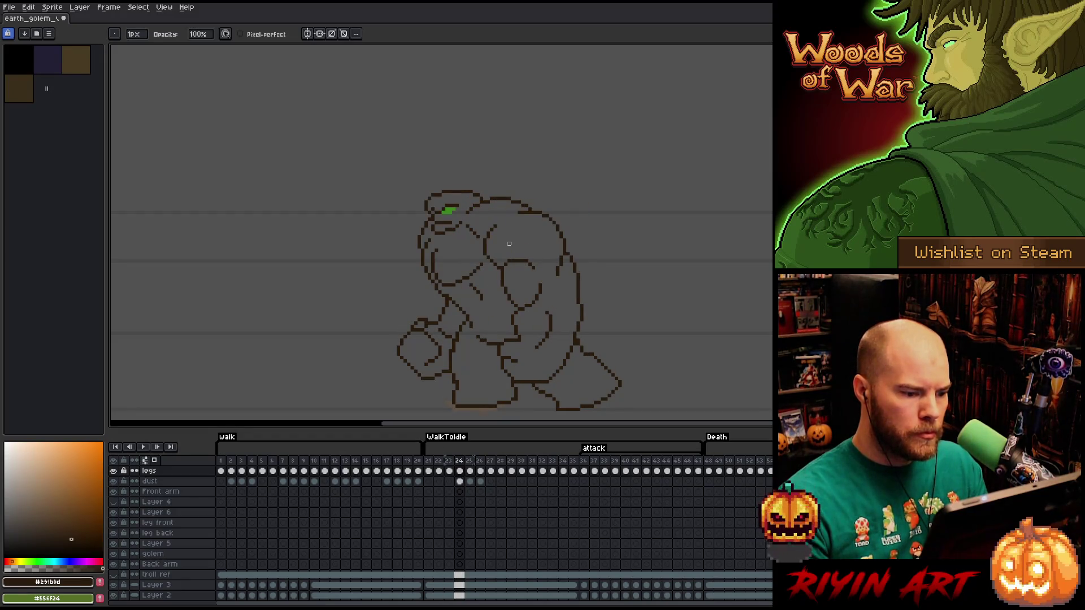
{"action": "key", "text": "Left"}
{"action": "key", "text": "Right"}
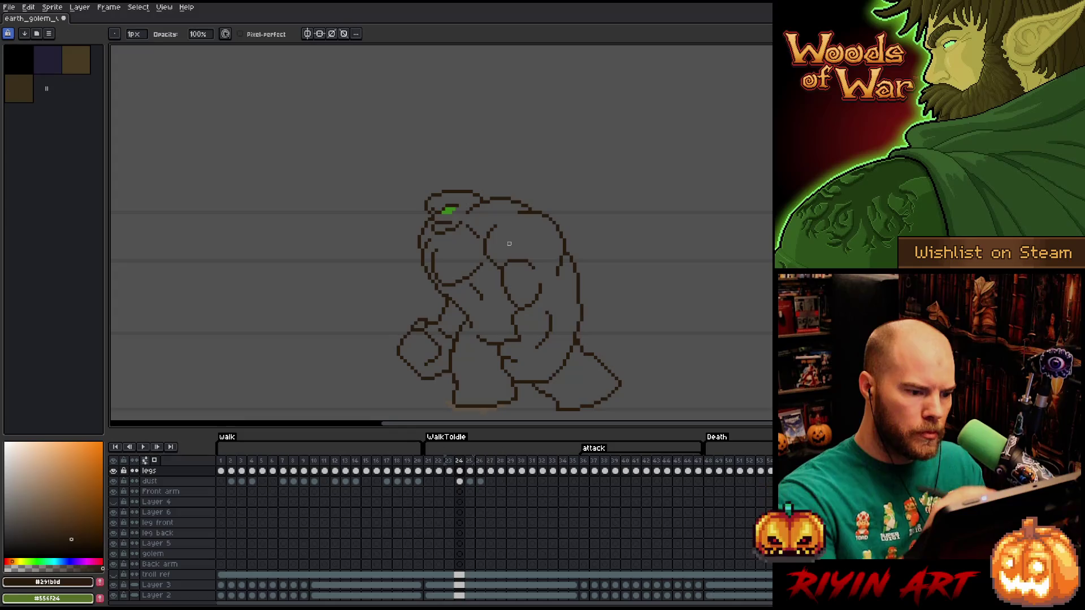
{"action": "key", "text": "alt"}
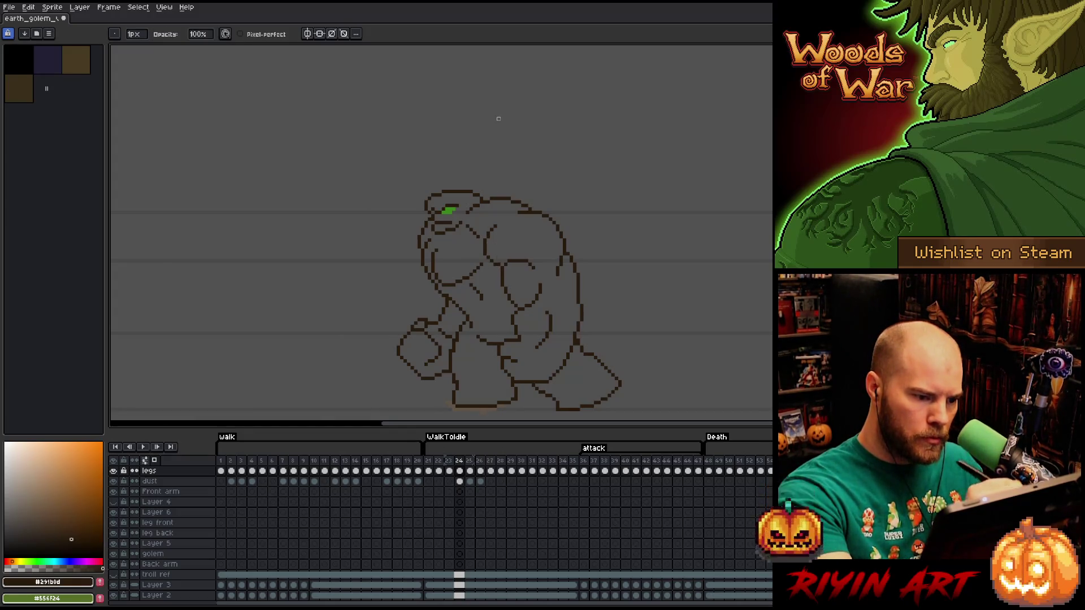
{"action": "key", "text": "e"}
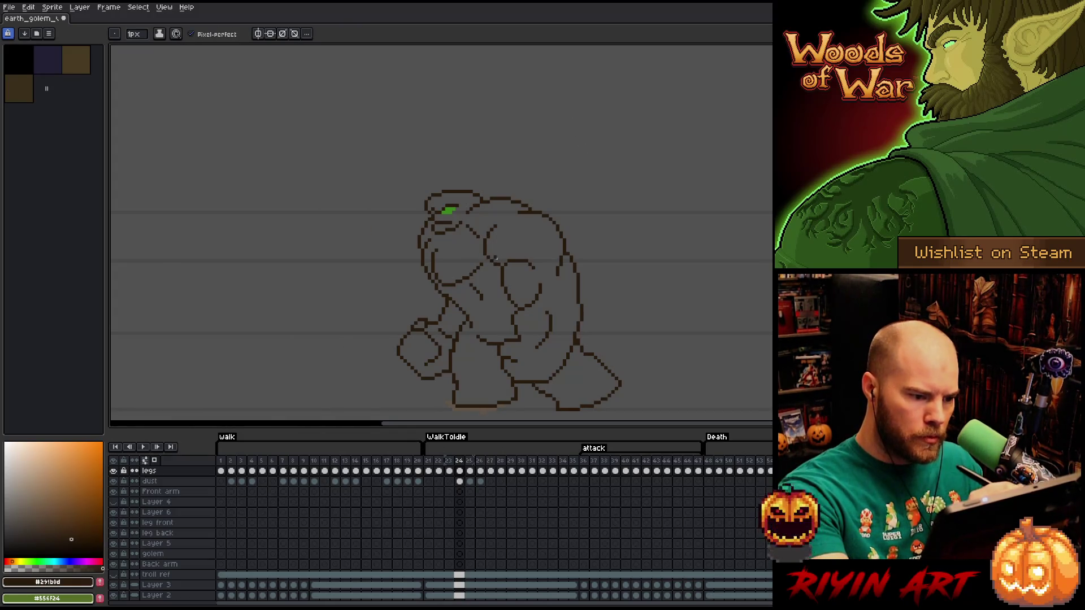
{"action": "key", "text": "b"}
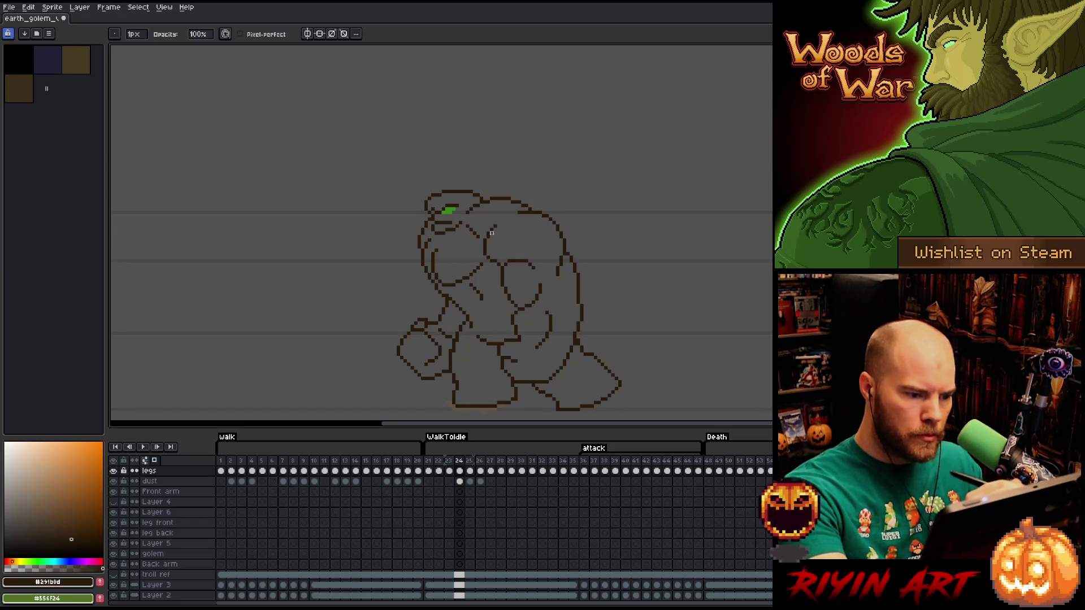
{"action": "key", "text": "e"}
{"action": "key", "text": "b"}
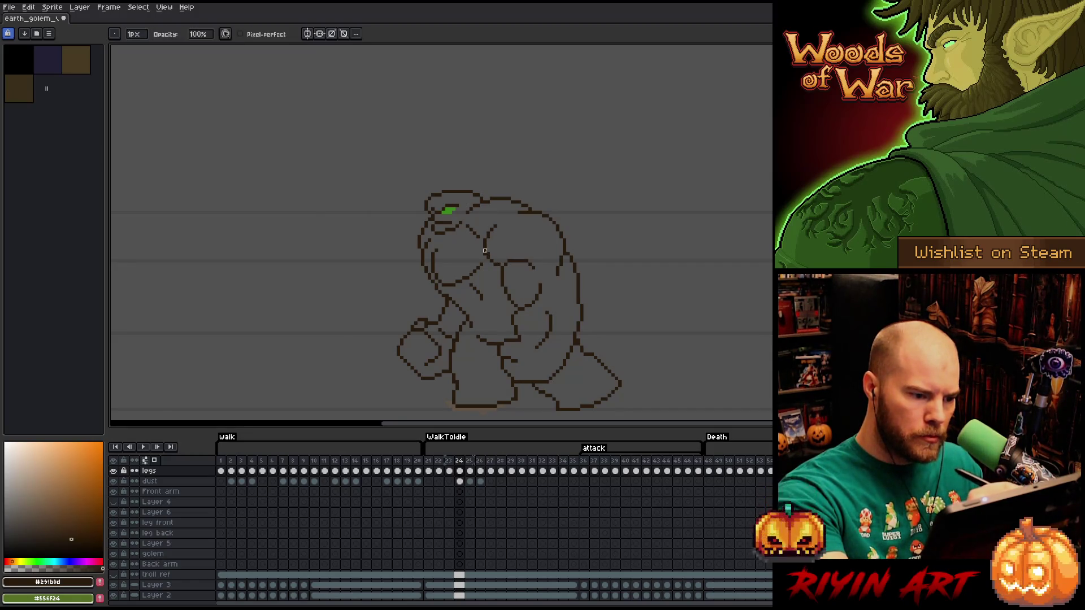
{"action": "key", "text": "v"}
{"action": "key", "text": "b"}
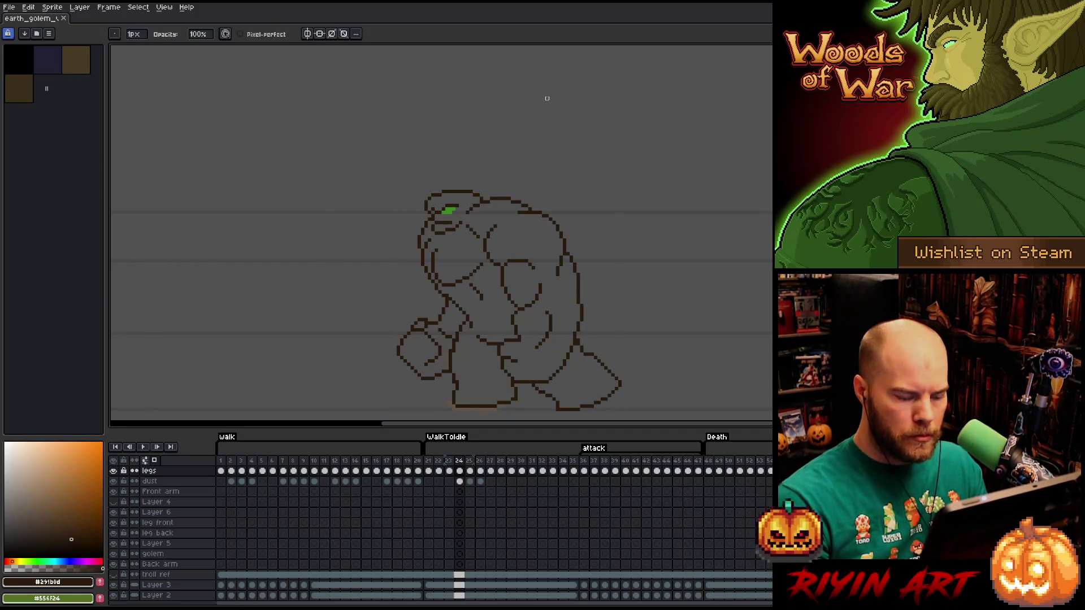
Select the upper-back lineart patch and nudge it to line up with frame 23.
{"action": "key", "text": "Left"}
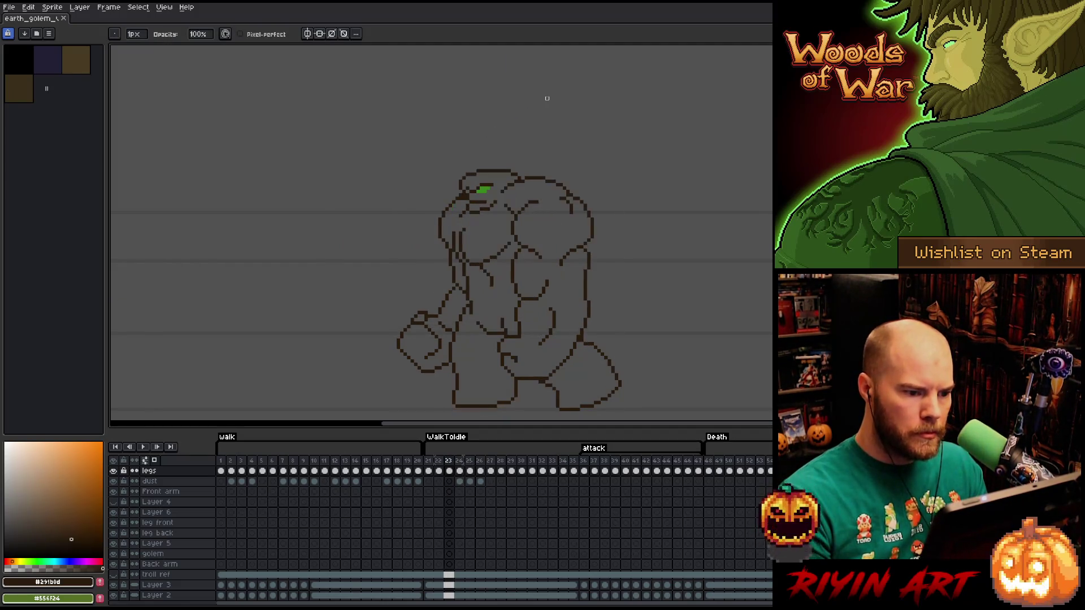
{"action": "key", "text": "Right"}
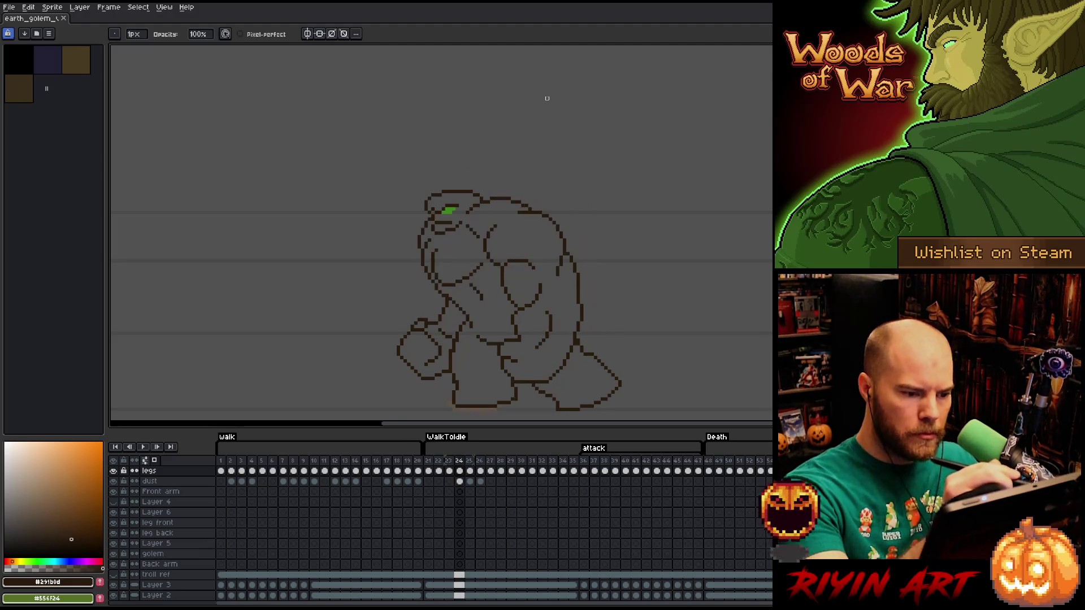
{"action": "key", "text": "e"}
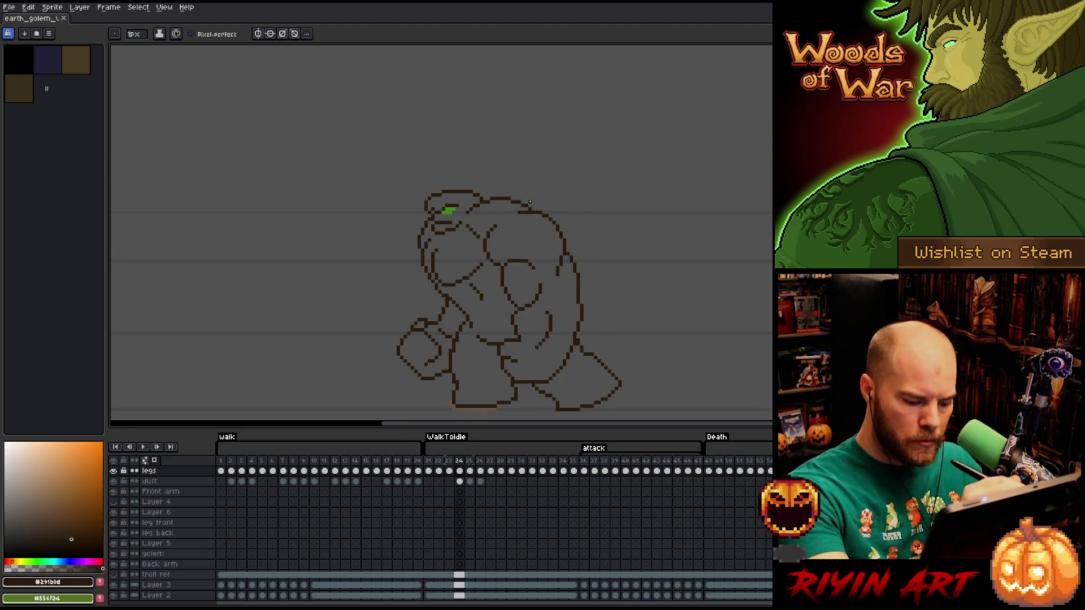
{"action": "key", "text": "Left"}
{"action": "key", "text": "m"}
{"action": "mouse_move", "coordinate": [583, 223]}
{"action": "left_mouse_down"}
{"action": "mouse_move", "coordinate": [554, 191]}
{"action": "mouse_move", "coordinate": [567, 208]}
{"action": "mouse_move", "coordinate": [513, 208]}
{"action": "mouse_move", "coordinate": [523, 219]}
{"action": "left_mouse_up"}
{"action": "key", "text": "Right"}
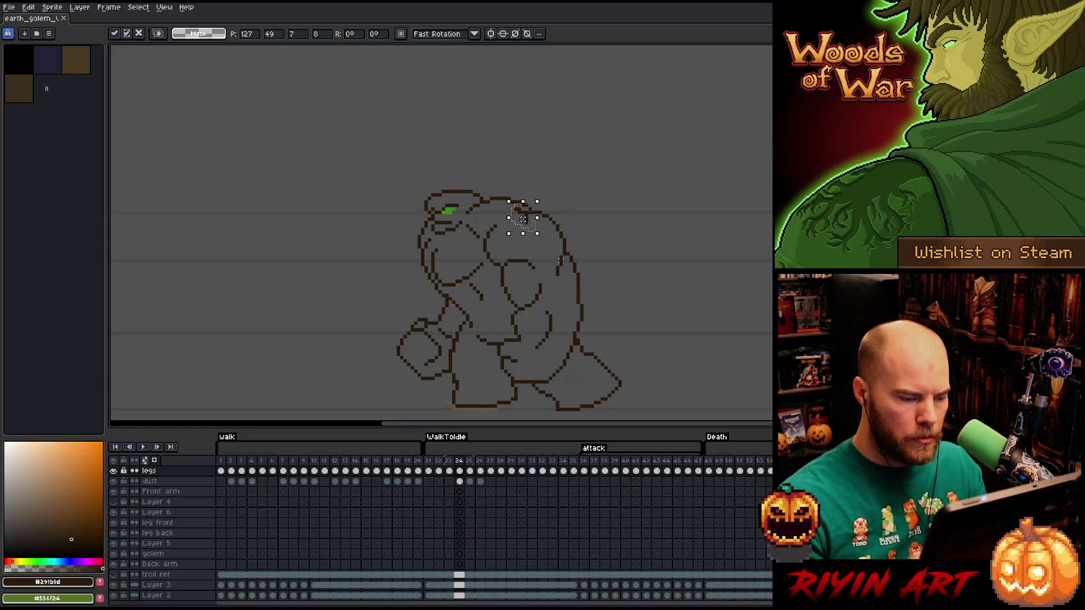
{"action": "key", "text": "ctrl+d"}
{"action": "key", "text": "b"}
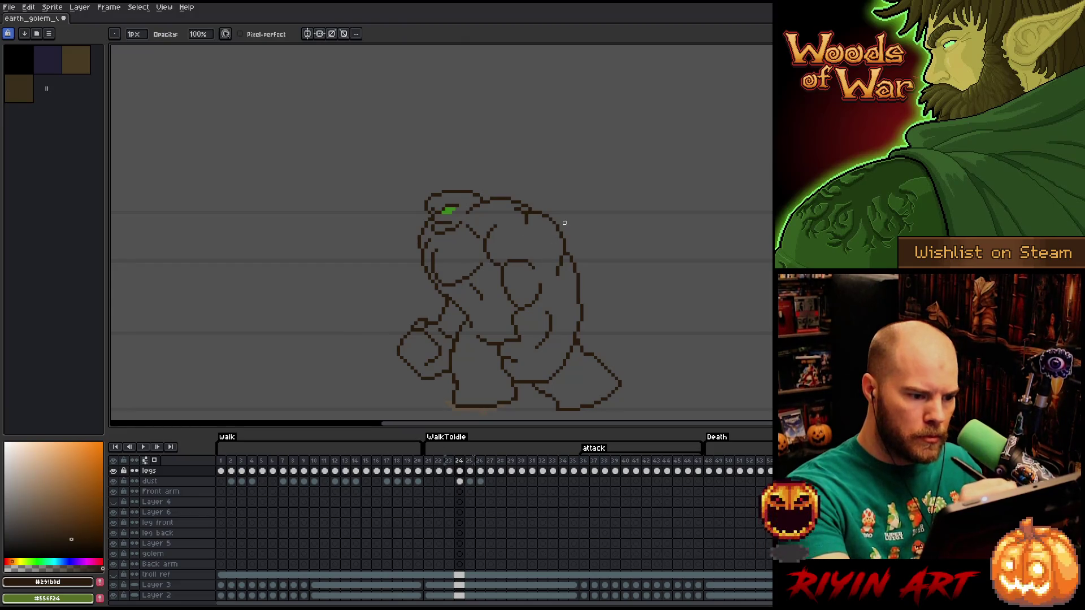
Flip between frames 23 and 24 to check the fix, then select part of the head lineart.
{"action": "key", "text": "Left"}
{"action": "key", "text": "Right"}
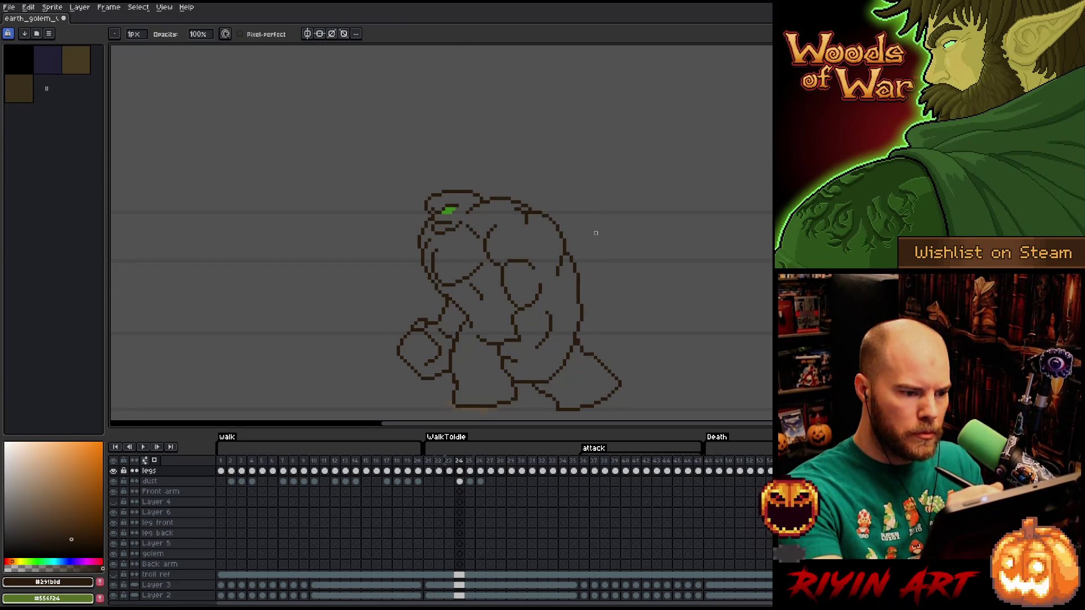
{"action": "key", "text": "Left"}
{"action": "key", "text": "Right"}
{"action": "key", "text": "Left"}
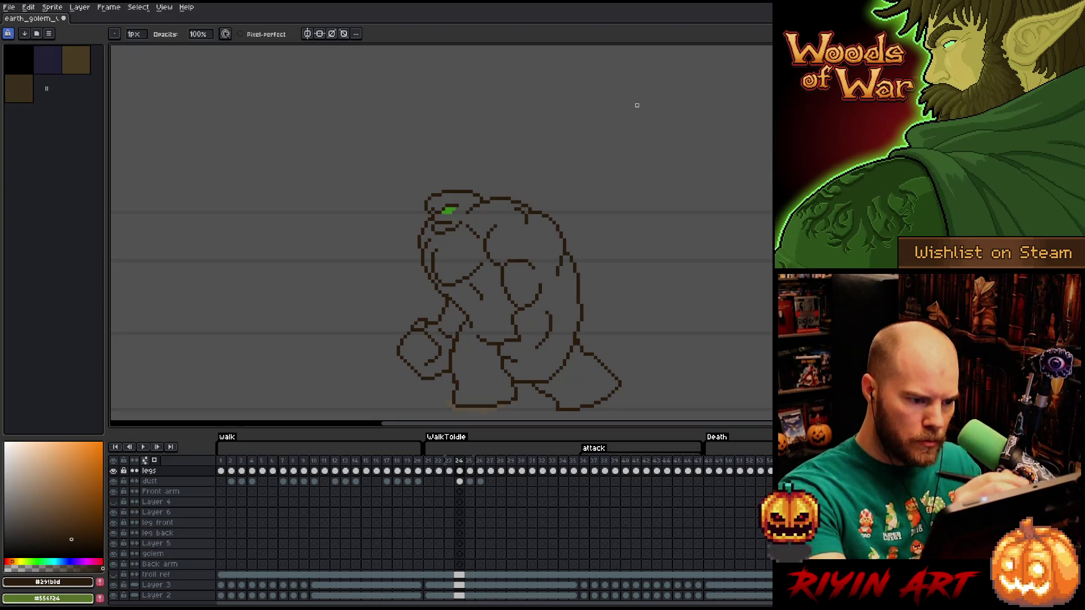
{"action": "key", "text": "Right"}
{"action": "key", "text": "Left"}
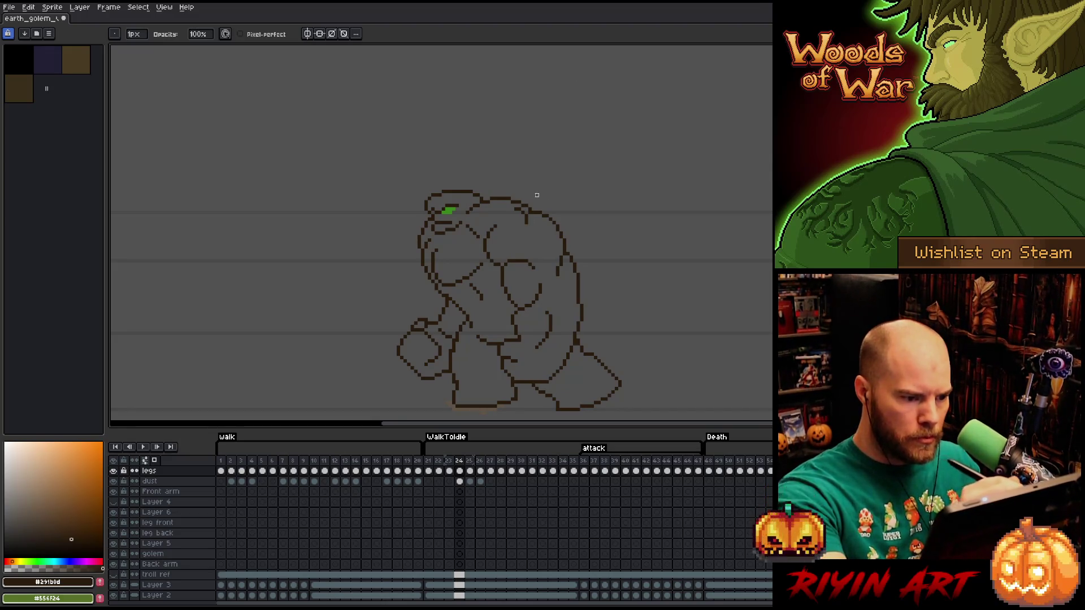
{"action": "key", "text": "Right"}
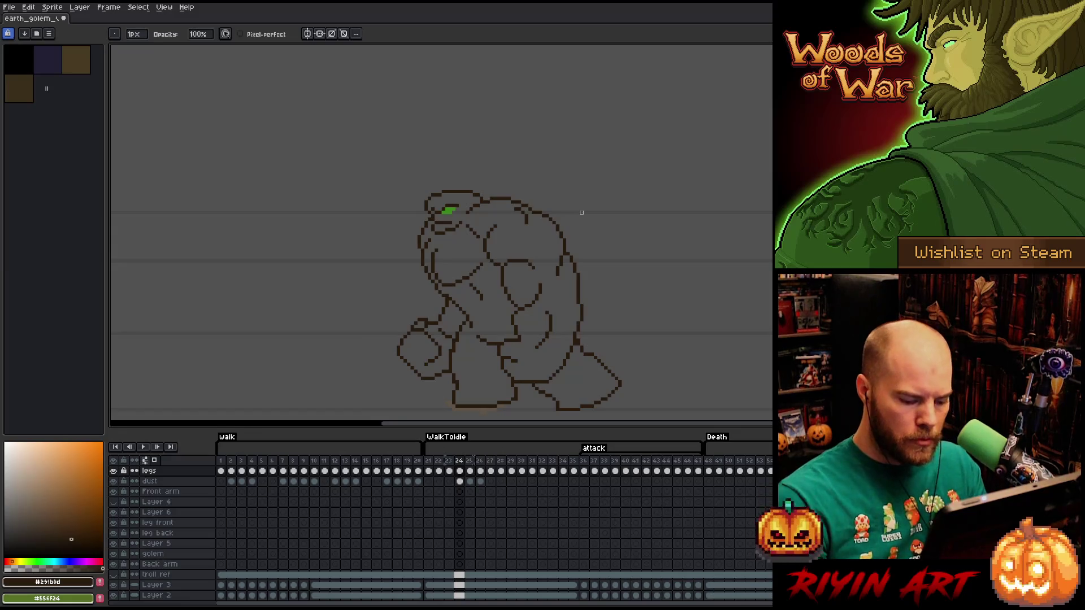
{"action": "key", "text": "Left"}
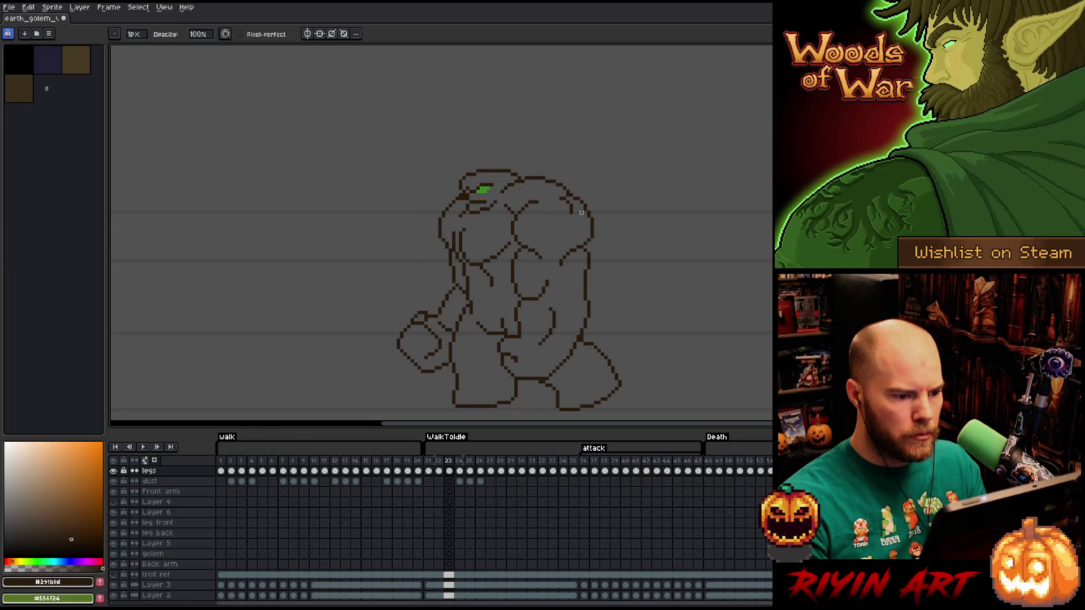
{"action": "key", "text": "Right"}
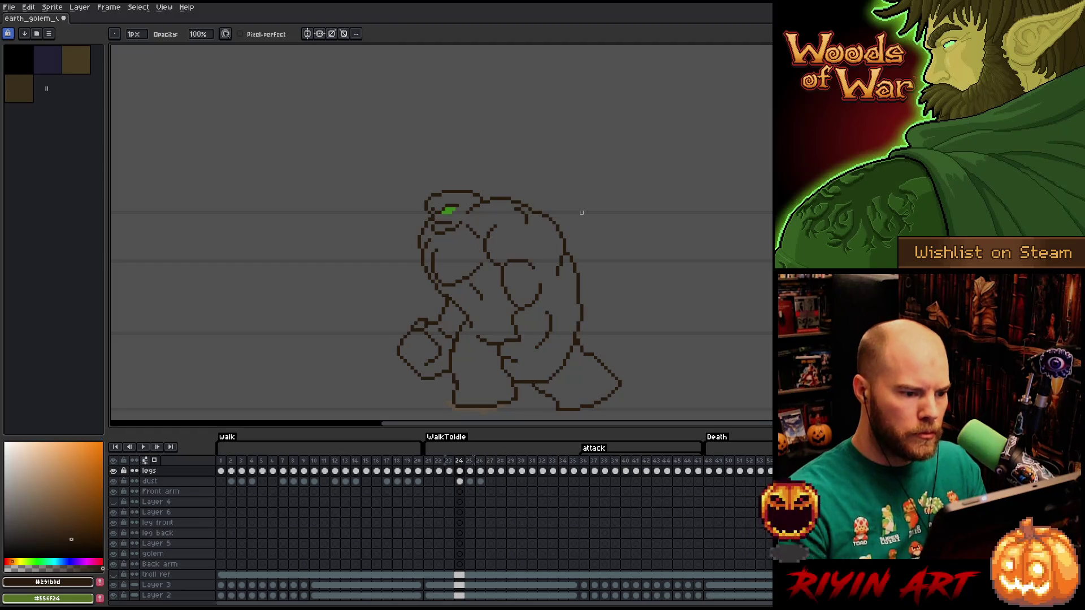
{"action": "key", "text": "m"}
{"action": "mouse_move", "coordinate": [509, 205]}
{"action": "left_mouse_down"}
{"action": "mouse_move", "coordinate": [534, 237]}
{"action": "mouse_move", "coordinate": [526, 225]}
{"action": "left_mouse_up"}
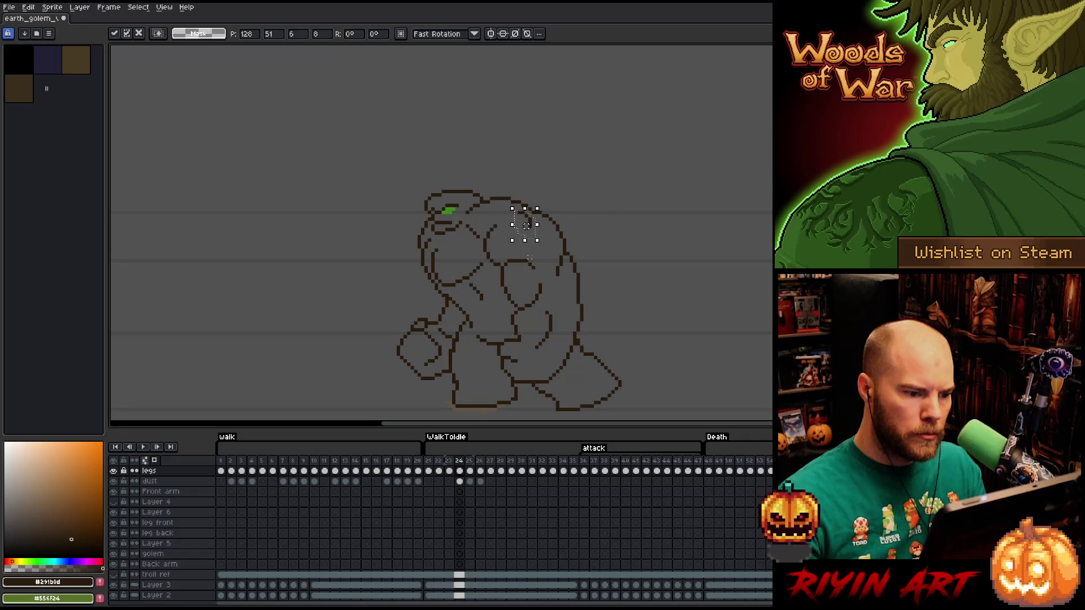
Commit the adjusted head piece and flip between frames 23 and 24 to compare poses.
{"action": "key", "text": "ctrl+d"}
{"action": "key", "text": "b"}
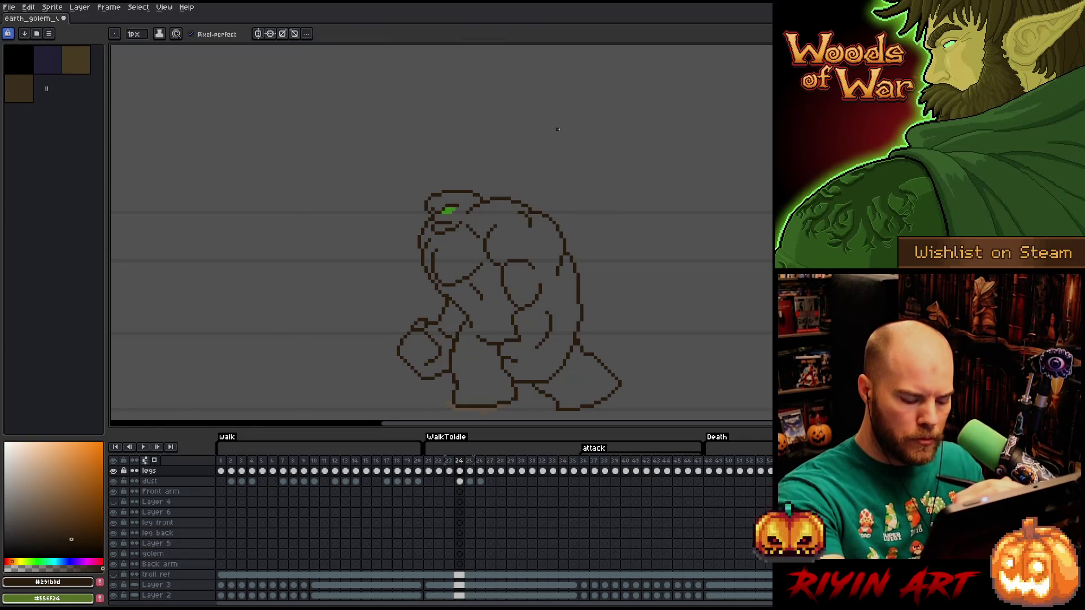
{"action": "key", "text": "Left"}
{"action": "key", "text": "Right"}
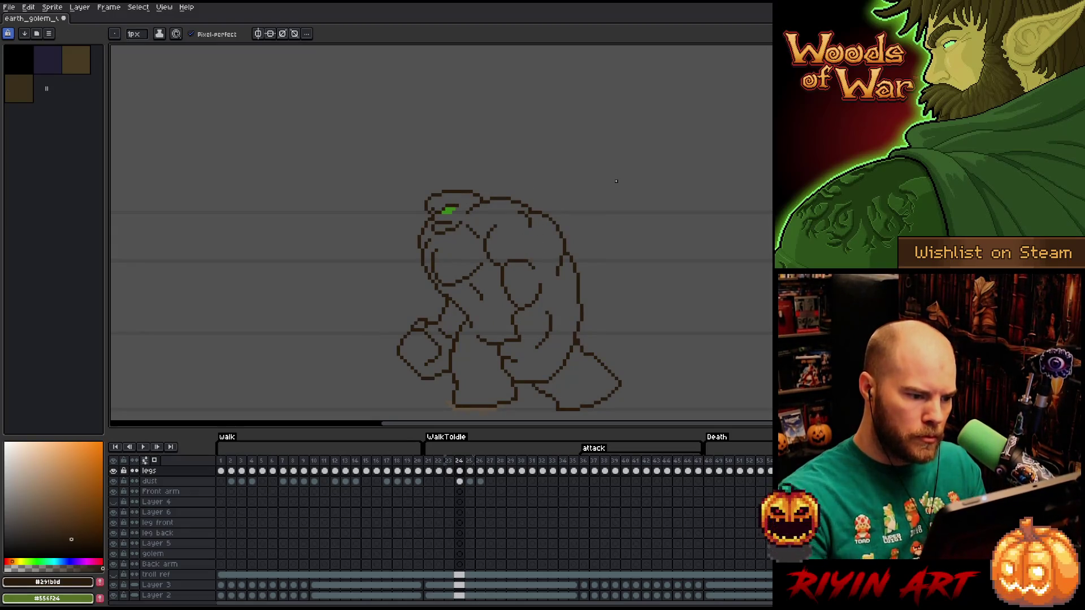
{"action": "key", "text": "Left"}
{"action": "key", "text": "Right"}
{"action": "key", "text": "Left"}
{"action": "key", "text": "Right"}
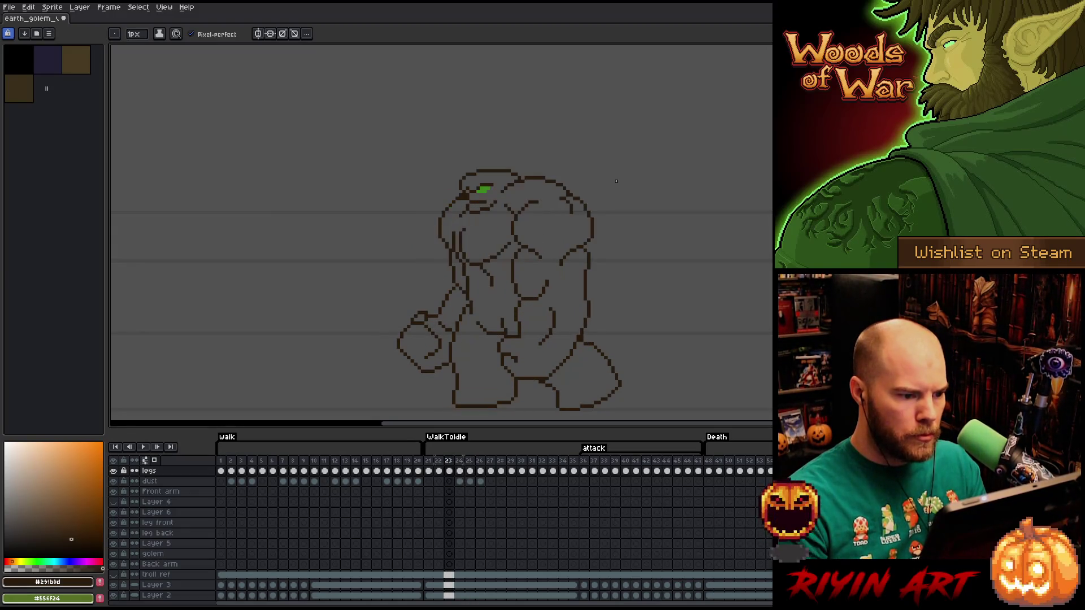
{"action": "key", "text": "Left"}
{"action": "key", "text": "Right"}
{"action": "key", "text": "Left"}
{"action": "key", "text": "Right"}
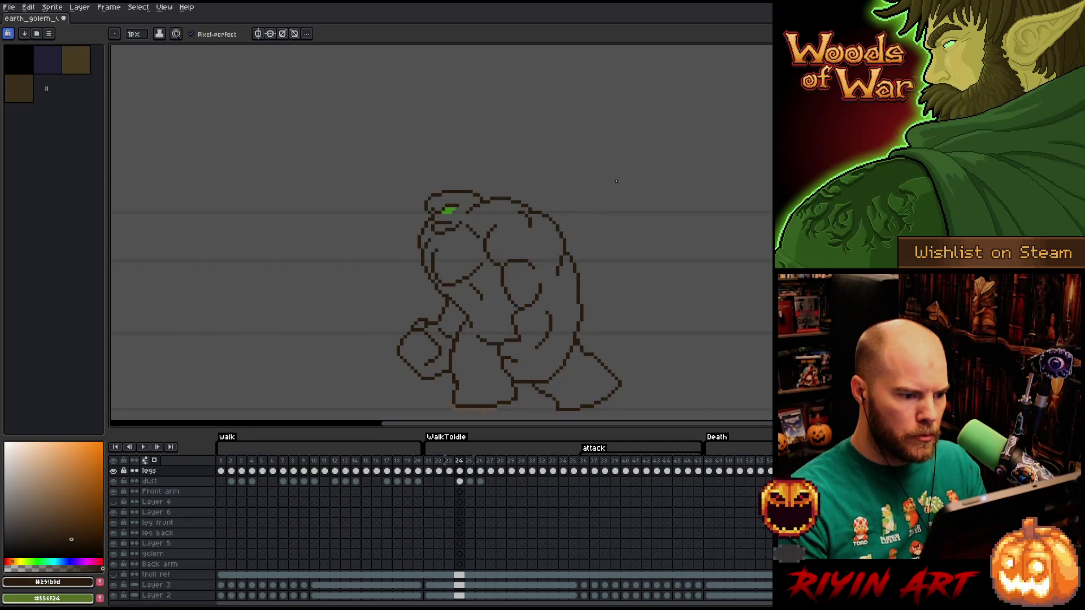
Touch up frame 24's dark brown lineart with Pencil and Eraser, checking against frame 23.
{"action": "key", "text": "m"}
{"action": "key", "text": "b"}
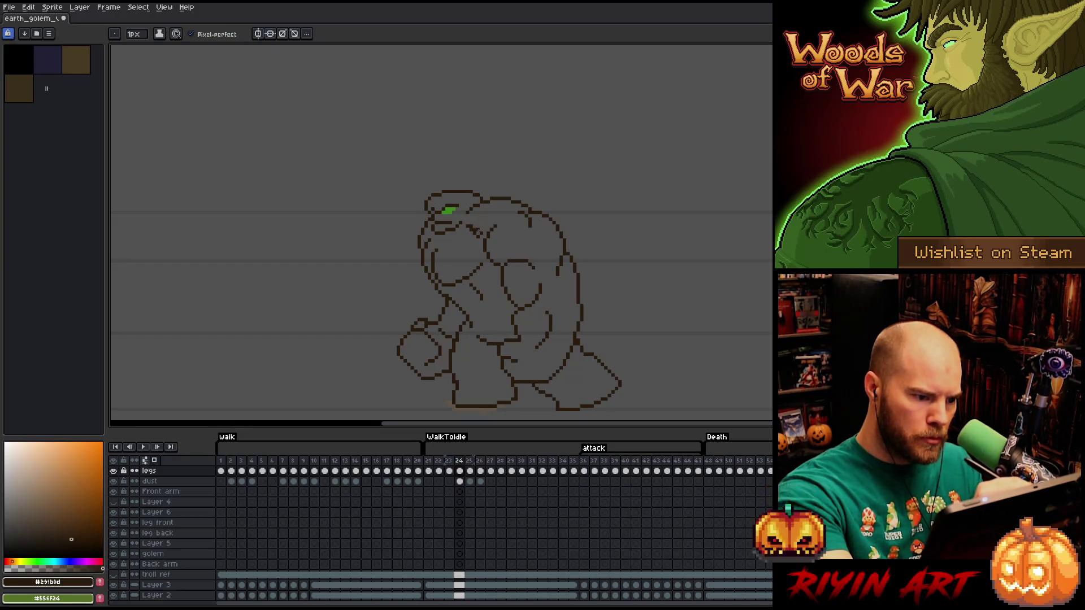
{"action": "key", "text": "e"}
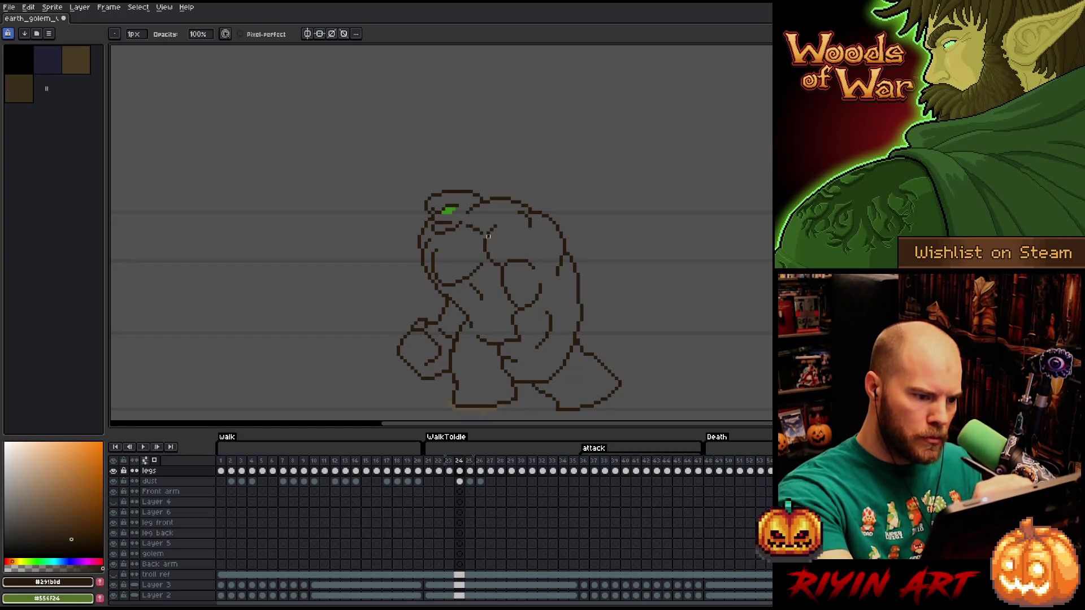
{"action": "key", "text": "b"}
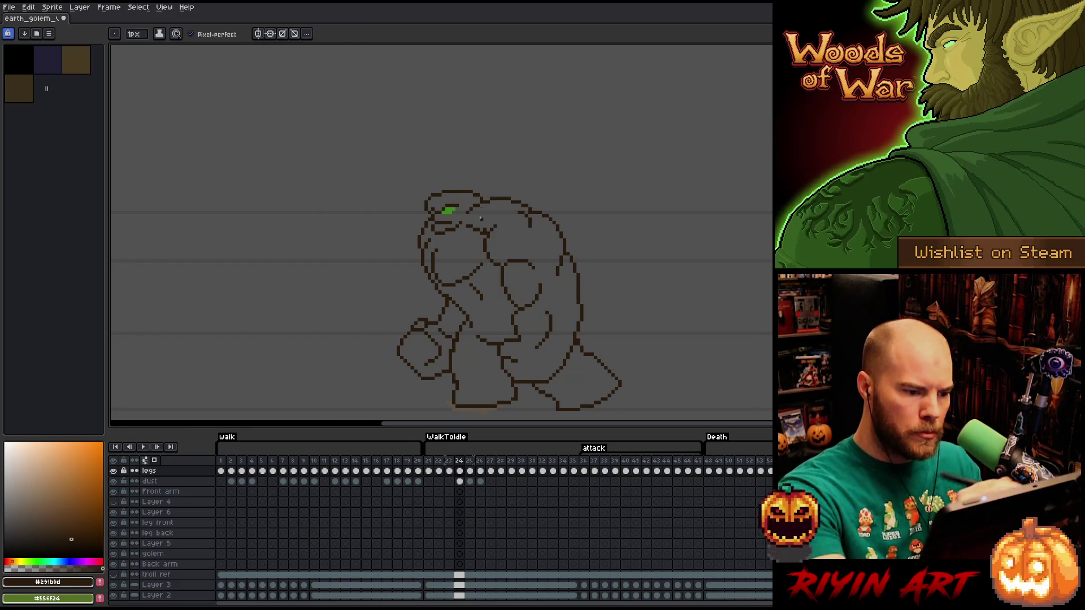
{"action": "key", "text": "e"}
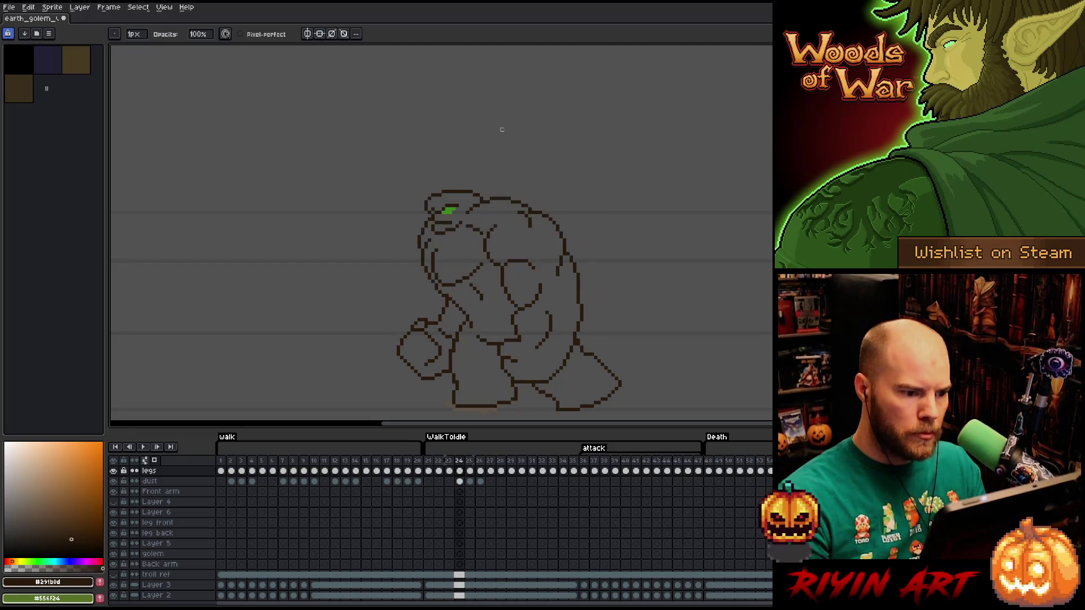
{"action": "key", "text": "Left"}
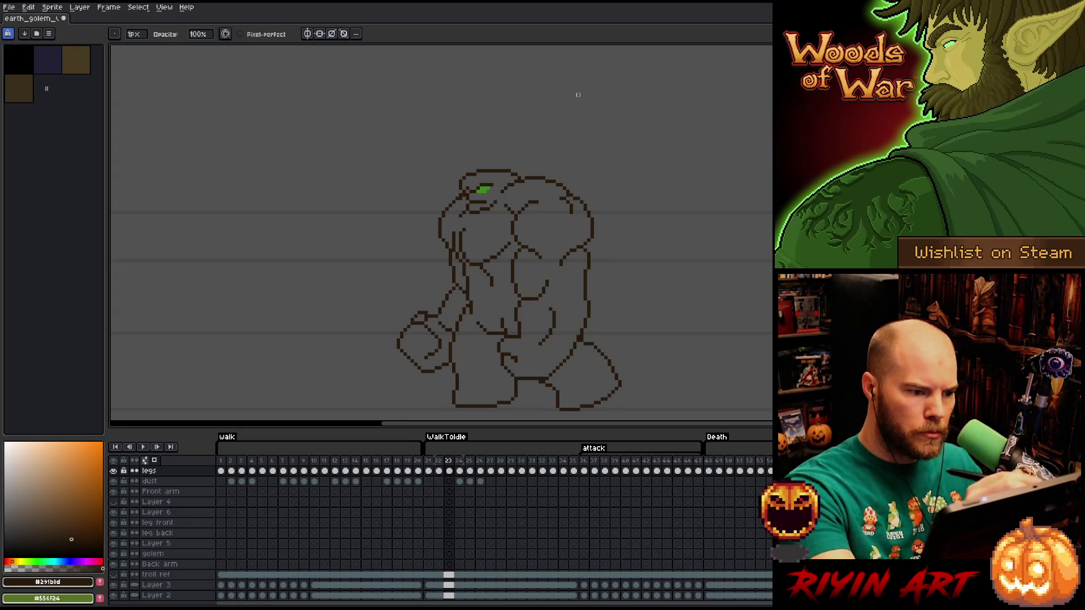
{"action": "key", "text": "period"}
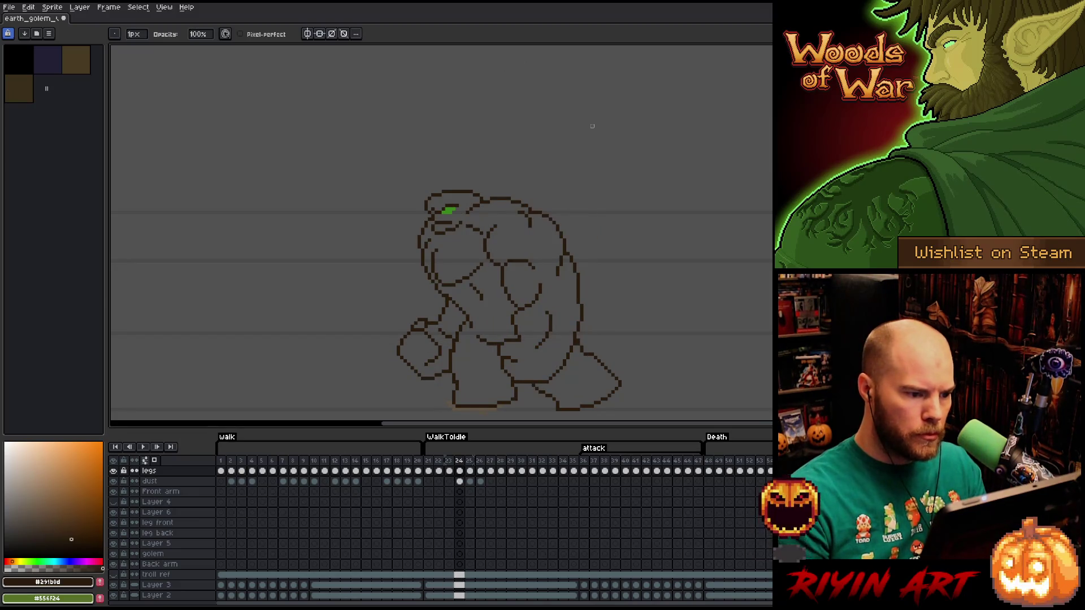
{"action": "key", "text": "e"}
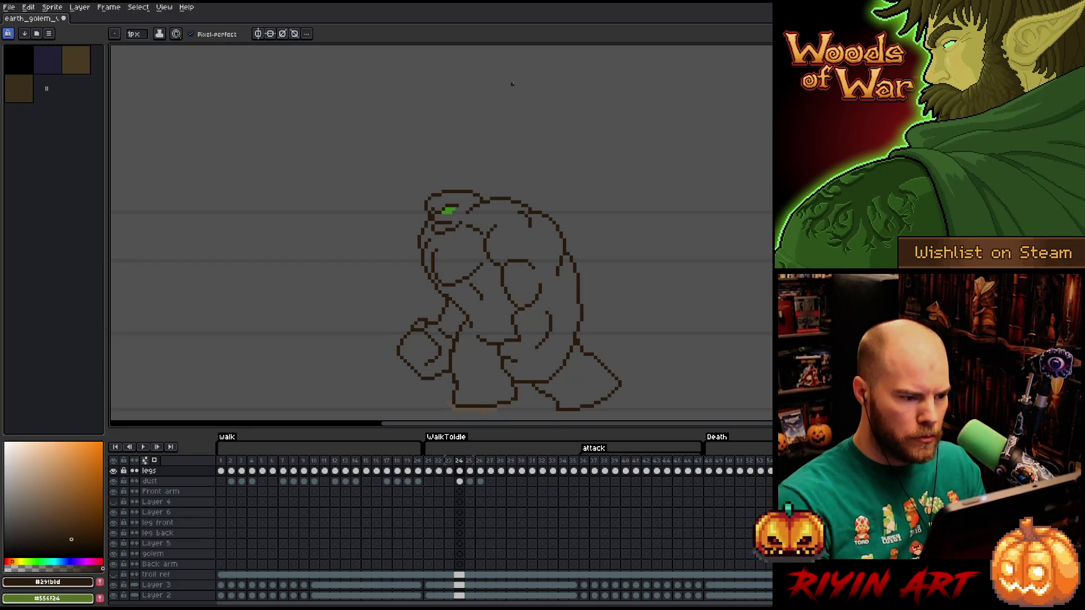
{"action": "key", "text": "b"}
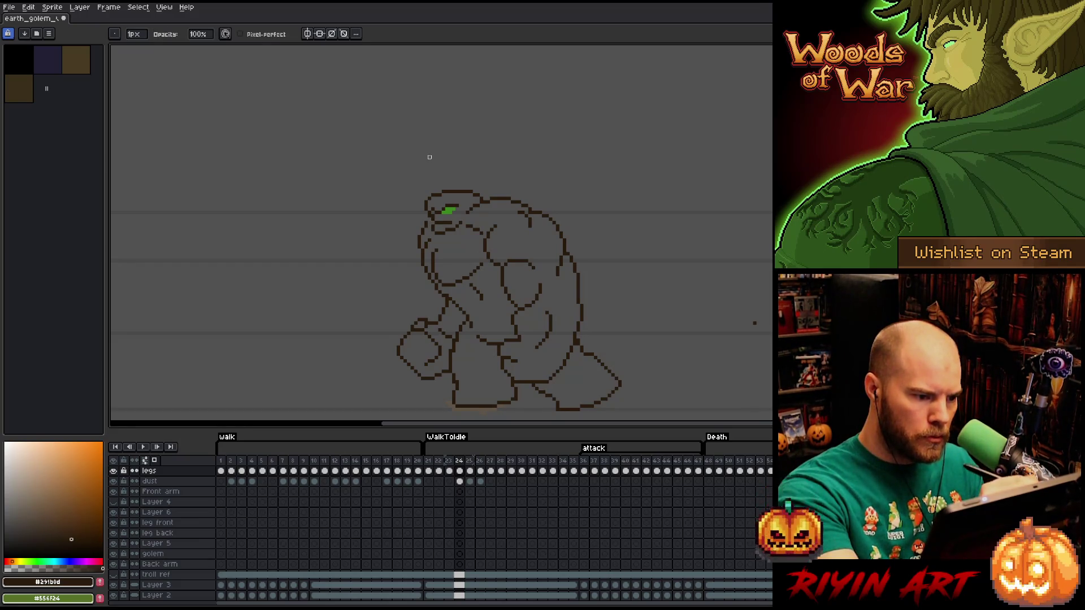
{"action": "key", "text": "e"}
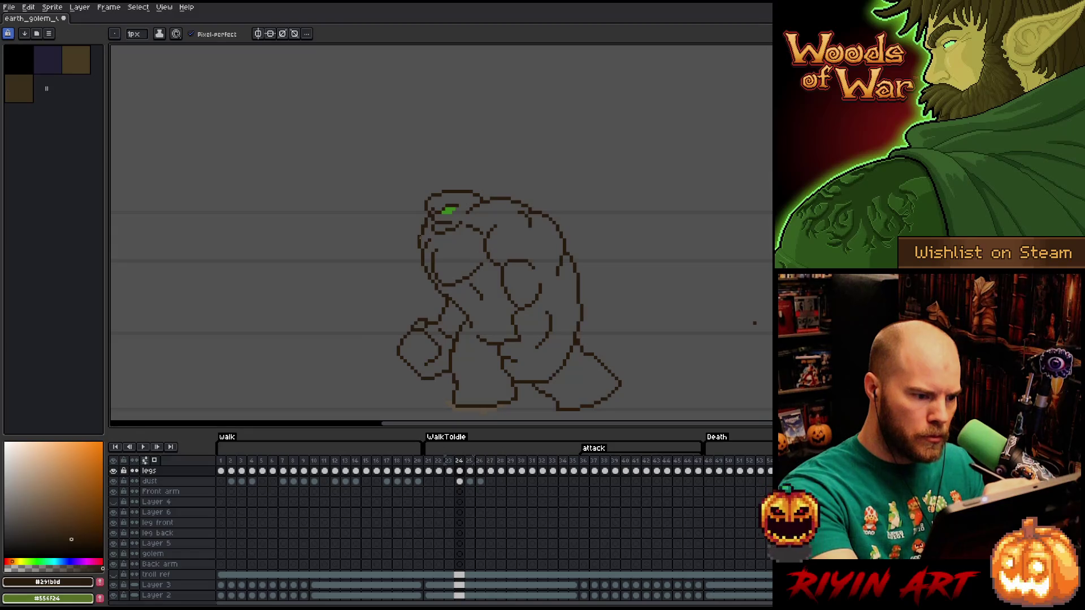
{"action": "key", "text": "b"}
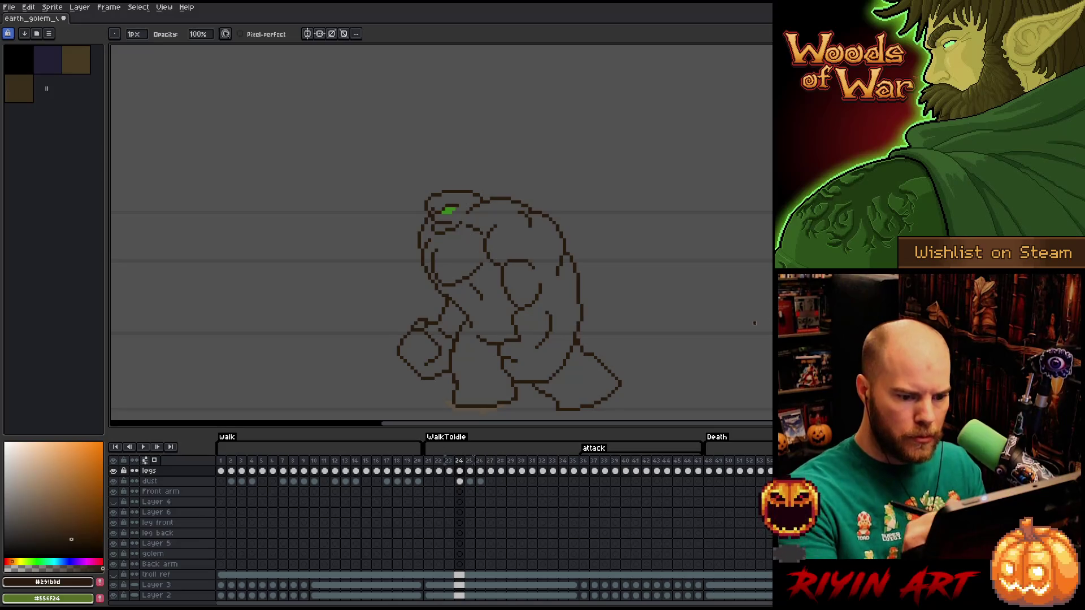
Save the sprite with Ctrl+S.
{"action": "key", "text": "ctrl+s"}
{"action": "key", "text": "Left"}
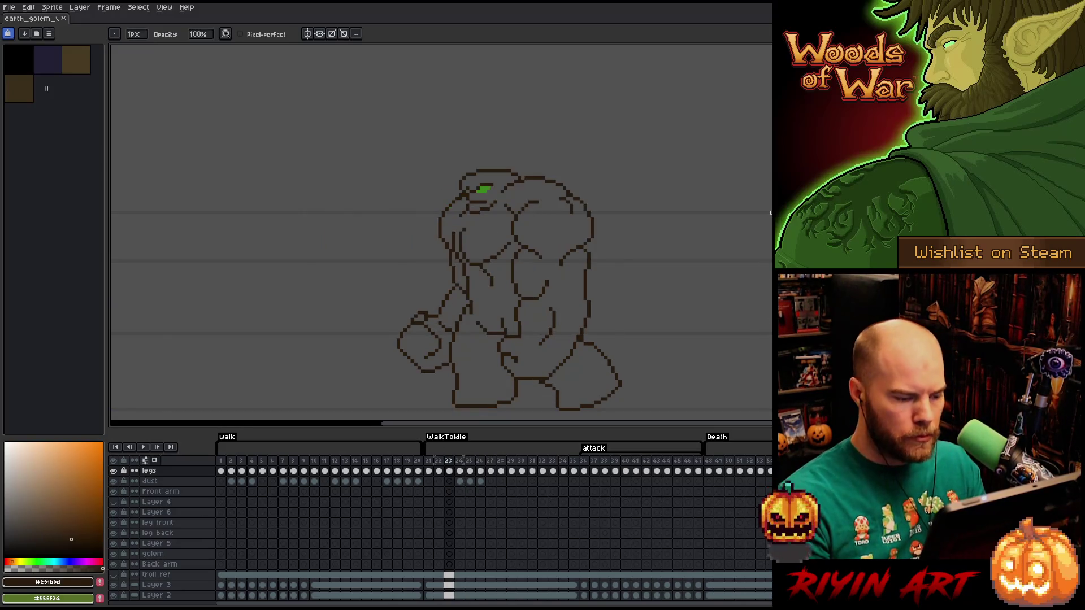
{"action": "key", "text": "Right"}
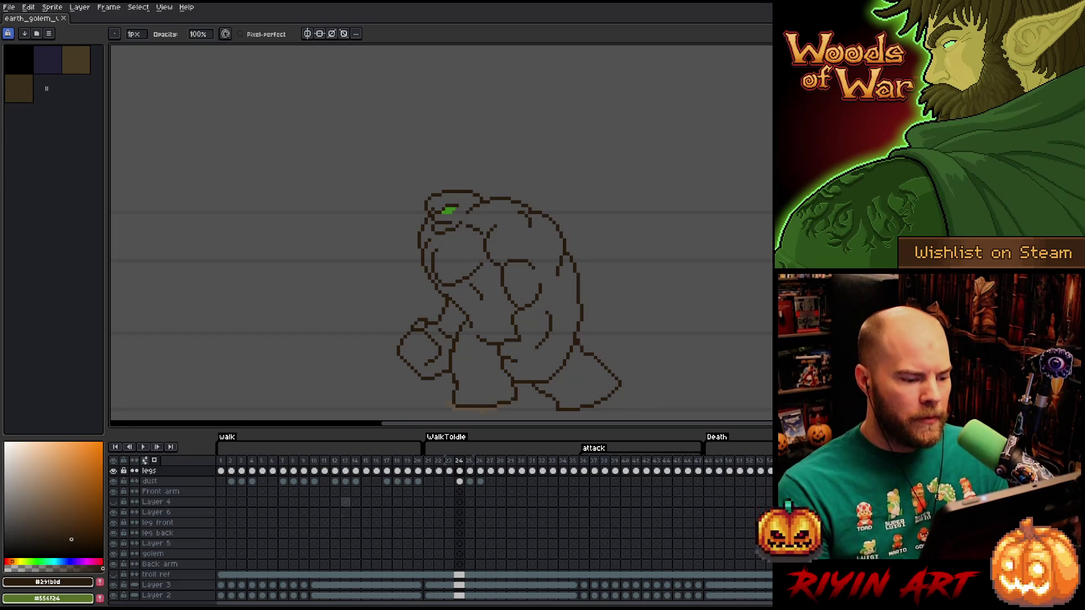
Play the walk animation, zoom in and pan across the golem, then jump to frame 21.
{"action": "left_click", "coordinate": [345, 461]}
{"action": "key", "text": "Return"}
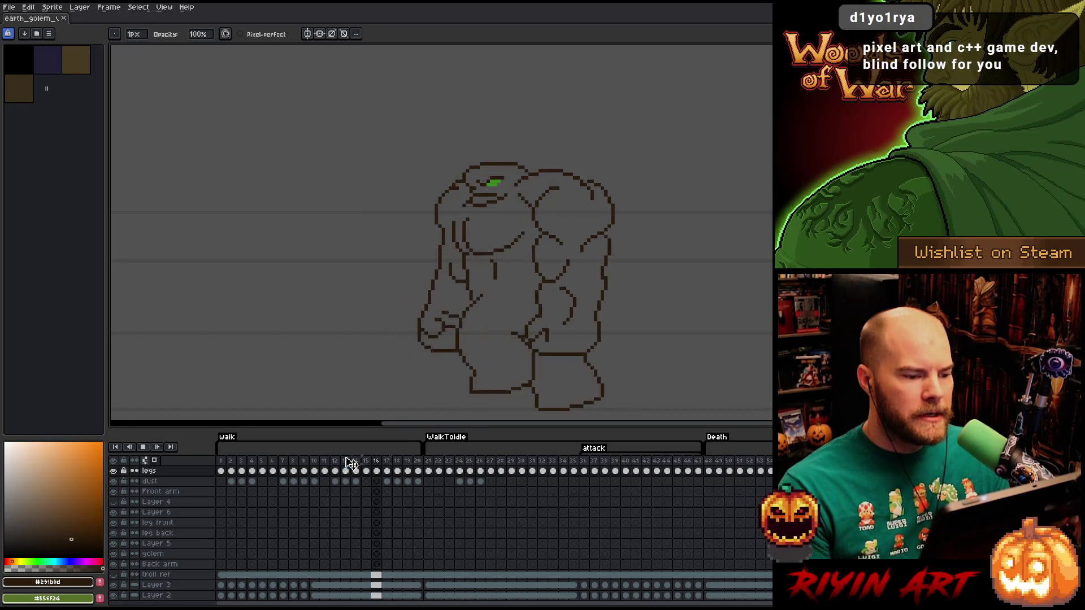
{"action": "scroll", "coordinate": [547, 291], "scroll_direction": "up", "scroll_amount": 1}
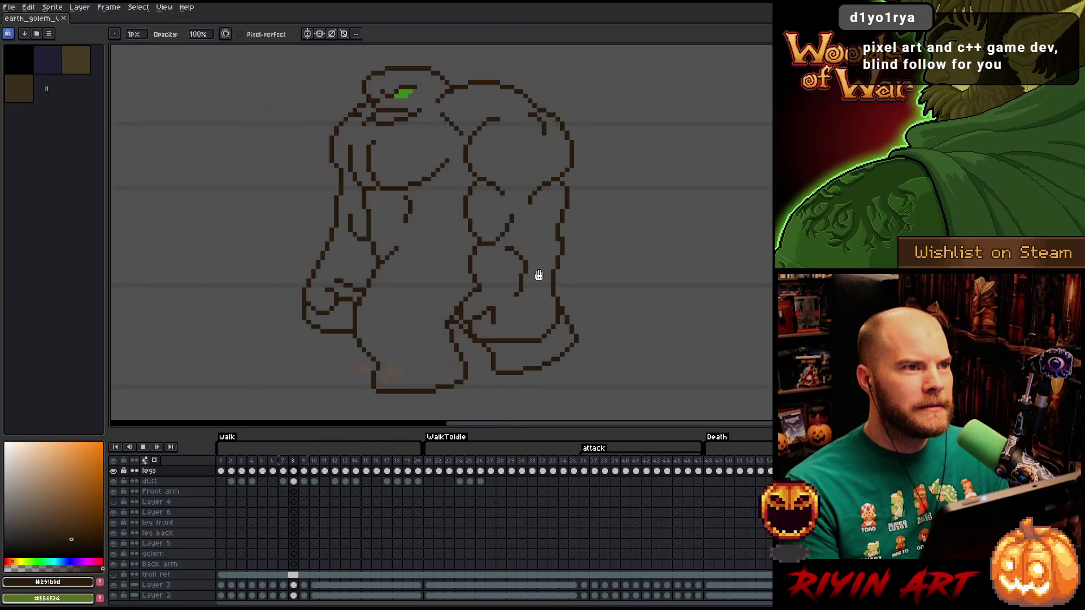
{"action": "left_click_drag", "start_coordinate": [474, 252], "coordinate": [487, 258]}
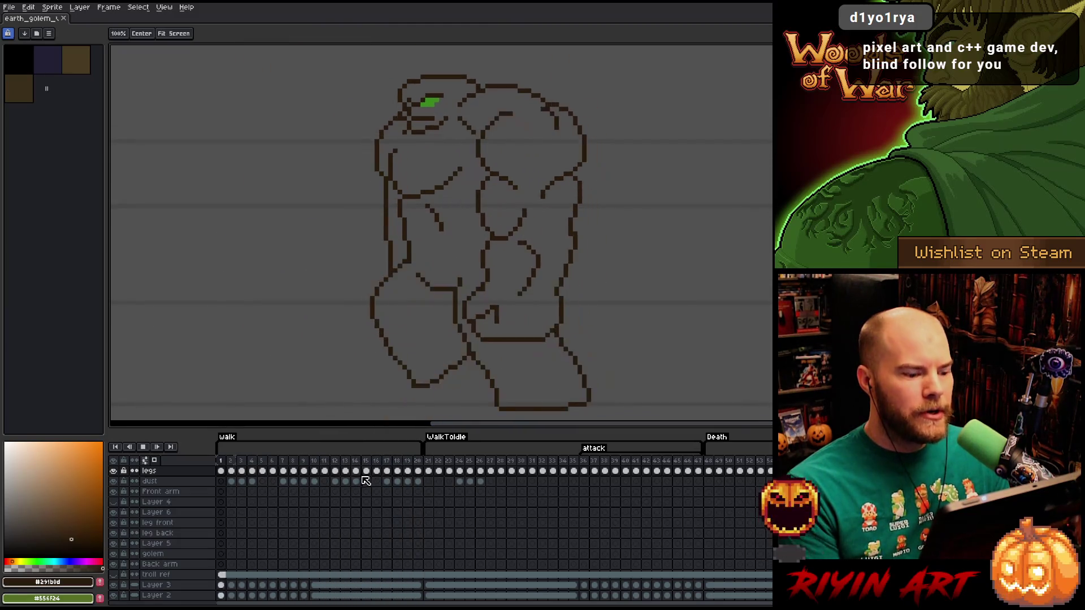
{"action": "left_click", "coordinate": [427, 461]}
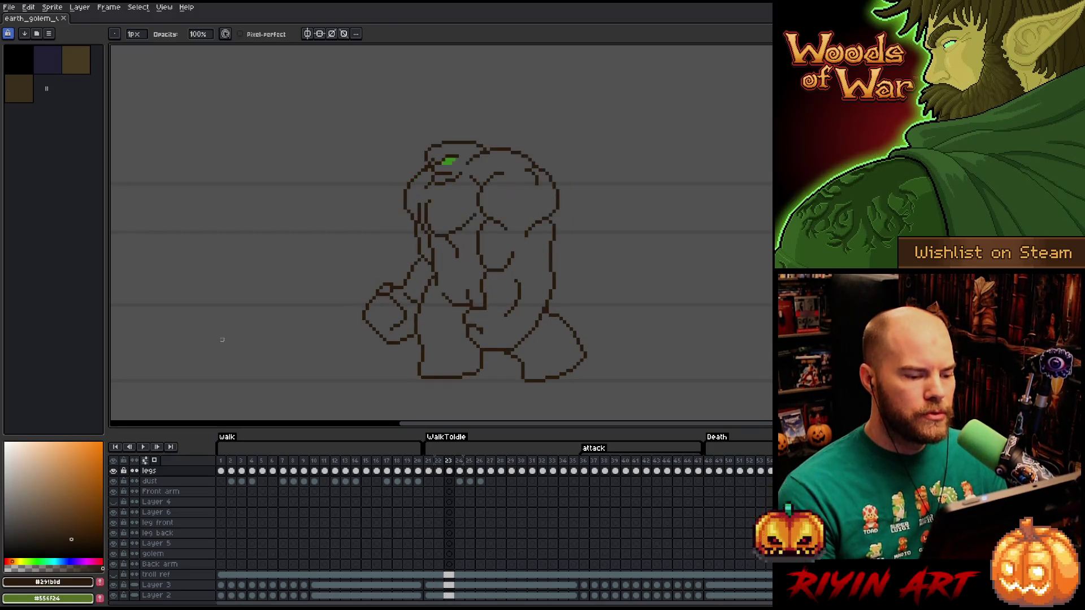
Stop playback on frame 24 and flip frames to compare the outline with the filled golem.
{"action": "key", "text": "Return"}
{"action": "key", "text": "e"}
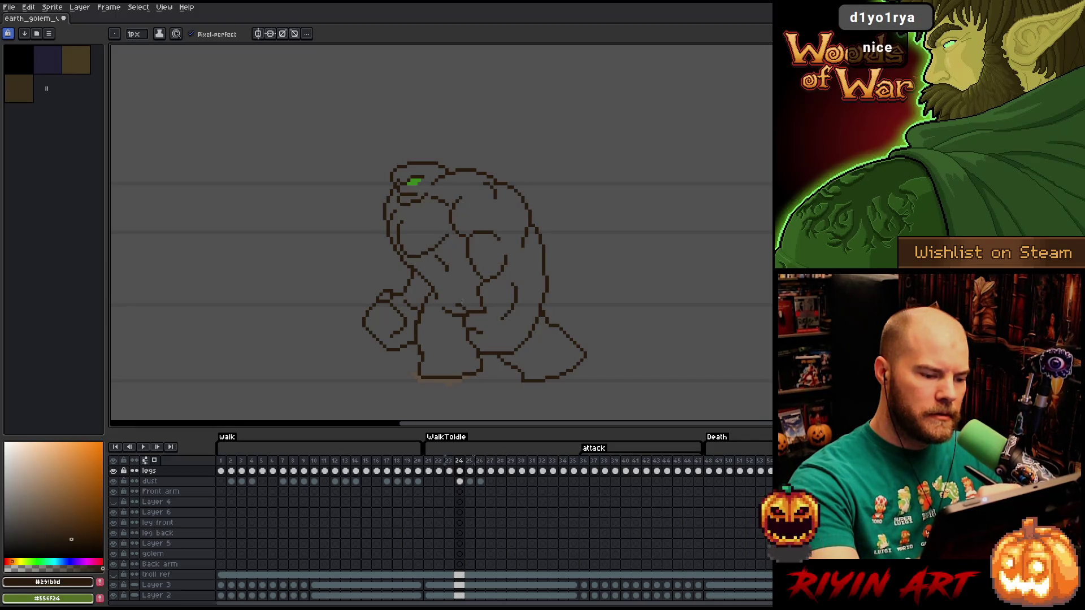
{"action": "key", "text": "b"}
{"action": "key", "text": "Left"}
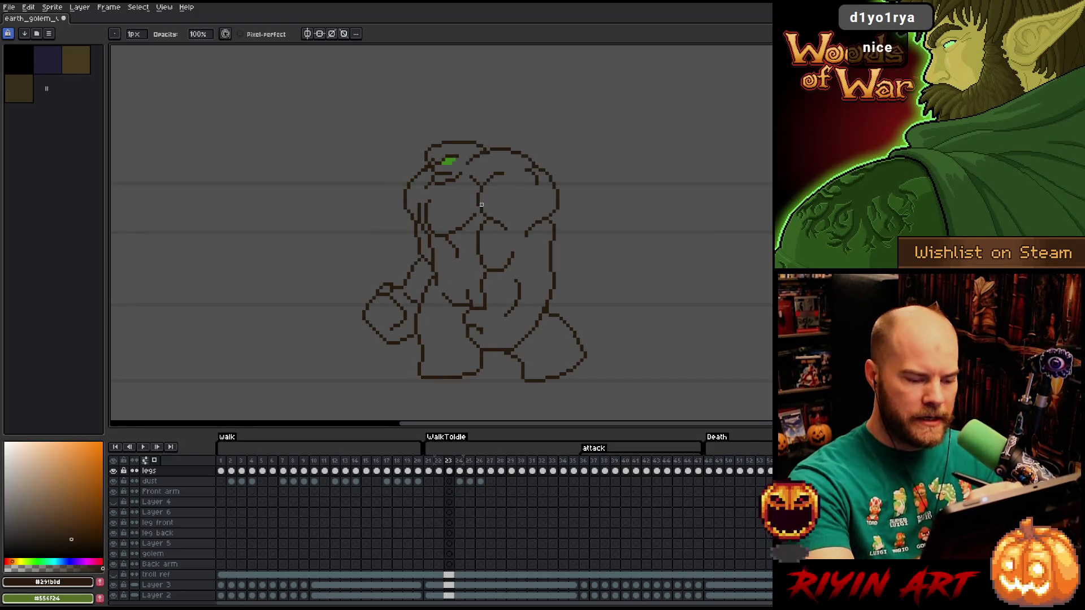
{"action": "key", "text": "Right"}
{"action": "key", "text": "Left"}
{"action": "key", "text": "Right"}
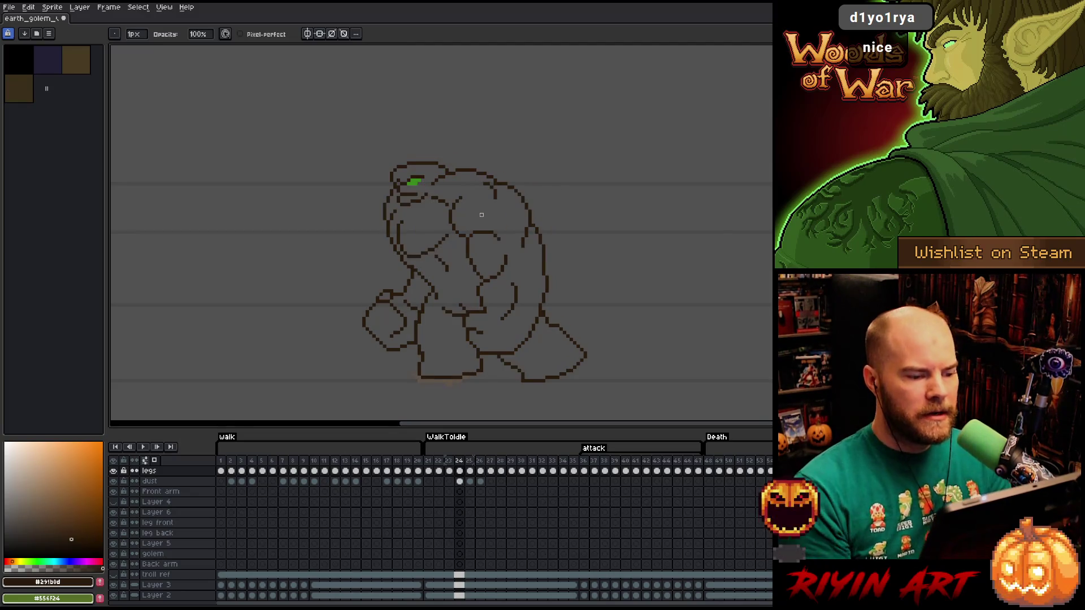
{"action": "key", "text": "Left"}
{"action": "key", "text": "Right"}
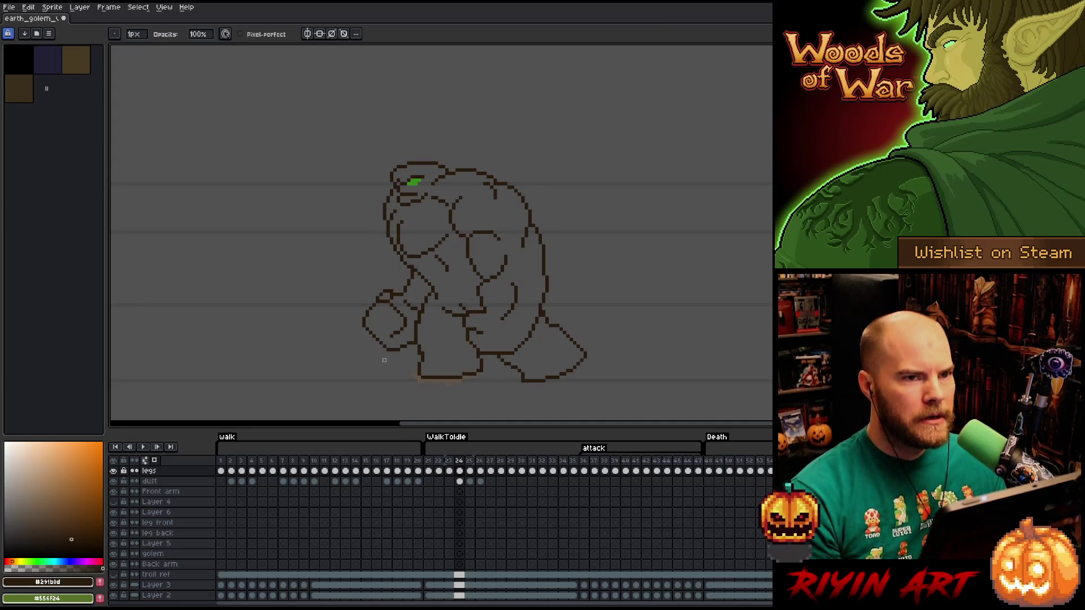
Flip between frames 23 and 24 to compare the left shoulder outline.
{"action": "left_click", "coordinate": [450, 471]}
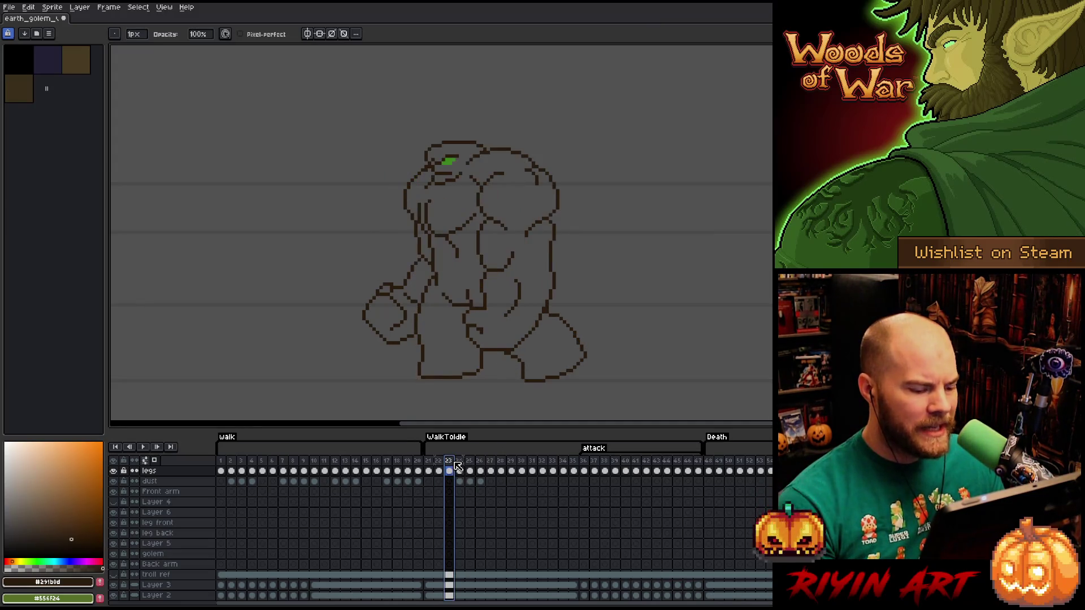
{"action": "left_click", "coordinate": [459, 471]}
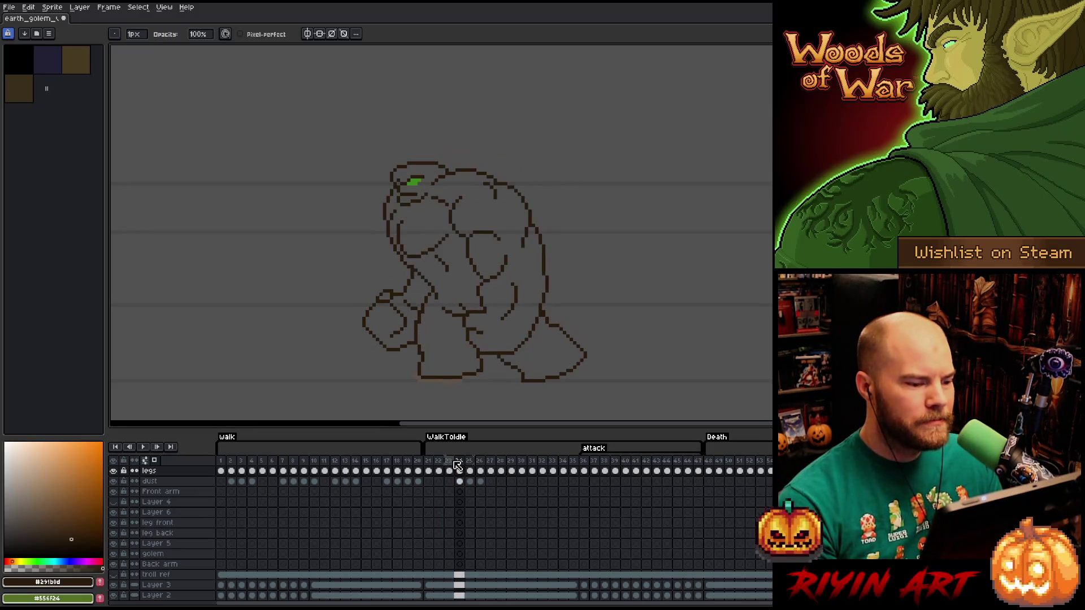
{"action": "key", "text": "Left"}
{"action": "key", "text": "Right"}
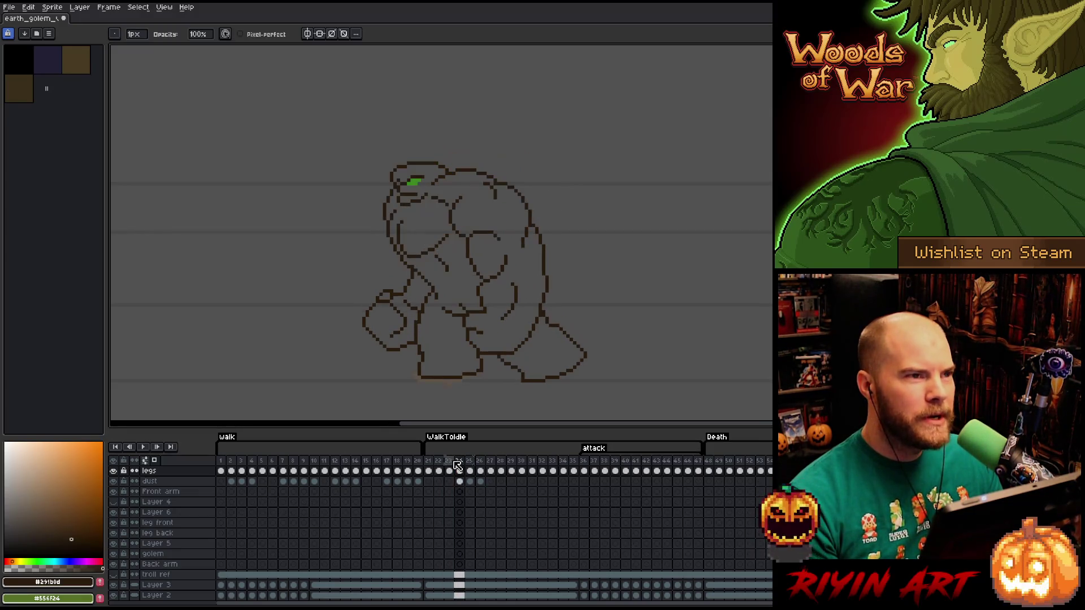
{"action": "key", "text": "Left"}
{"action": "key", "text": "Right"}
{"action": "key", "text": "Left"}
{"action": "key", "text": "Right"}
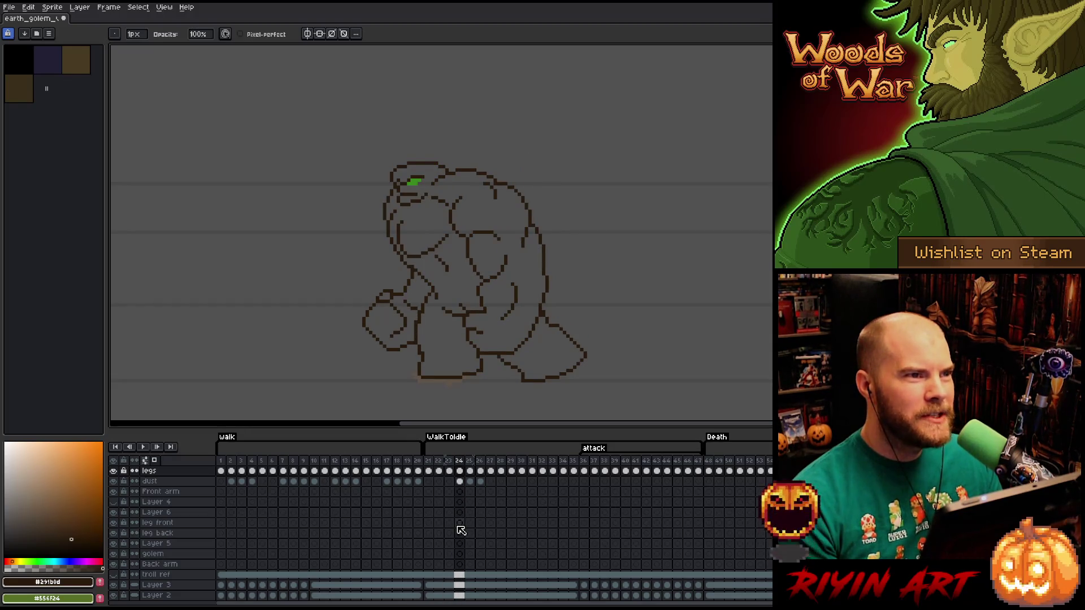
{"action": "key", "text": "Left"}
{"action": "key", "text": "Right"}
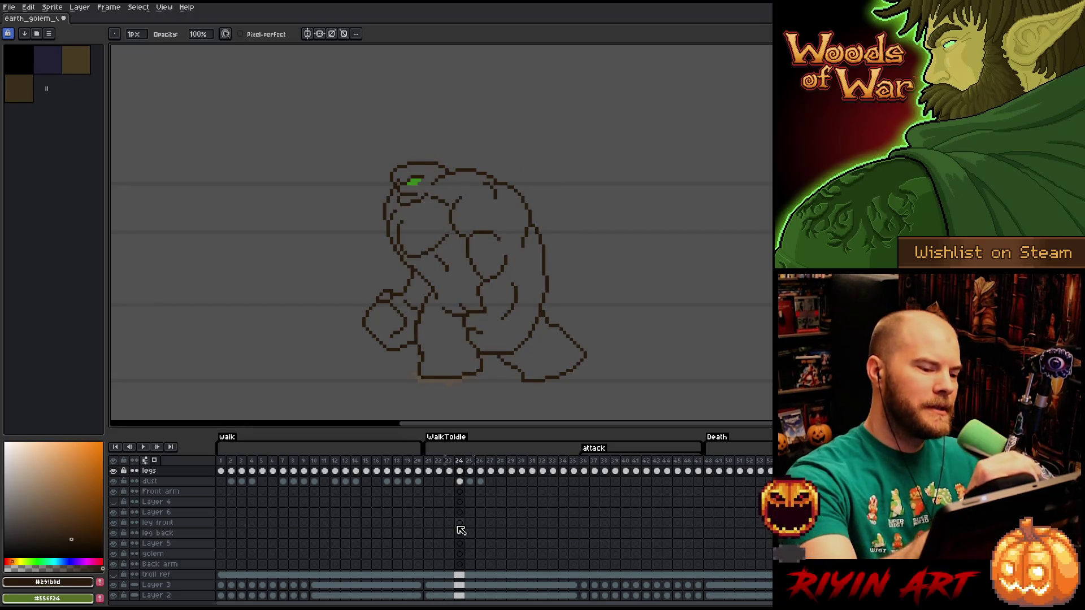
Alternate Pencil and Eraser to clean stray pixels around the golem's left shoulder.
{"action": "key", "text": "e"}
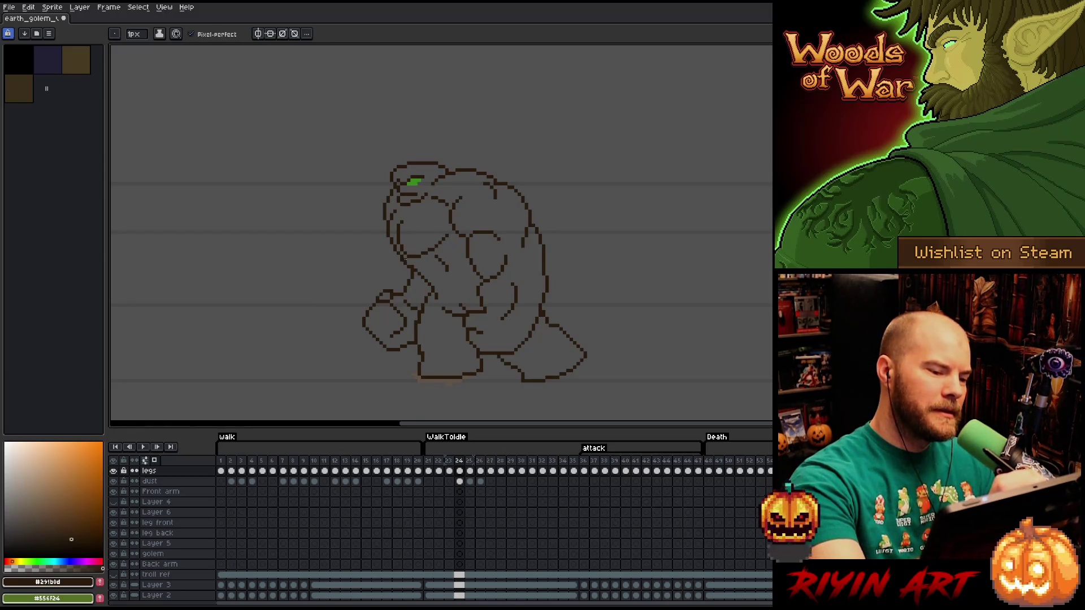
{"action": "key", "text": "b"}
{"action": "key", "text": "e"}
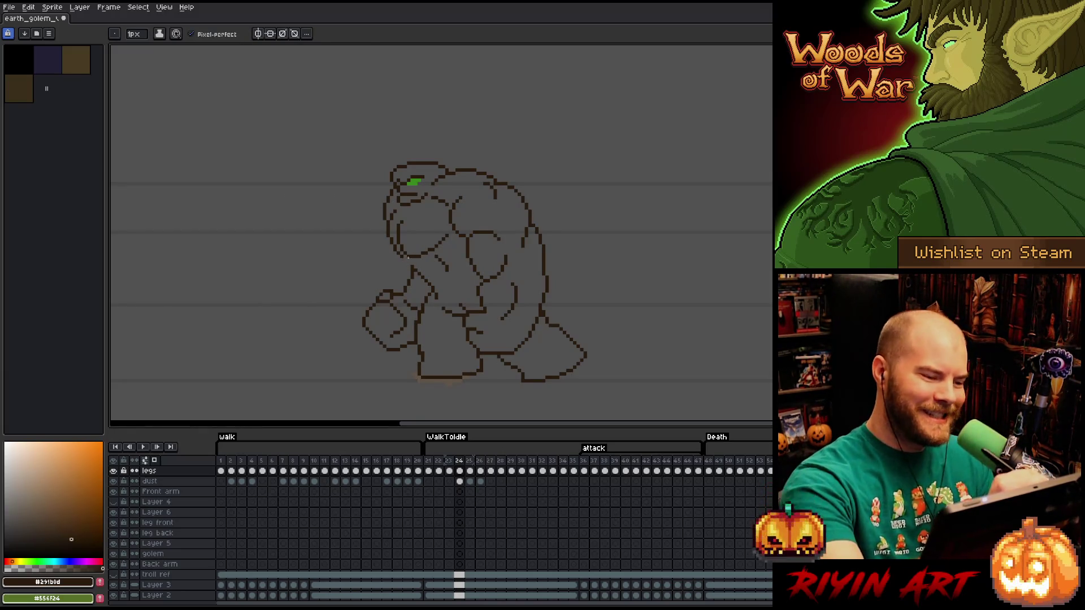
{"action": "key", "text": "b"}
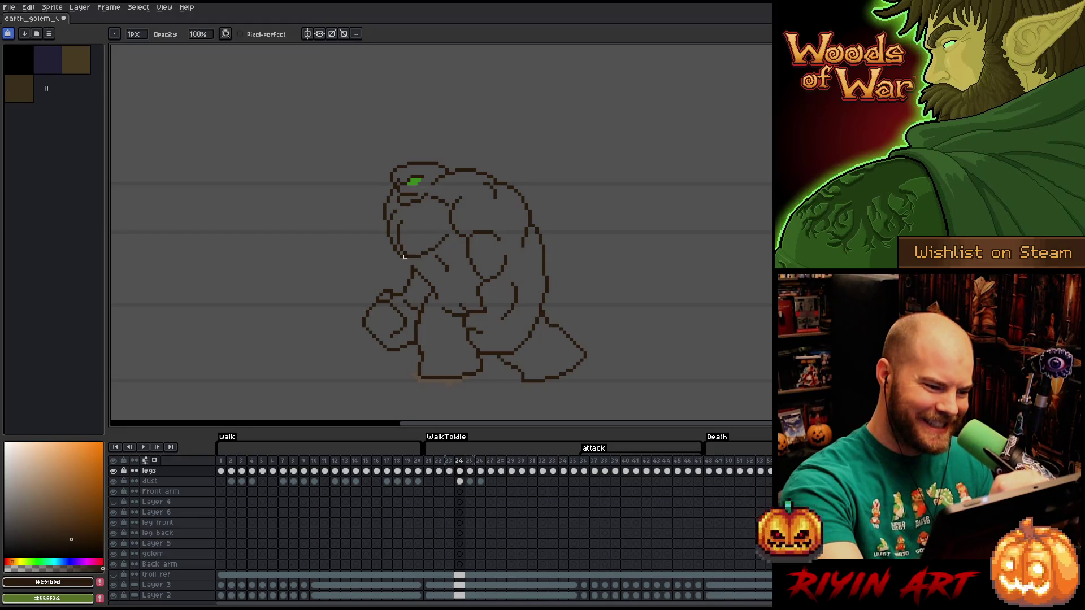
{"action": "key", "text": "e"}
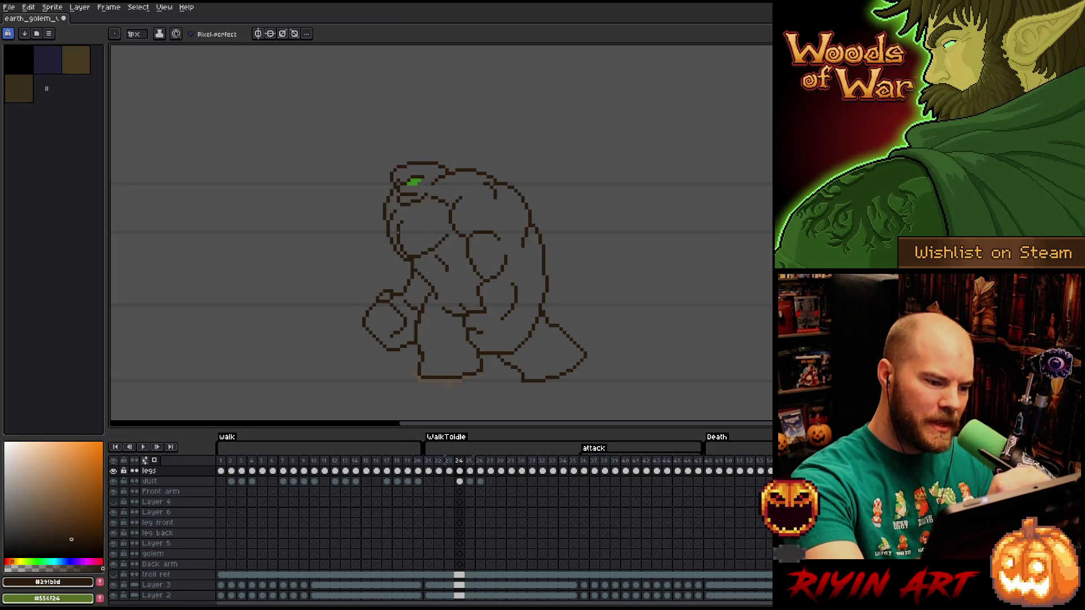
{"action": "key", "text": "b"}
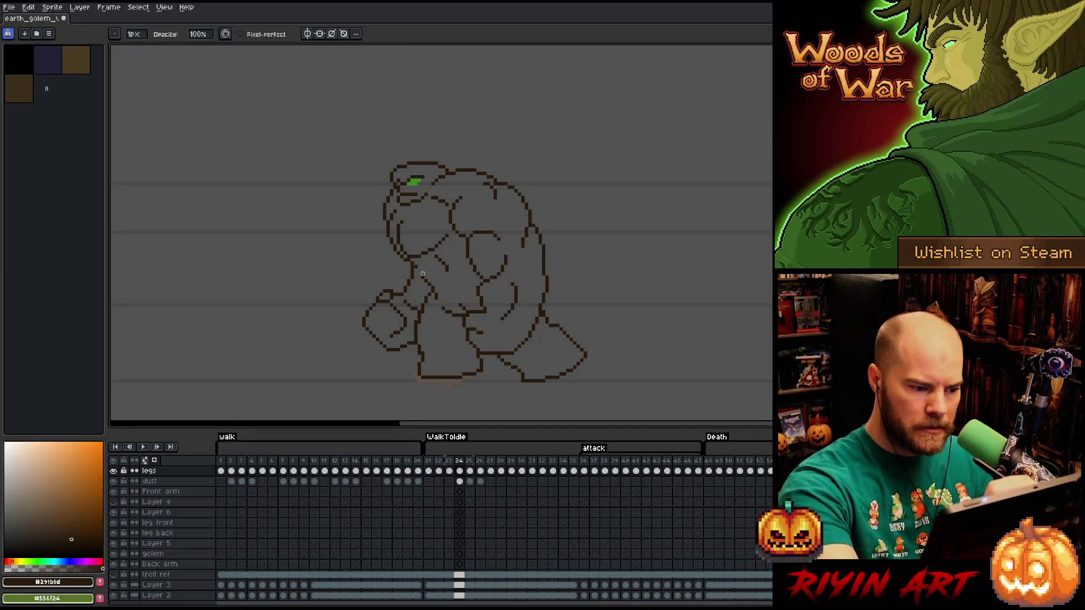
{"action": "key", "text": "e"}
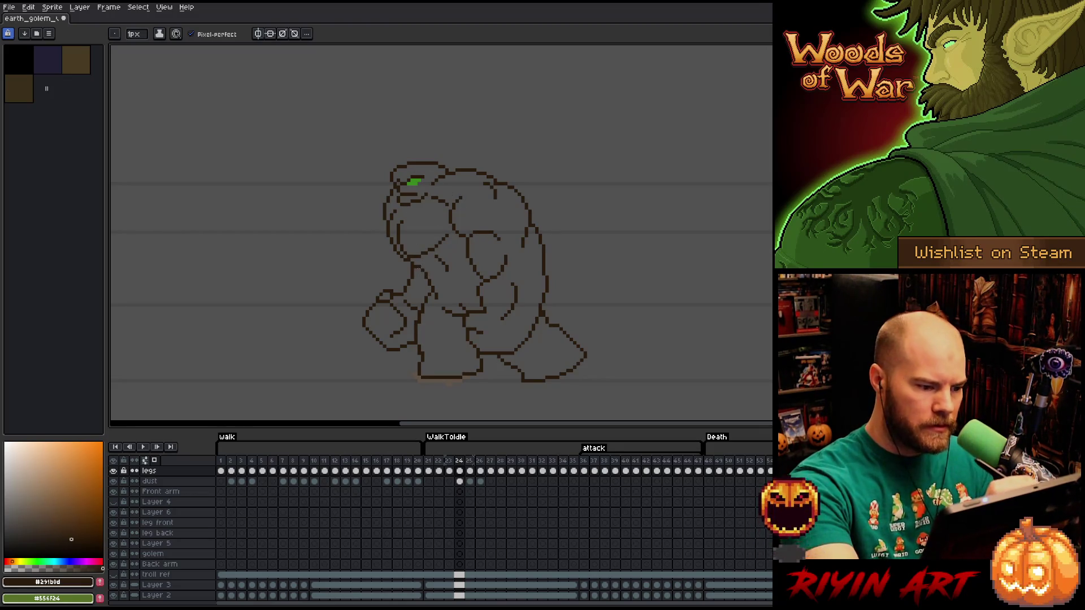
{"action": "key", "text": "b"}
{"action": "key", "text": "e"}
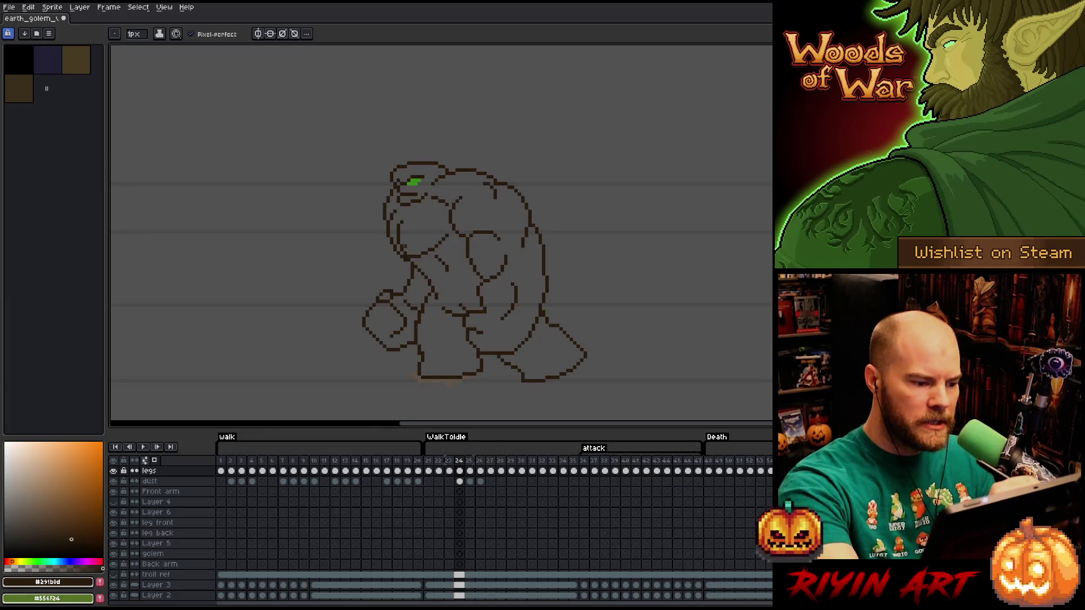
{"action": "key", "text": "b"}
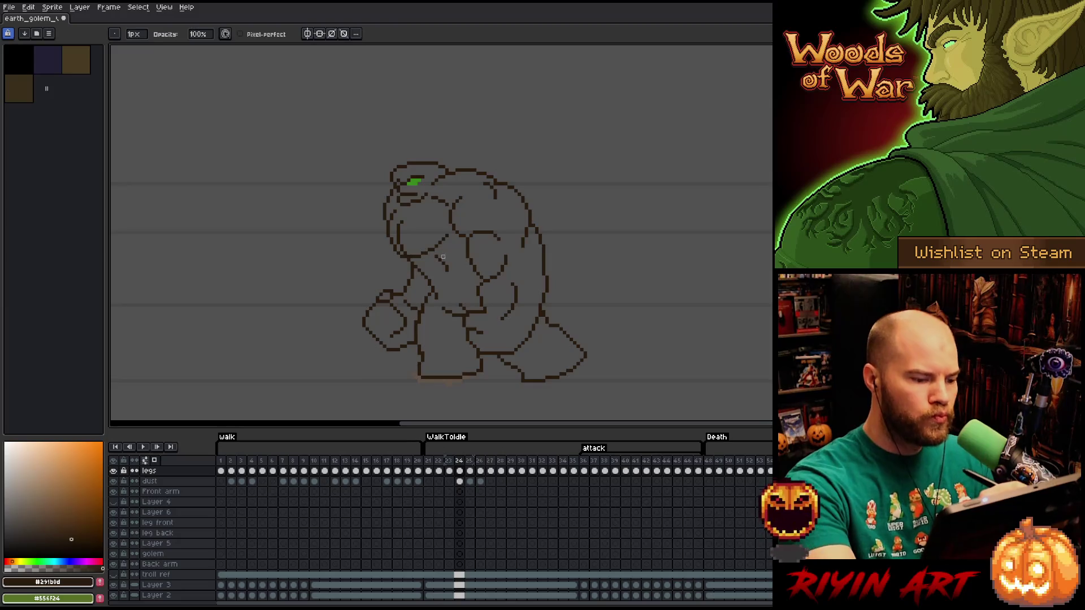
Add a single pixel to the shoulder outline and undo the last eraser edit.
{"action": "key", "text": "e"}
{"action": "key", "text": "b"}
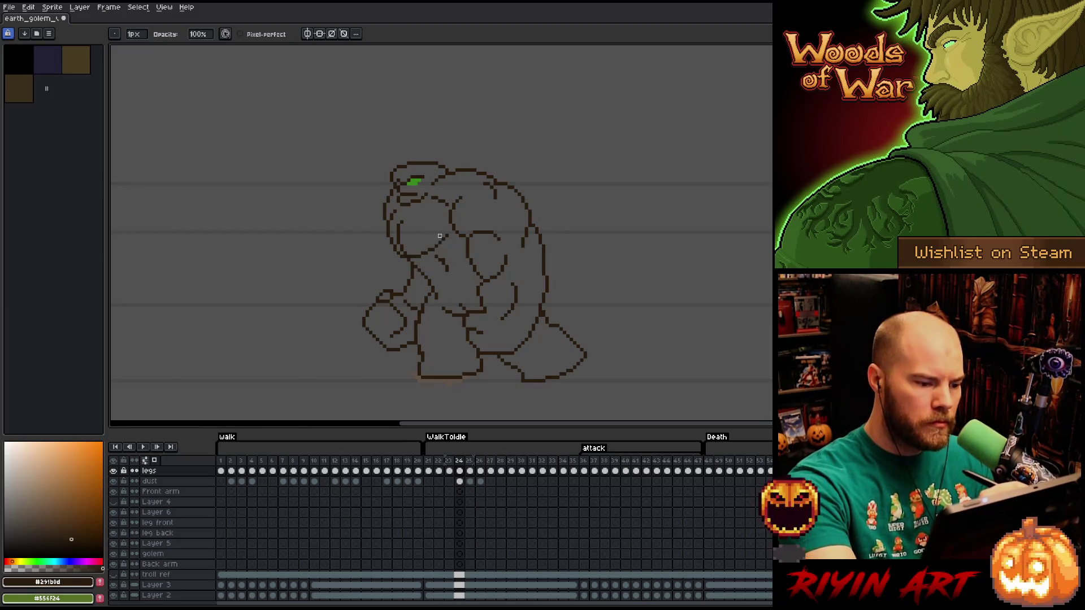
{"action": "key", "text": "e"}
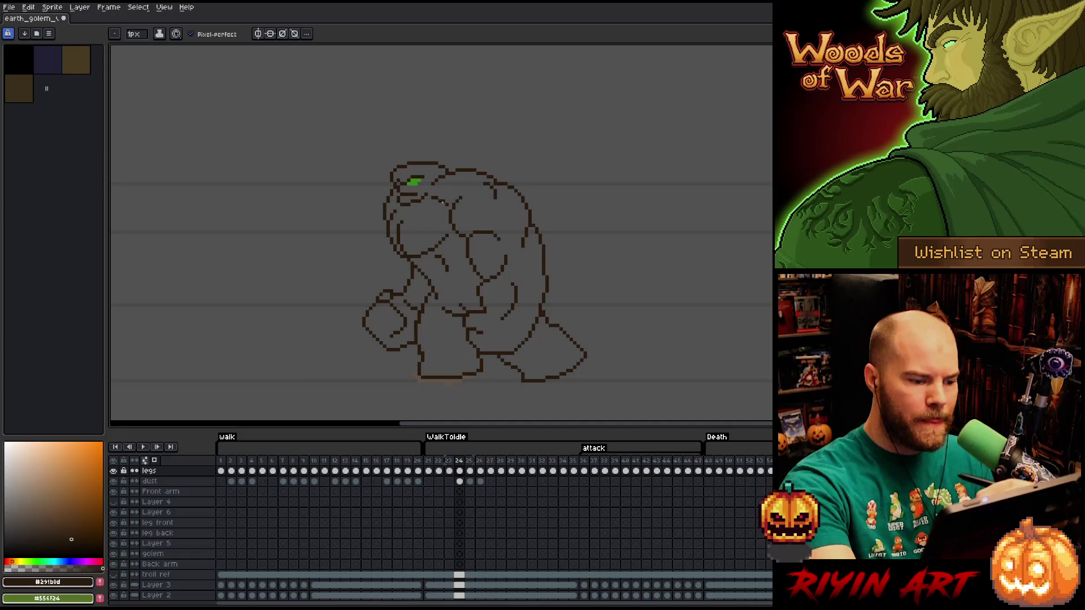
{"action": "key", "text": "b"}
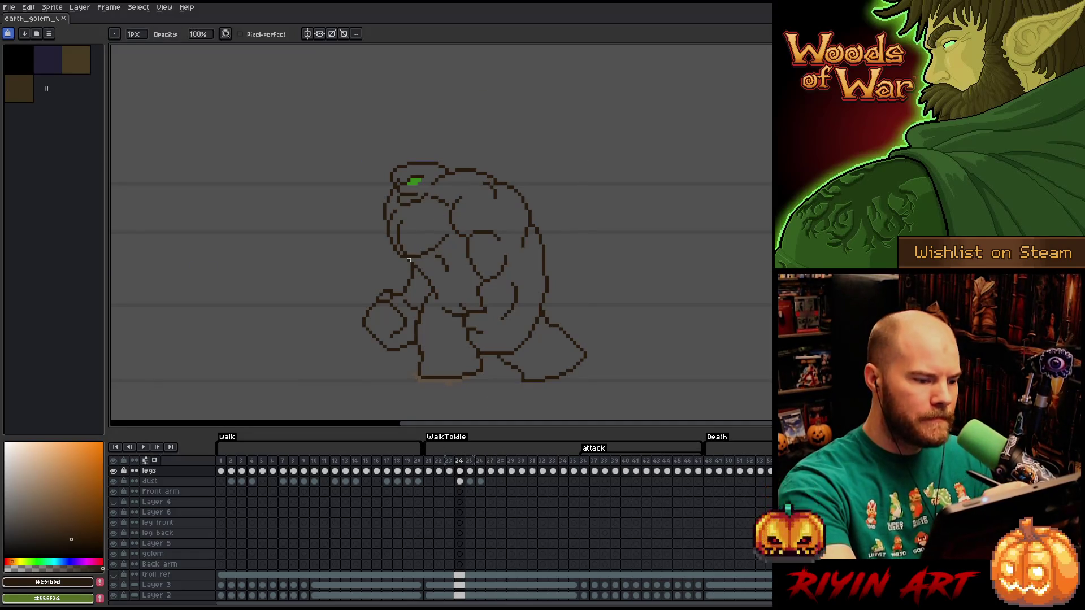
{"action": "left_click", "coordinate": [408, 260]}
{"action": "key", "text": "e"}
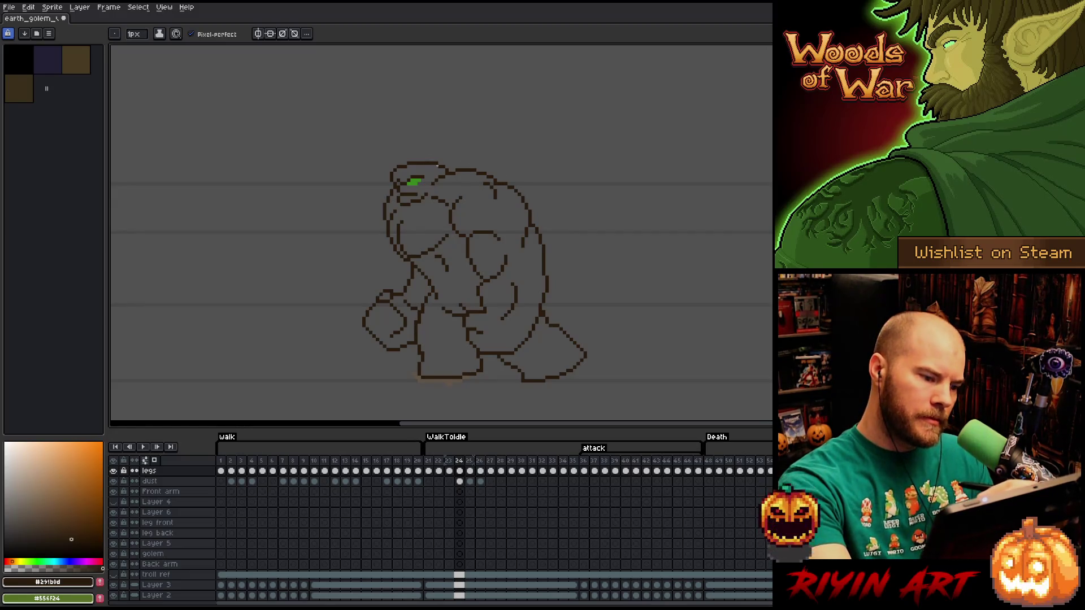
{"action": "key", "text": "ctrl+z"}
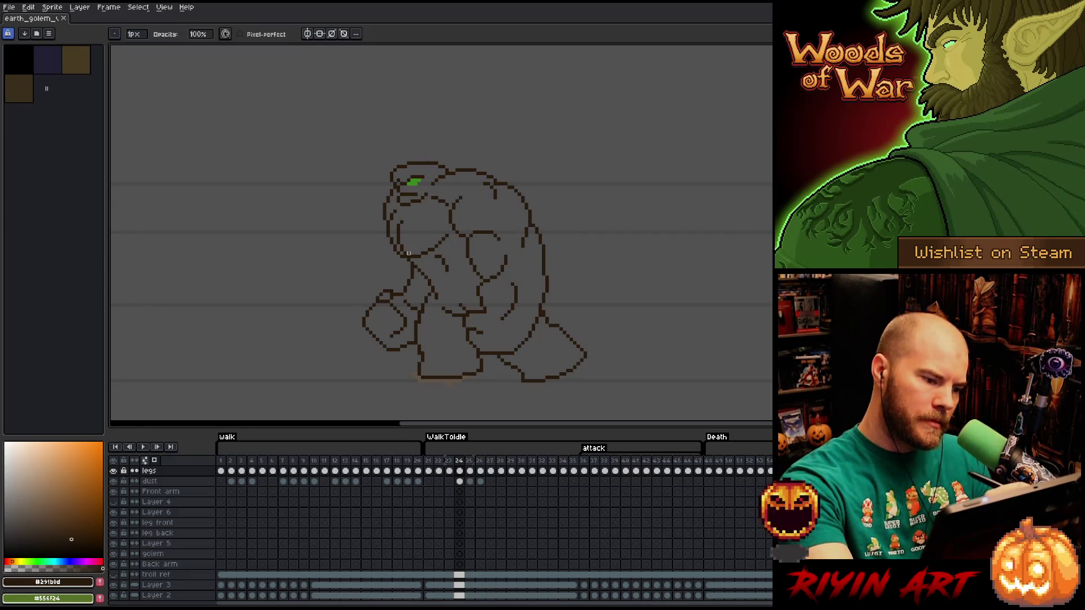
{"action": "key", "text": "b"}
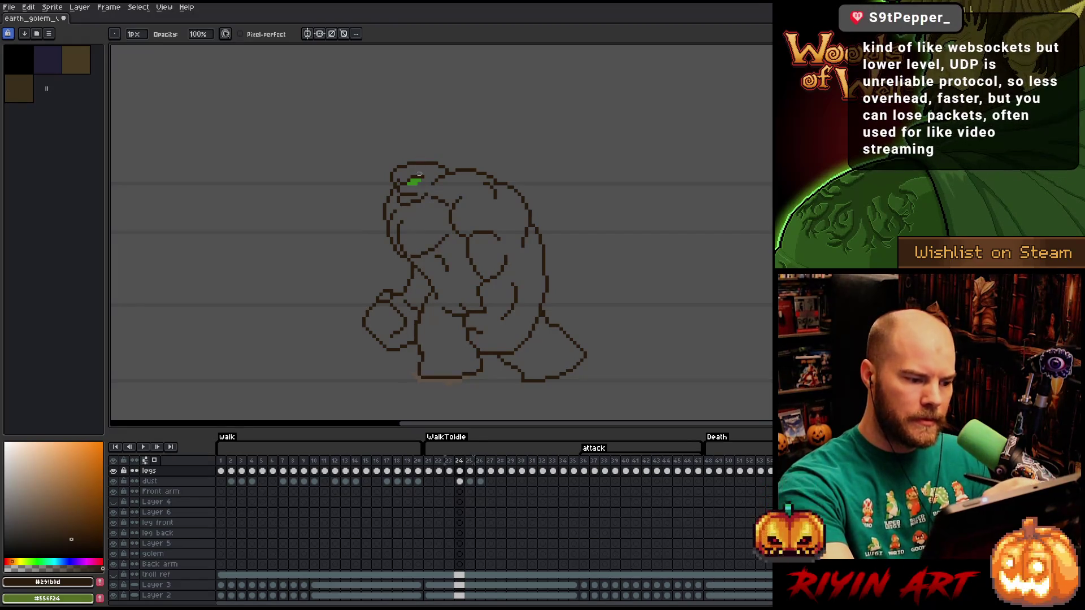
Save the golem sprite with Ctrl+S to keep the frame 24 fixes.
{"action": "key", "text": "e"}
{"action": "key", "text": "ctrl+s"}
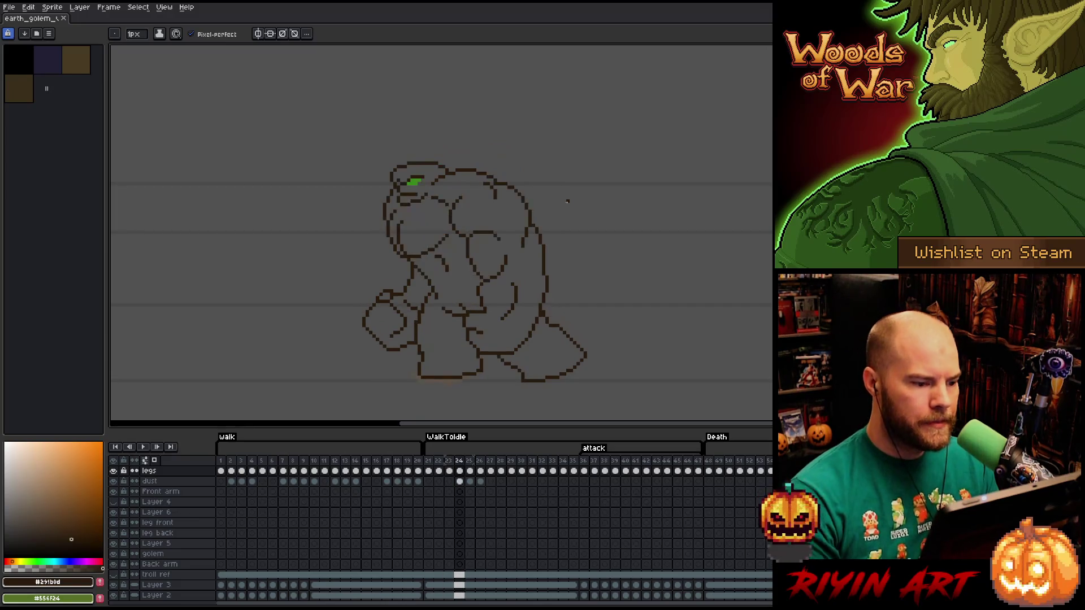
Select the golem's left chest outline on frame 24, then drop the selection.
{"action": "key", "text": "m"}
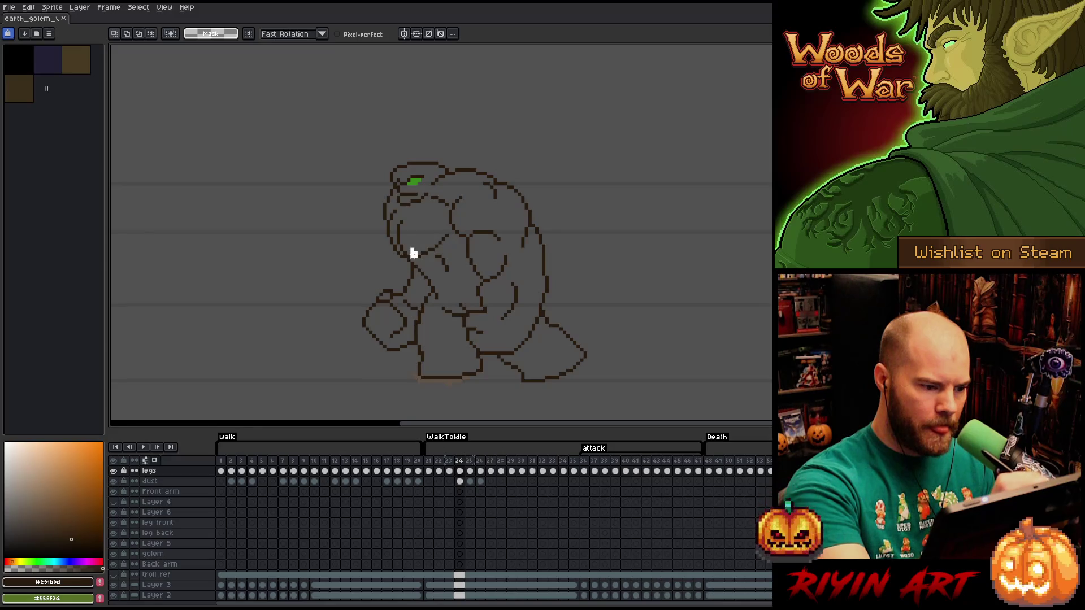
{"action": "mouse_move", "coordinate": [412, 252]}
{"action": "left_mouse_down"}
{"action": "mouse_move", "coordinate": [415, 223]}
{"action": "mouse_move", "coordinate": [412, 238]}
{"action": "left_mouse_up"}
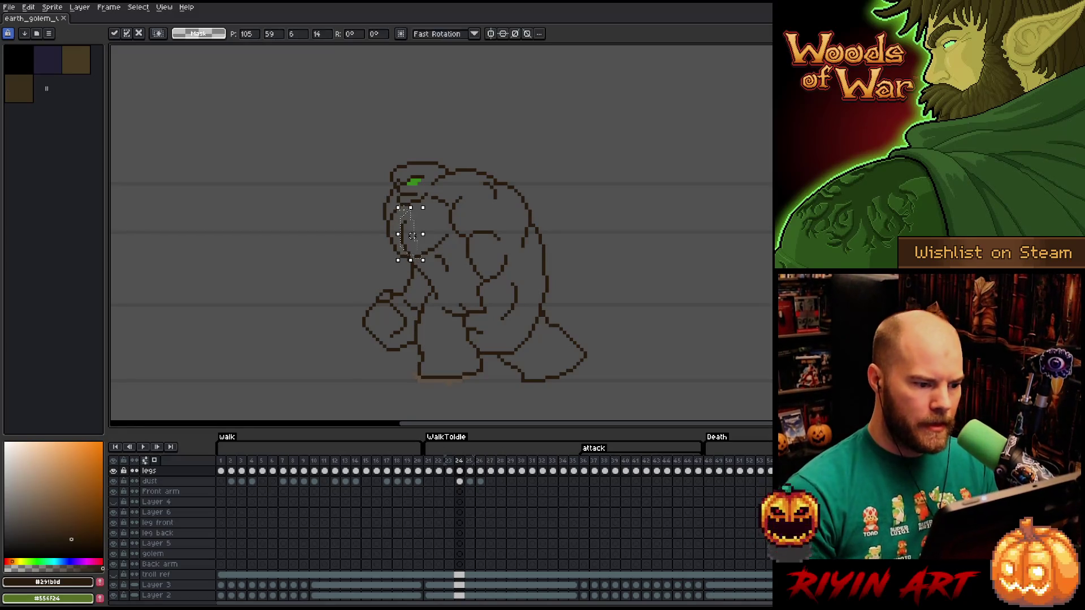
{"action": "key", "text": "Return"}
{"action": "key", "text": "b"}
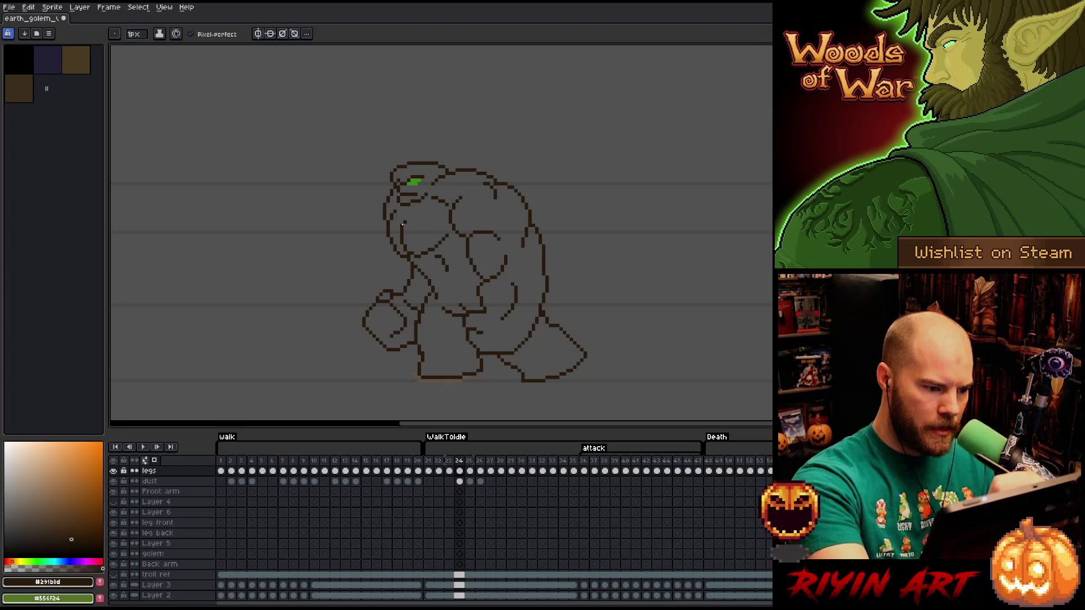
{"action": "key", "text": "b"}
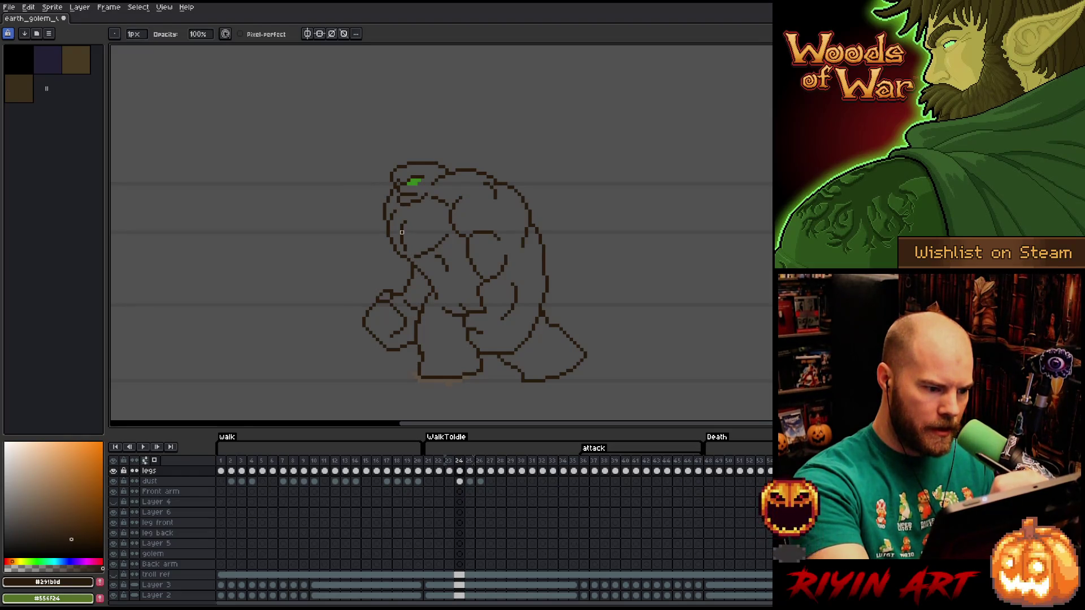
{"action": "key", "text": "b"}
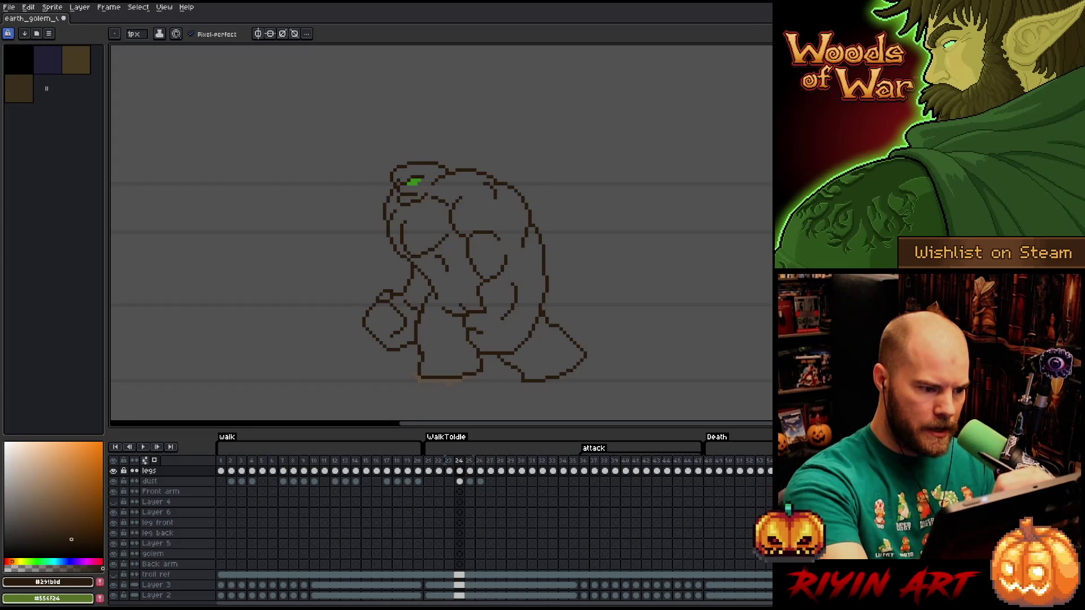
Redraw the left chest outline pixel by pixel with Pencil and Eraser.
{"action": "key", "text": "e"}
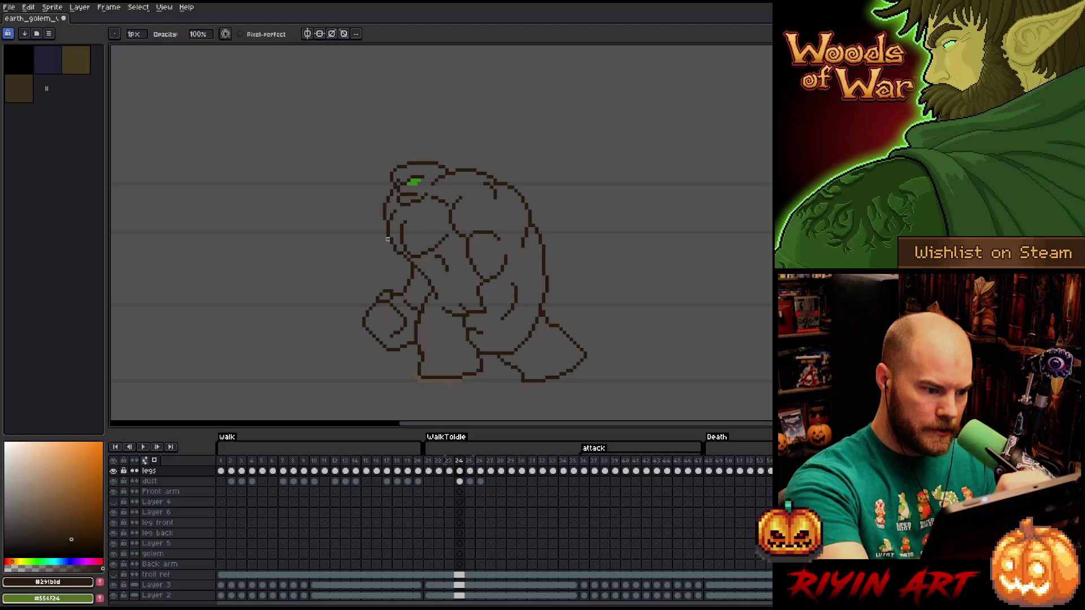
{"action": "key", "text": "b"}
{"action": "key", "text": "e"}
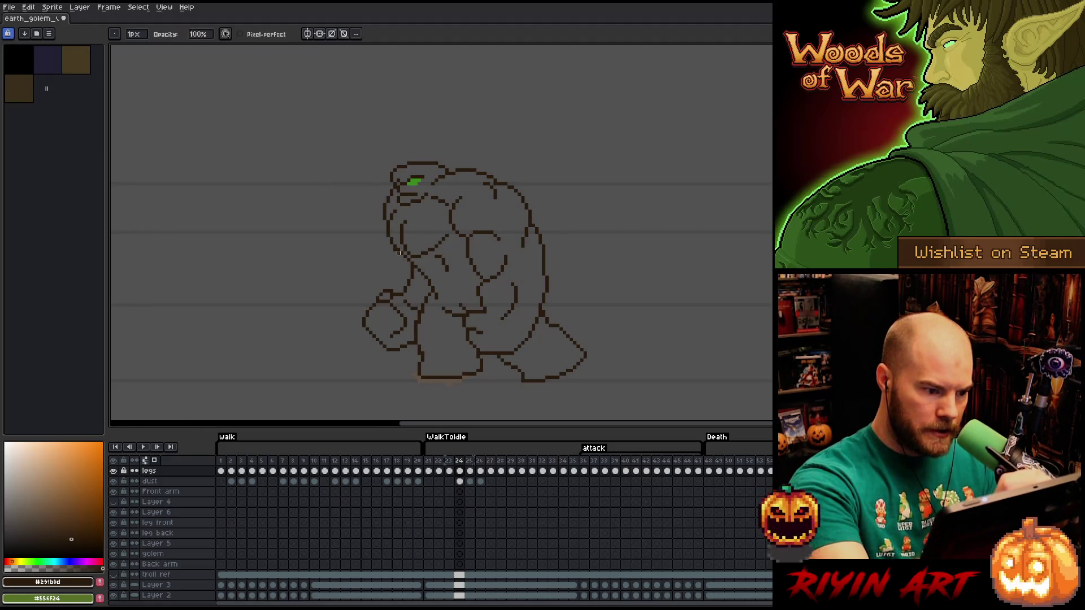
{"action": "key", "text": "b"}
{"action": "key", "text": "e"}
{"action": "key", "text": "b"}
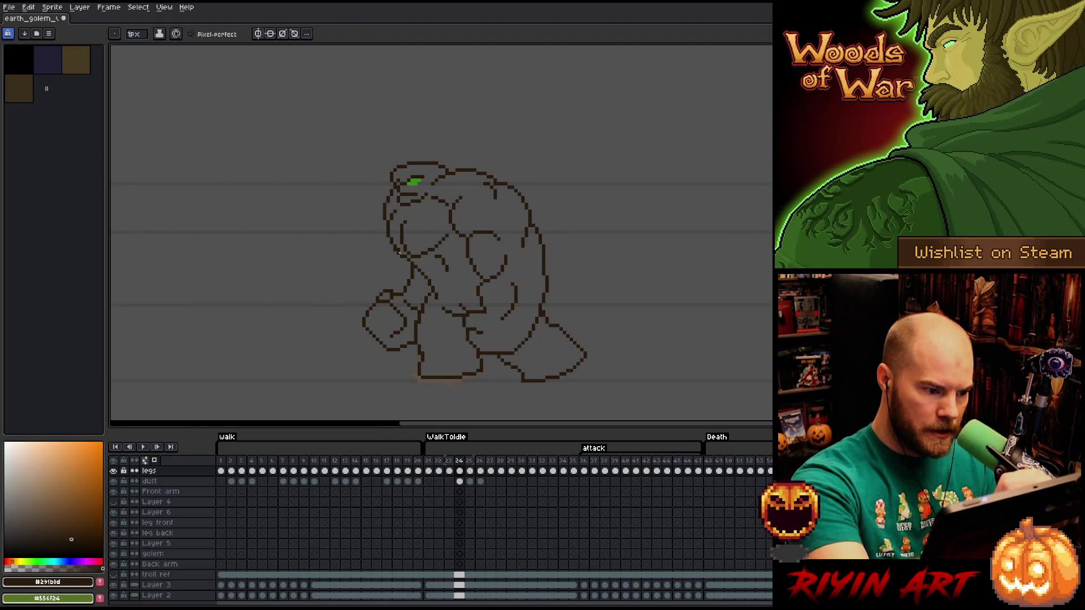
{"action": "key", "text": "e"}
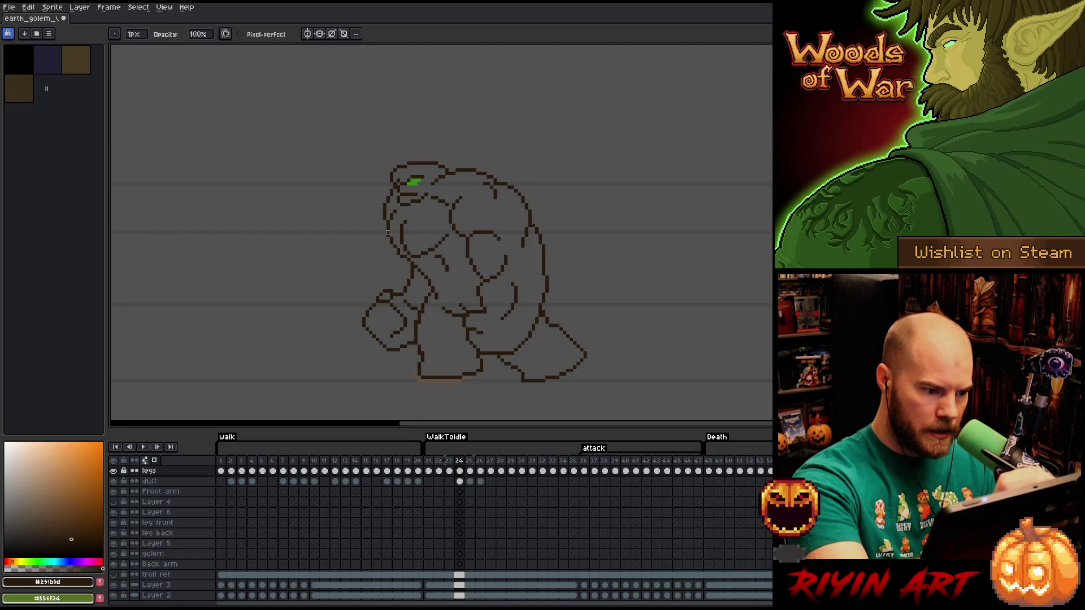
{"action": "key", "text": "b"}
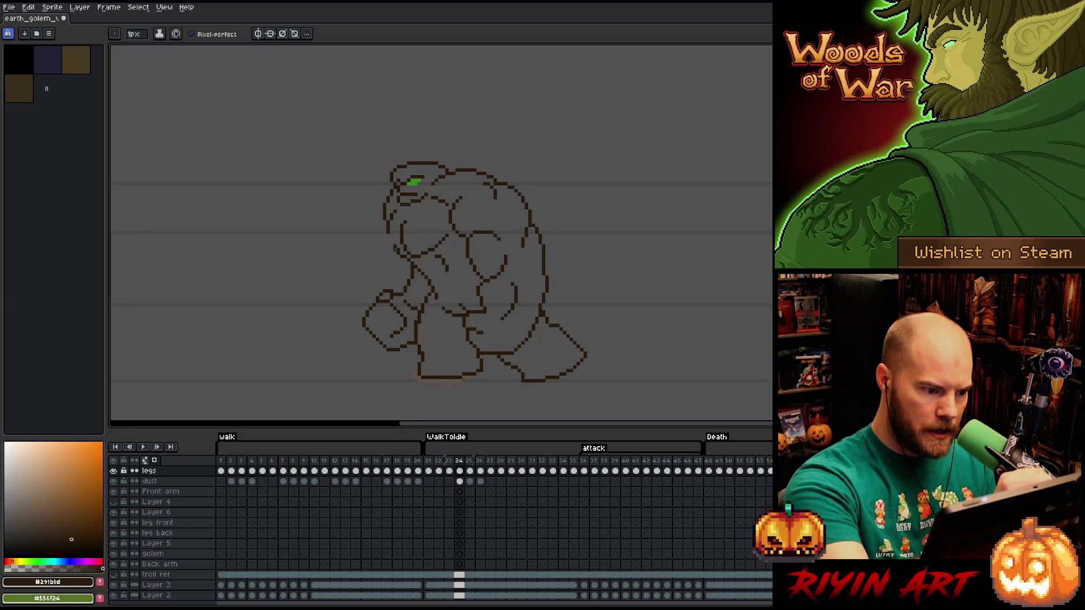
{"action": "key", "text": "e"}
{"action": "key", "text": "b"}
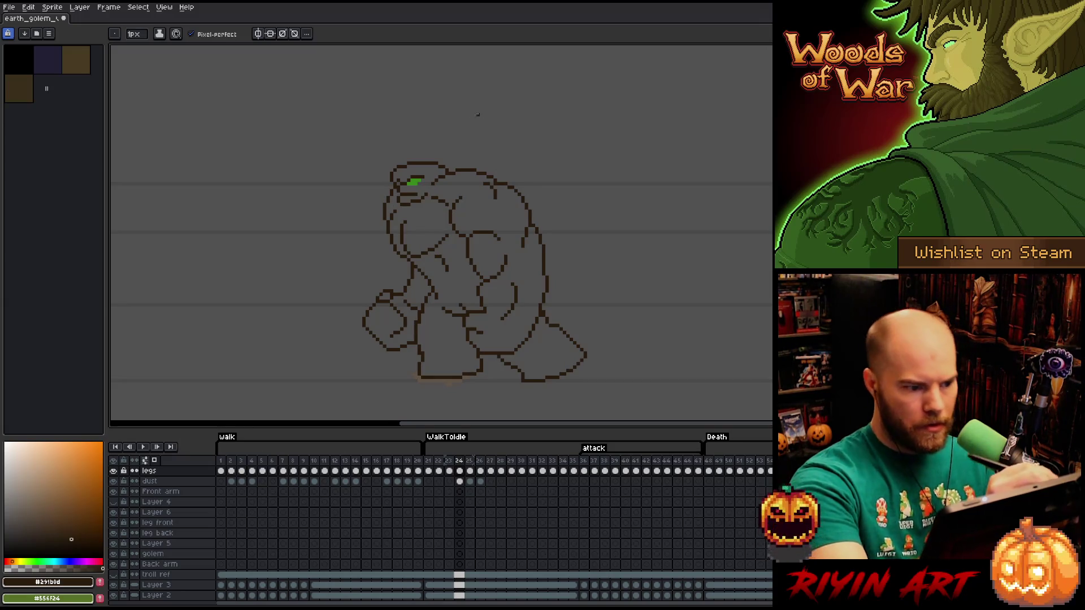
Save the sprite and flip between frames 23 and 24 to compare the crouched pose.
{"action": "key", "text": "ctrl+s"}
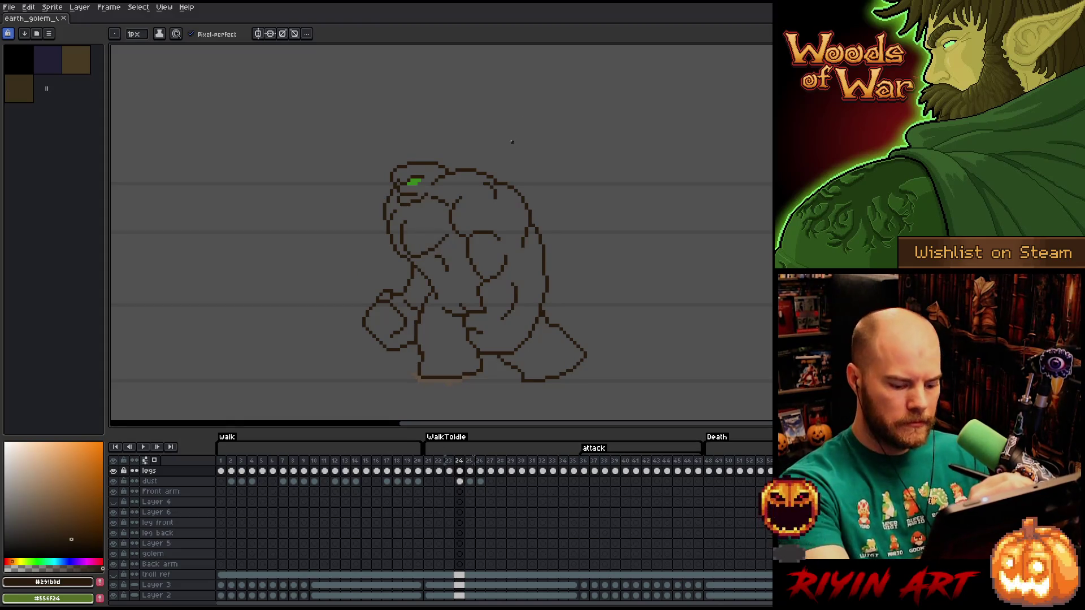
{"action": "key", "text": "comma"}
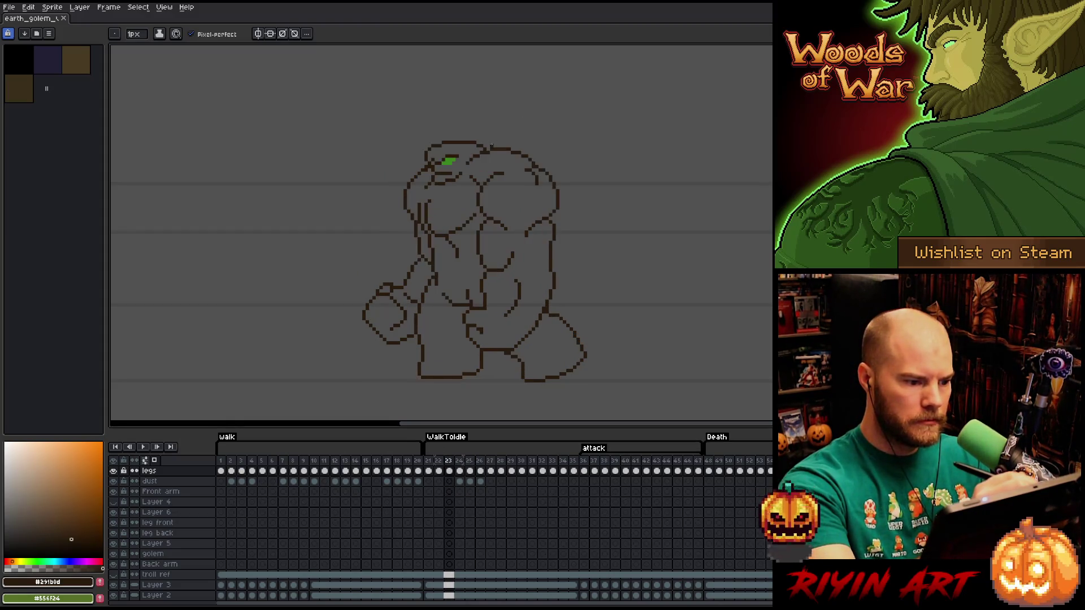
{"action": "key", "text": "period"}
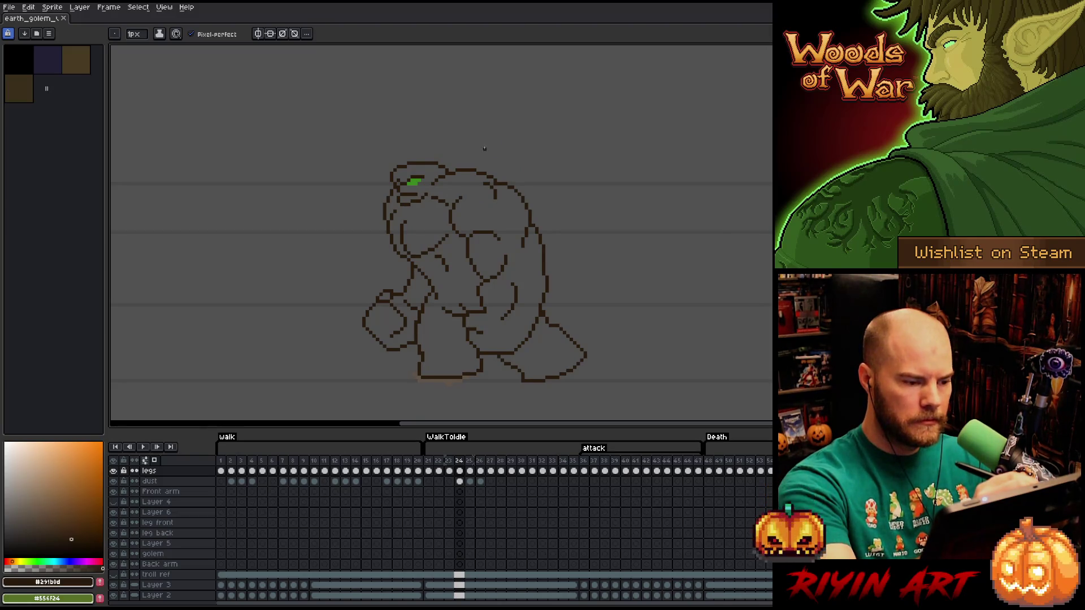
{"action": "key", "text": "comma"}
{"action": "key", "text": "period"}
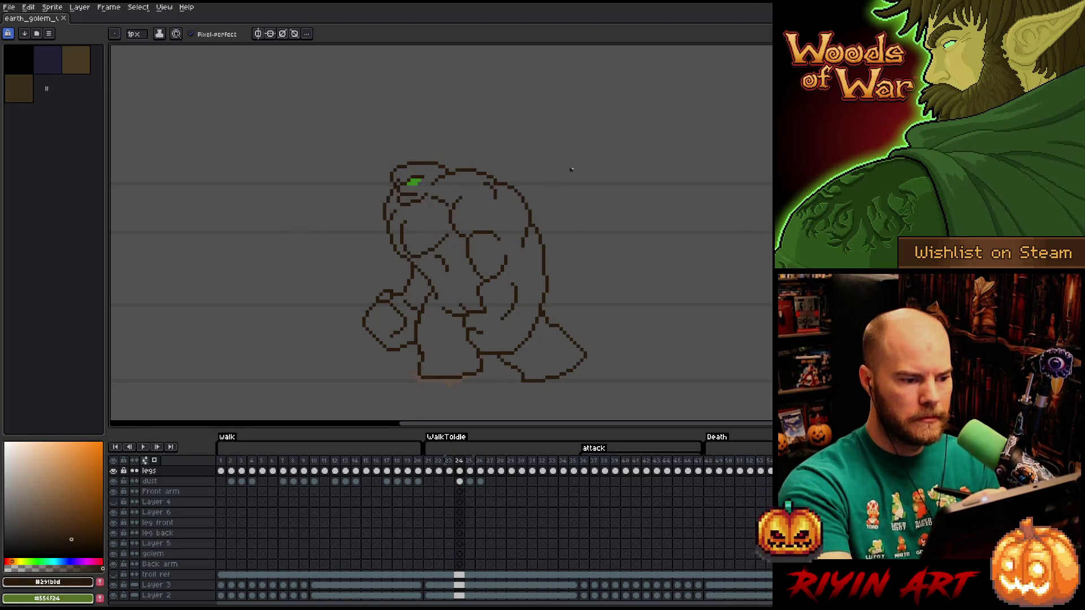
{"action": "key", "text": "comma"}
{"action": "key", "text": "period"}
{"action": "key", "text": "comma"}
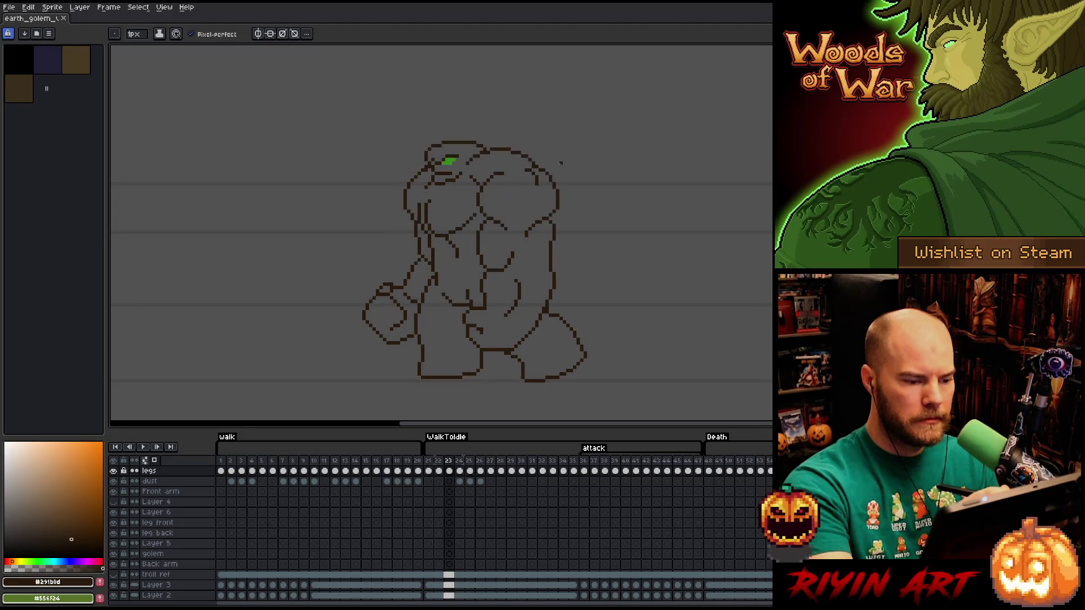
{"action": "key", "text": "period"}
{"action": "key", "text": "comma"}
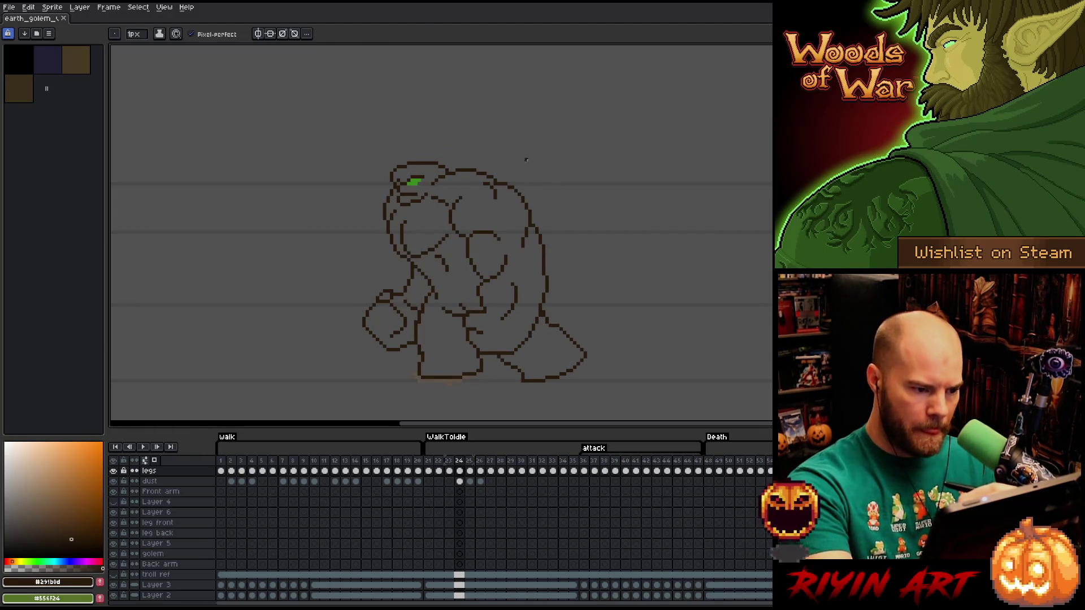
{"action": "key", "text": "period"}
Lasso the golem's upper back outline on frame 24 and apply the change.
{"action": "key", "text": "m"}
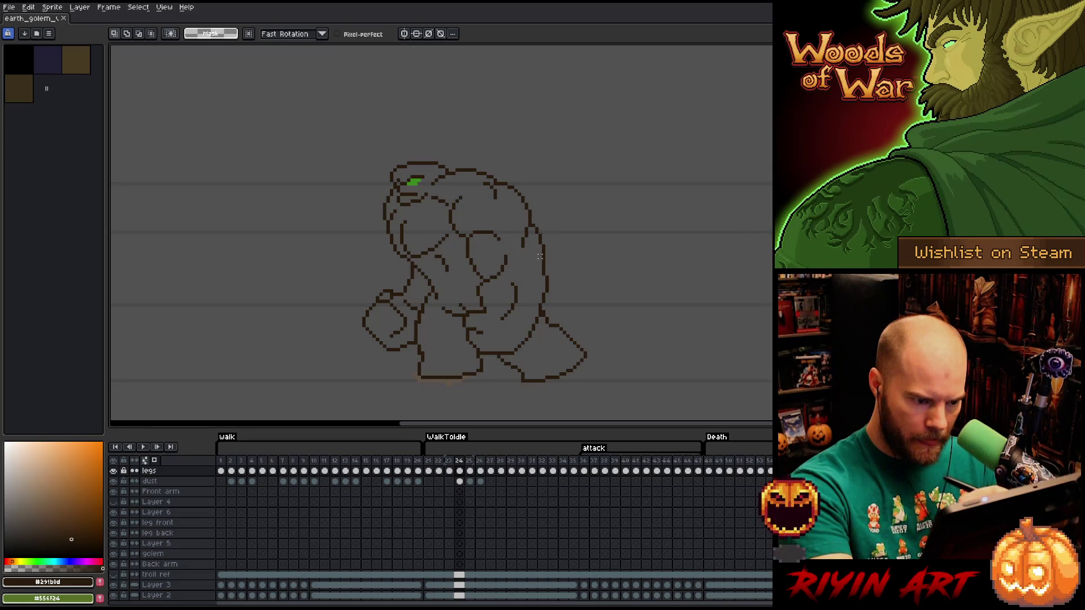
{"action": "mouse_move", "coordinate": [539, 257]}
{"action": "left_mouse_down"}
{"action": "mouse_move", "coordinate": [521, 168]}
{"action": "mouse_move", "coordinate": [477, 163]}
{"action": "mouse_move", "coordinate": [491, 211]}
{"action": "mouse_move", "coordinate": [510, 232]}
{"action": "left_mouse_up"}
{"action": "left_click", "coordinate": [509, 212]}
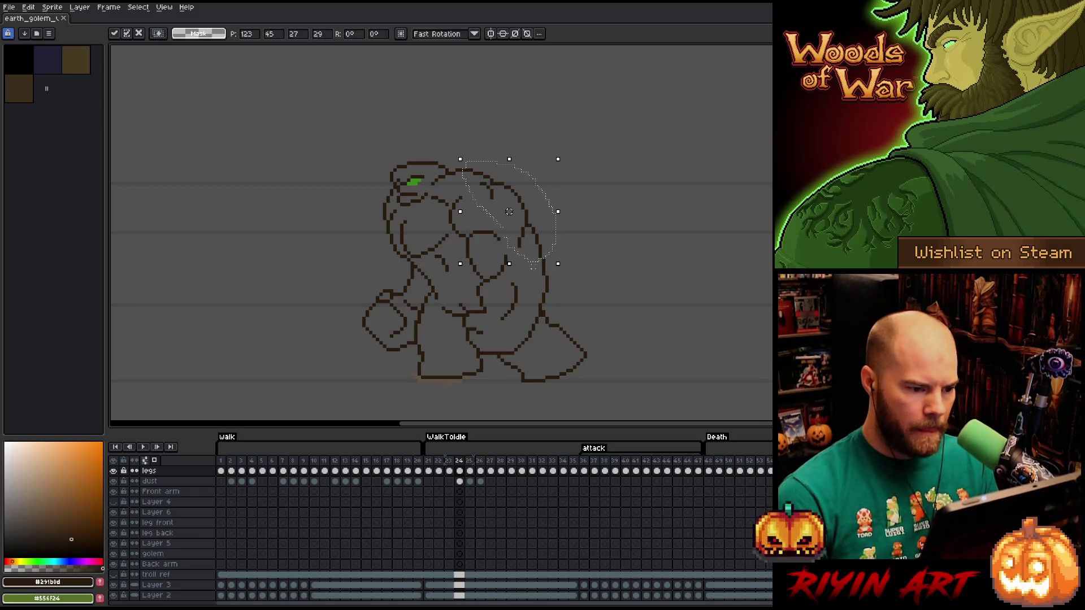
{"action": "left_click", "coordinate": [533, 267]}
Compare frame 24 against frame 23, redraw lines with the Pencil, and save the sprite.
{"action": "key", "text": "Left"}
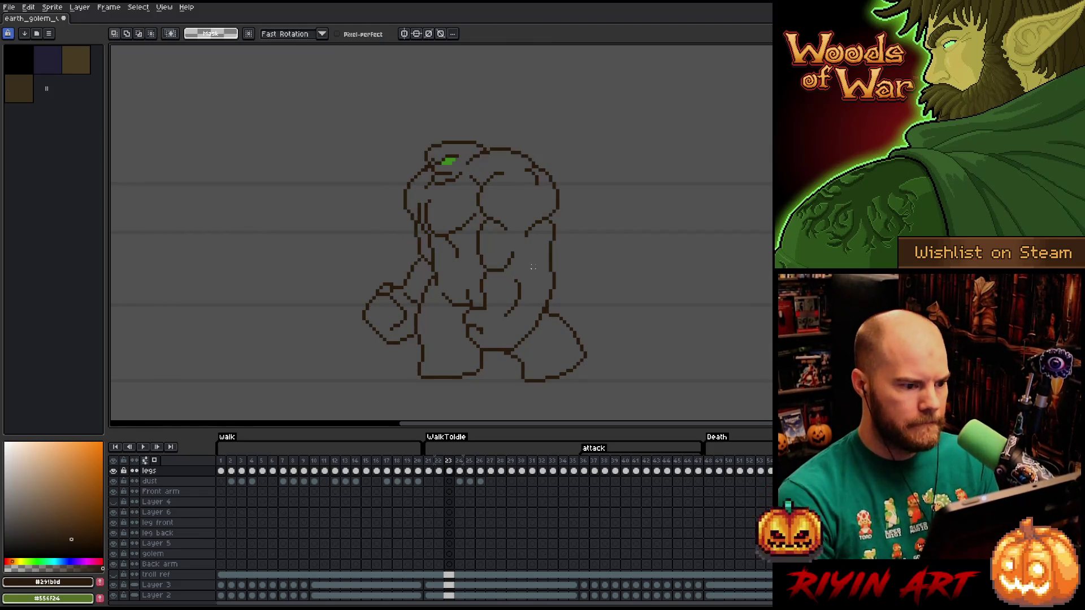
{"action": "key", "text": "Right"}
{"action": "key", "text": "Left"}
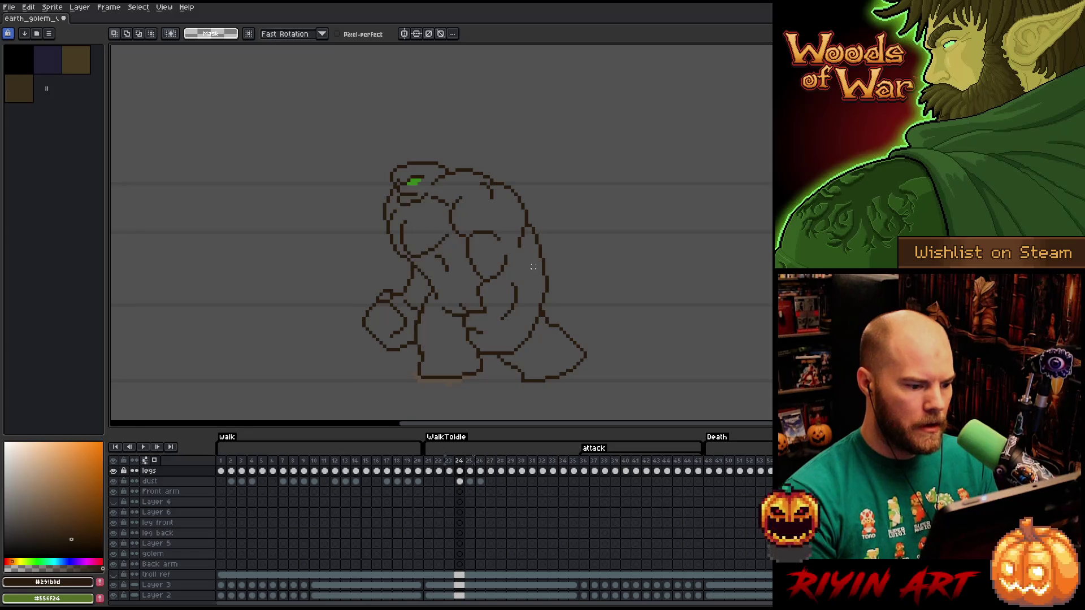
{"action": "key", "text": "Left"}
{"action": "key", "text": "Right"}
{"action": "key", "text": "b"}
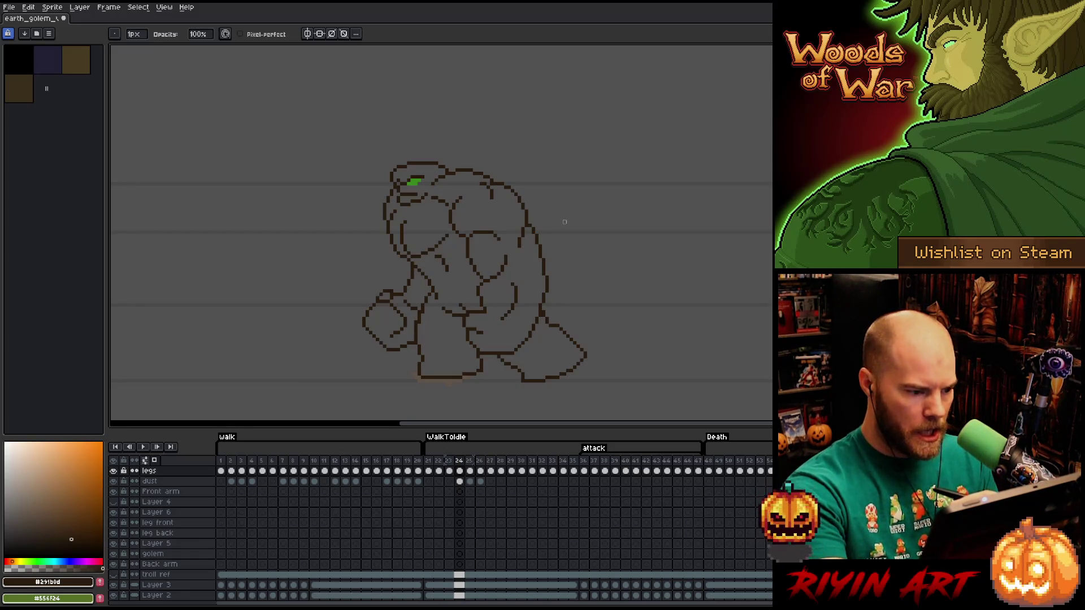
{"action": "key", "text": "ctrl+s"}
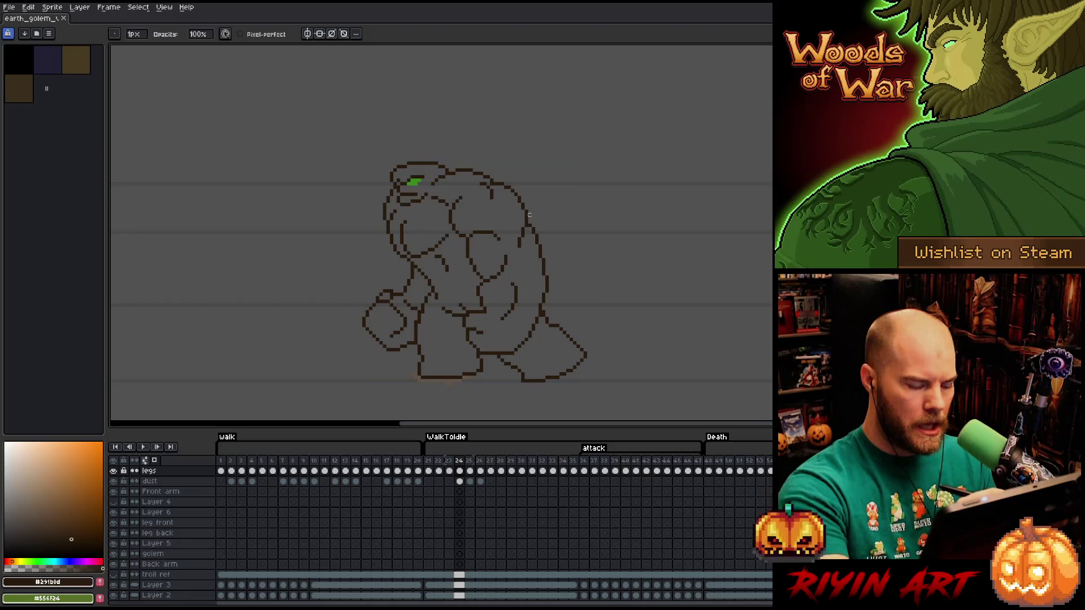
Flip between frames 23 and 24 to check the motion while erasing stray outline pixels.
{"action": "key", "text": "Left"}
{"action": "key", "text": "Right"}
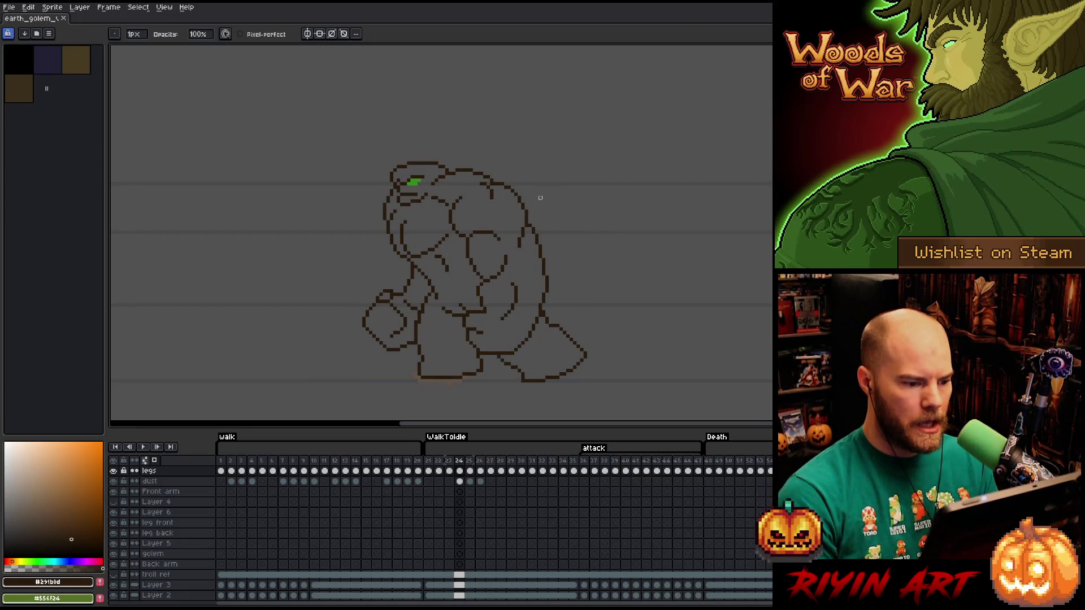
{"action": "key", "text": "Left"}
{"action": "key", "text": "Right"}
{"action": "key", "text": "Left"}
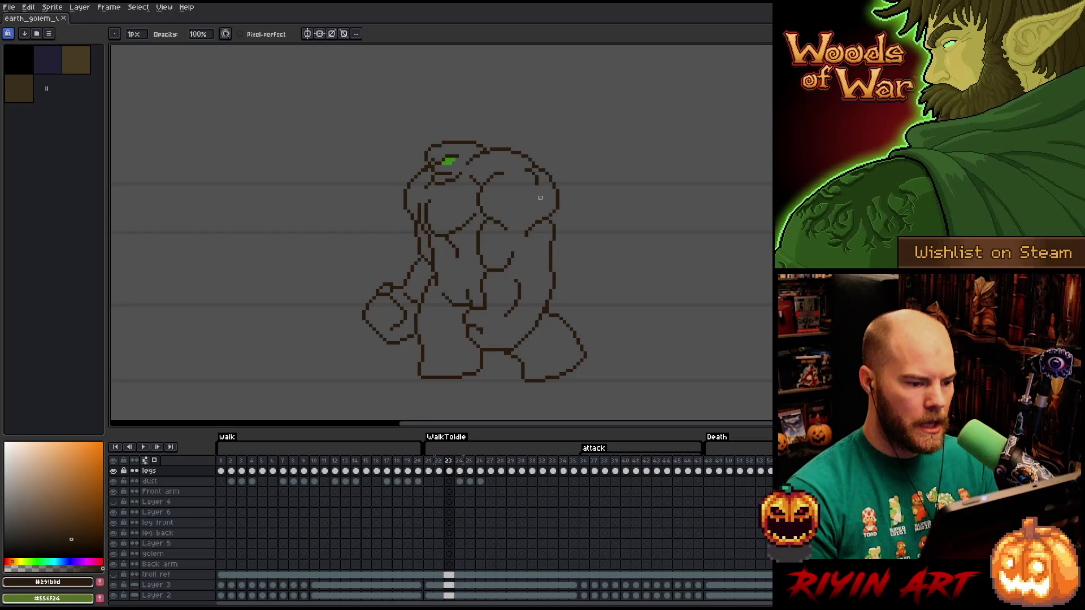
{"action": "key", "text": "Right"}
{"action": "key", "text": "e"}
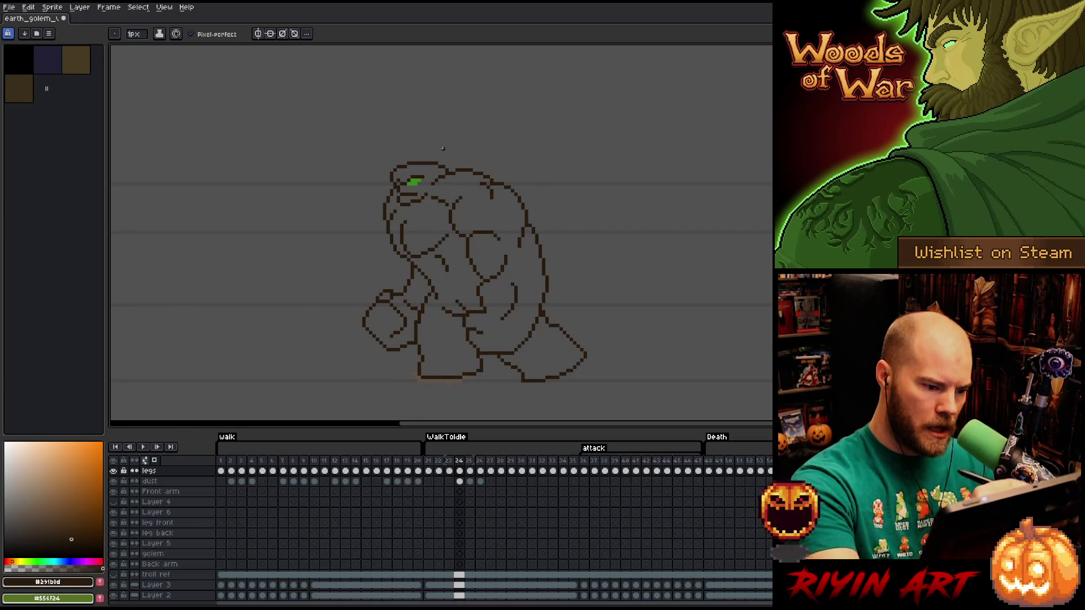
{"action": "key", "text": "Left"}
{"action": "key", "text": "Right"}
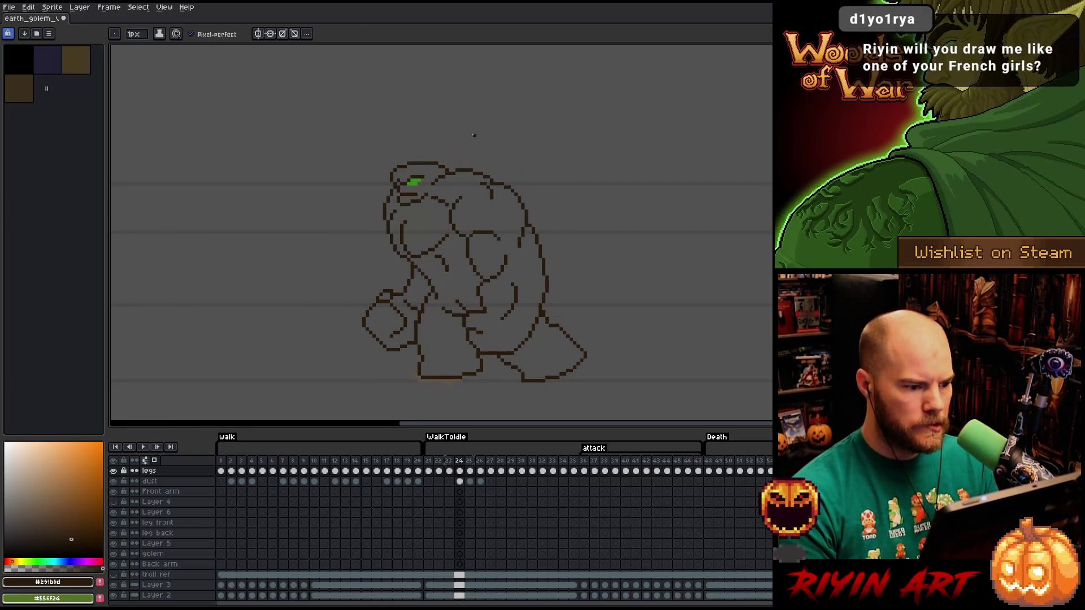
{"action": "key", "text": "Left"}
{"action": "key", "text": "Right"}
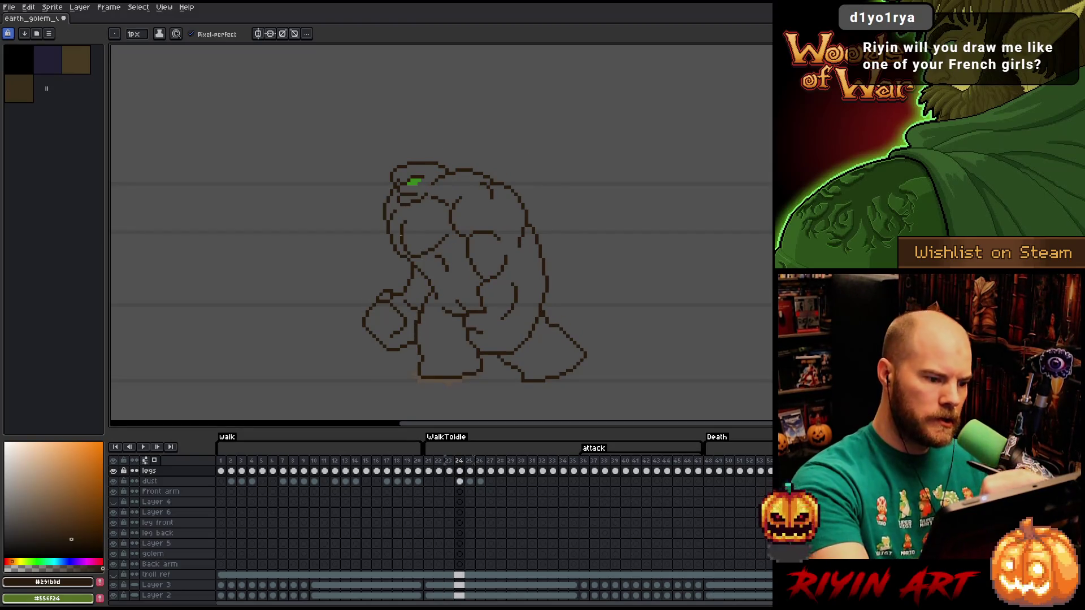
Redraw and erase chest lines on frame 24, checking each fix against frame 23.
{"action": "key", "text": "b"}
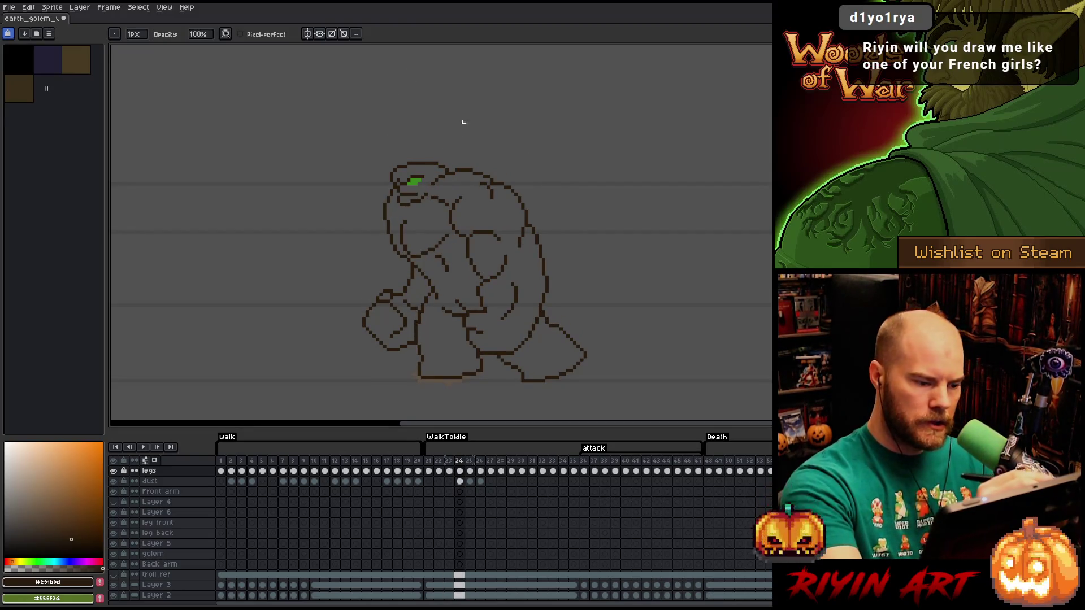
{"action": "key", "text": "Left"}
{"action": "key", "text": "Right"}
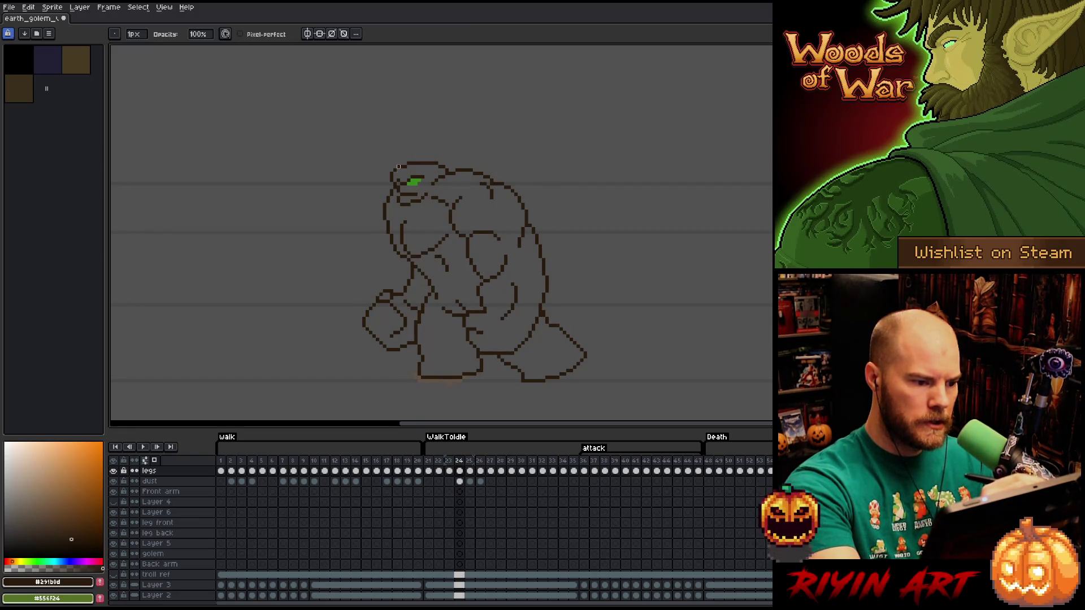
{"action": "key", "text": "e"}
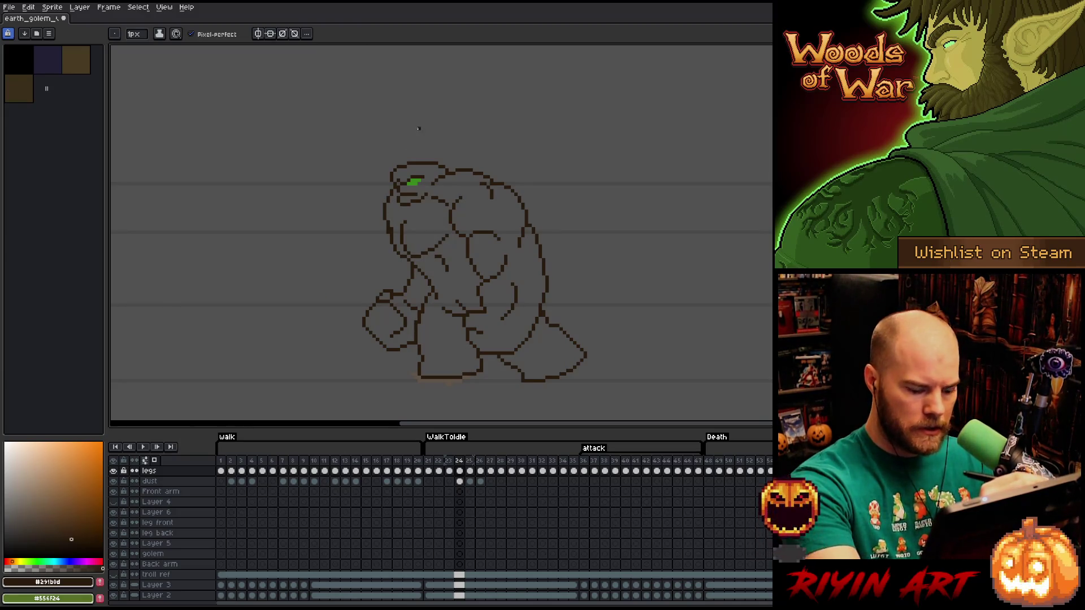
{"action": "key", "text": "Left"}
{"action": "key", "text": "Right"}
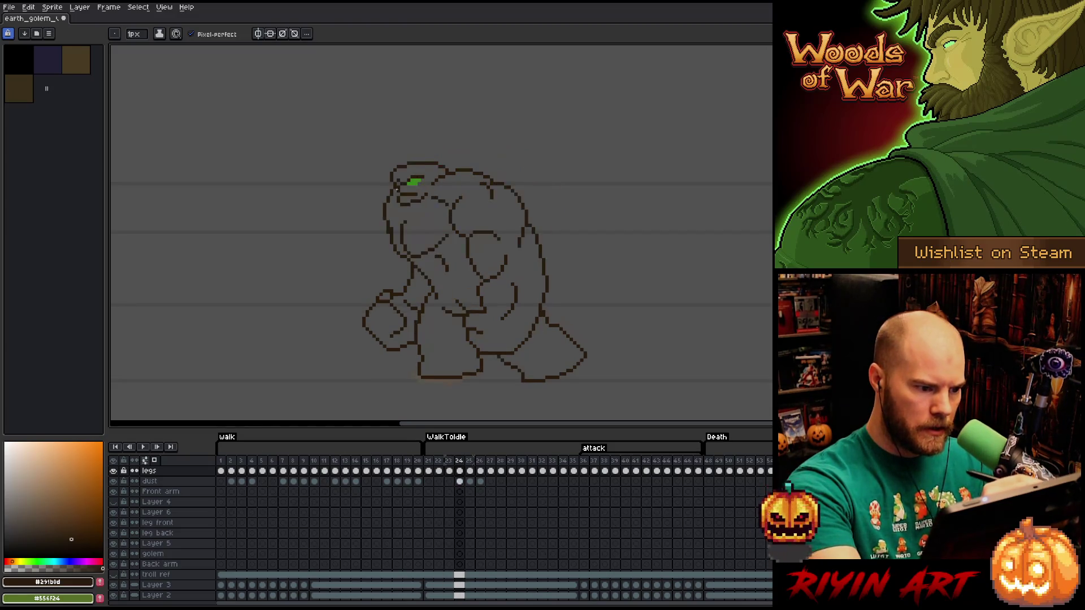
{"action": "key", "text": "Left"}
{"action": "key", "text": "Right"}
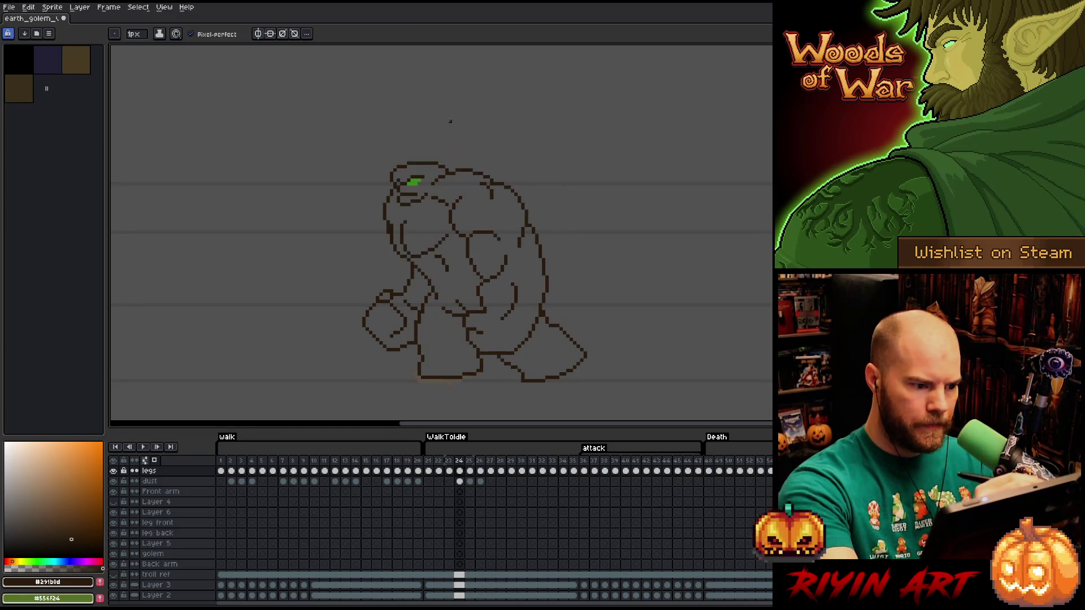
{"action": "key", "text": "Left"}
{"action": "key", "text": "Right"}
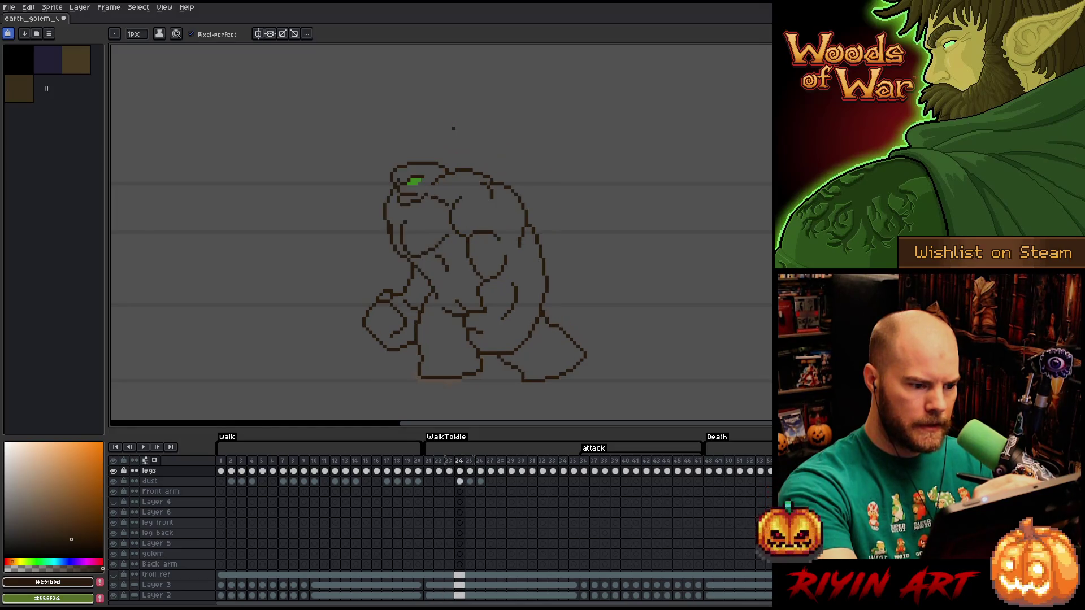
{"action": "key", "text": "Left"}
{"action": "key", "text": "Right"}
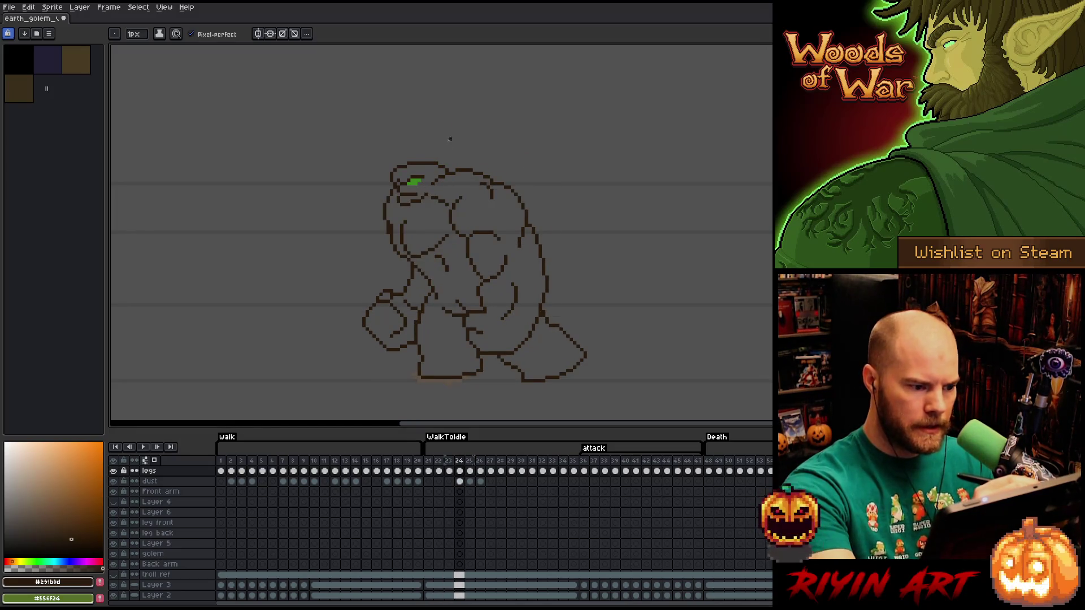
Lasso the stray line on the golem's chest, clear it, and save with Ctrl+S.
{"action": "key", "text": "m"}
{"action": "left_click_drag", "start_coordinate": [438, 209], "coordinate": [450, 232]}
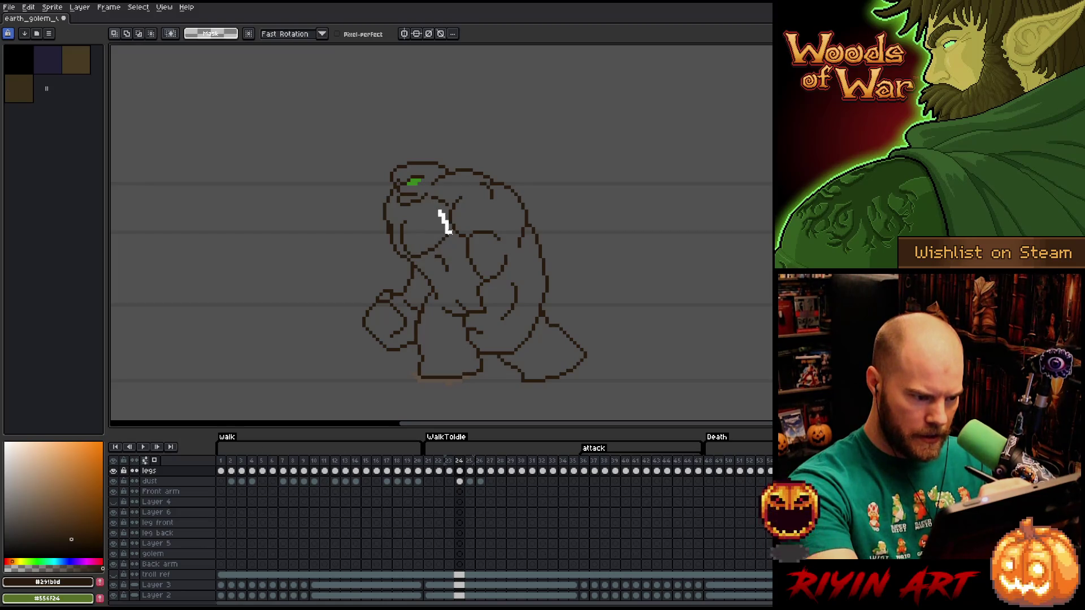
{"action": "key", "text": "b"}
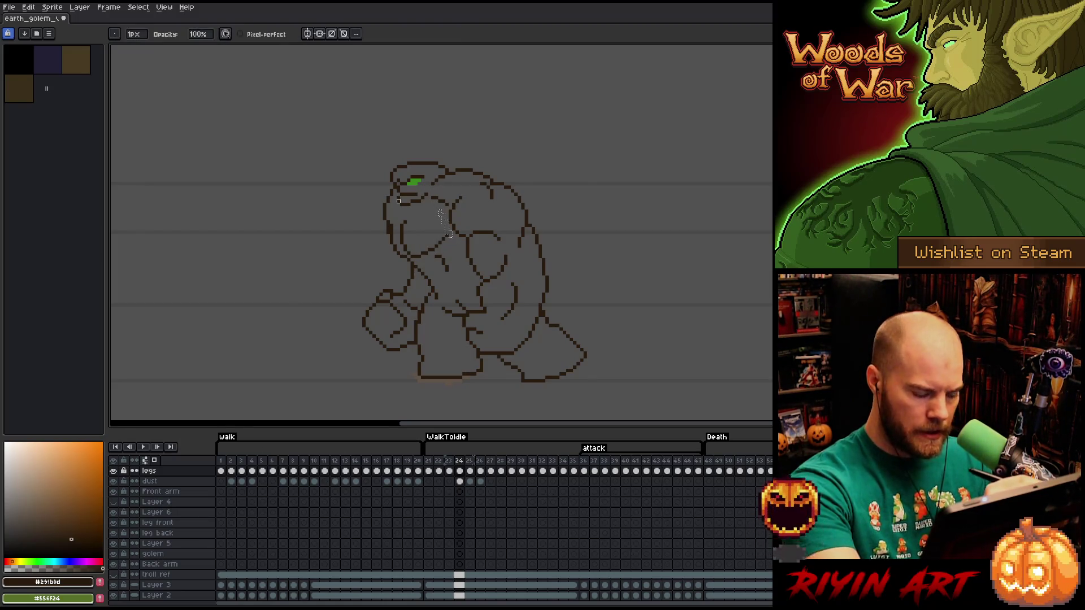
{"action": "key", "text": "ctrl+d"}
{"action": "key", "text": "e"}
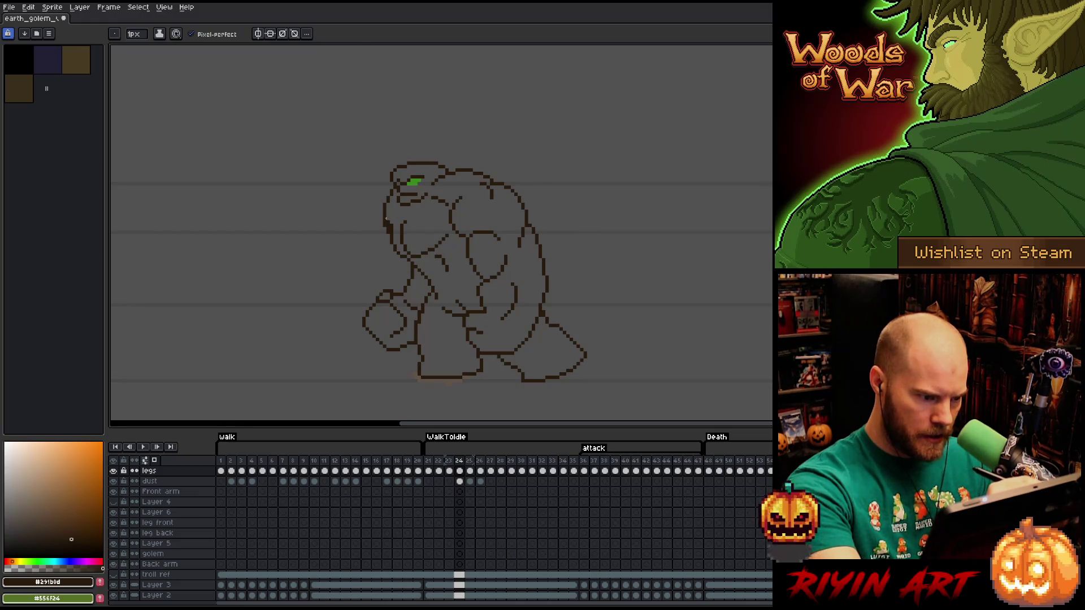
{"action": "key", "text": "b"}
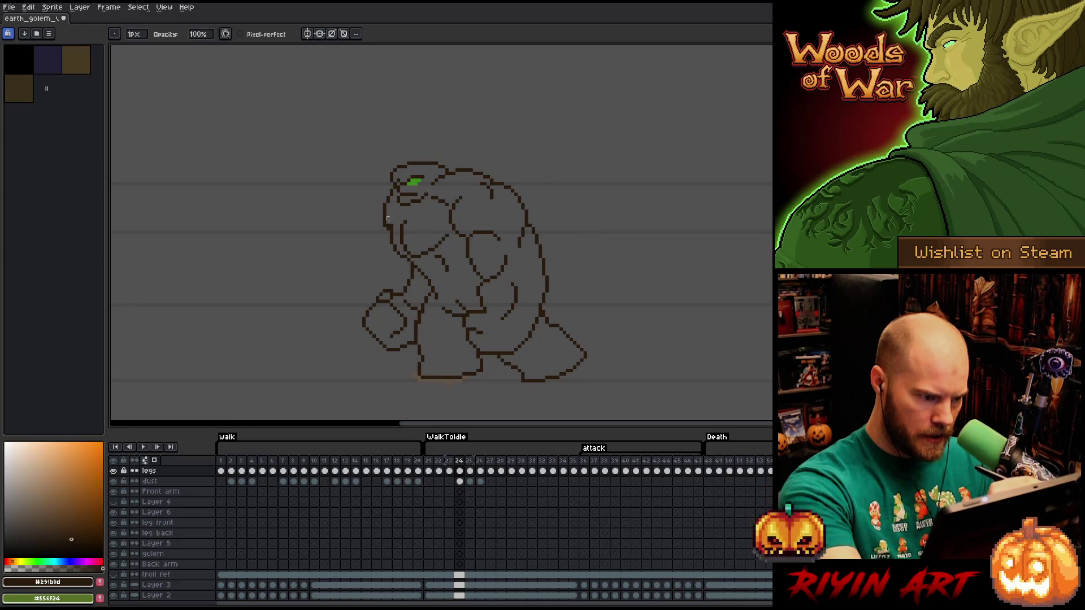
{"action": "key", "text": "ctrl+s"}
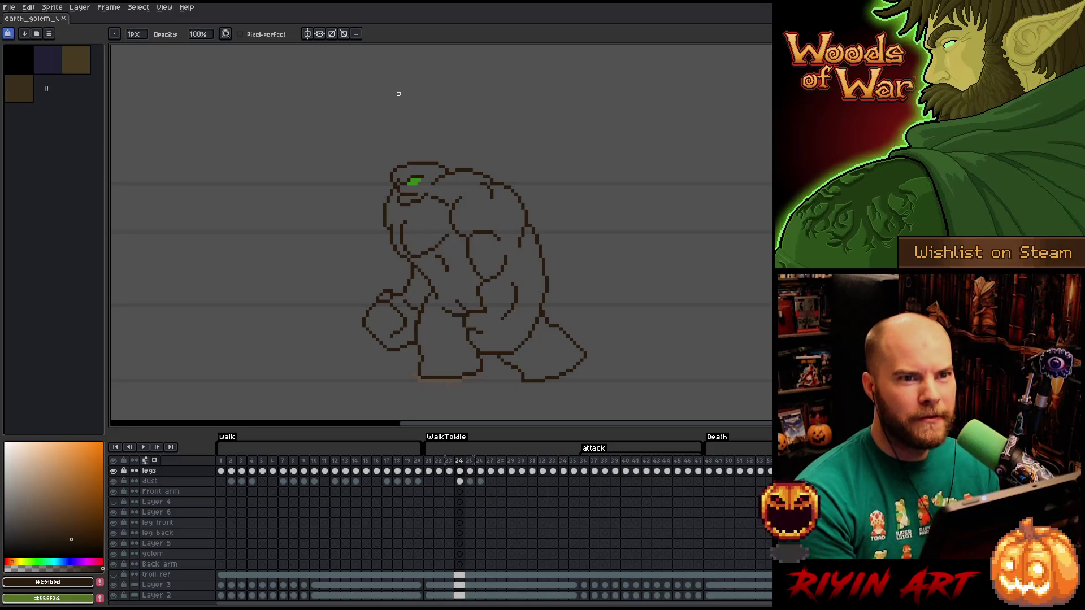
Open witch_doctor_v14.aseprite from recent files and go to its frame 2.
{"action": "left_click", "coordinate": [9, 6]}
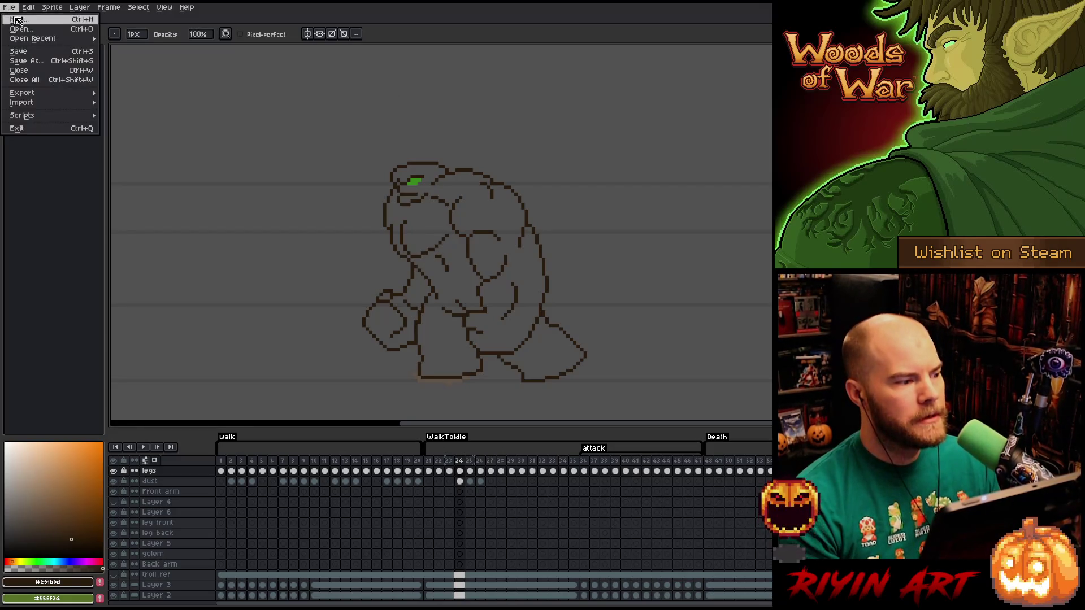
{"action": "mouse_move", "coordinate": [29, 41]}
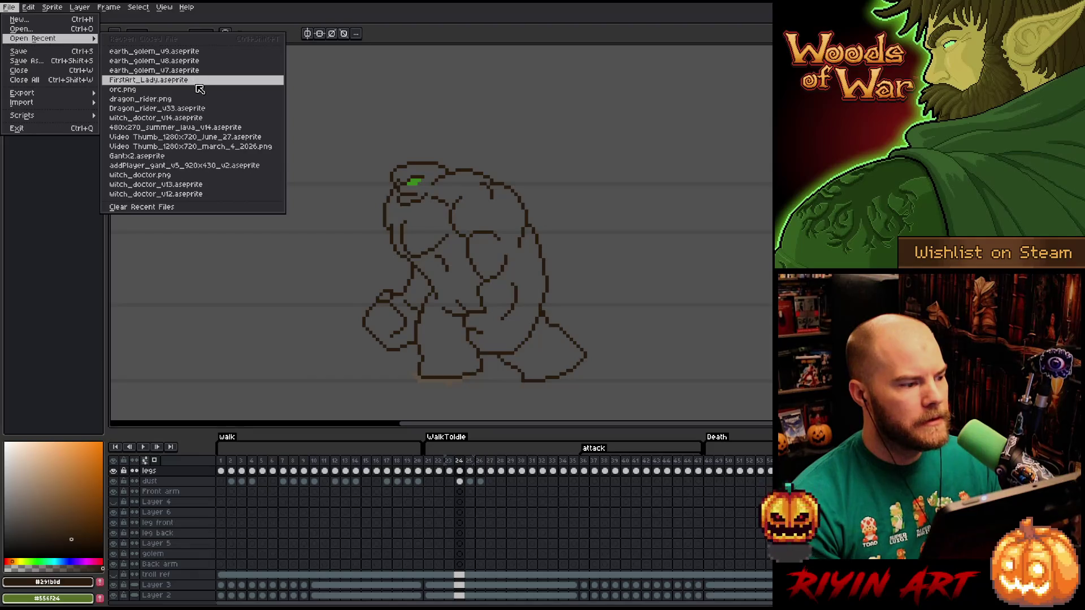
{"action": "left_click", "coordinate": [201, 118]}
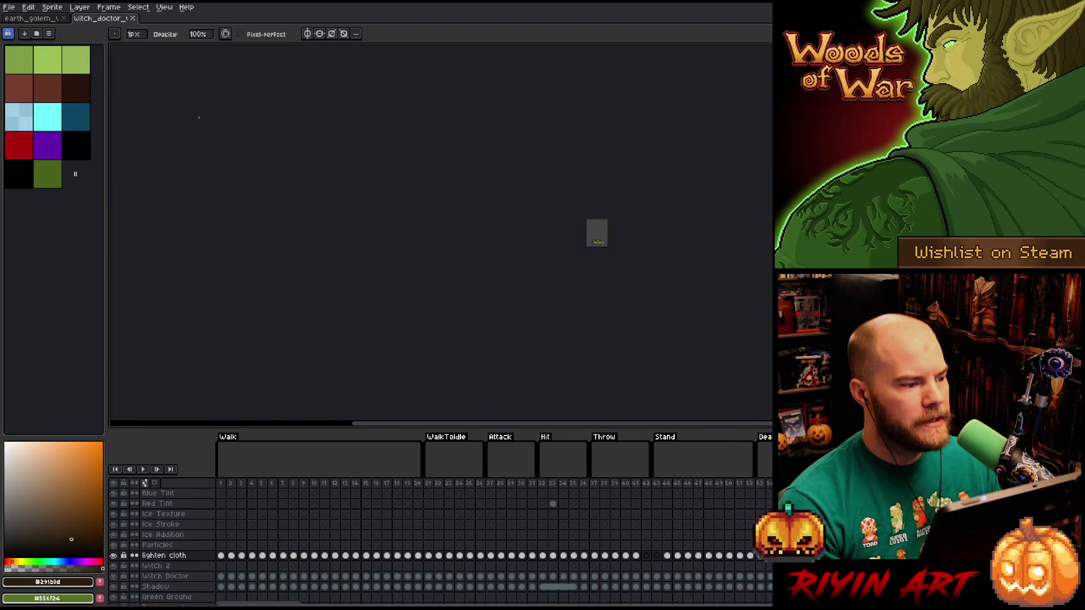
{"action": "left_click", "coordinate": [231, 484]}
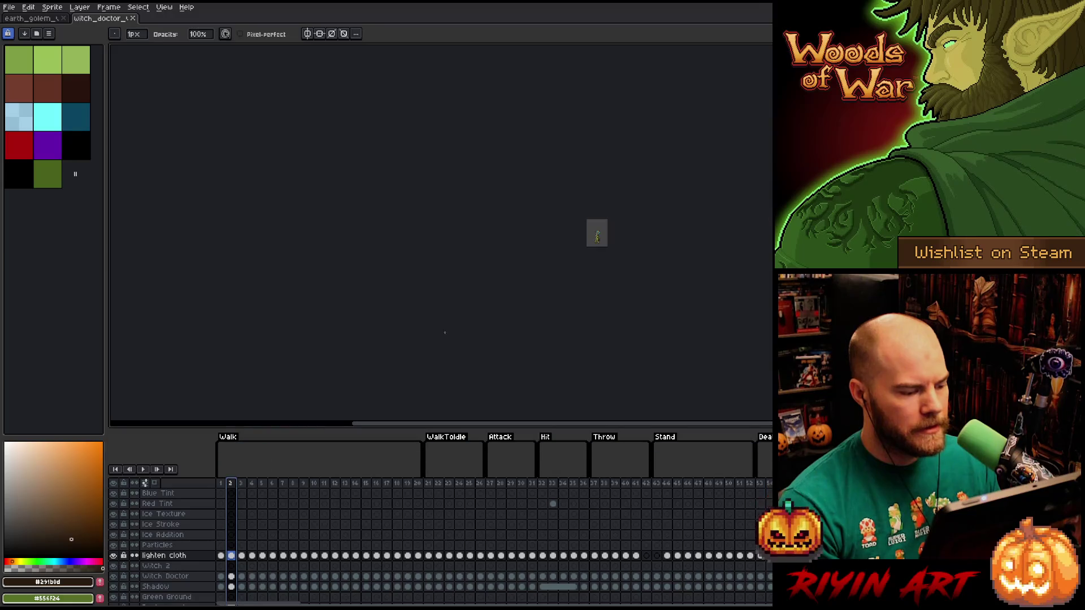
Split the witch doctor into its own view, play its animation, and return to the golem.
{"action": "scroll", "coordinate": [599, 232], "scroll_direction": "up", "scroll_amount": 5}
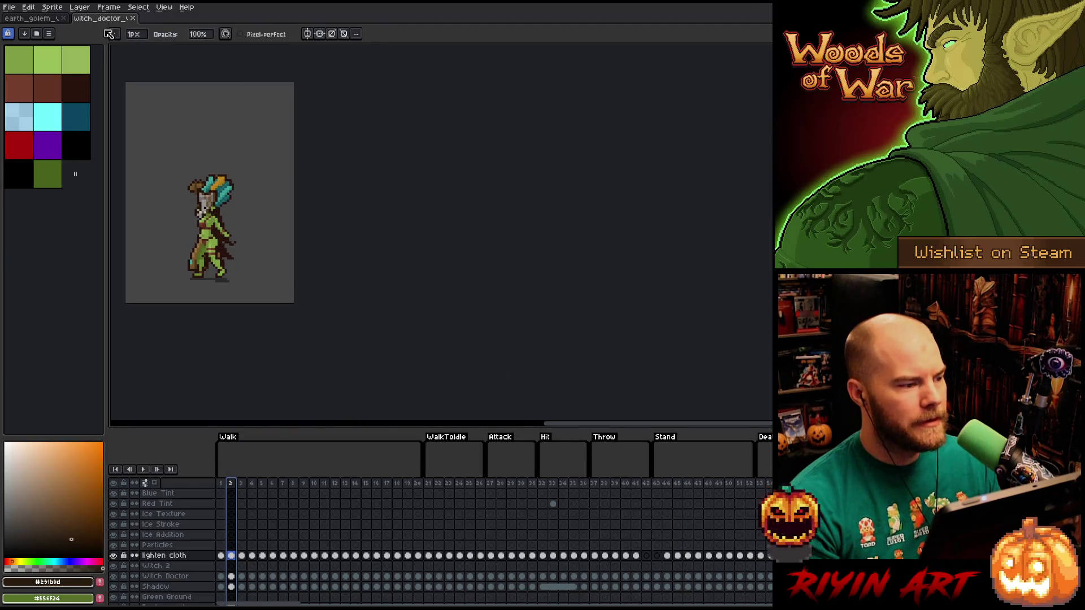
{"action": "mouse_move", "coordinate": [105, 18]}
{"action": "left_mouse_down"}
{"action": "mouse_move", "coordinate": [129, 66]}
{"action": "mouse_move", "coordinate": [120, 77]}
{"action": "left_mouse_up"}
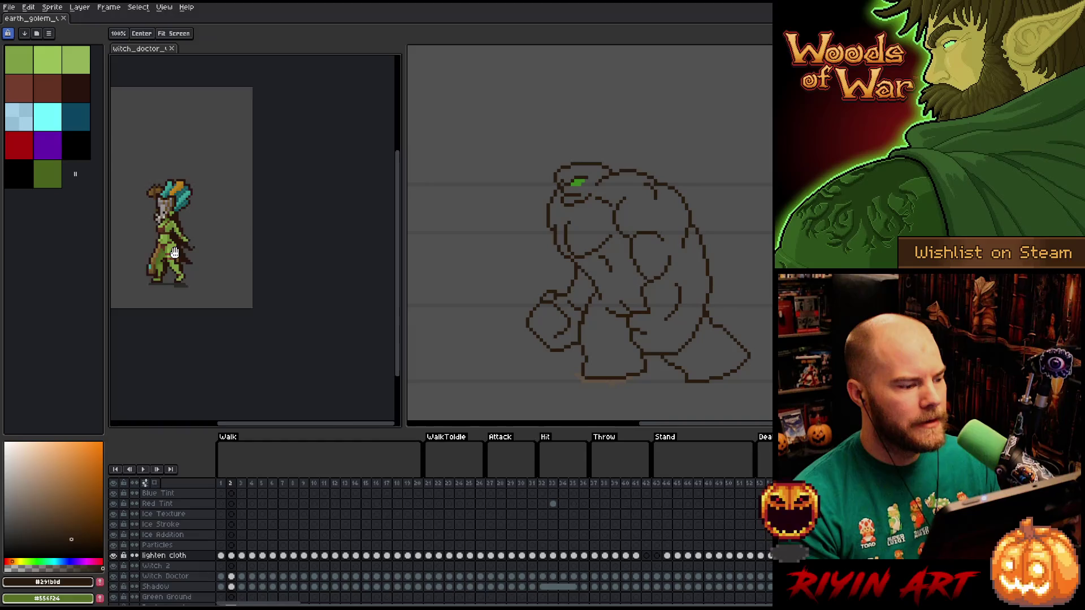
{"action": "scroll", "coordinate": [252, 255], "scroll_direction": "up", "scroll_amount": 2}
{"action": "key", "text": "Return"}
{"action": "scroll", "coordinate": [259, 261], "scroll_direction": "up", "scroll_amount": 1}
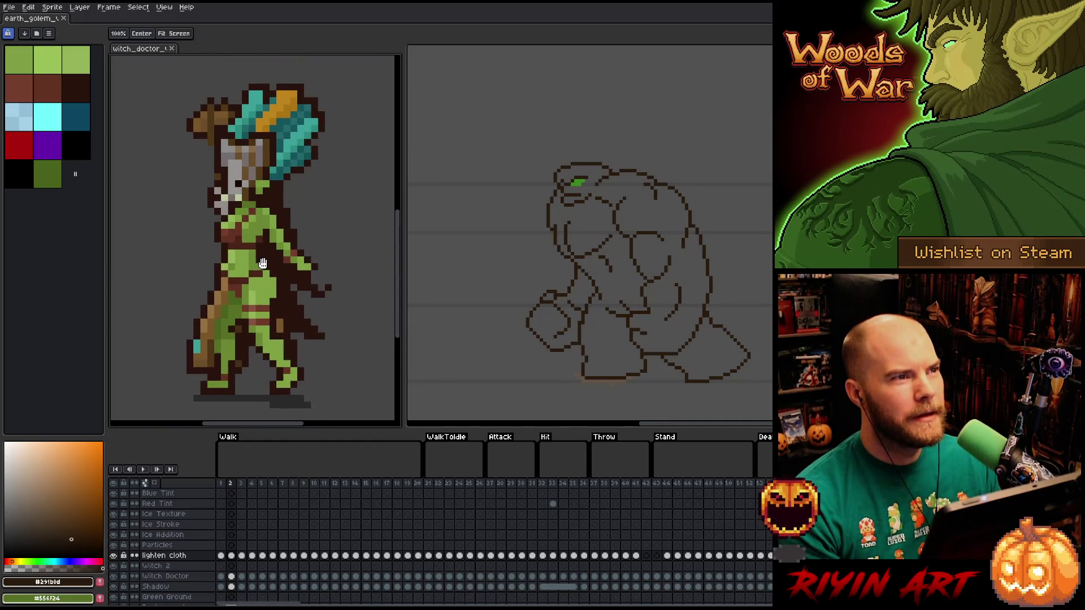
{"action": "key", "text": "h"}
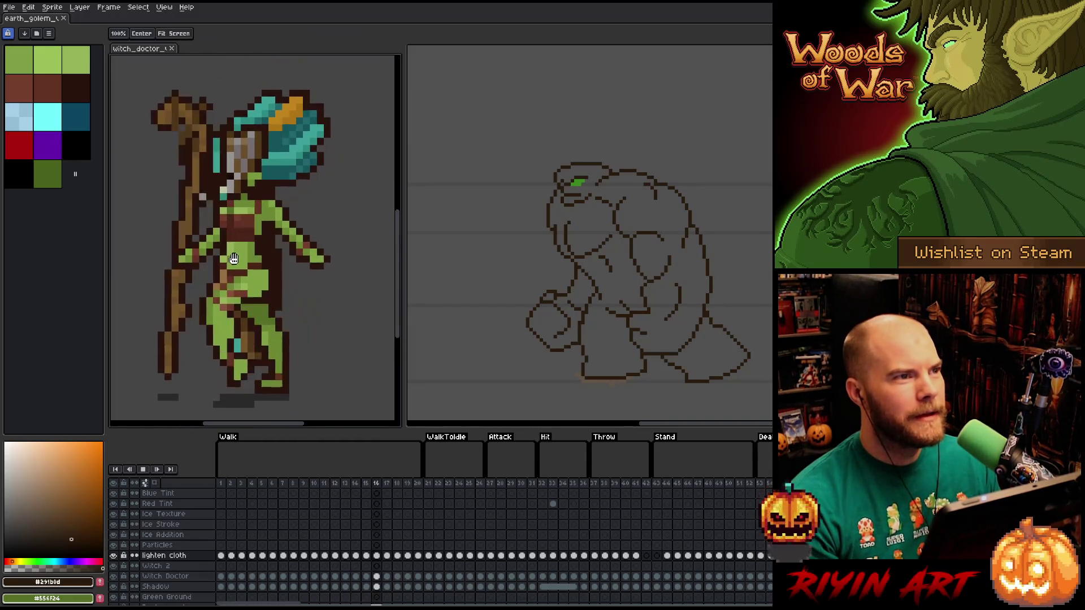
{"action": "key", "text": "b"}
{"action": "left_click", "coordinate": [616, 48]}
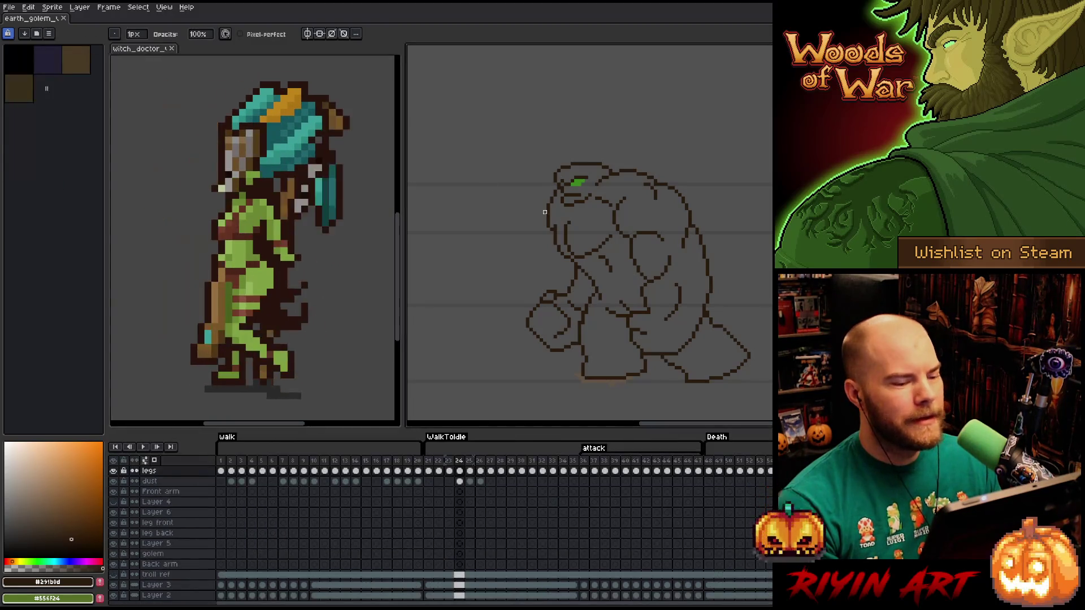
Pan the golem to fill its view and compare frame 24 with frame 23.
{"action": "scroll", "coordinate": [723, 220], "scroll_direction": "up", "scroll_amount": 1}
{"action": "mouse_move", "coordinate": [464, 284]}
{"action": "left_mouse_down"}
{"action": "mouse_move", "coordinate": [425, 211]}
{"action": "mouse_move", "coordinate": [361, 210]}
{"action": "left_mouse_up"}
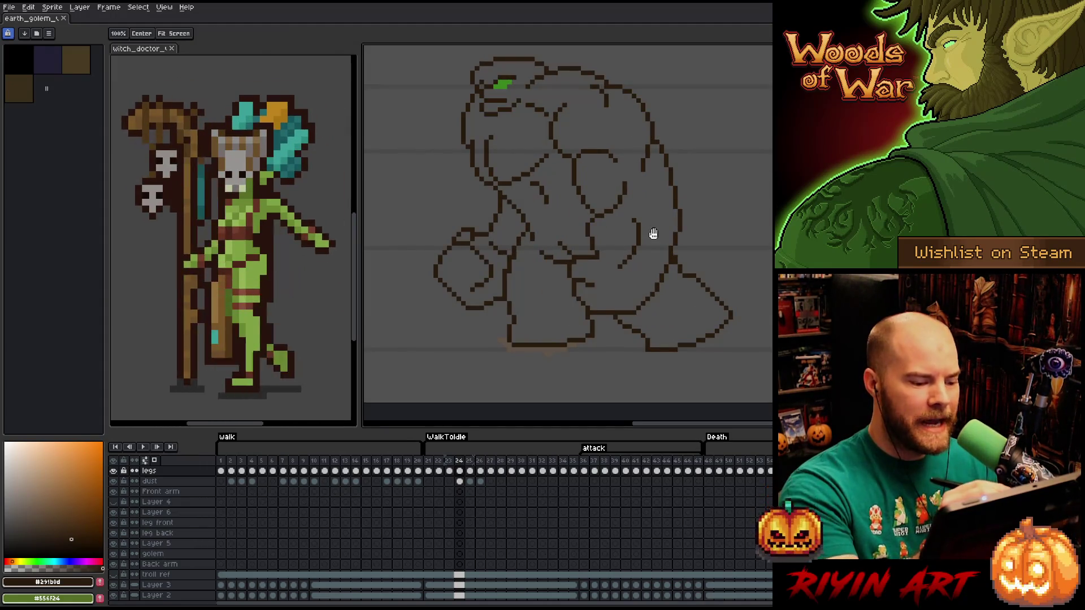
{"action": "scroll", "coordinate": [584, 232], "scroll_direction": "up", "scroll_amount": 3}
{"action": "key", "text": "b"}
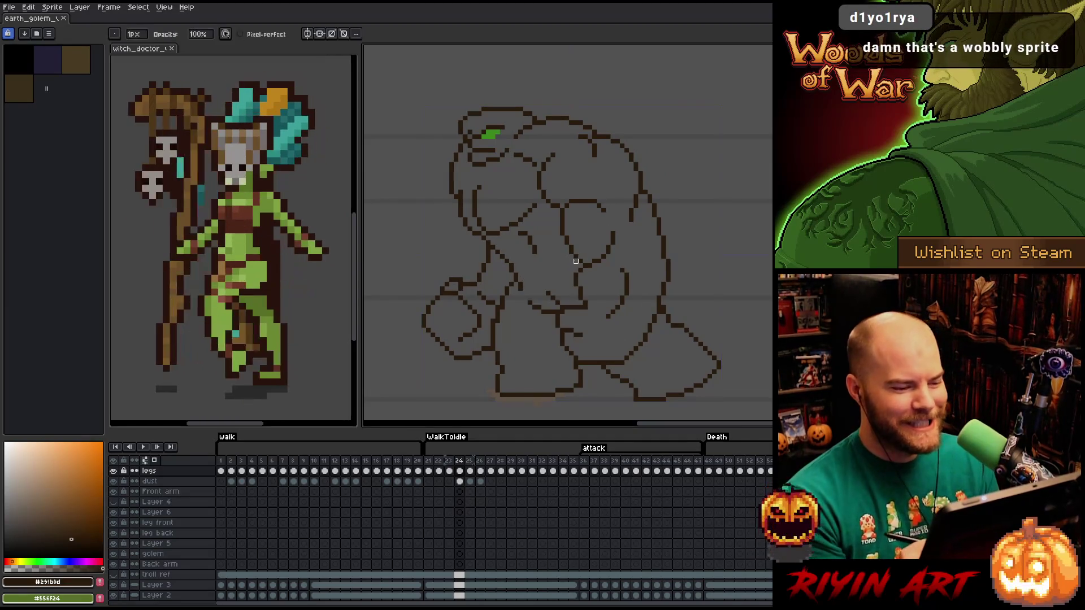
{"action": "key", "text": "Left"}
{"action": "key", "text": "Right"}
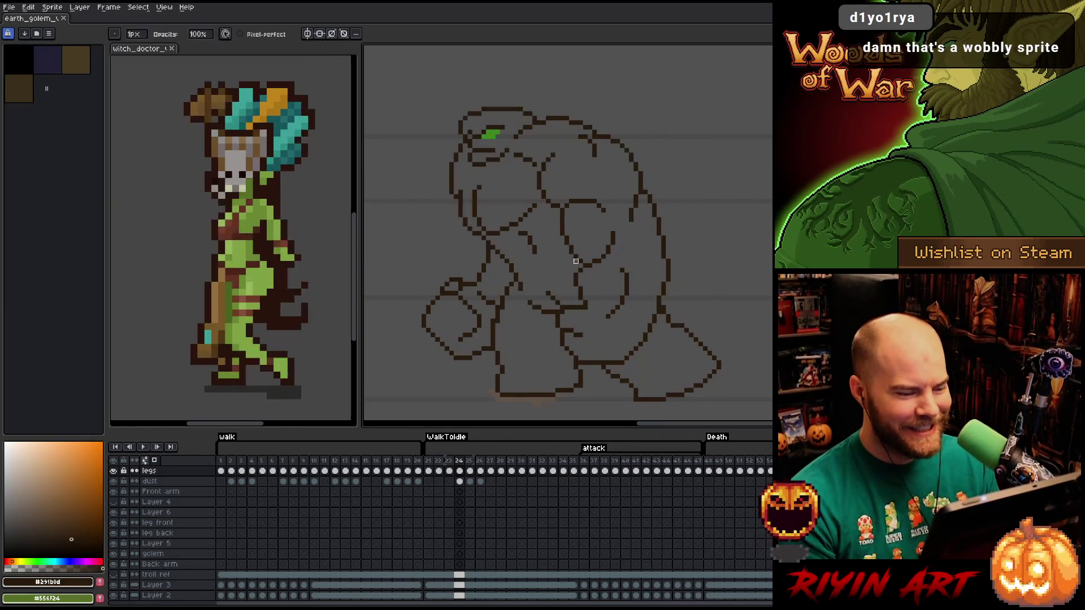
{"action": "key", "text": "Left"}
Advance to frame 25 and check it against its neighbouring frame.
{"action": "key", "text": "Right"}
{"action": "key", "text": "Right"}
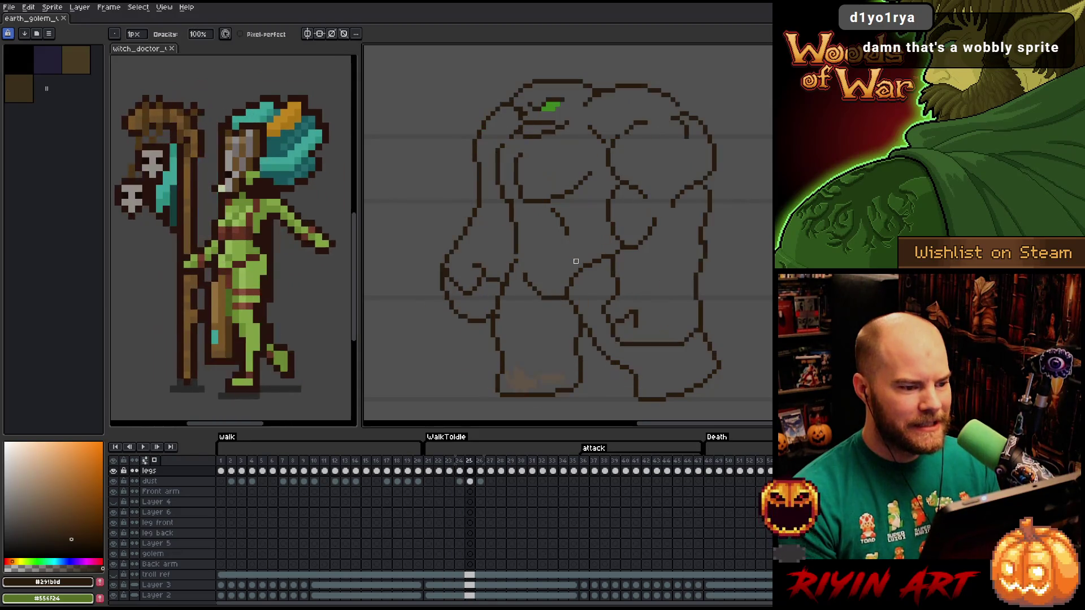
{"action": "key", "text": "Left"}
{"action": "key", "text": "Right"}
{"action": "key", "text": "Left"}
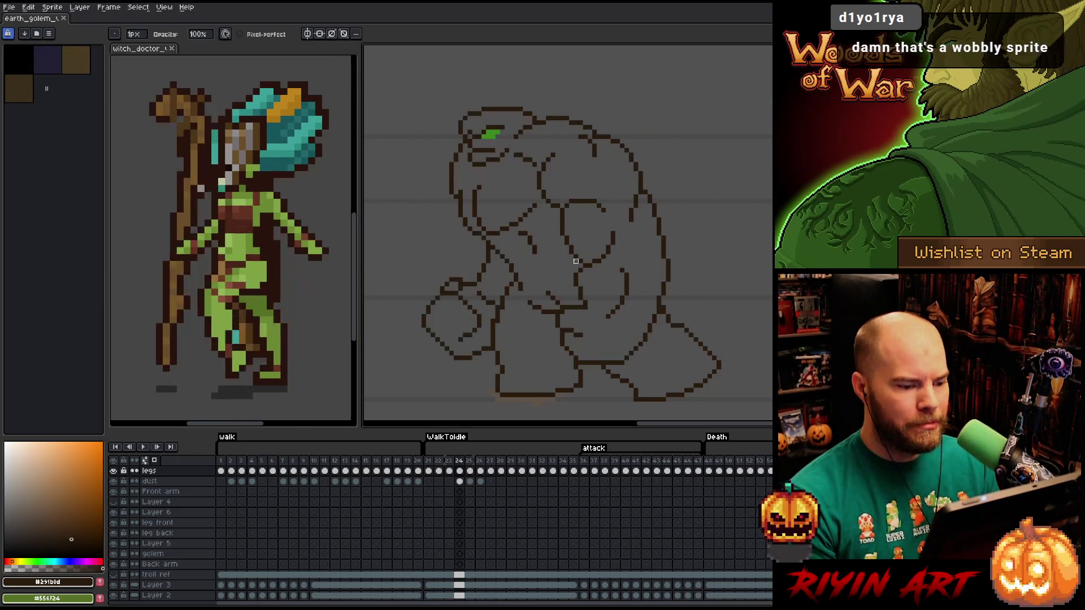
{"action": "key", "text": "Right"}
{"action": "key", "text": "Left"}
{"action": "key", "text": "Right"}
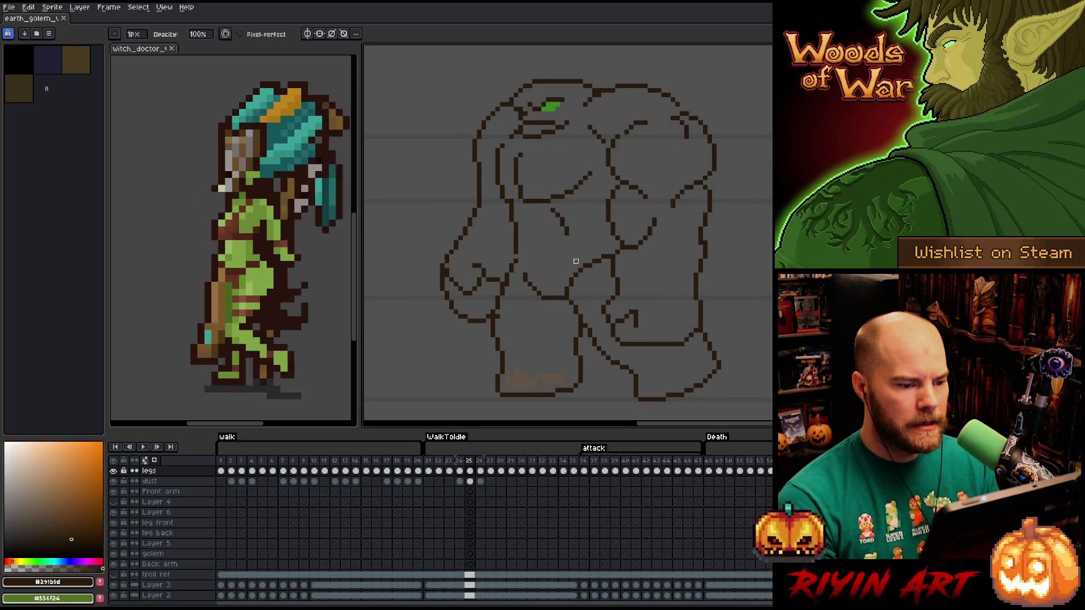
Flip repeatedly between frames 24 and 25 to contrast the crouched and upright poses.
{"action": "key", "text": "Left"}
{"action": "key", "text": "Right"}
{"action": "key", "text": "Left"}
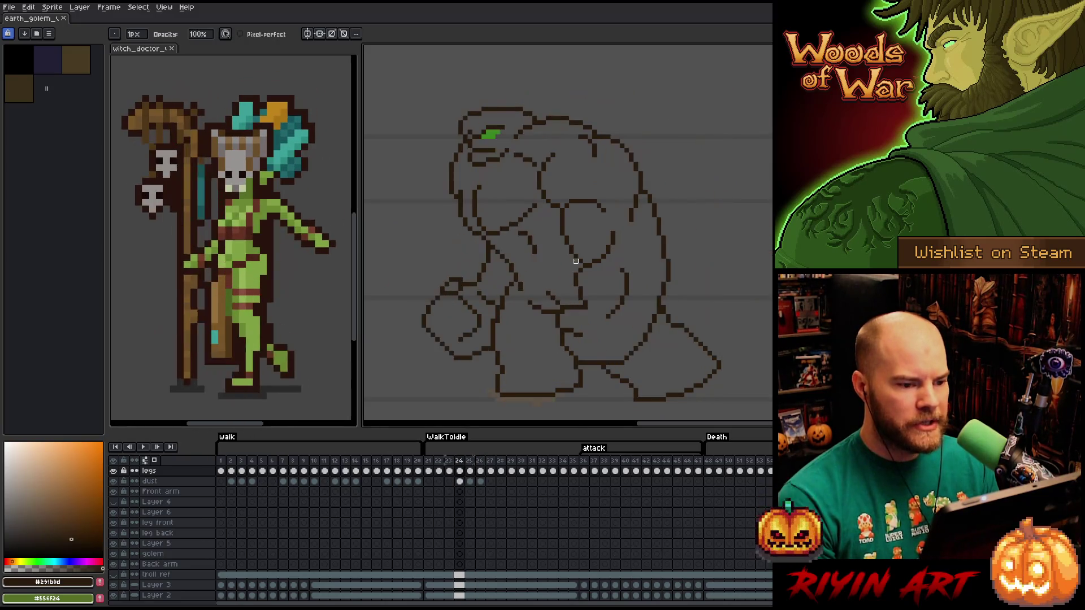
{"action": "key", "text": "Right"}
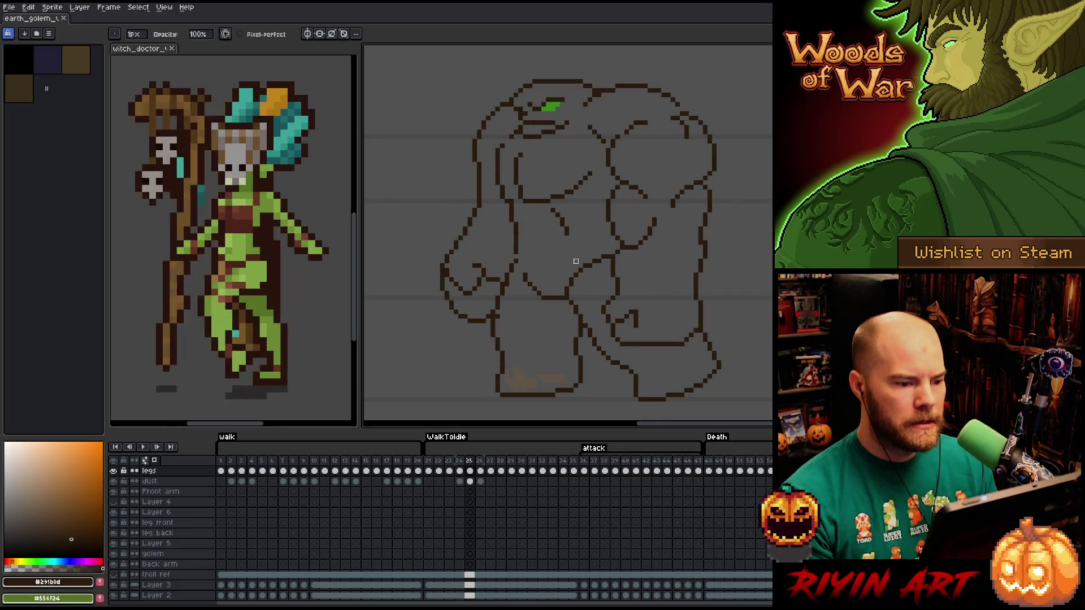
{"action": "key", "text": "Left"}
{"action": "key", "text": "Right"}
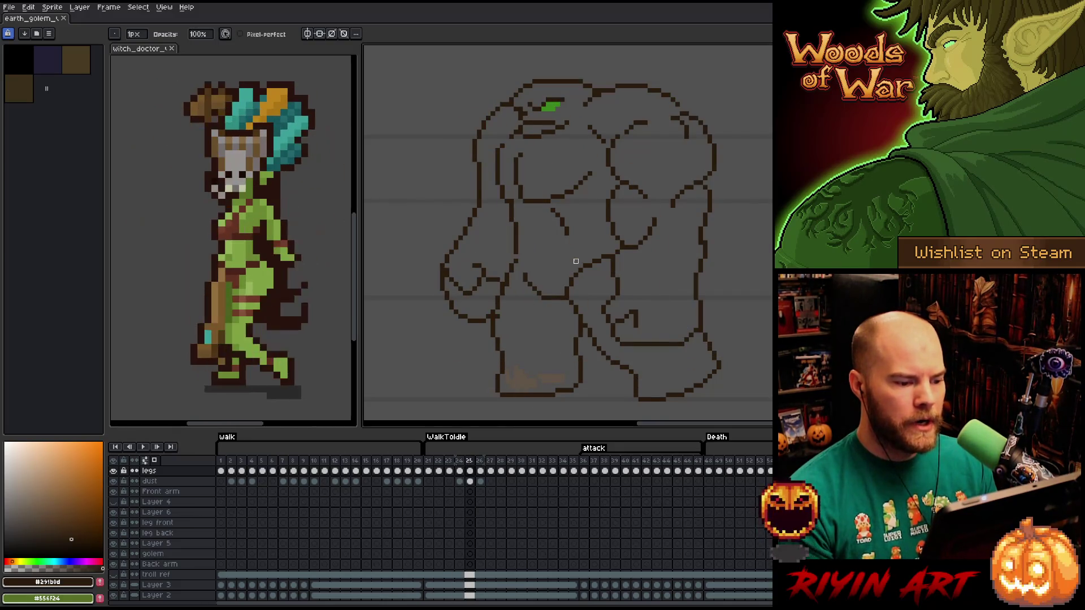
{"action": "key", "text": "Left"}
{"action": "key", "text": "Right"}
{"action": "key", "text": "Left"}
{"action": "key", "text": "Right"}
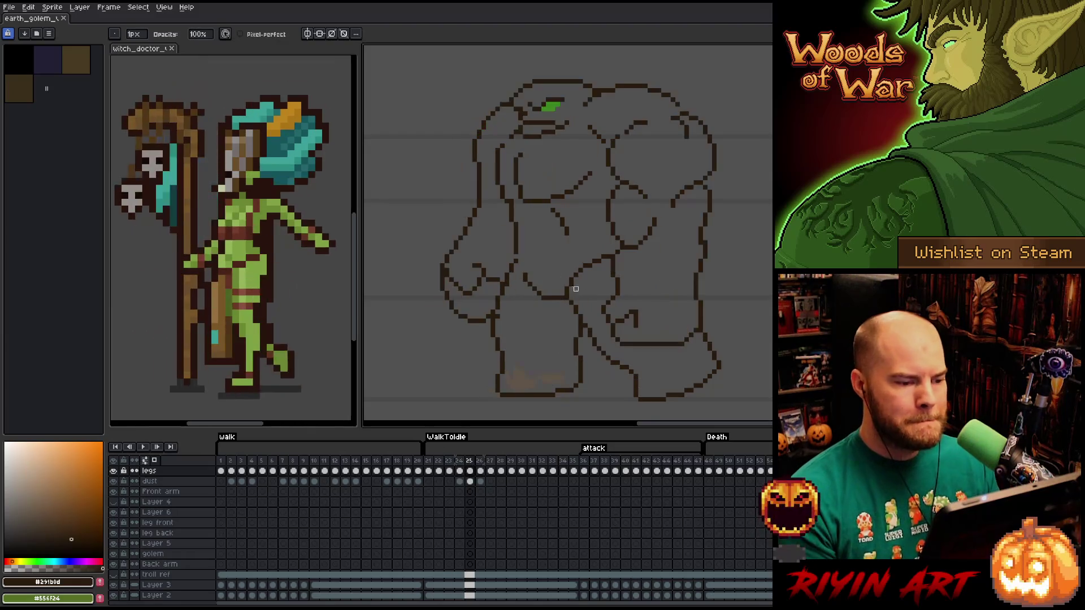
Jump back to walk frame 11 and step through to the legs cel on frame 15.
{"action": "left_click", "coordinate": [315, 462]}
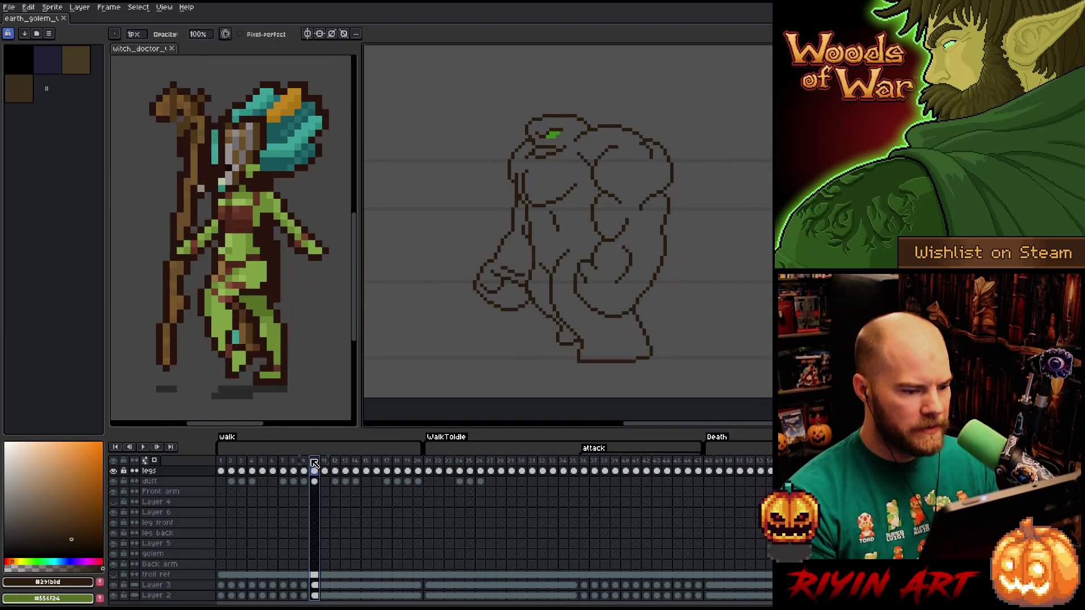
{"action": "key", "text": "Right"}
{"action": "key", "text": "Right"}
{"action": "key", "text": "Right"}
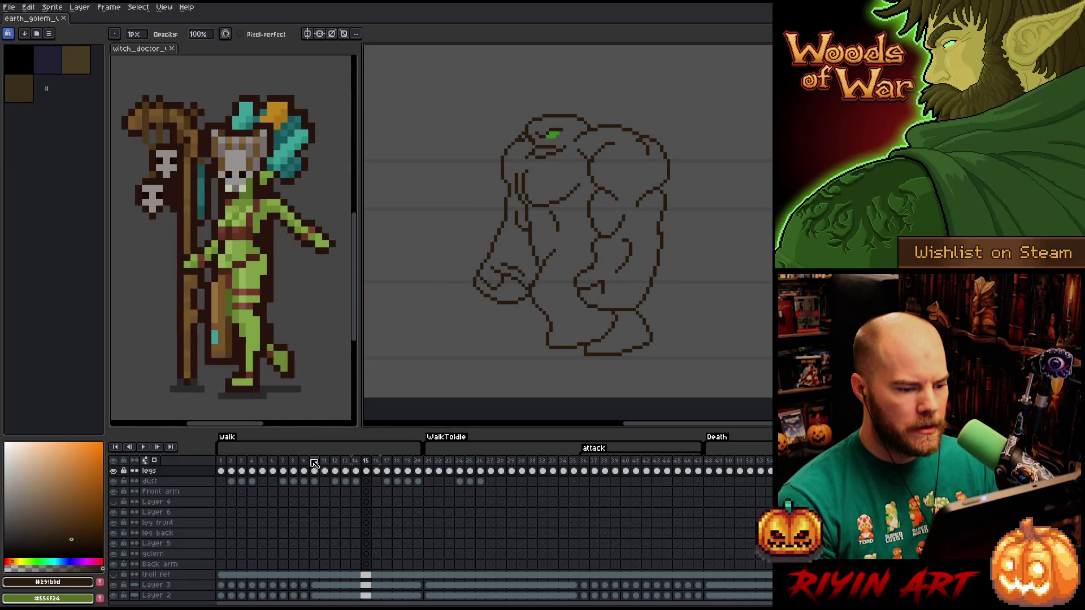
{"action": "key", "text": "Right"}
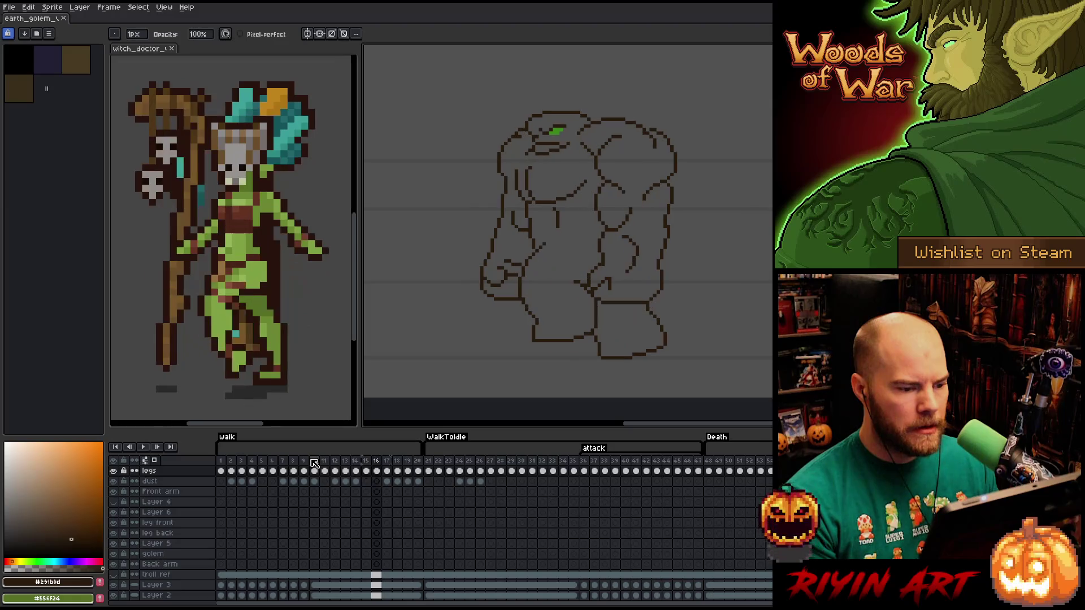
{"action": "key", "text": "Left"}
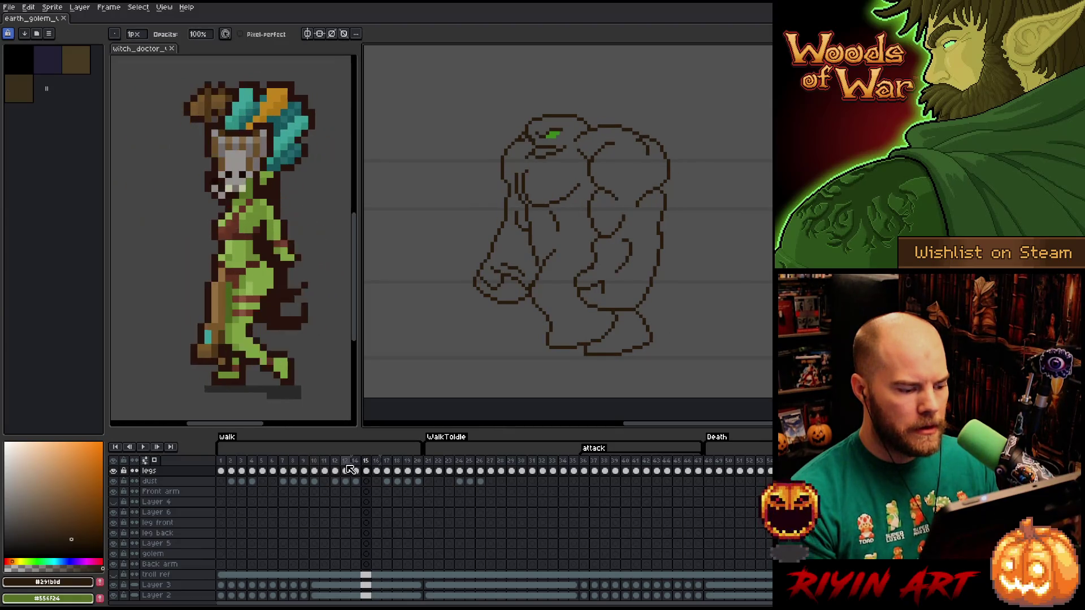
{"action": "left_click", "coordinate": [366, 472]}
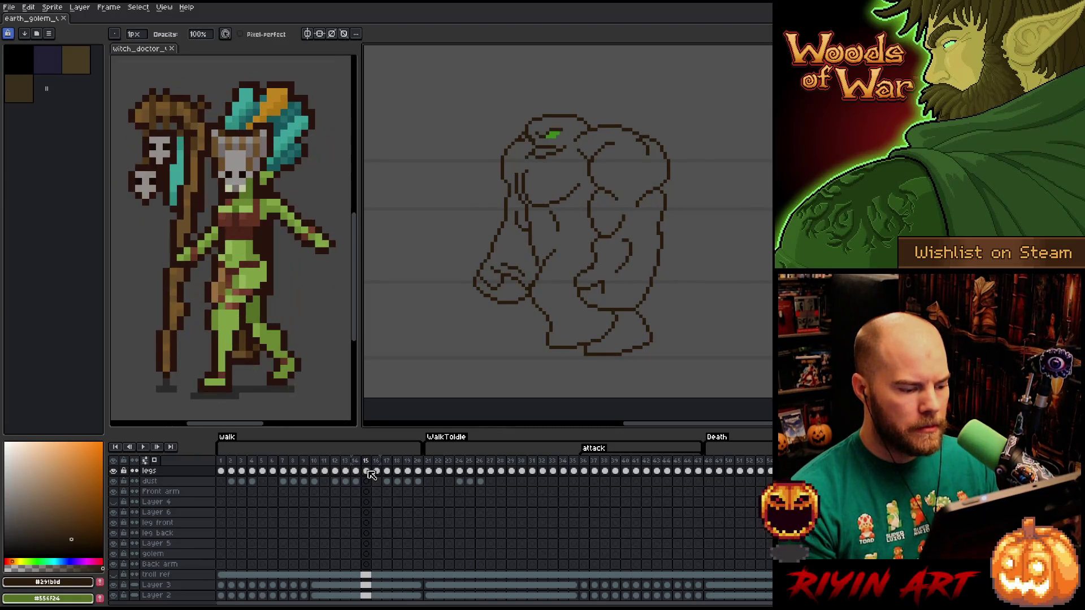
Jump to frame 23, compare it with frame 22, and advance to frame 25.
{"action": "left_click", "coordinate": [451, 472]}
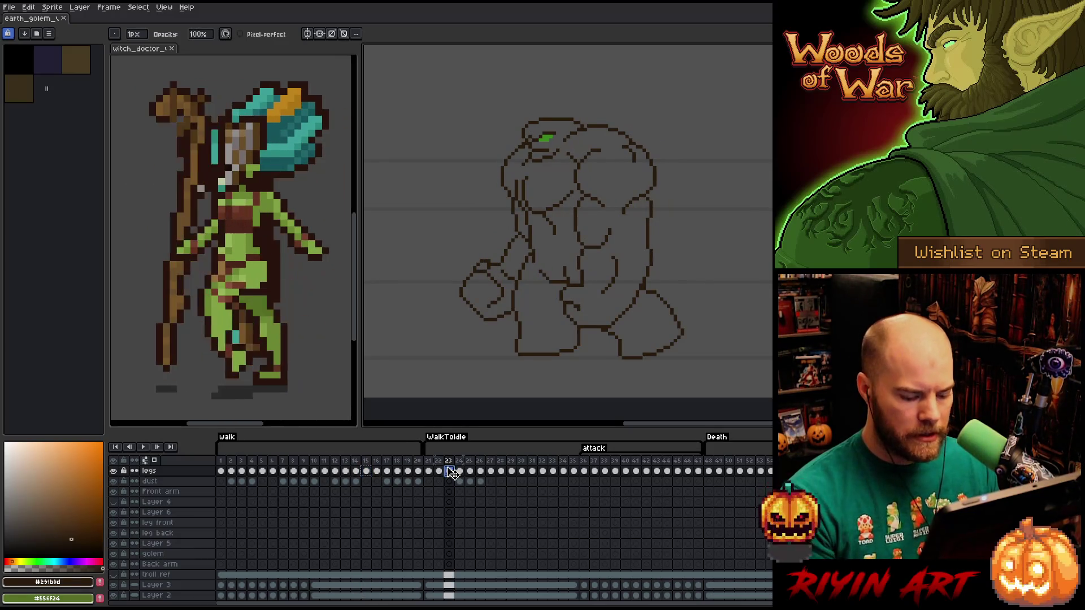
{"action": "key", "text": "Left"}
{"action": "key", "text": "Right"}
{"action": "key", "text": "Left"}
{"action": "key", "text": "Right"}
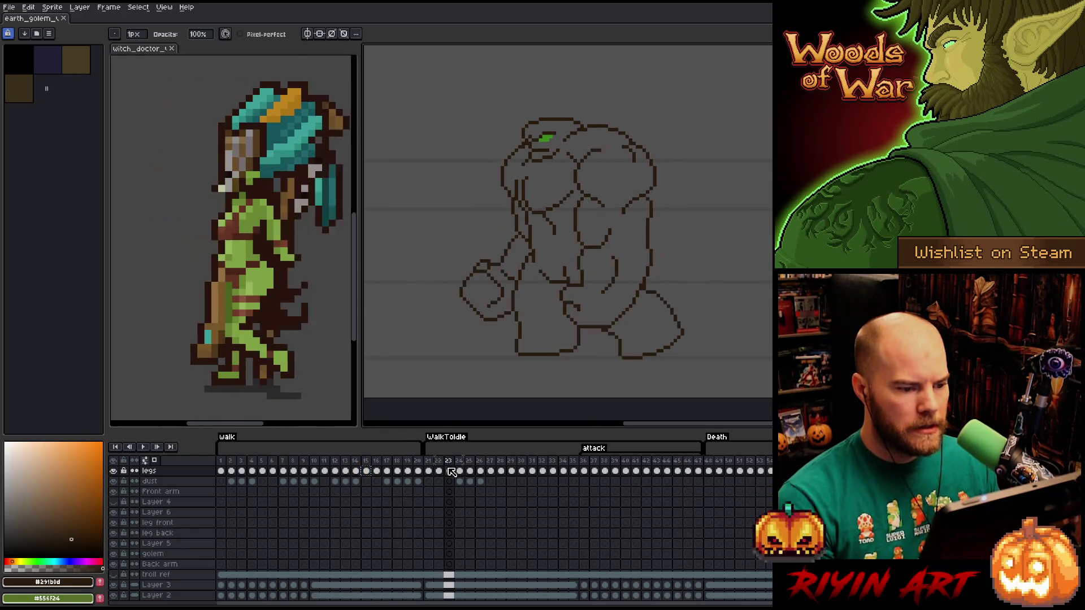
{"action": "key", "text": "Right"}
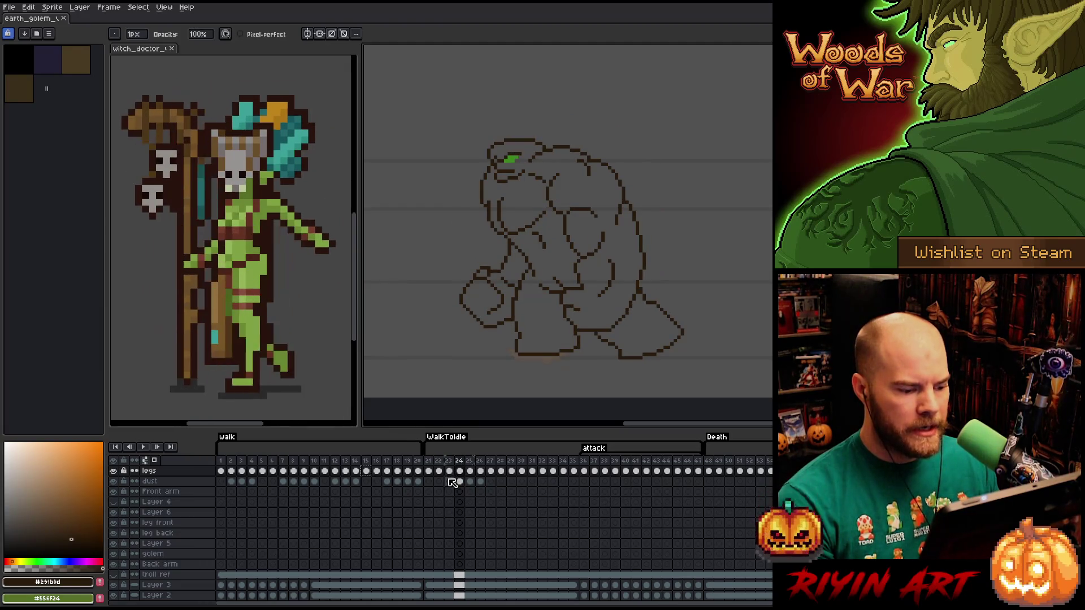
{"action": "key", "text": "Right"}
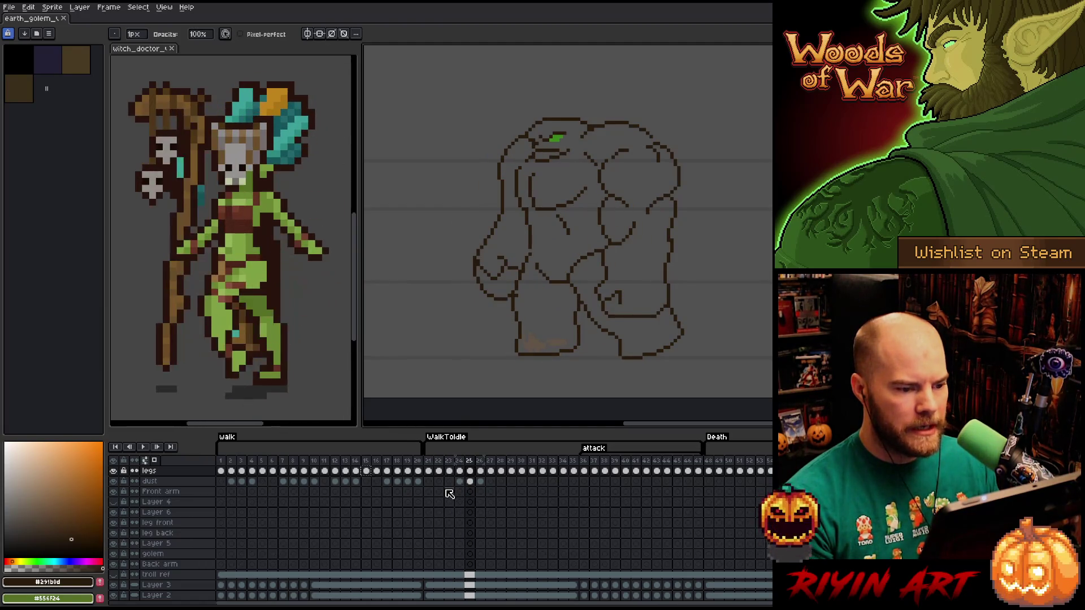
Compare frame 25 with frame 26, then add a new Layer 7 on frame 25 with Shift+N.
{"action": "left_click", "coordinate": [482, 472]}
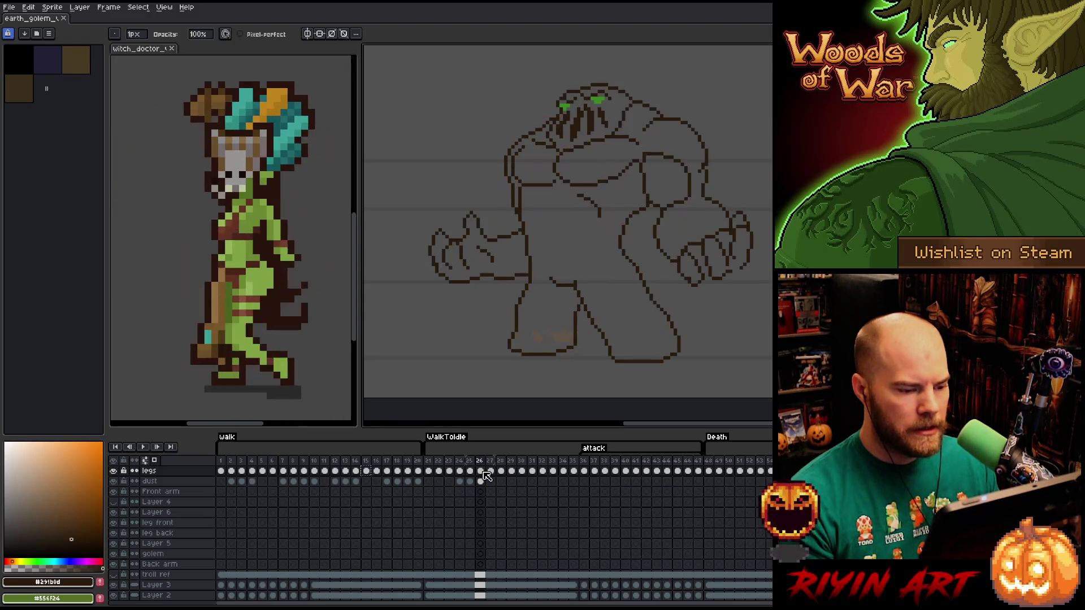
{"action": "key", "text": "Left"}
{"action": "key", "text": "Right"}
{"action": "key", "text": "Left"}
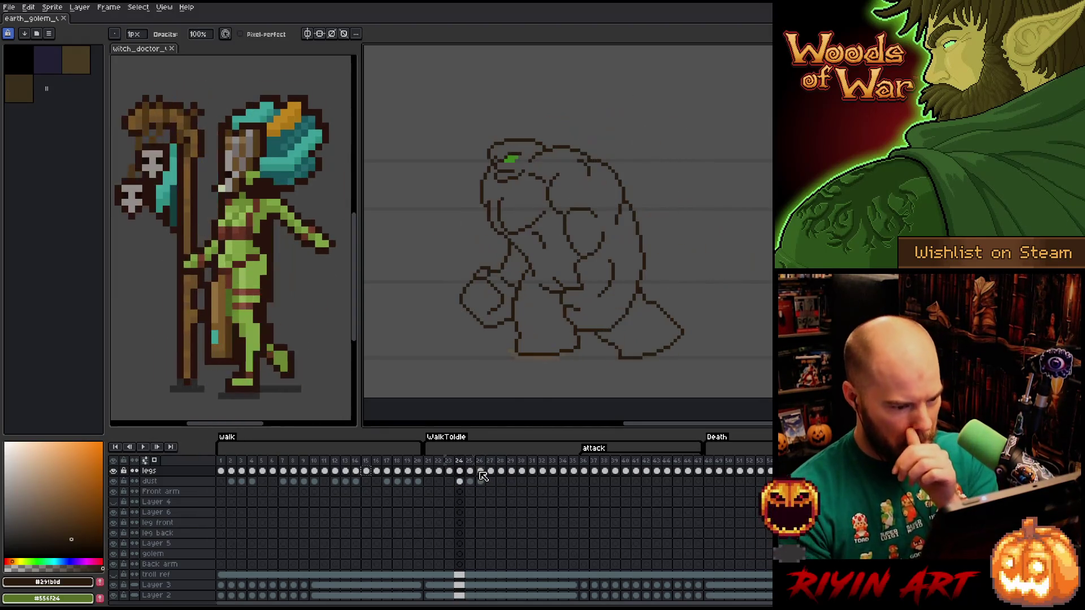
{"action": "key", "text": "Right"}
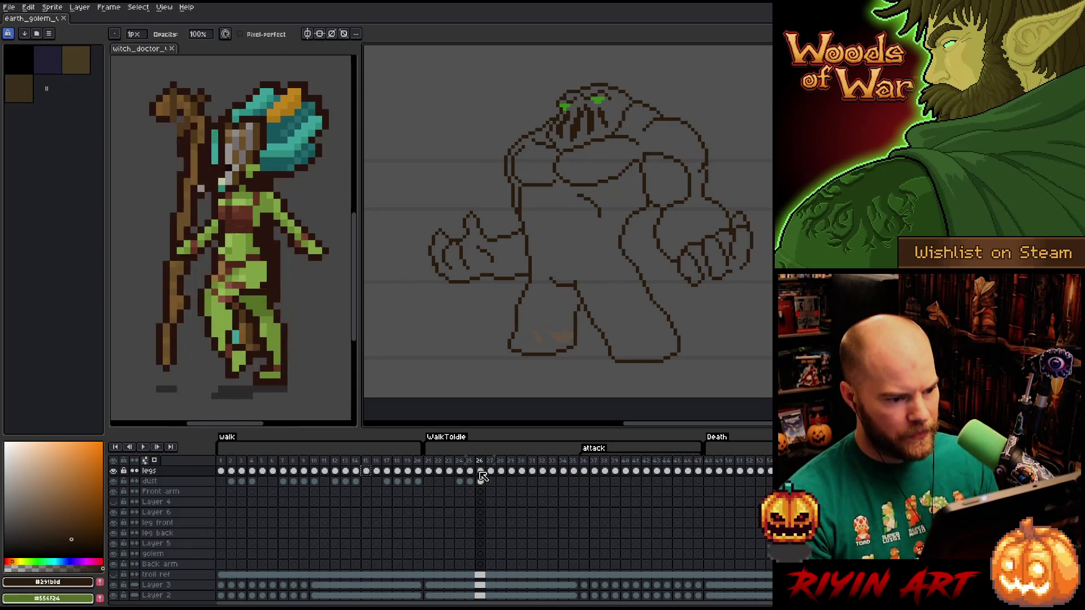
{"action": "key", "text": "Left"}
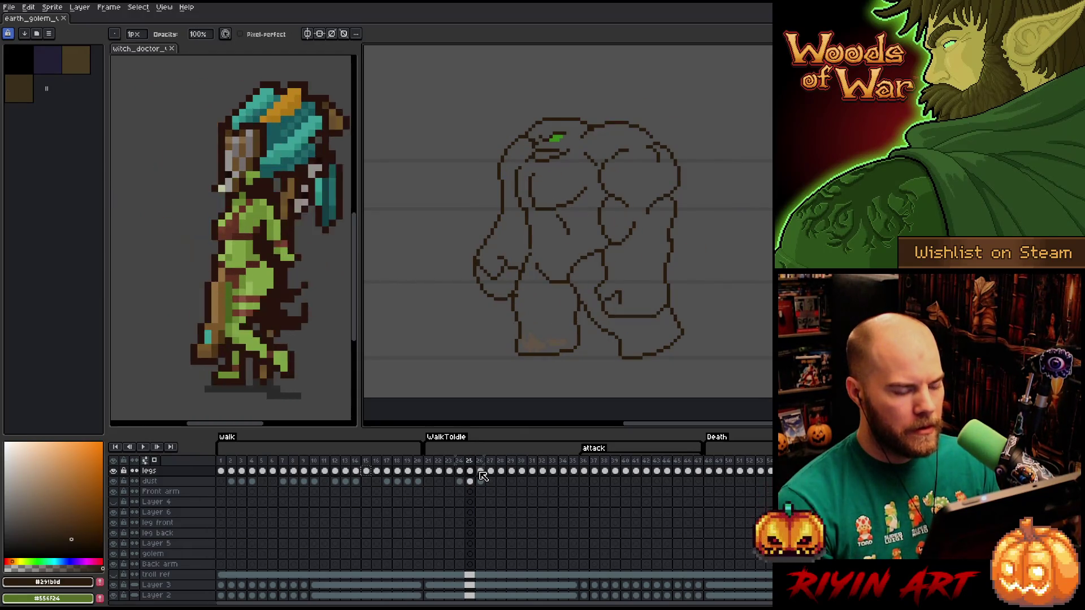
{"action": "key", "text": "Right"}
{"action": "key", "text": "Right"}
{"action": "key", "text": "Right"}
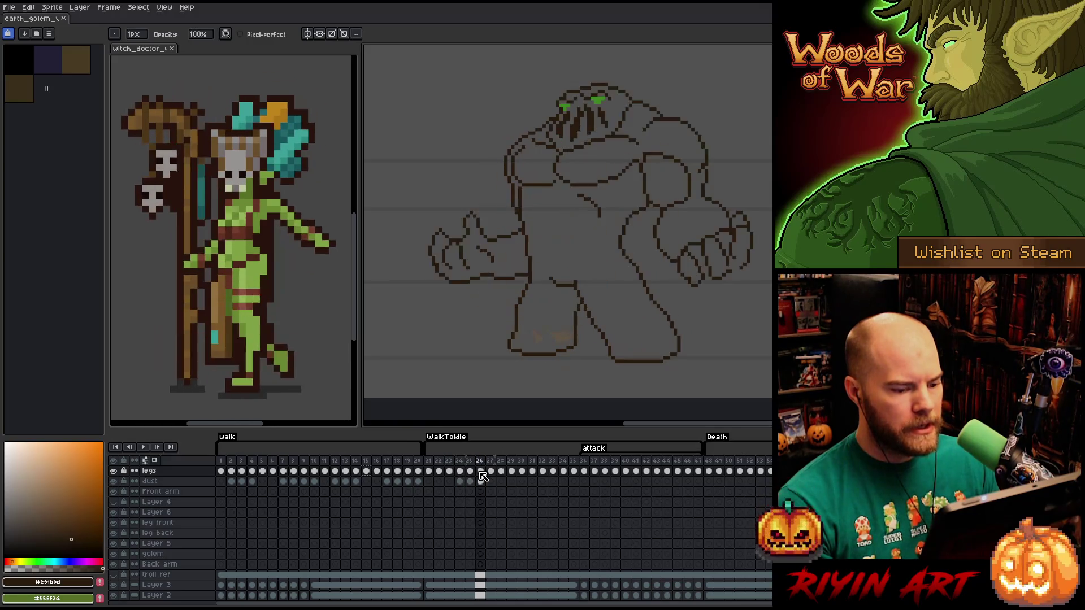
{"action": "key", "text": "Left"}
{"action": "key", "text": "Left"}
{"action": "key", "text": "Left"}
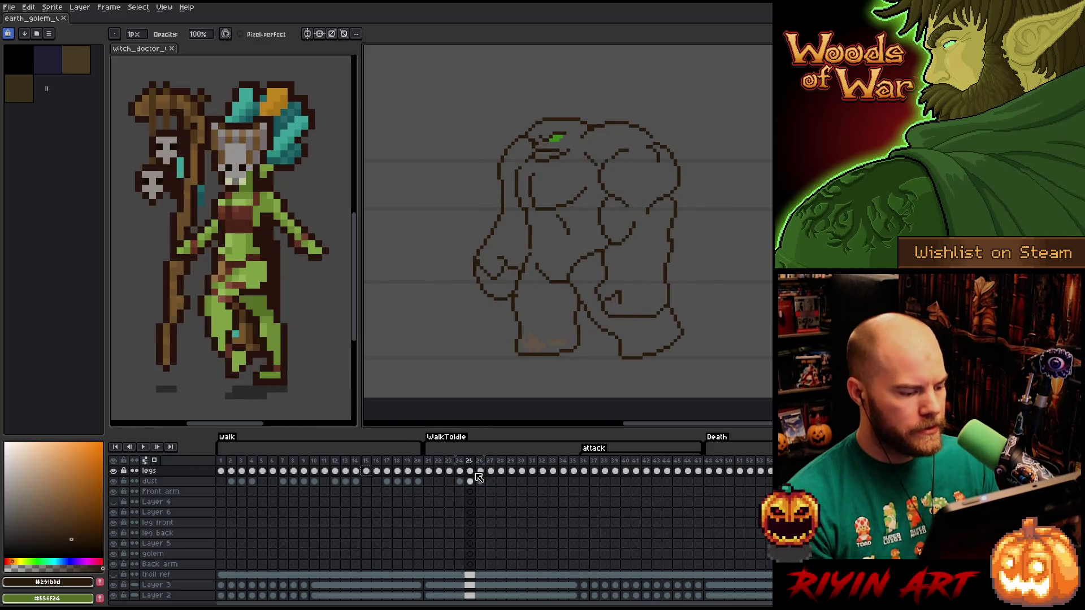
{"action": "key", "text": "shift+n"}
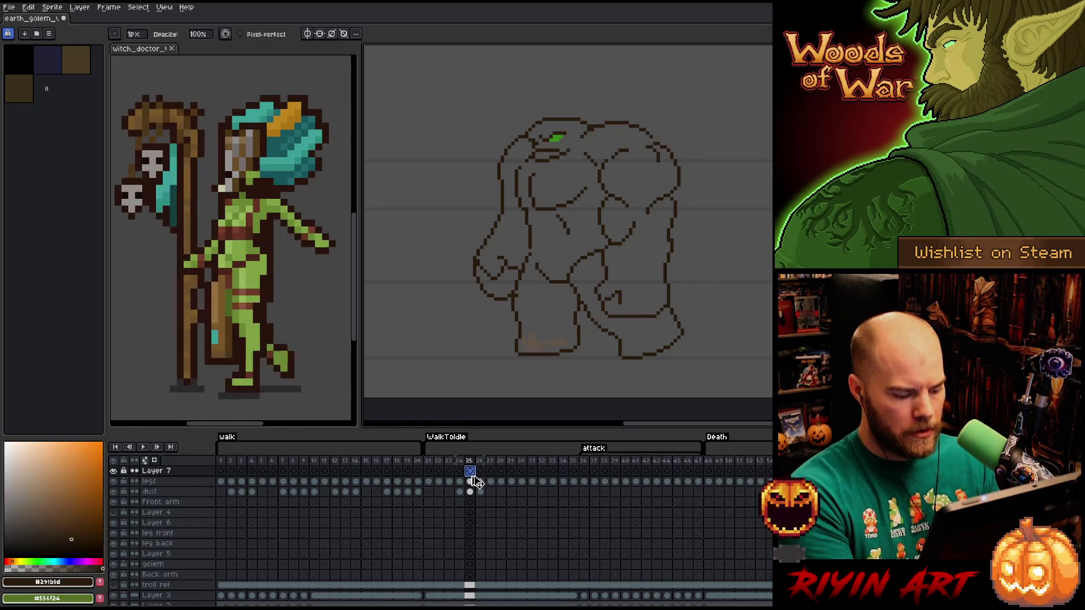
Check the legs cels on frames 14 and 16, then select Layer 7 on frames 24 and 25.
{"action": "left_click", "coordinate": [356, 482]}
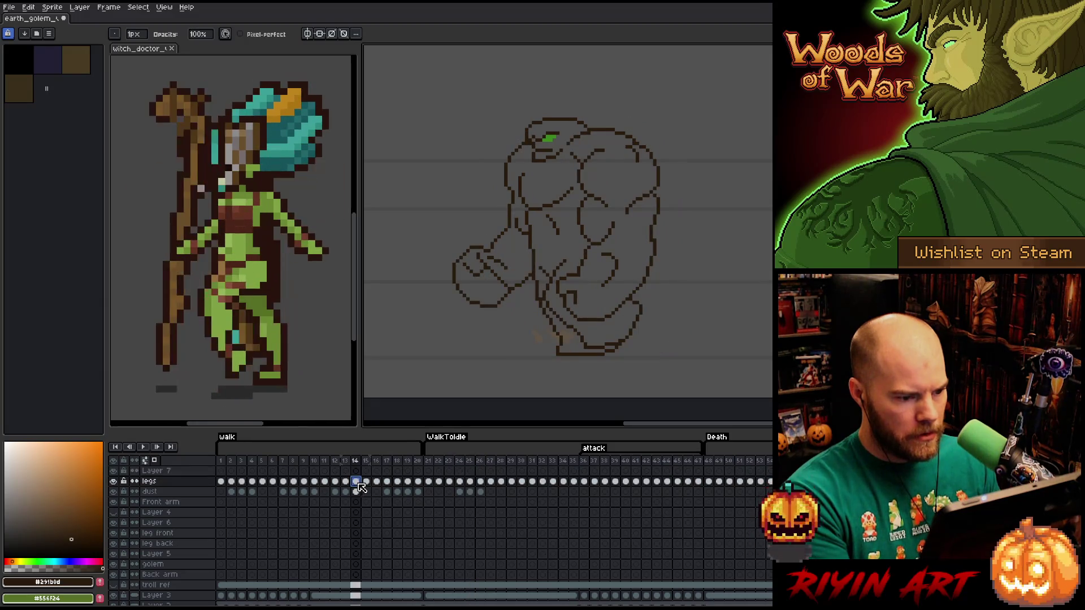
{"action": "key", "text": "Right"}
{"action": "key", "text": "Right"}
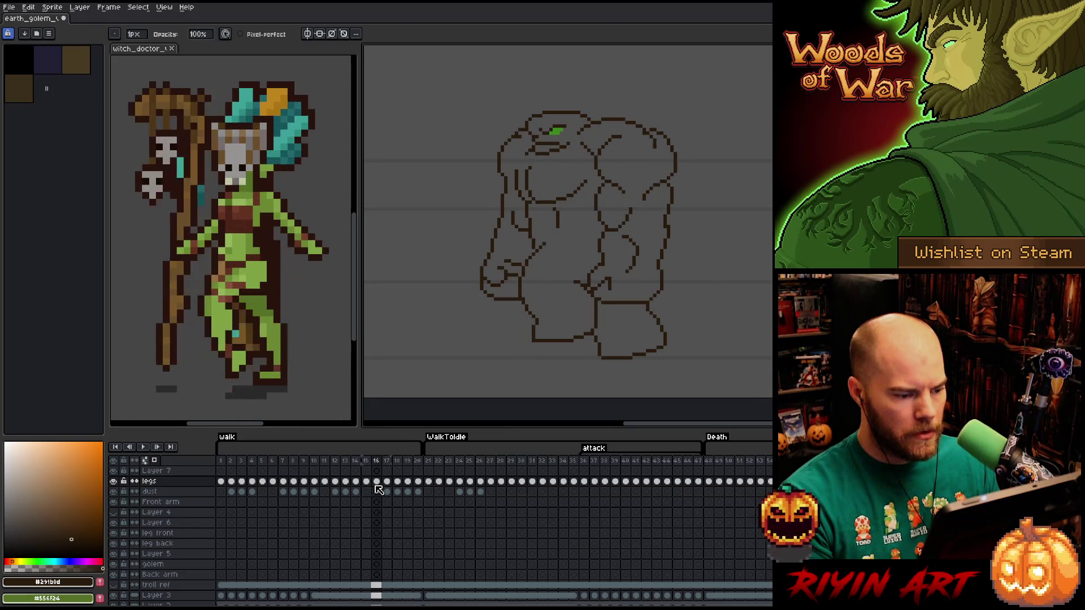
{"action": "left_click", "coordinate": [376, 483]}
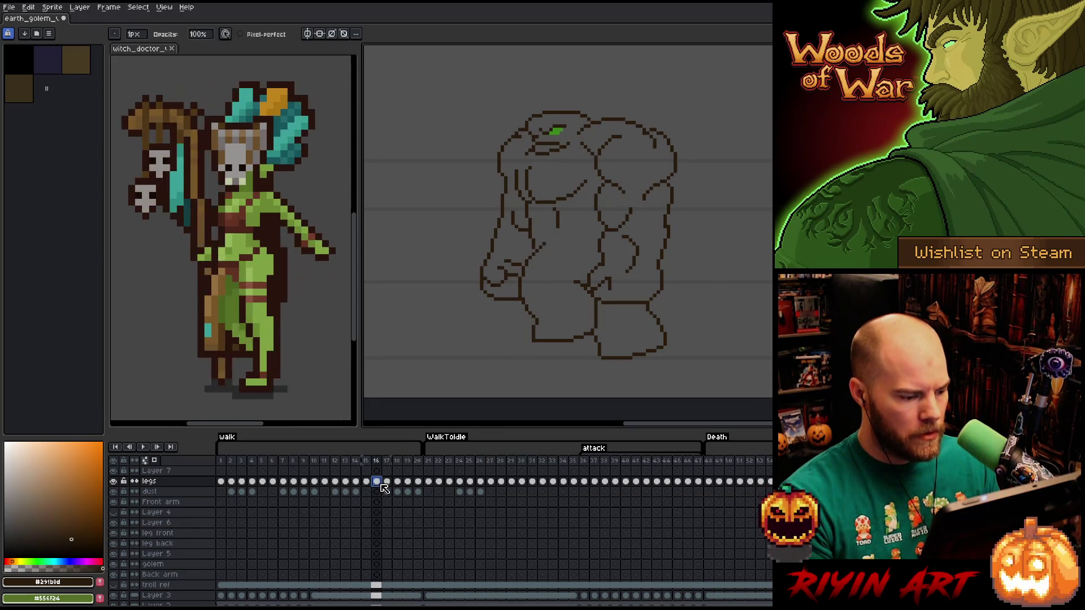
{"action": "left_click", "coordinate": [459, 471]}
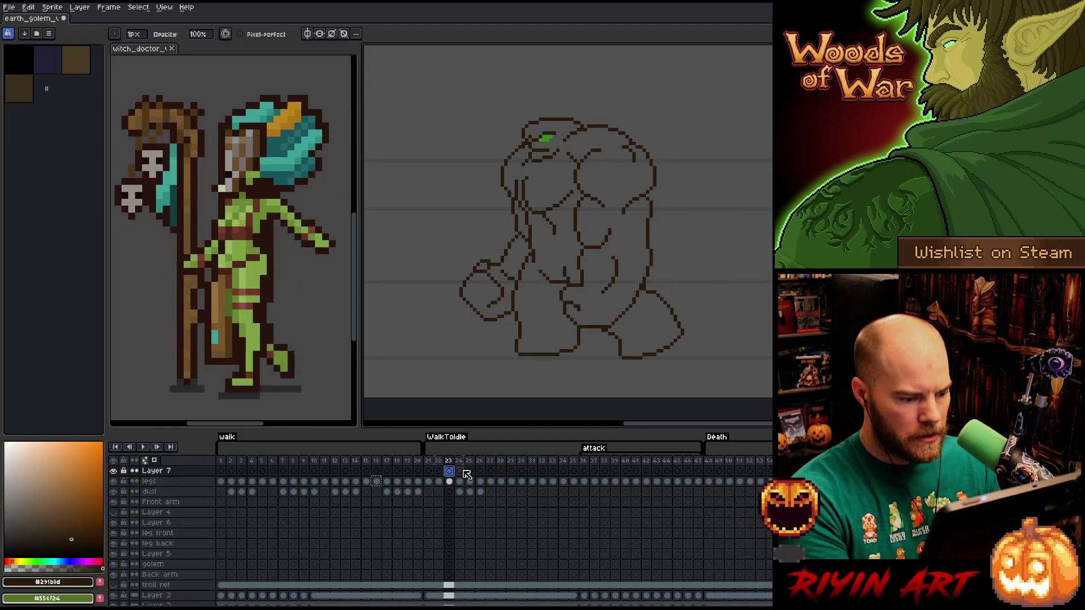
{"action": "left_click", "coordinate": [470, 471]}
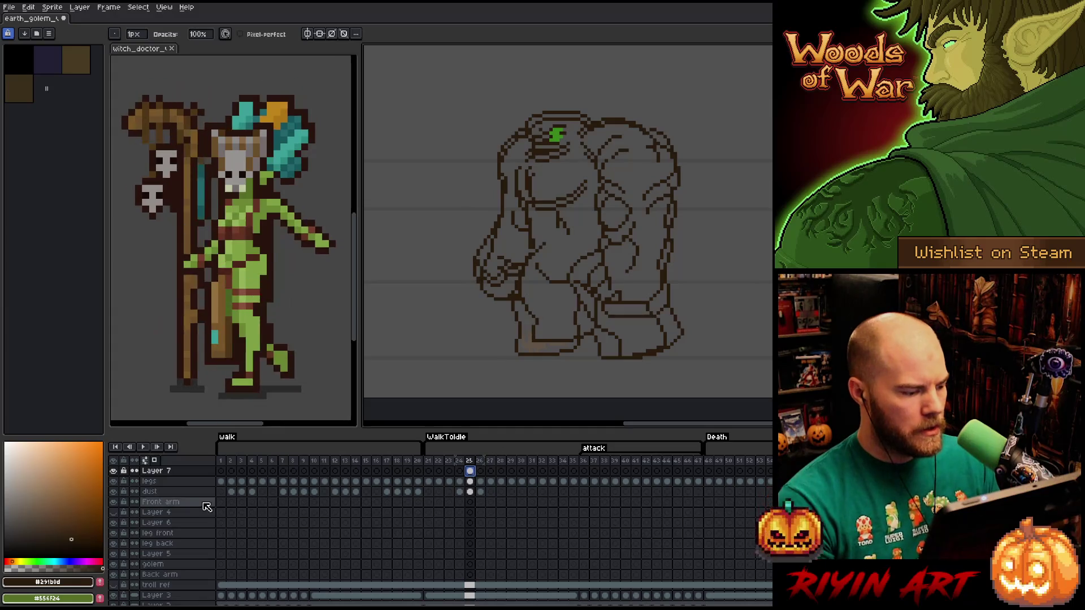
Replace the dark brown lines with green using Shift+R, then recentre the golem view.
{"action": "key", "text": "shift+r"}
{"action": "key", "text": "Return"}
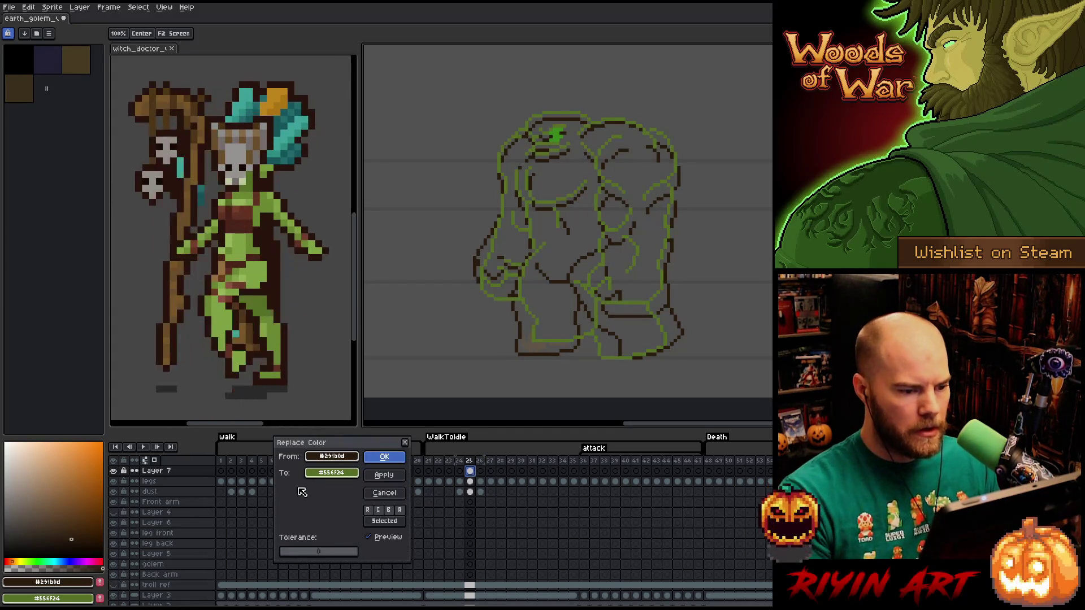
{"action": "left_click_drag", "start_coordinate": [557, 289], "coordinate": [532, 266]}
{"action": "scroll", "coordinate": [533, 266], "scroll_direction": "up", "scroll_amount": 2}
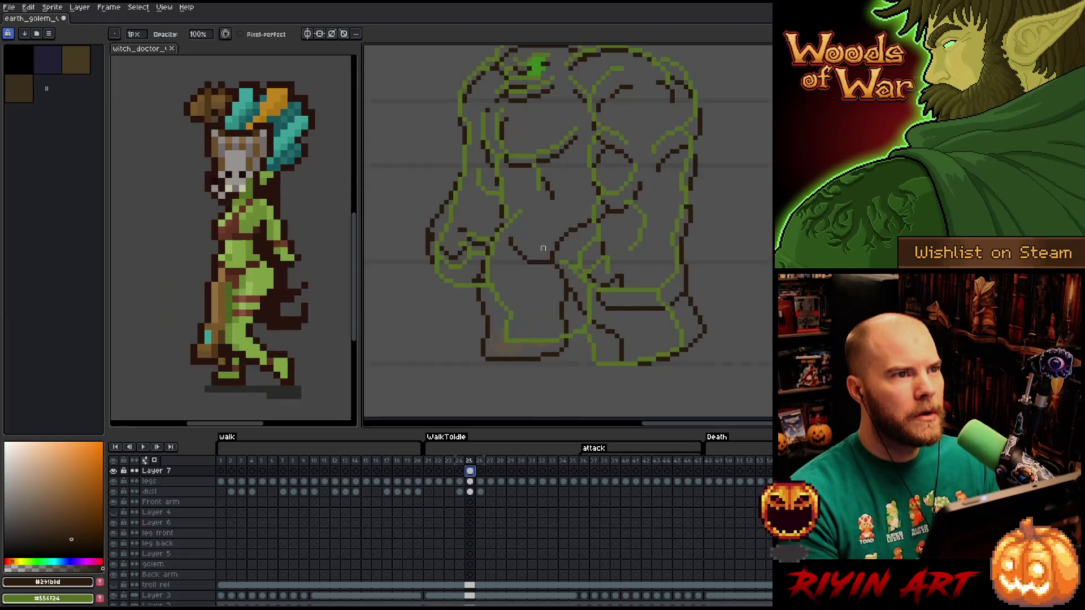
{"action": "scroll", "coordinate": [535, 257], "scroll_direction": "down", "scroll_amount": 1}
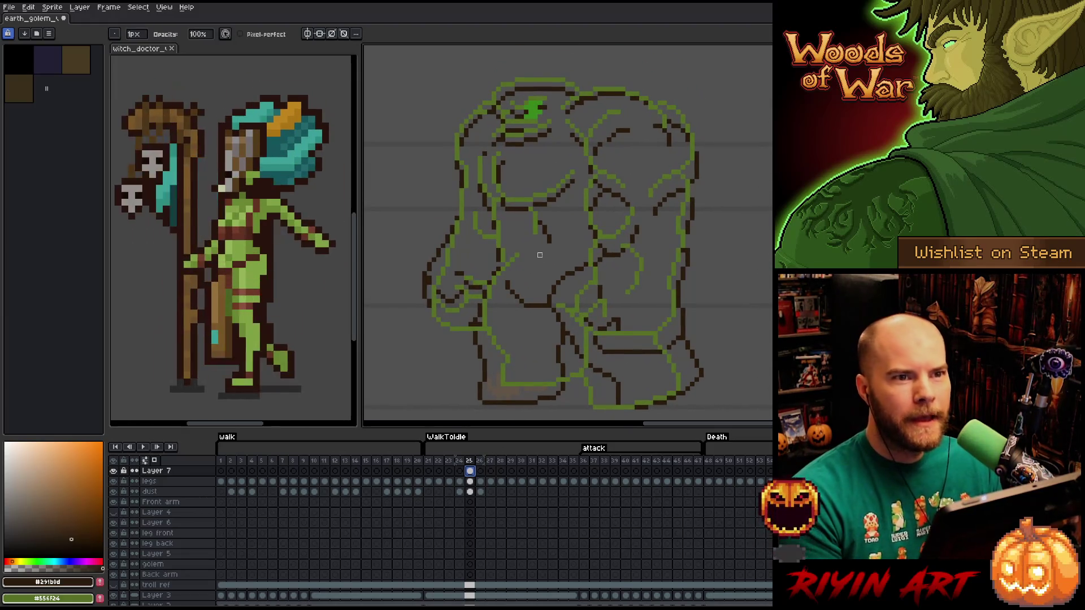
{"action": "scroll", "coordinate": [539, 255], "scroll_direction": "down", "scroll_amount": 1}
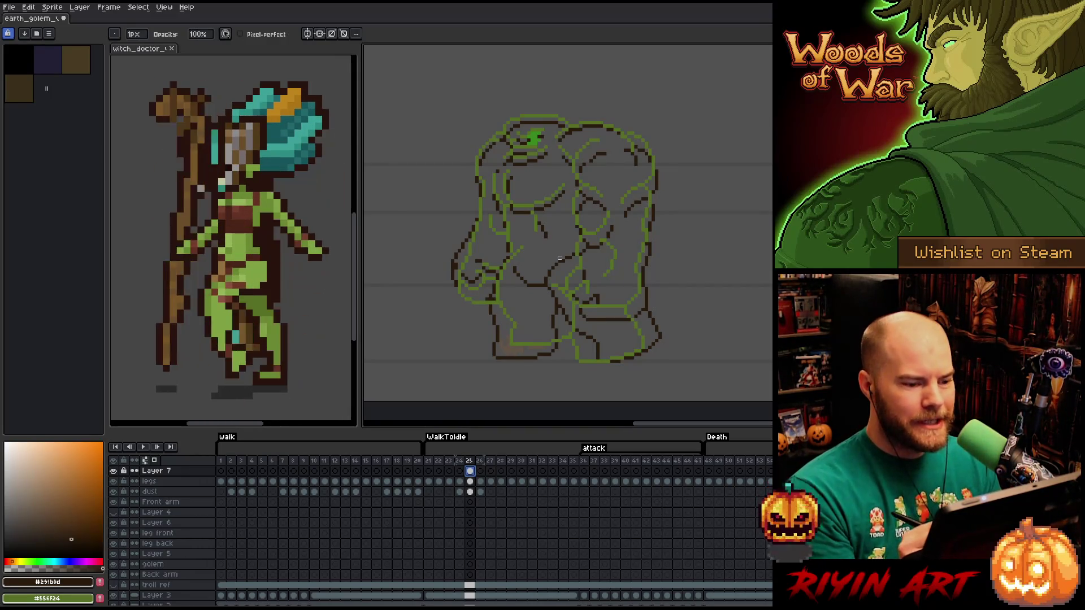
Toggle between the legs layer and Layer 7 on frame 25, then show legs frame 26.
{"action": "left_click", "coordinate": [469, 481]}
{"action": "left_click", "coordinate": [470, 471]}
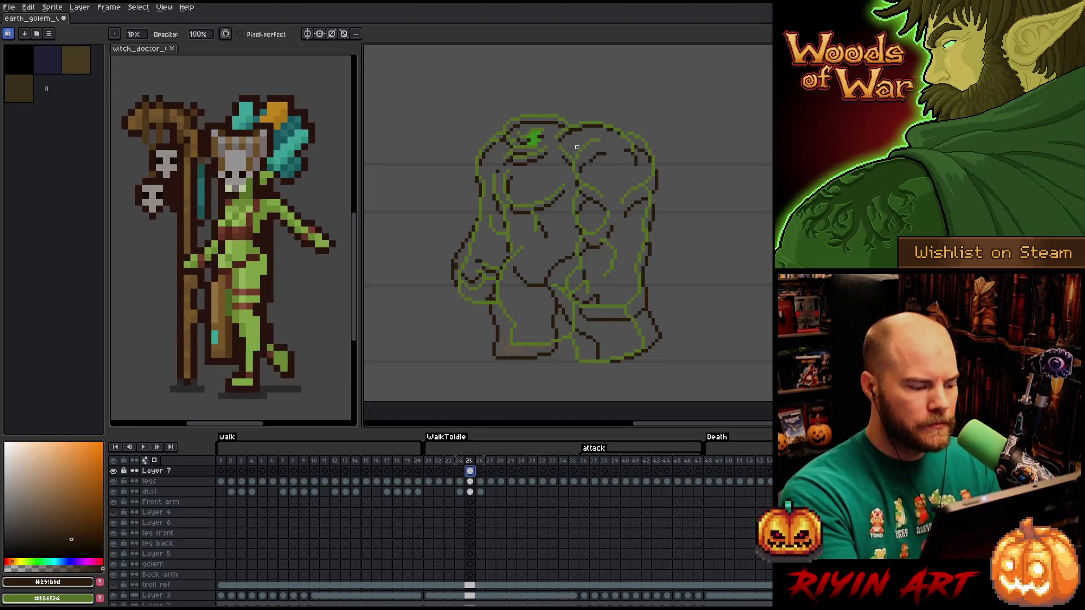
{"action": "left_click", "coordinate": [470, 482]}
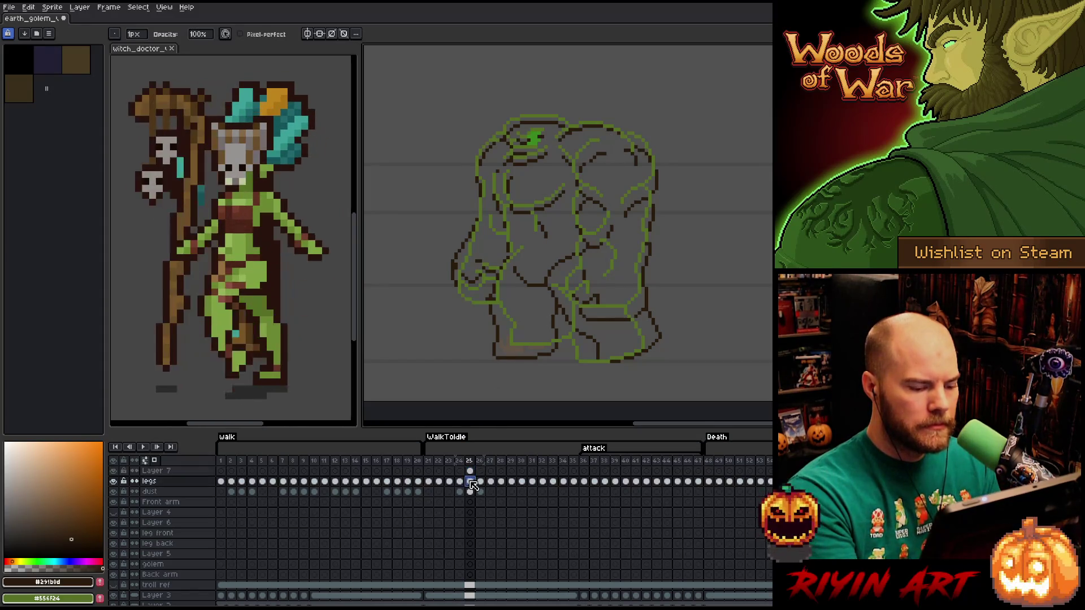
{"action": "left_click", "coordinate": [480, 482]}
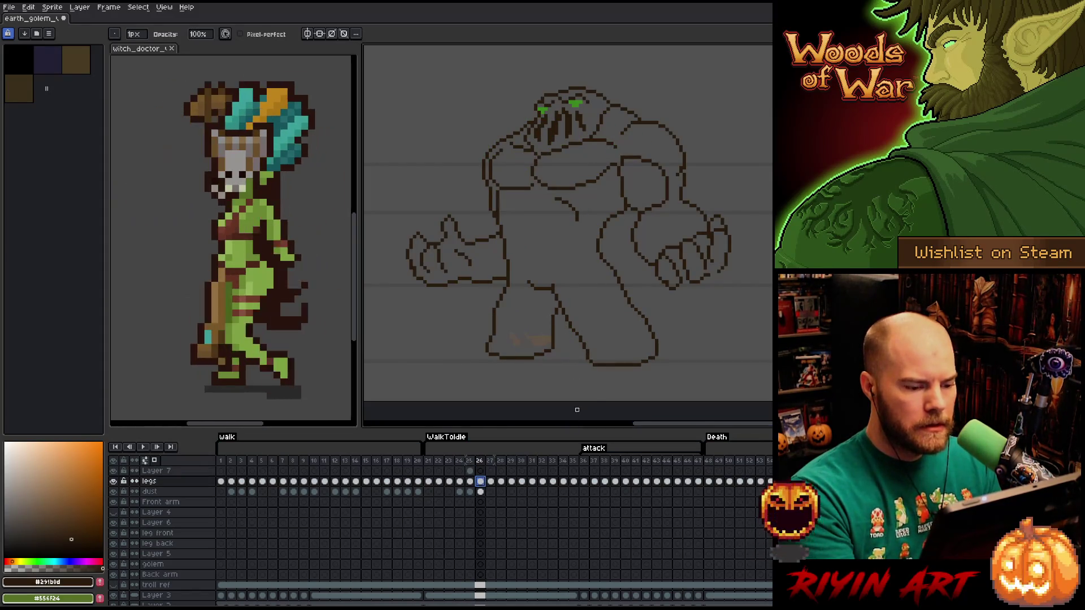
Lasso the golem's lower body on frame 26 and paste it into a new layer on frame 25.
{"action": "key", "text": "q"}
{"action": "mouse_move", "coordinate": [681, 373]}
{"action": "left_mouse_down"}
{"action": "mouse_move", "coordinate": [626, 292]}
{"action": "mouse_move", "coordinate": [551, 263]}
{"action": "mouse_move", "coordinate": [493, 295]}
{"action": "mouse_move", "coordinate": [596, 387]}
{"action": "mouse_move", "coordinate": [694, 376]}
{"action": "left_mouse_up"}
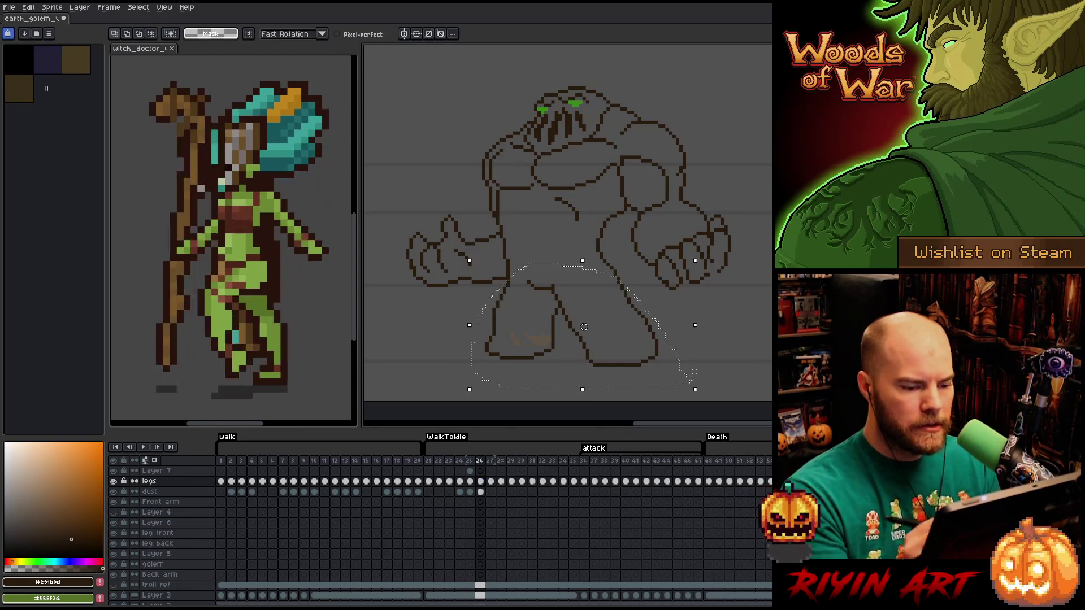
{"action": "key", "text": "comma"}
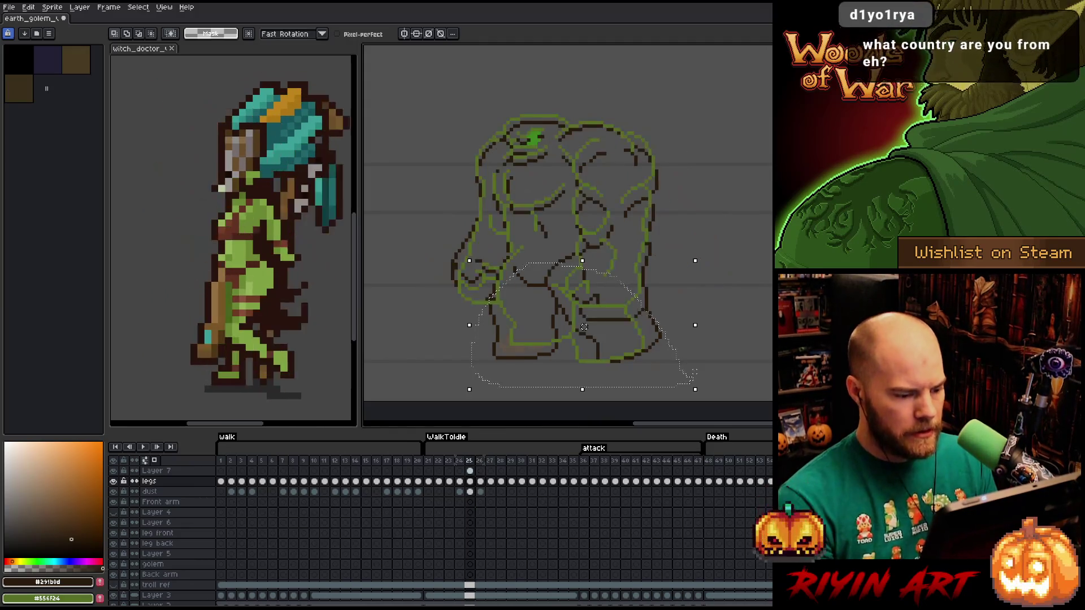
{"action": "key", "text": "ctrl+j"}
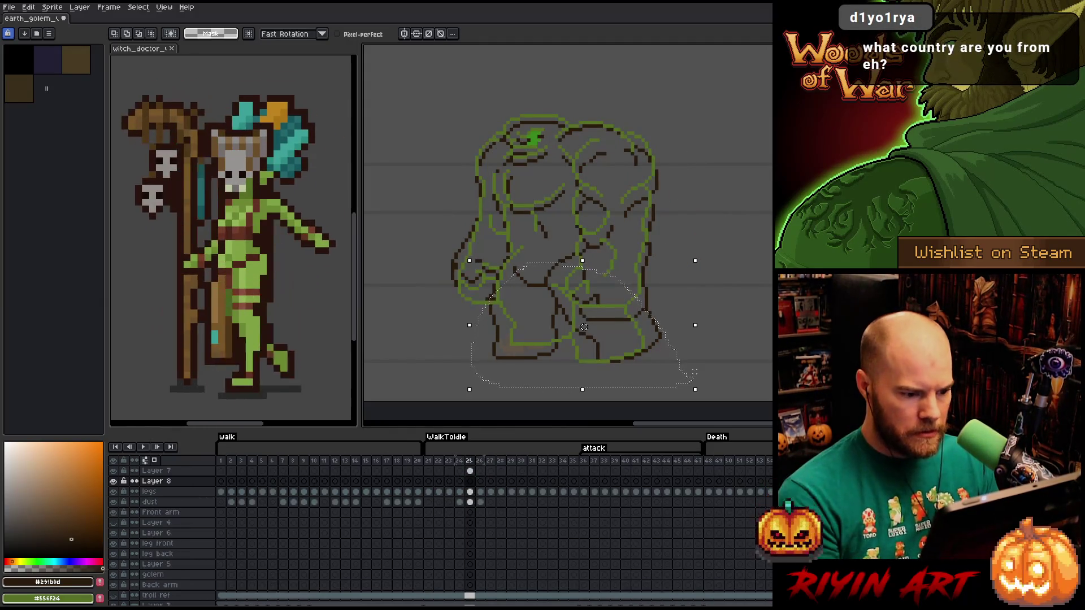
{"action": "key", "text": "ctrl+t"}
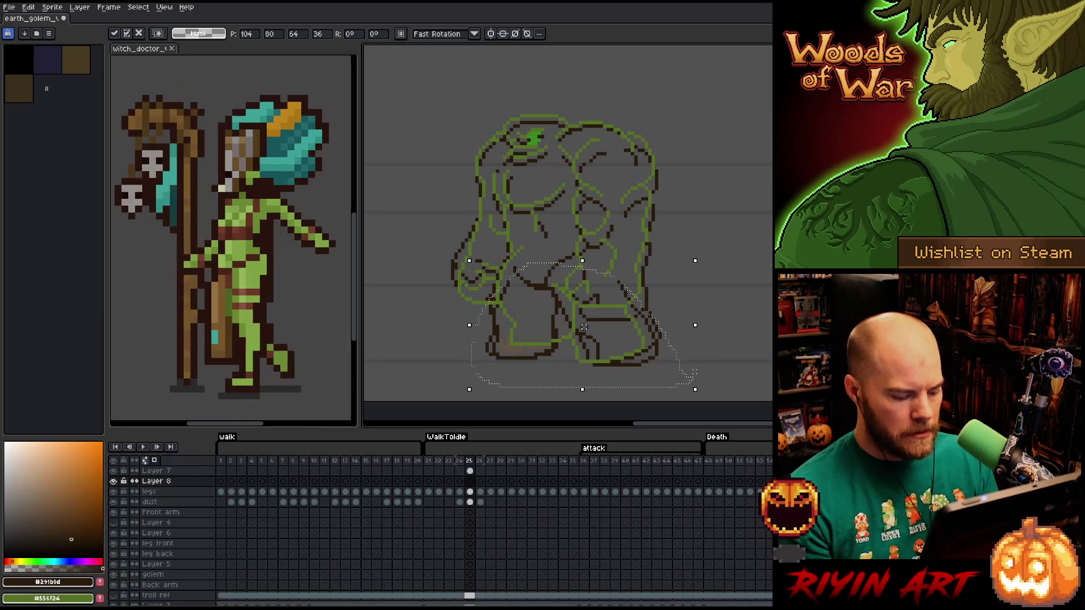
Shift the pasted leg lines' hue to teal, deselect, and pan the golem slightly left.
{"action": "key", "text": "ctrl+u"}
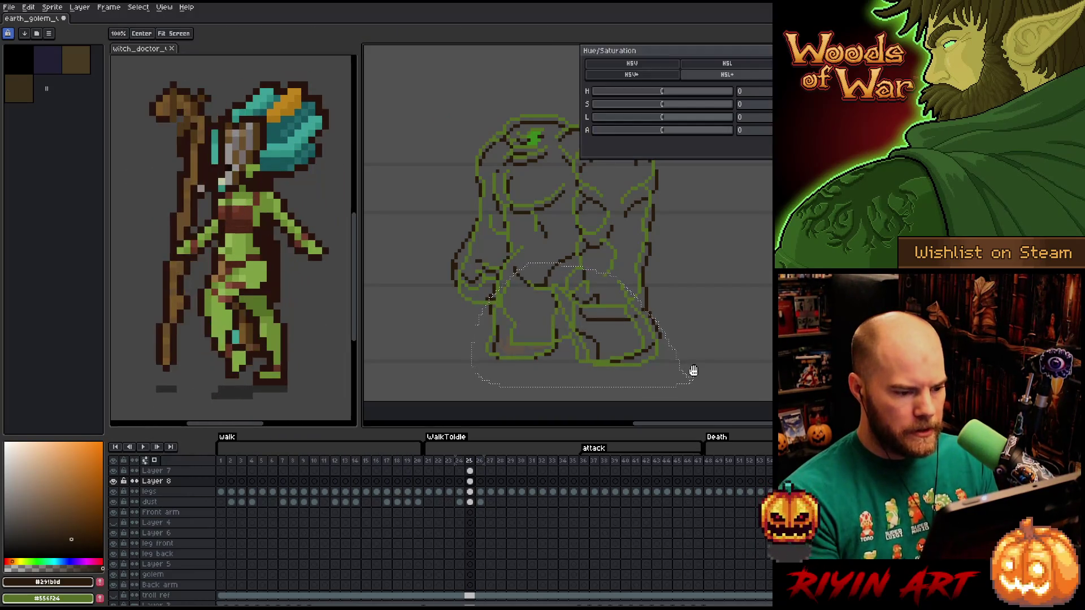
{"action": "mouse_move", "coordinate": [654, 92]}
{"action": "left_mouse_down"}
{"action": "mouse_move", "coordinate": [641, 95]}
{"action": "mouse_move", "coordinate": [706, 92]}
{"action": "left_mouse_up"}
{"action": "key", "text": "Return"}
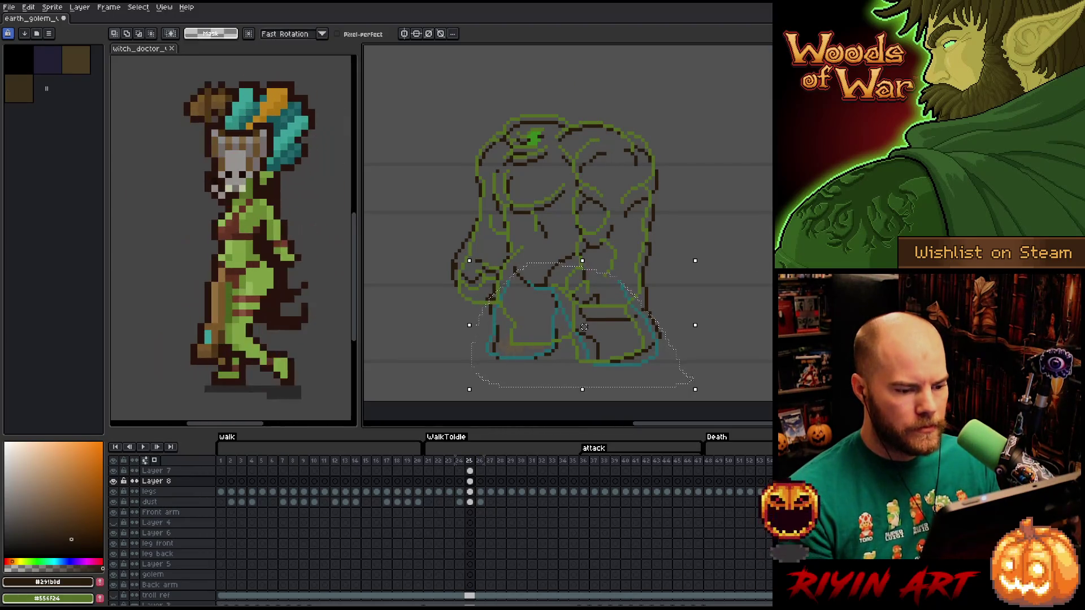
{"action": "left_click", "coordinate": [470, 471]}
{"action": "key", "text": "ctrl+d"}
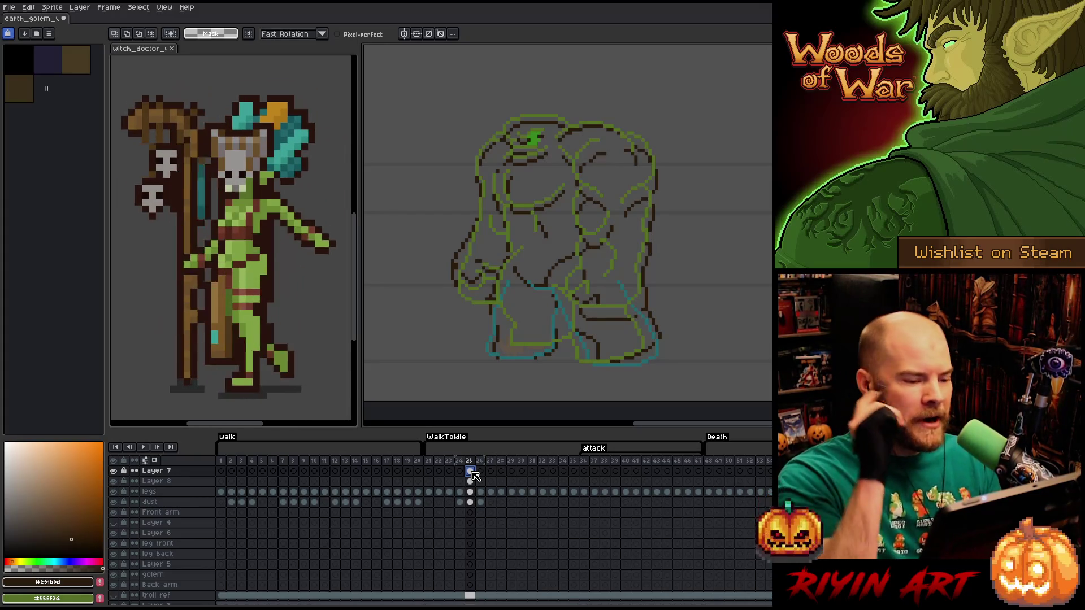
{"action": "key", "text": "h"}
{"action": "left_click_drag", "start_coordinate": [668, 301], "coordinate": [635, 303]}
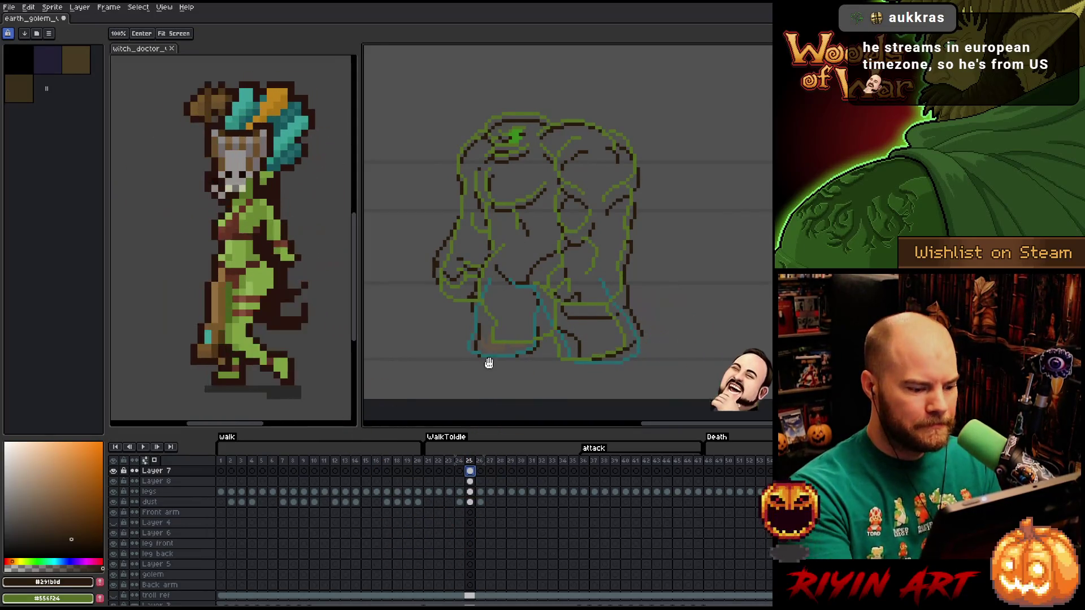
Return to the Pencil, compare frames 24 and 25, and eyedrop olive green #556f24.
{"action": "key", "text": "b"}
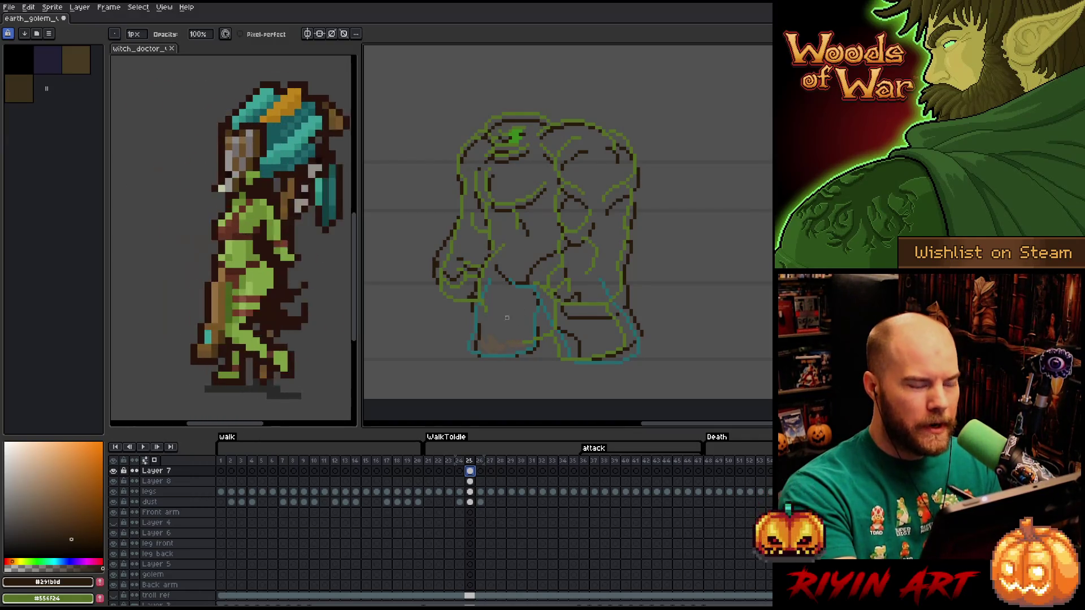
{"action": "left_click", "coordinate": [460, 461]}
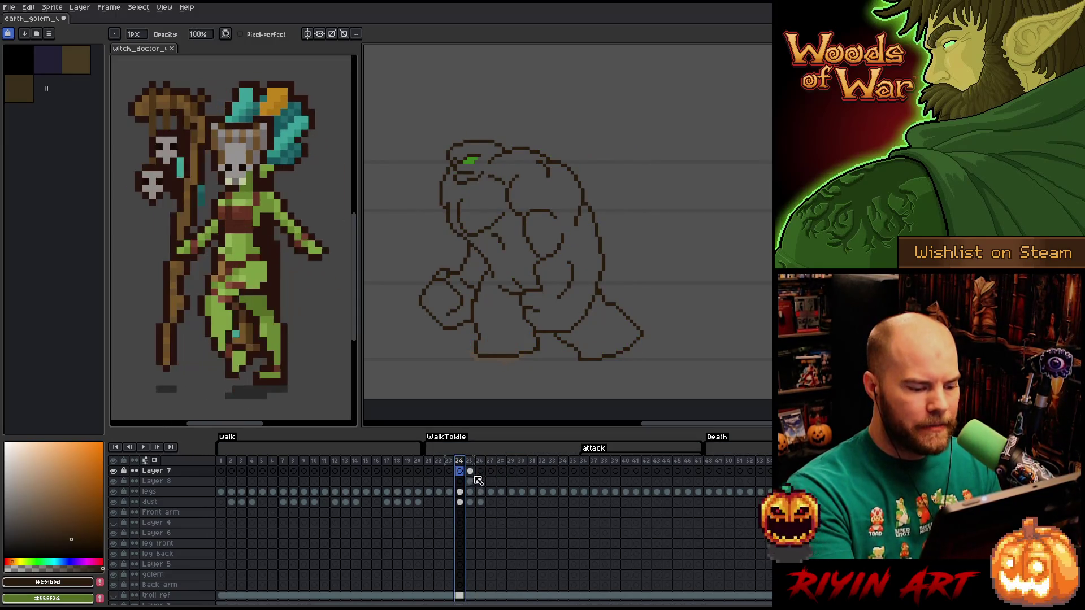
{"action": "left_click", "coordinate": [470, 472]}
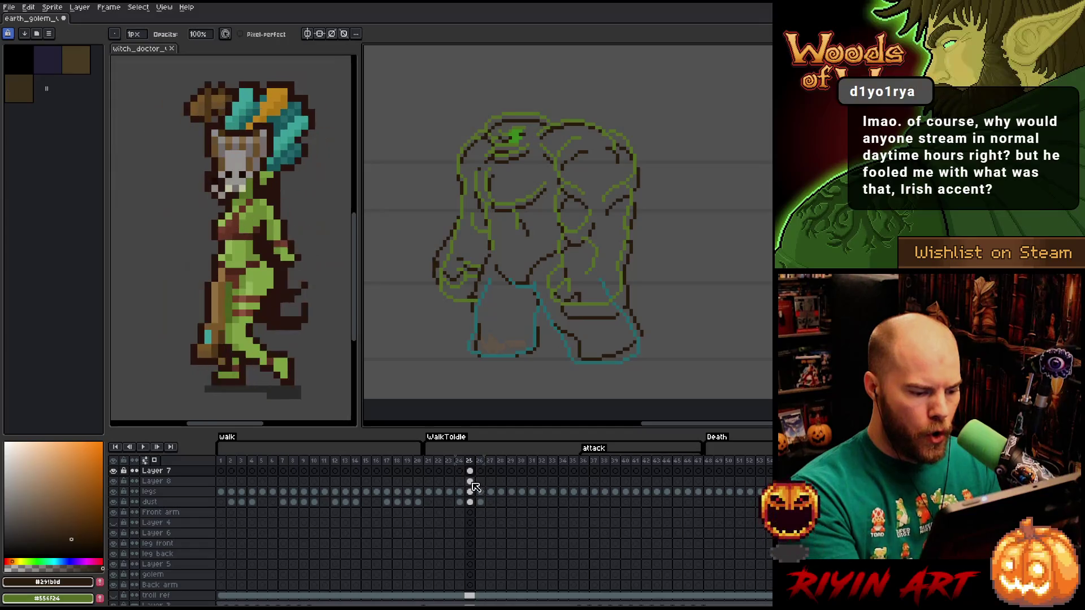
{"action": "left_click", "coordinate": [491, 243], "text": "alt"}
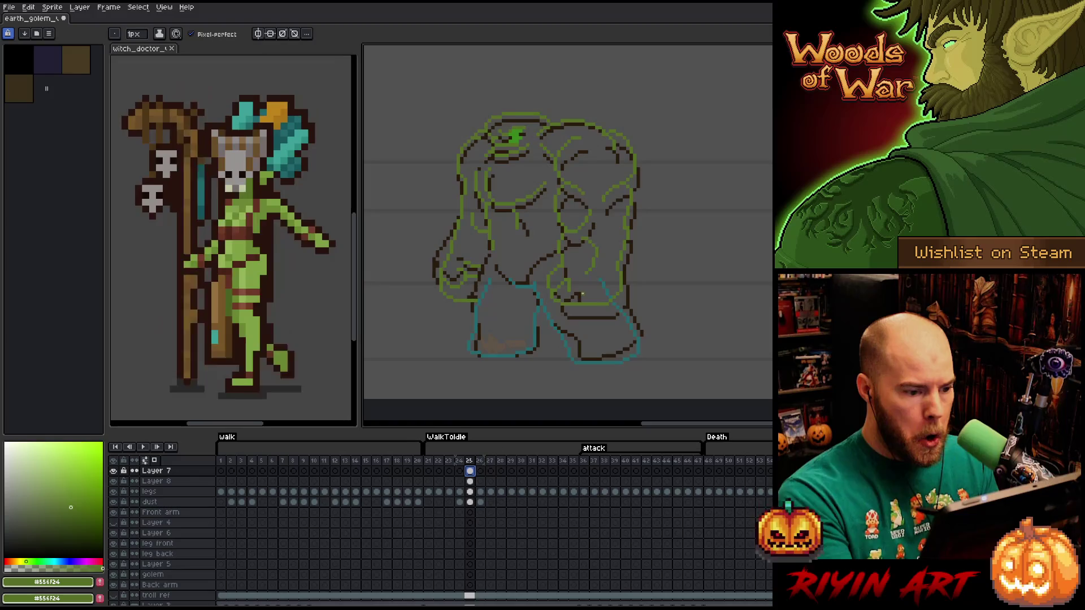
Recheck frame 24, then hide Layer 8's teal leg guides and the background layer.
{"action": "key", "text": "Left"}
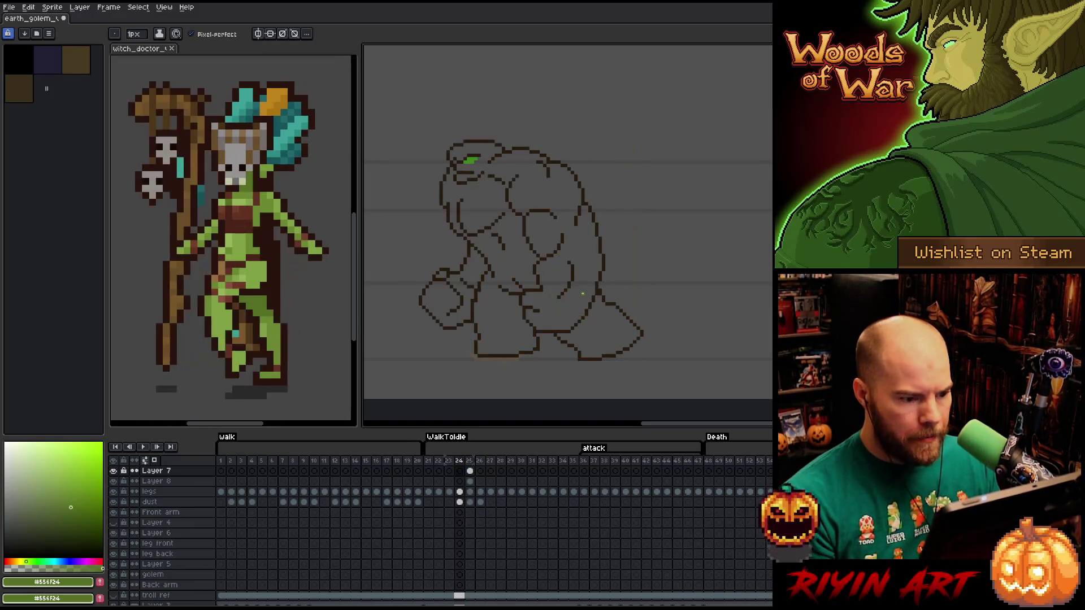
{"action": "key", "text": "Right"}
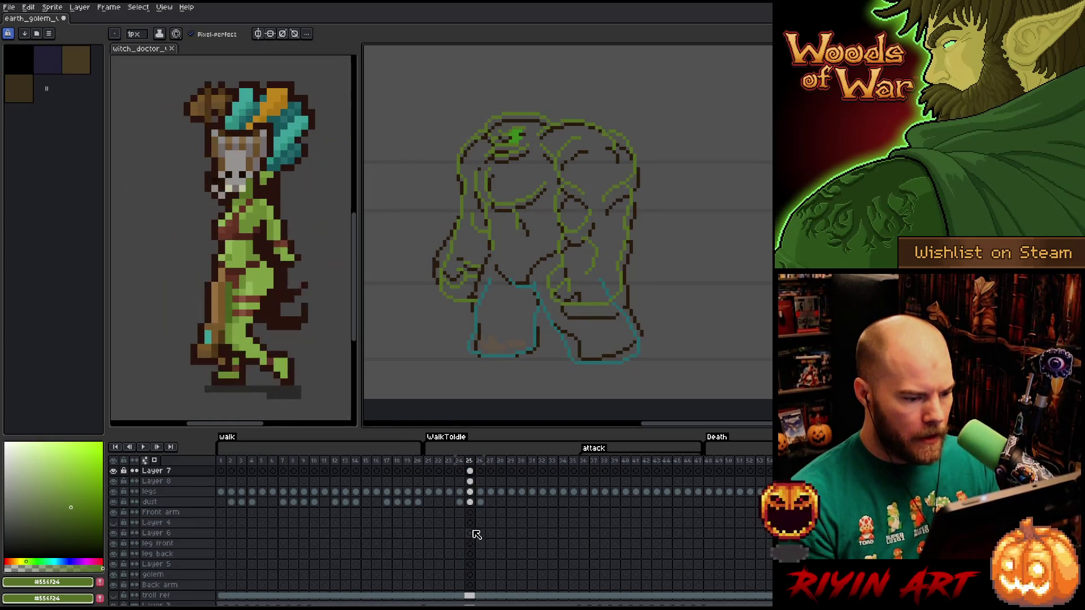
{"action": "left_click", "coordinate": [470, 481]}
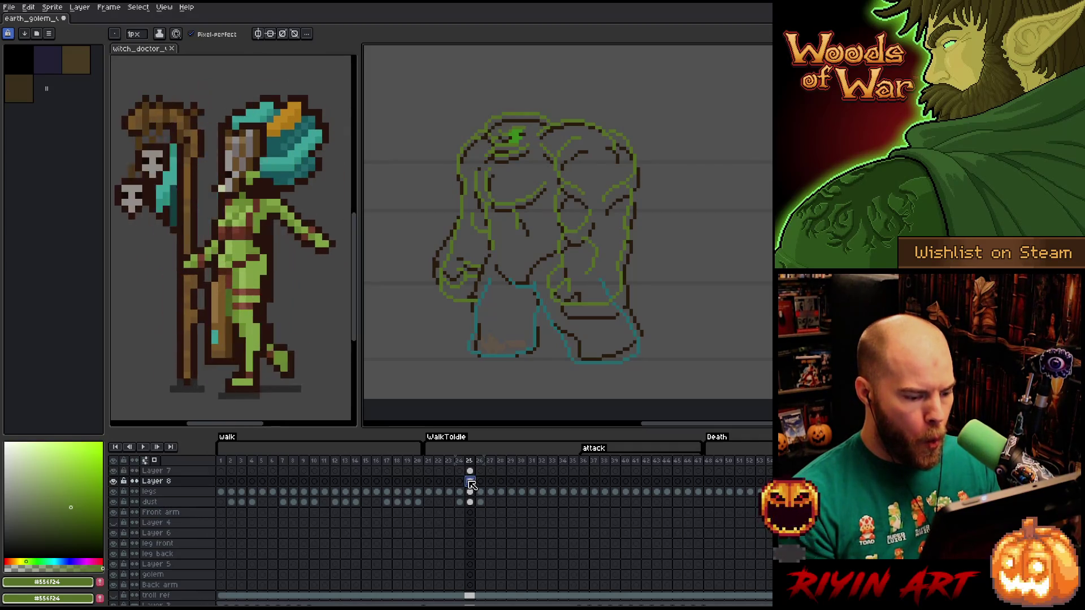
{"action": "left_click", "coordinate": [114, 481]}
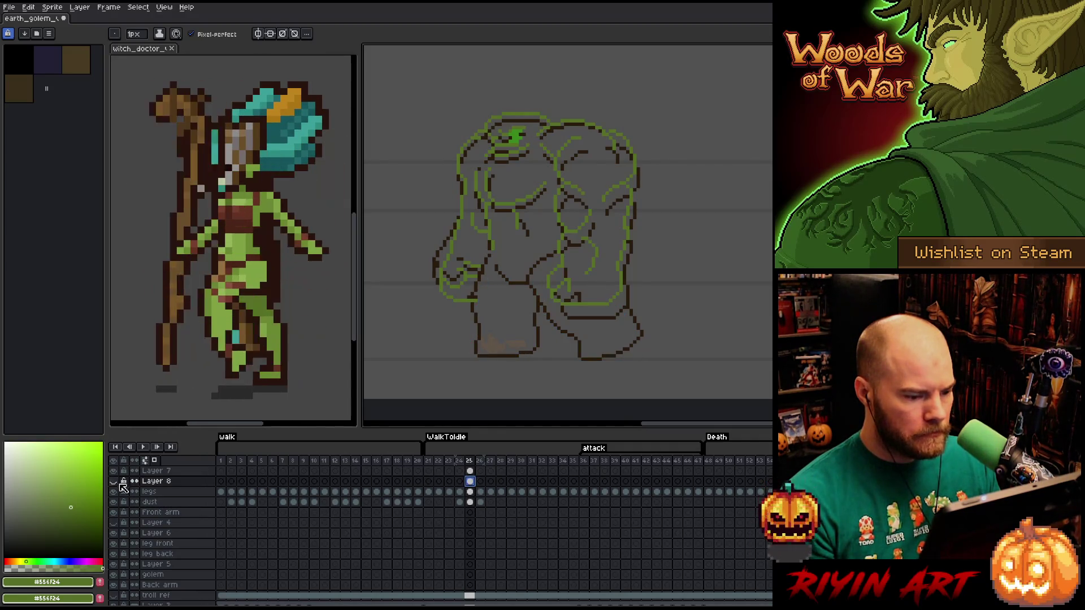
{"action": "scroll", "coordinate": [183, 579], "scroll_direction": "down", "scroll_amount": 2}
{"action": "left_click", "coordinate": [114, 590]}
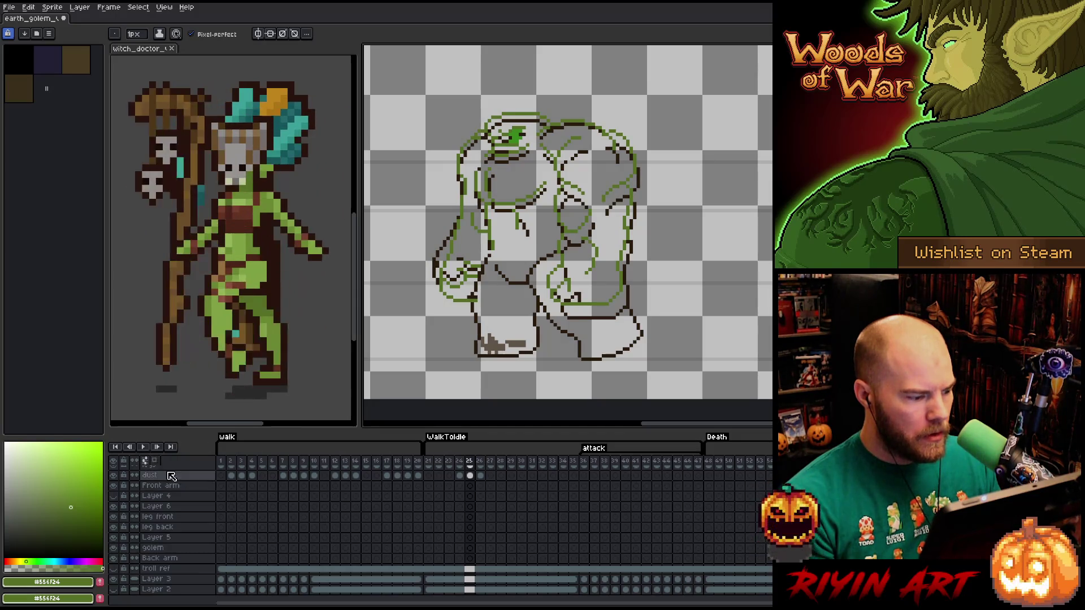
Go back to frame 25 and turn on red/blue tinted onion skins.
{"action": "left_click", "coordinate": [145, 461]}
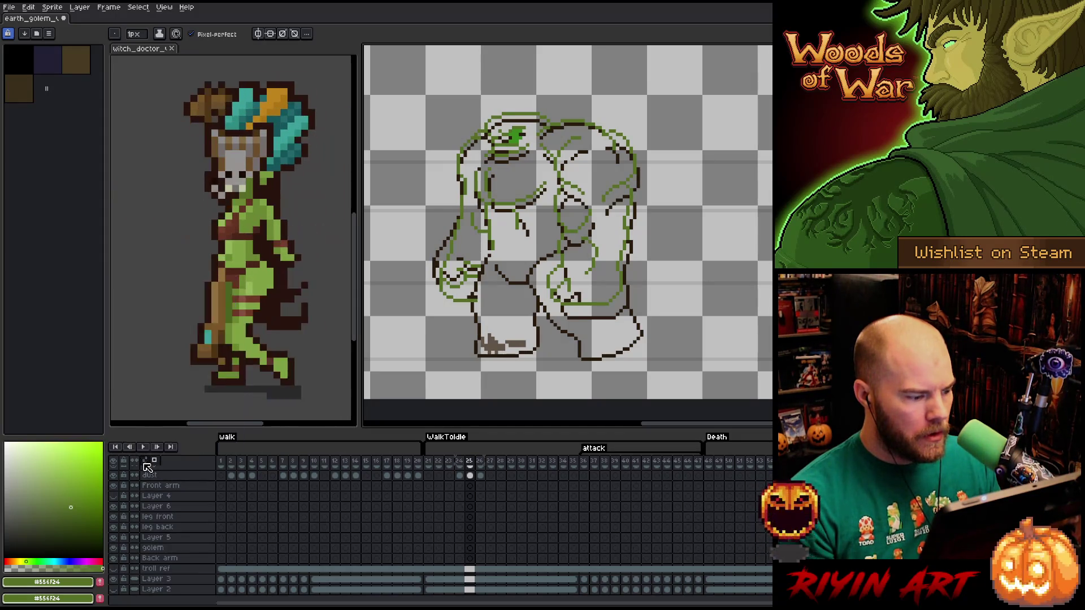
{"action": "left_click", "coordinate": [145, 461]}
{"action": "scroll", "coordinate": [310, 482], "scroll_direction": "up", "scroll_amount": 2}
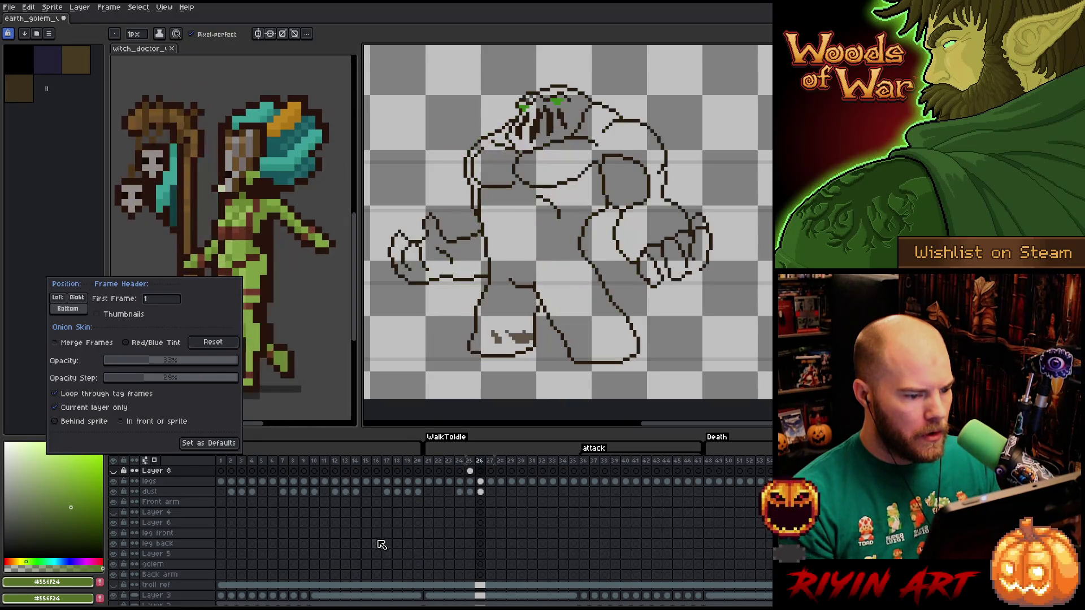
{"action": "key", "text": "Left"}
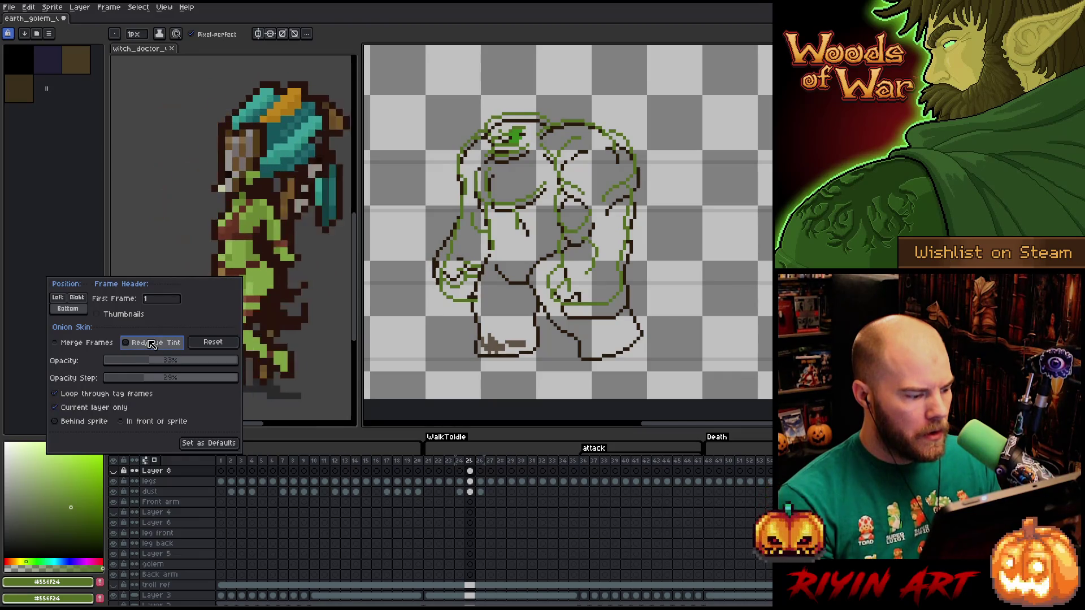
{"action": "left_click", "coordinate": [151, 344]}
Add a new empty layer above legs and switch to Layer 7 on frame 25.
{"action": "left_click", "coordinate": [471, 481]}
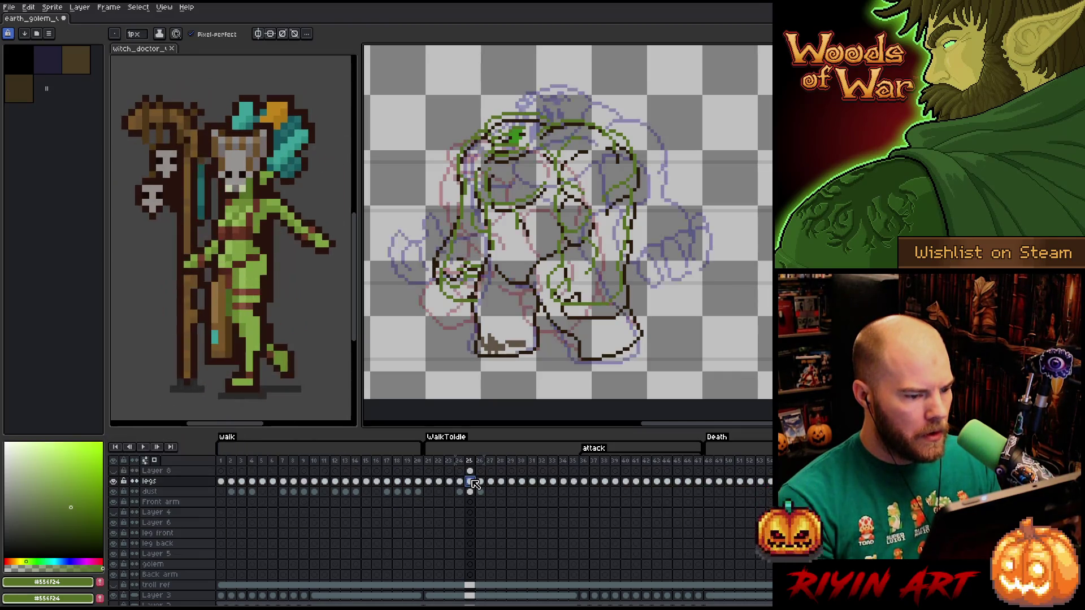
{"action": "key", "text": "shift+n"}
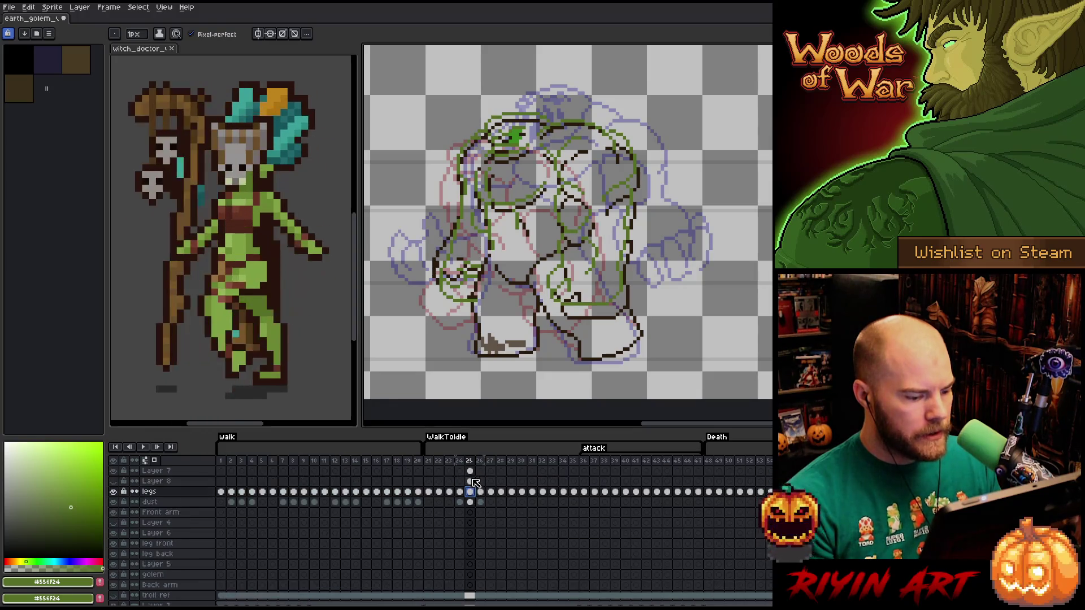
{"action": "left_click", "coordinate": [470, 471]}
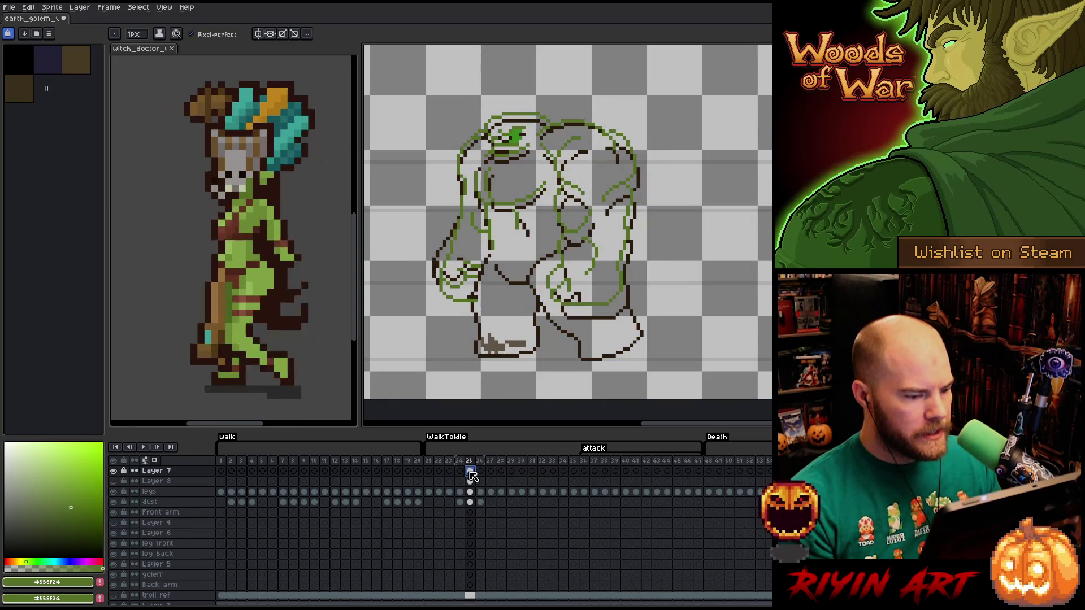
Set onion skins to show all layers and centre the golem in view.
{"action": "left_click", "coordinate": [145, 461]}
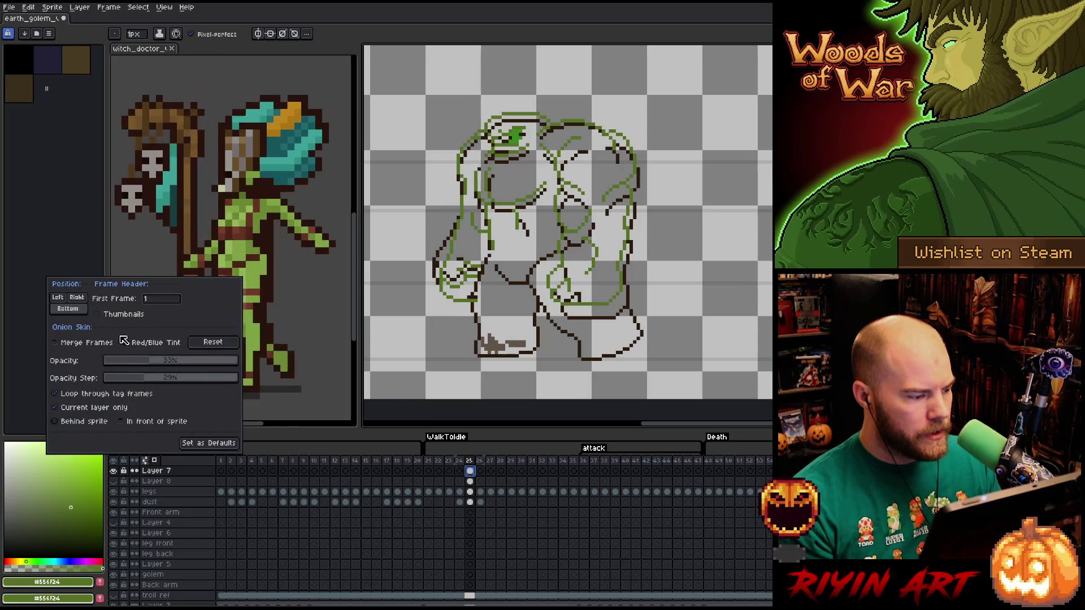
{"action": "left_click", "coordinate": [55, 408]}
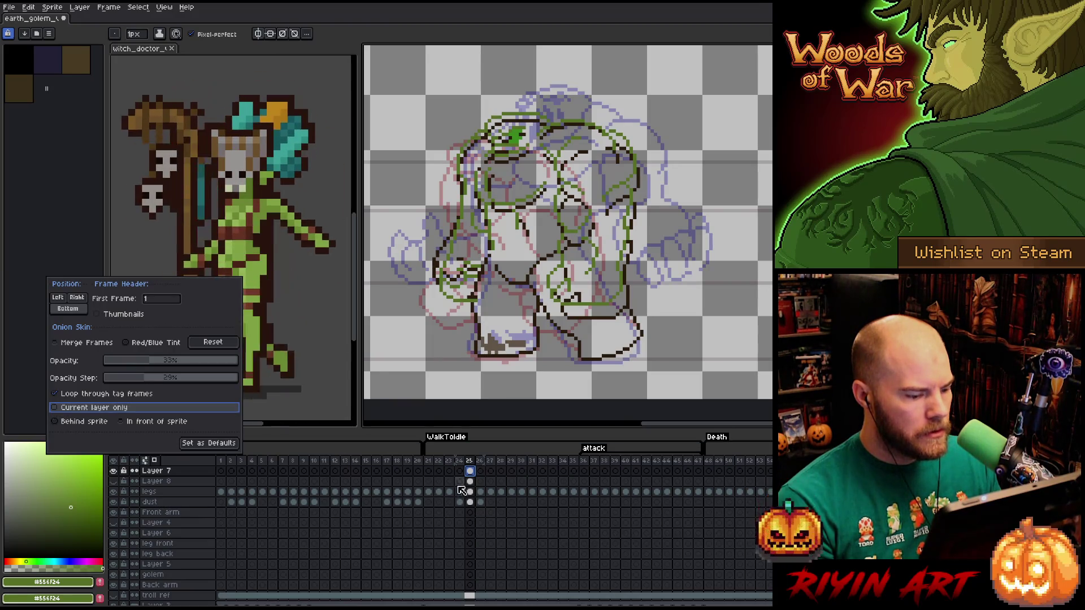
{"action": "left_click", "coordinate": [471, 473]}
{"action": "scroll", "coordinate": [545, 238], "scroll_direction": "up", "scroll_amount": 1}
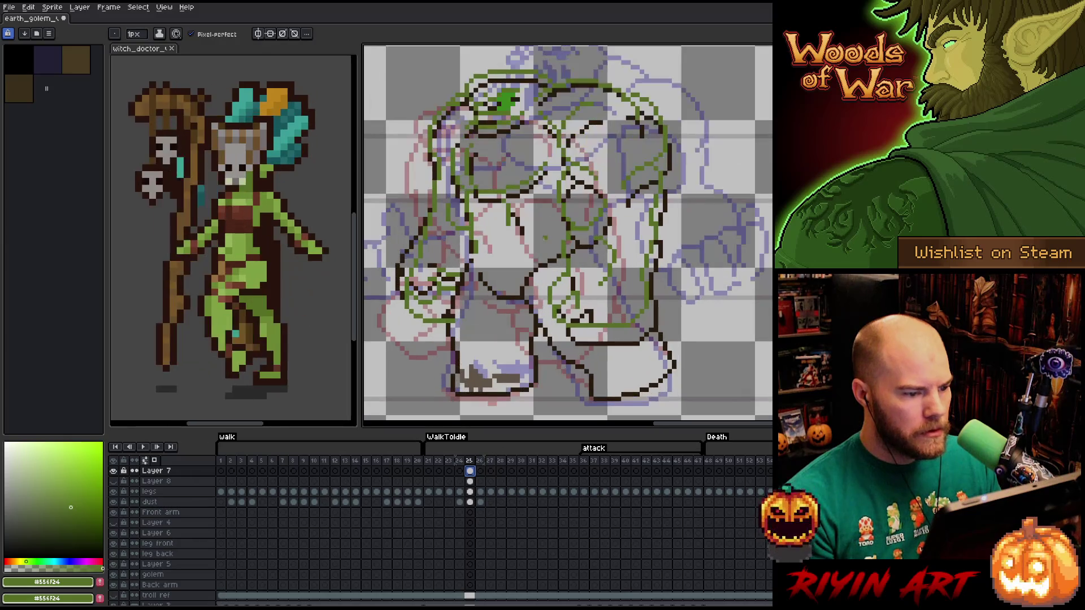
{"action": "left_click_drag", "start_coordinate": [545, 238], "coordinate": [577, 231]}
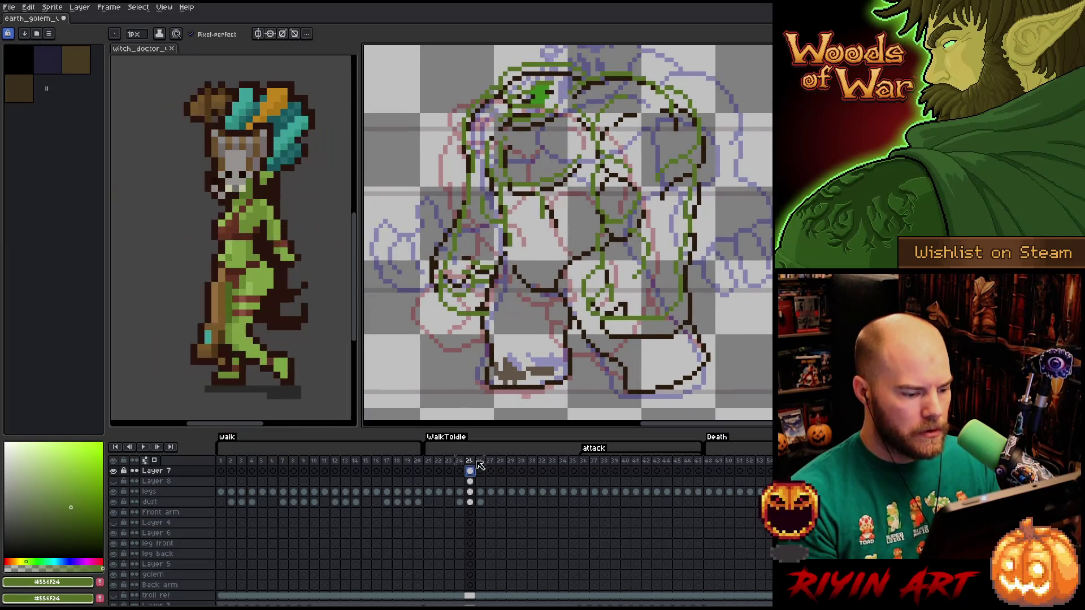
Delete the legs line art on frame 25, then select the Layer 7 cel.
{"action": "left_click", "coordinate": [472, 492]}
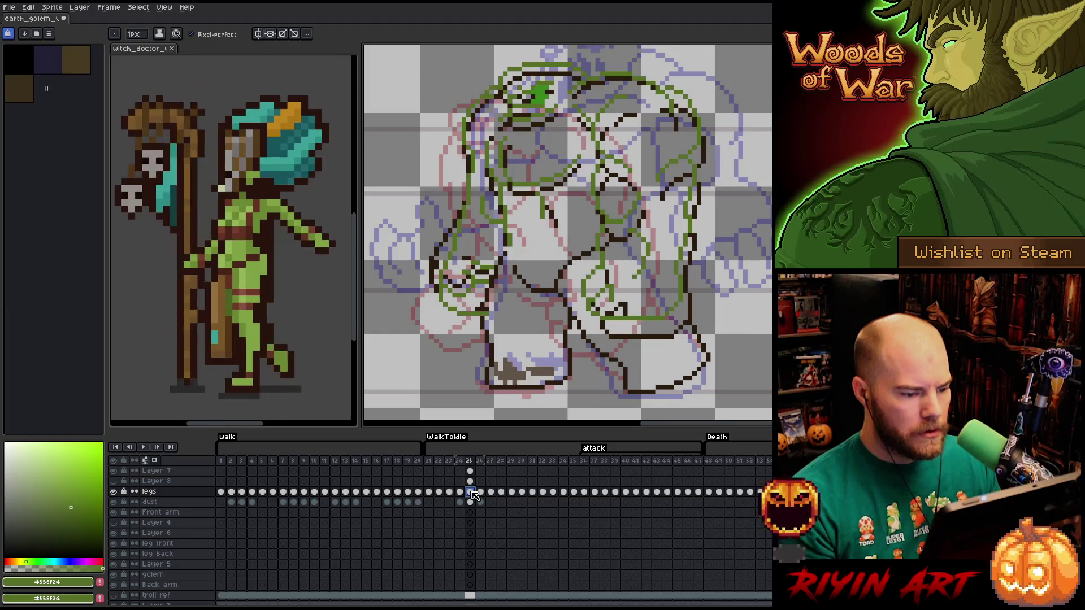
{"action": "key", "text": "Delete"}
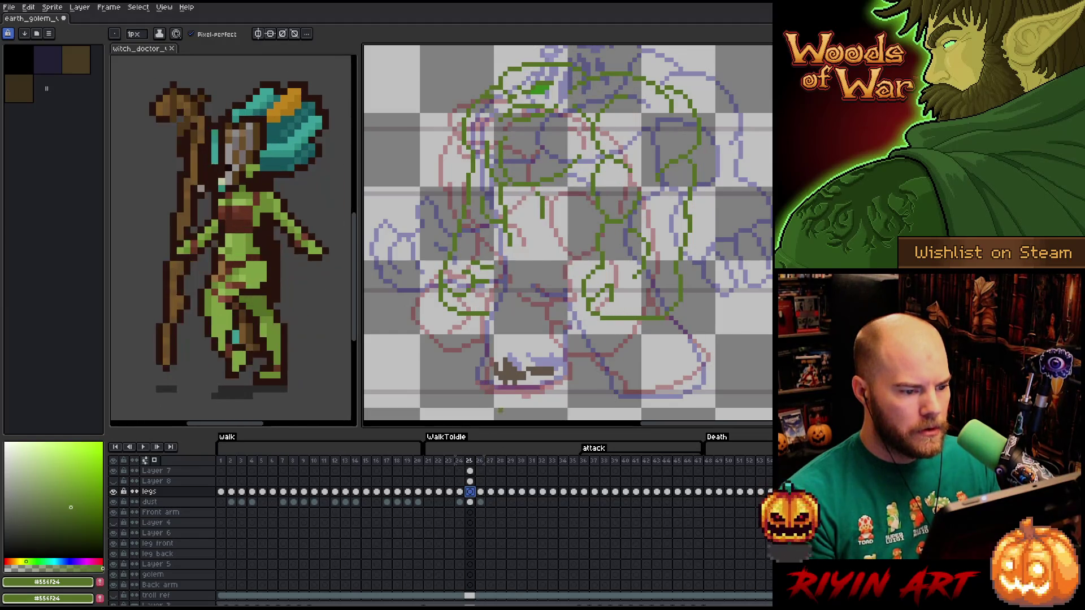
{"action": "scroll", "coordinate": [514, 350], "scroll_direction": "down", "scroll_amount": 2}
{"action": "scroll", "coordinate": [513, 350], "scroll_direction": "up", "scroll_amount": 1}
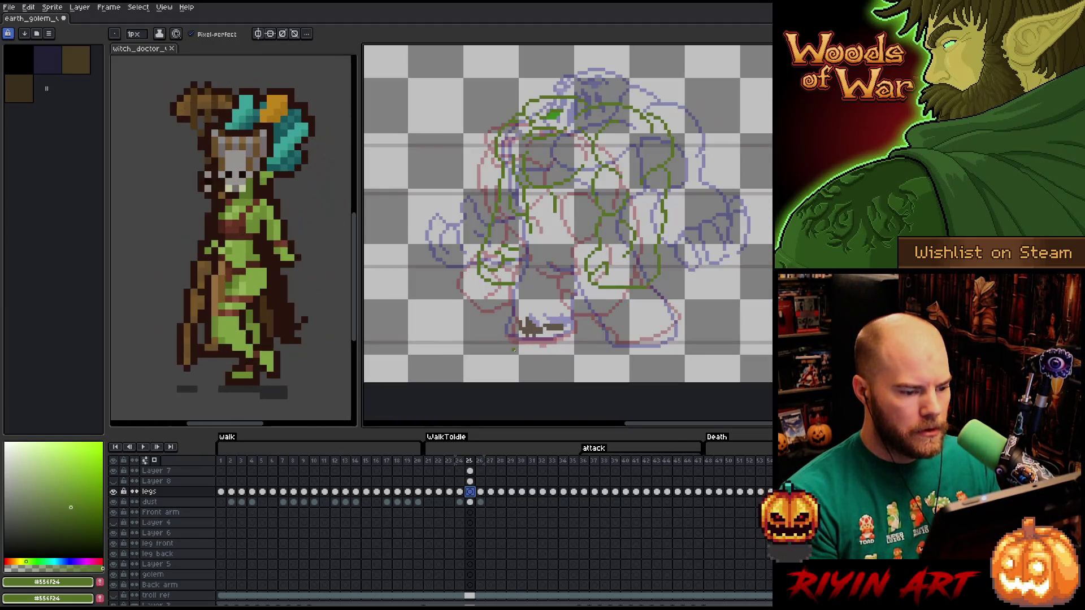
{"action": "left_click", "coordinate": [470, 471]}
Recolour Layer 7's frame 25 lineart to dark brown #291b0d with Replace Color.
{"action": "key", "text": "shift+r"}
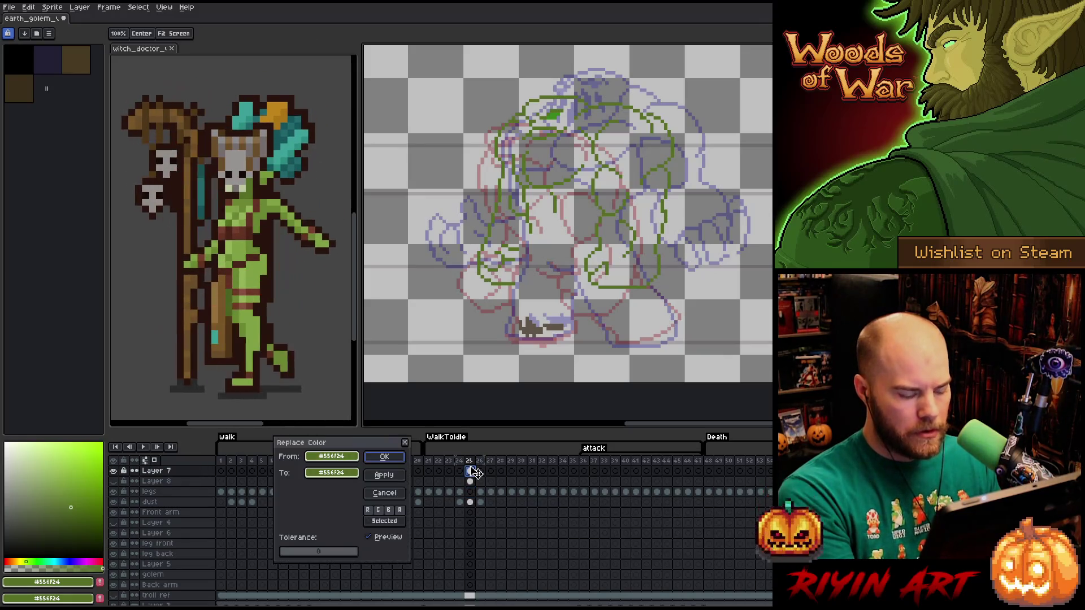
{"action": "left_click", "coordinate": [567, 315]}
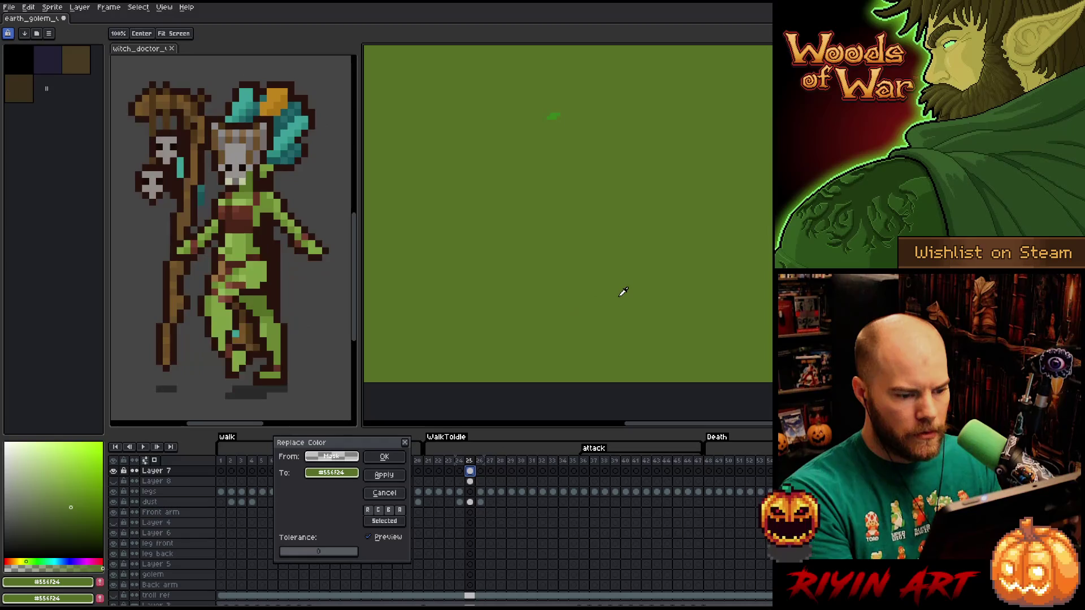
{"action": "left_click", "coordinate": [390, 493]}
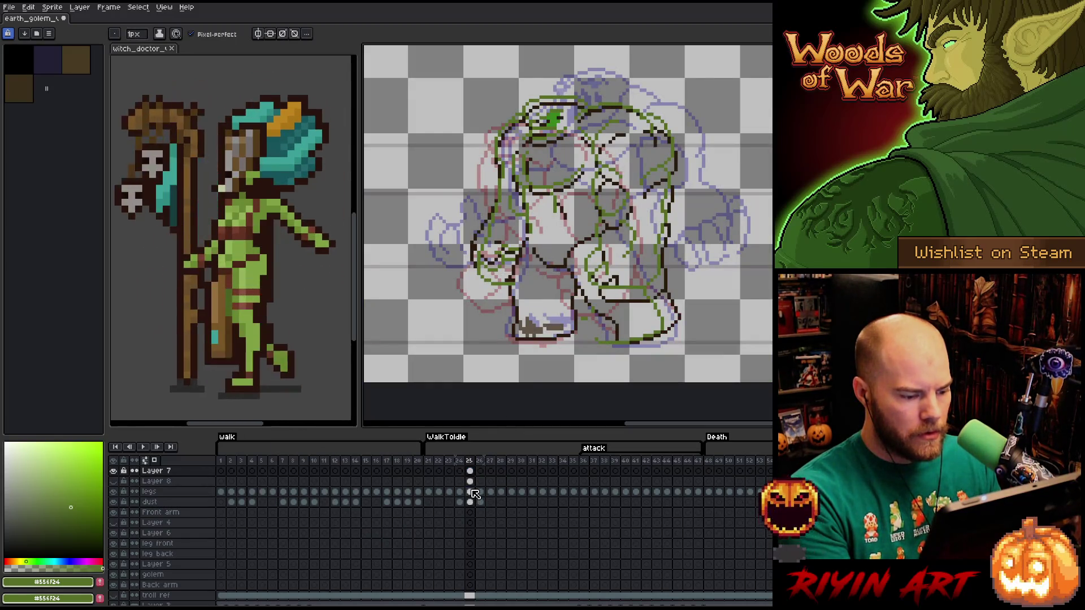
{"action": "left_click", "coordinate": [475, 494]}
{"action": "left_click", "coordinate": [471, 473]}
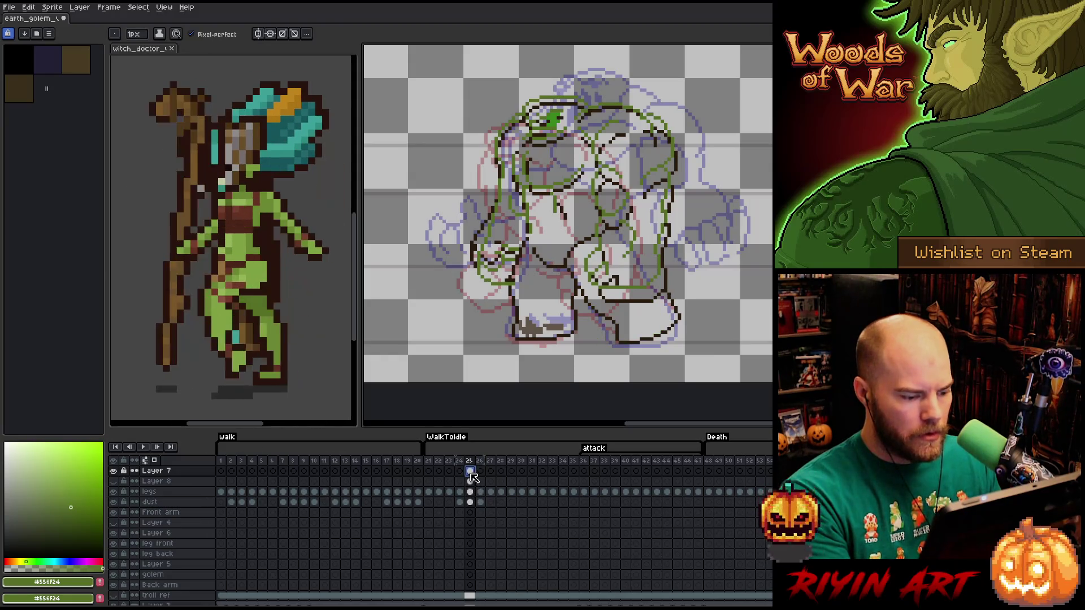
{"action": "key", "text": "shift+r"}
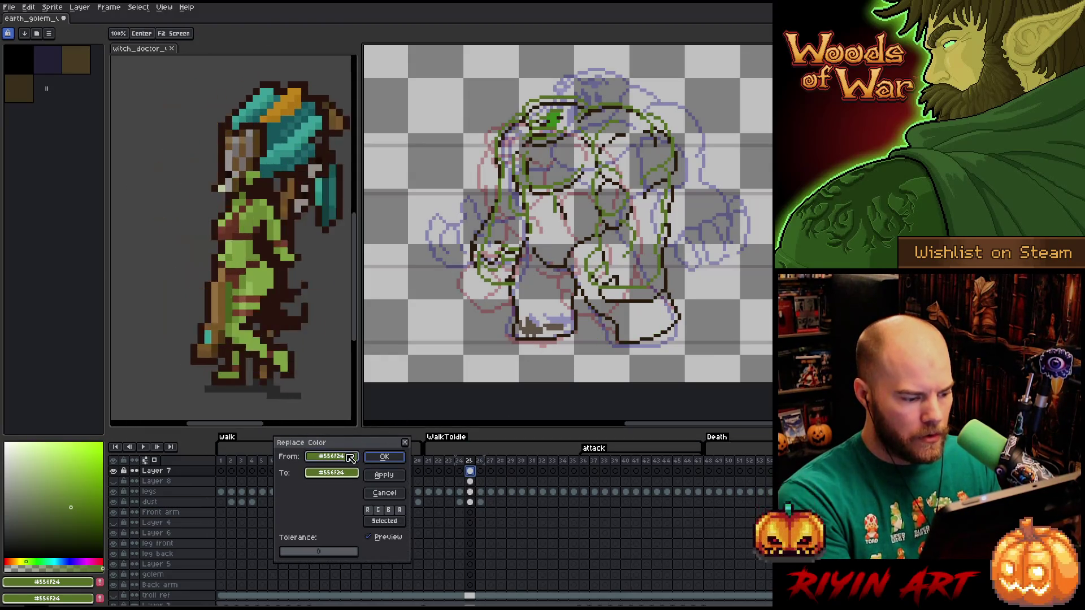
{"action": "mouse_move", "coordinate": [350, 476]}
{"action": "left_mouse_down"}
{"action": "mouse_move", "coordinate": [650, 323]}
{"action": "mouse_move", "coordinate": [623, 329]}
{"action": "left_mouse_up"}
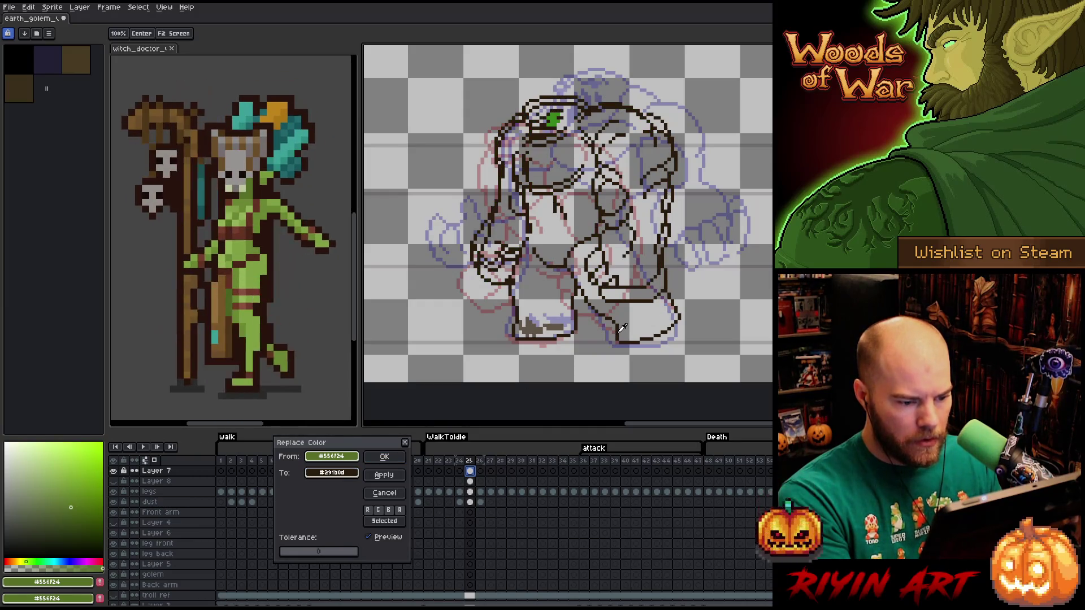
{"action": "left_click", "coordinate": [384, 457]}
Clear the legs cel on frame 25, toggle the legs layer's visibility, and switch to Layer 8.
{"action": "left_click", "coordinate": [470, 492]}
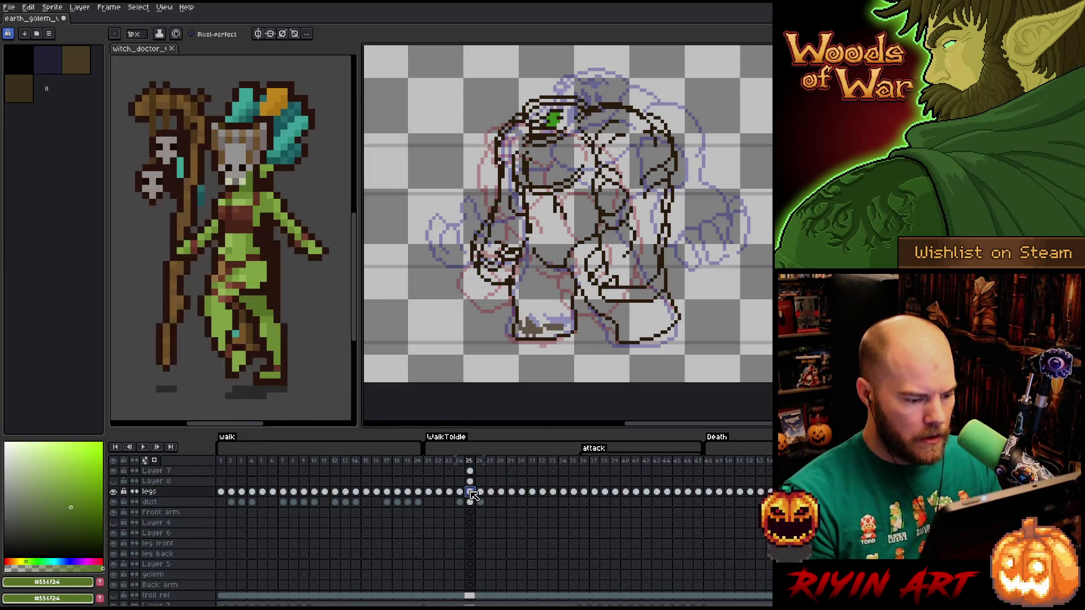
{"action": "key", "text": "Delete"}
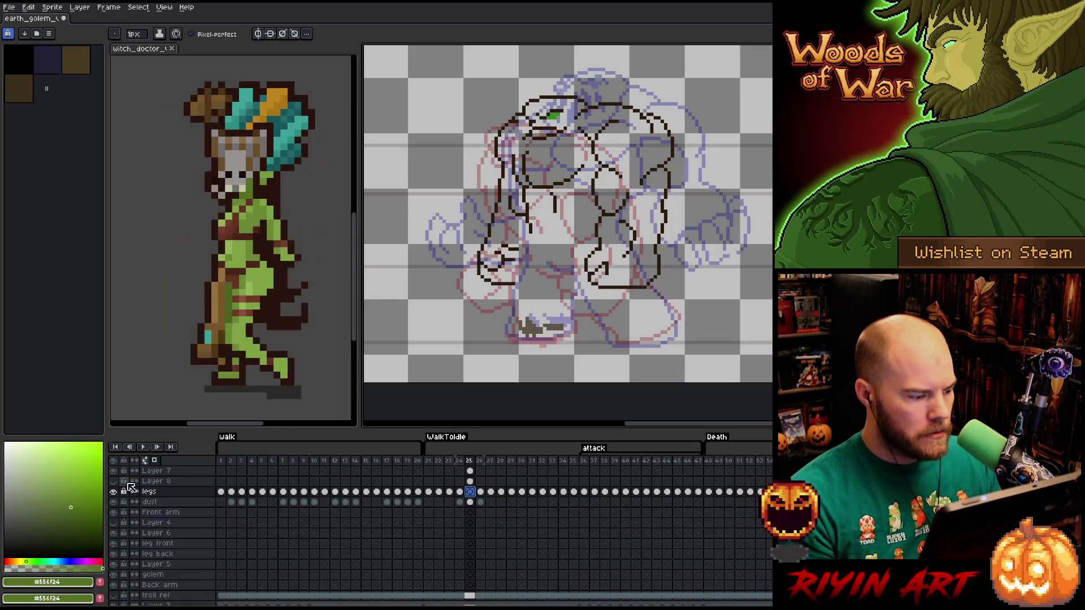
{"action": "left_click", "coordinate": [114, 491]}
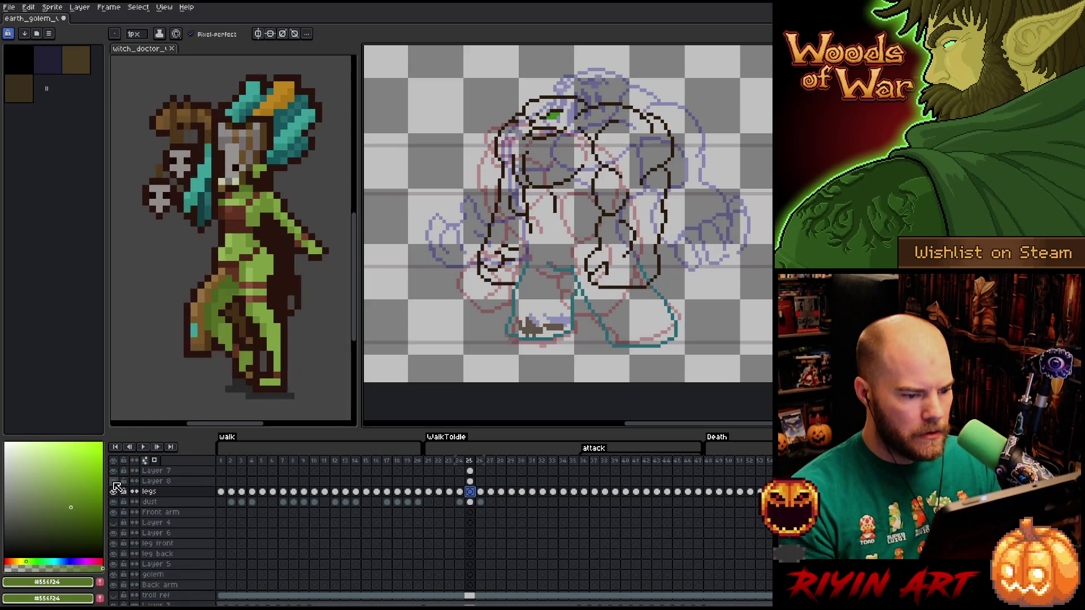
{"action": "left_click", "coordinate": [471, 481]}
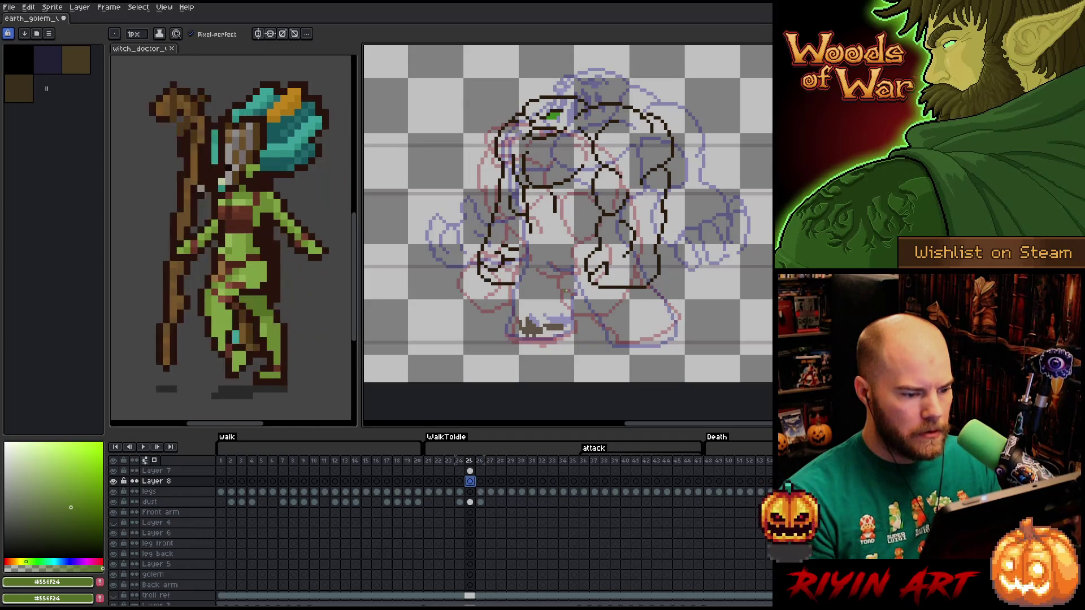
{"action": "key", "text": "plus"}
Pan the canvas to centre the golem's legs on frame 25.
{"action": "left_click_drag", "start_coordinate": [576, 270], "coordinate": [557, 271]}
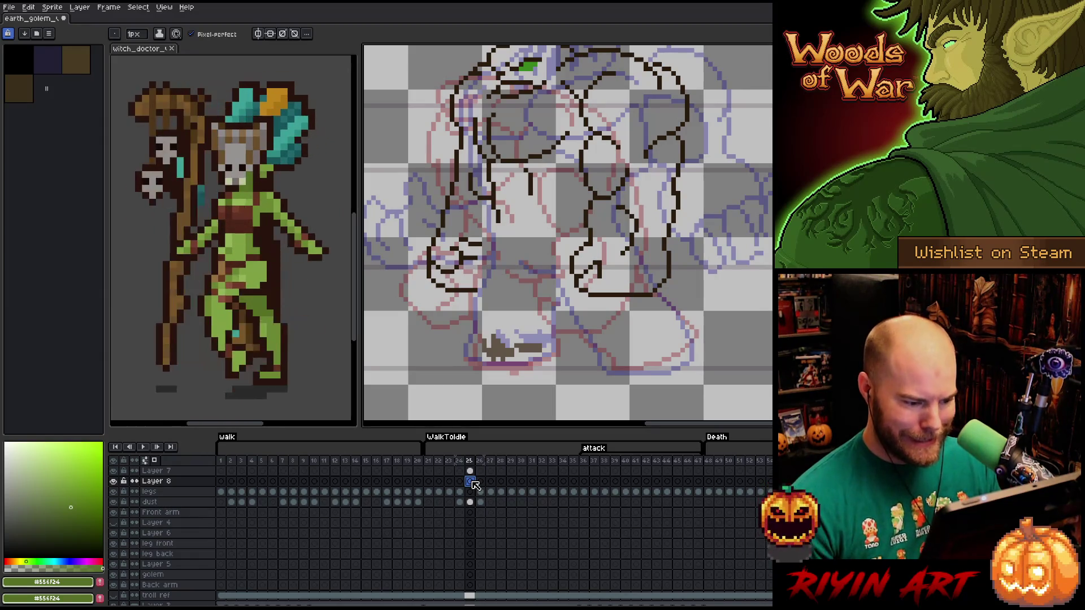
Trace the leg's left outline in green on Layer 8, down to the foot.
{"action": "scroll", "coordinate": [425, 294], "scroll_direction": "up", "scroll_amount": 1}
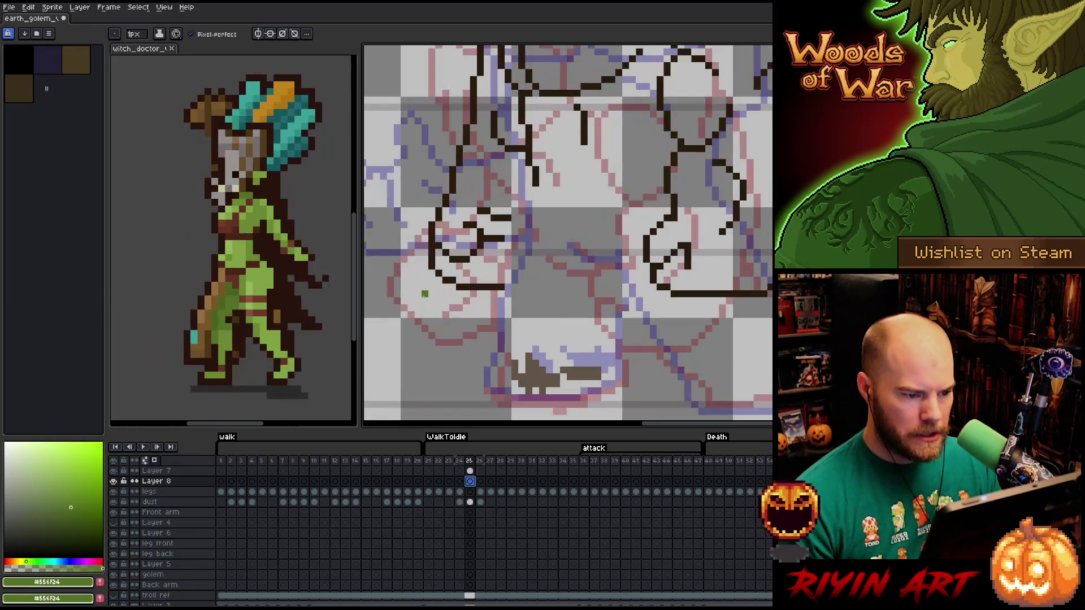
{"action": "left_click_drag", "start_coordinate": [541, 277], "coordinate": [520, 239]}
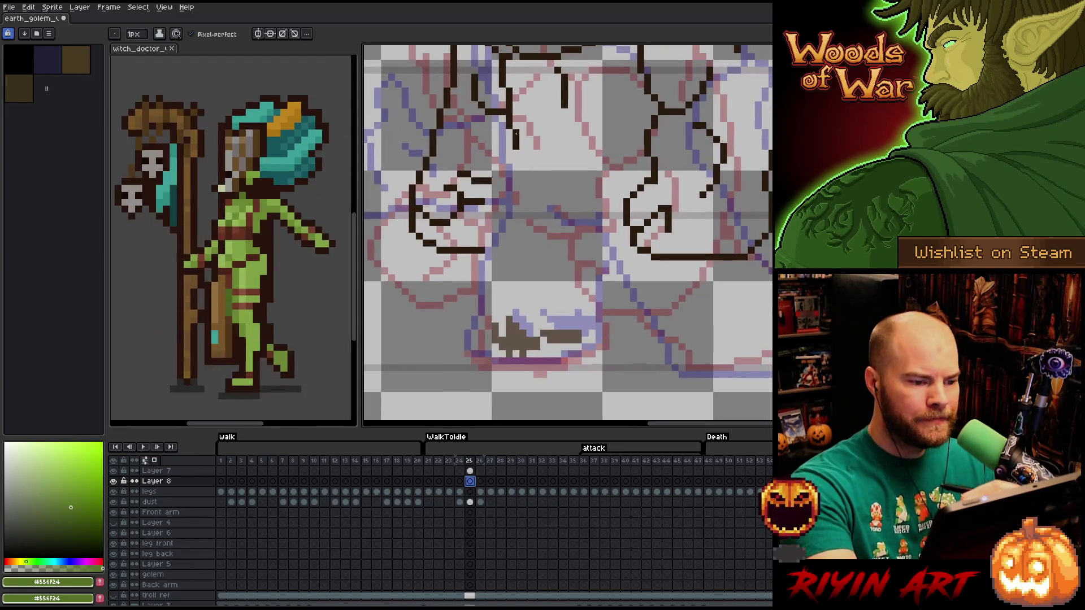
{"action": "left_click_drag", "start_coordinate": [516, 153], "coordinate": [516, 197]}
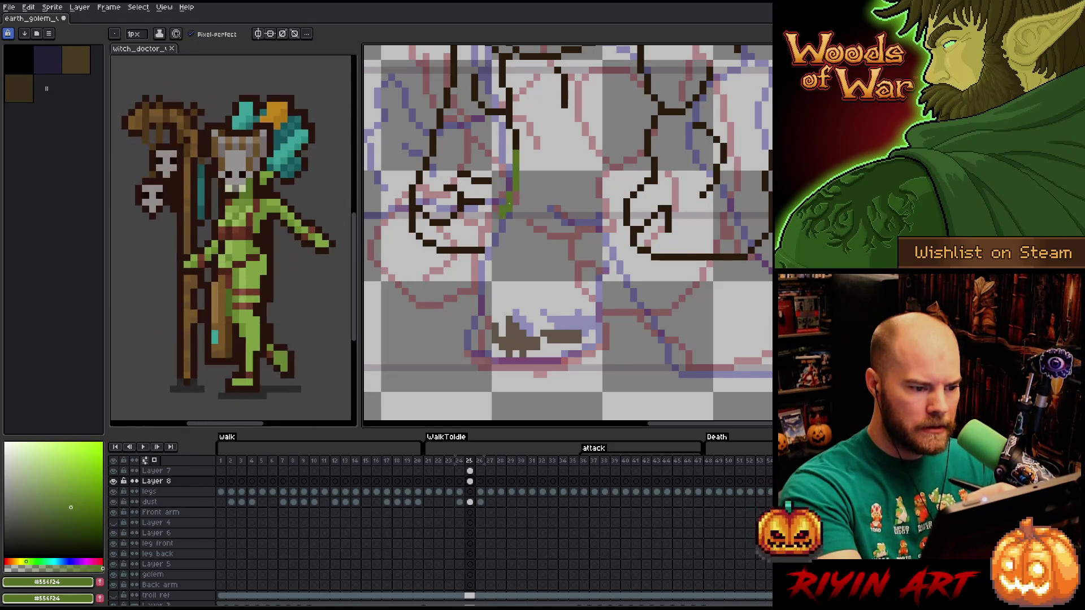
{"action": "left_click_drag", "start_coordinate": [500, 219], "coordinate": [482, 251]}
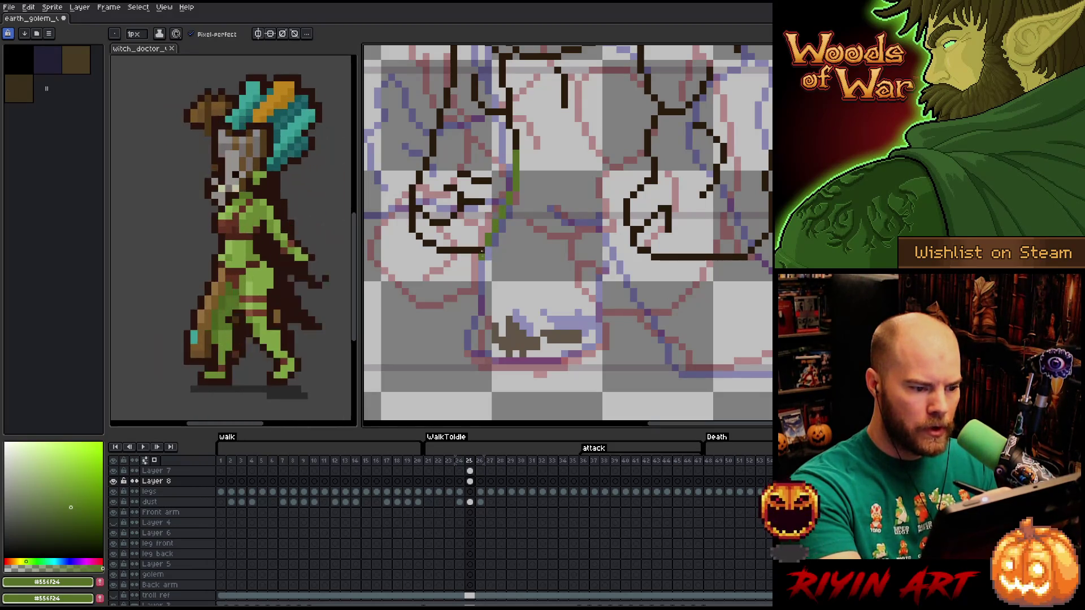
{"action": "left_click", "coordinate": [481, 264]}
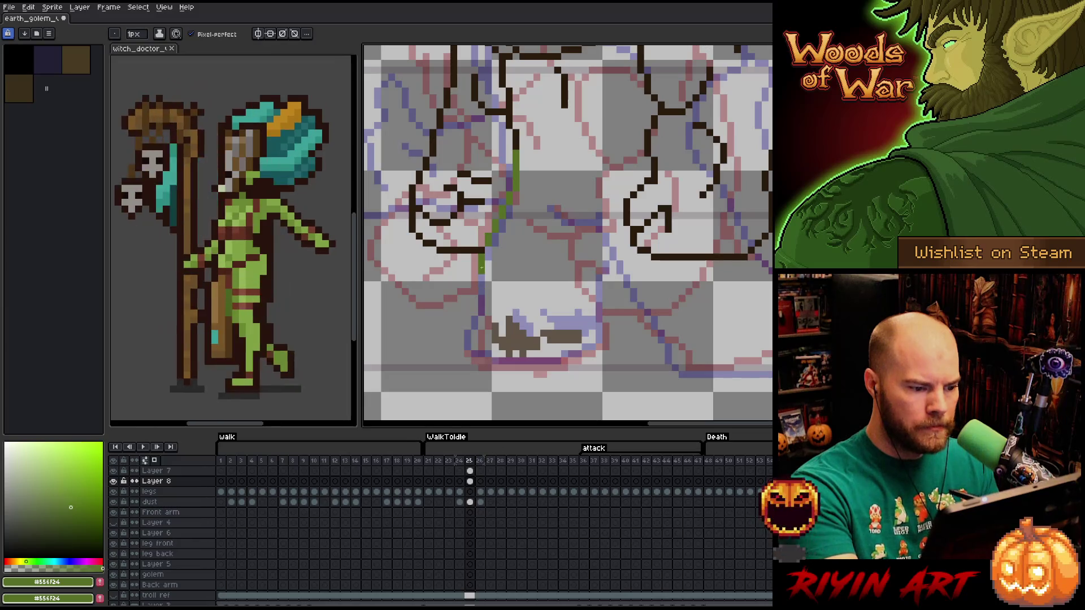
{"action": "left_click_drag", "start_coordinate": [482, 274], "coordinate": [468, 328]}
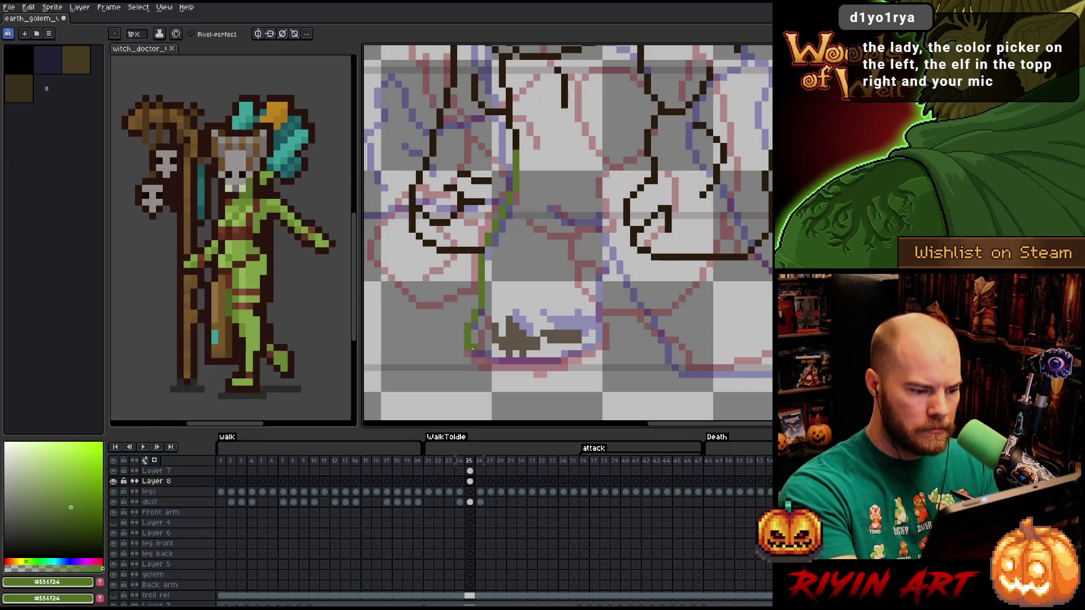
Finish the green foot outline with its bottom edge and right side.
{"action": "left_click_drag", "start_coordinate": [468, 347], "coordinate": [469, 353]}
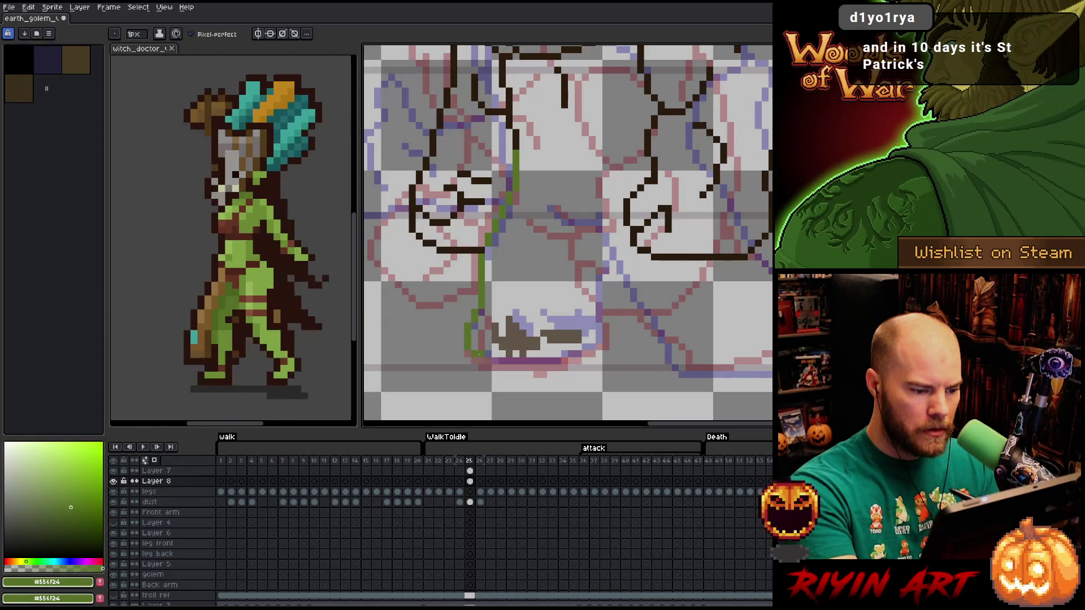
{"action": "left_click", "coordinate": [482, 356]}
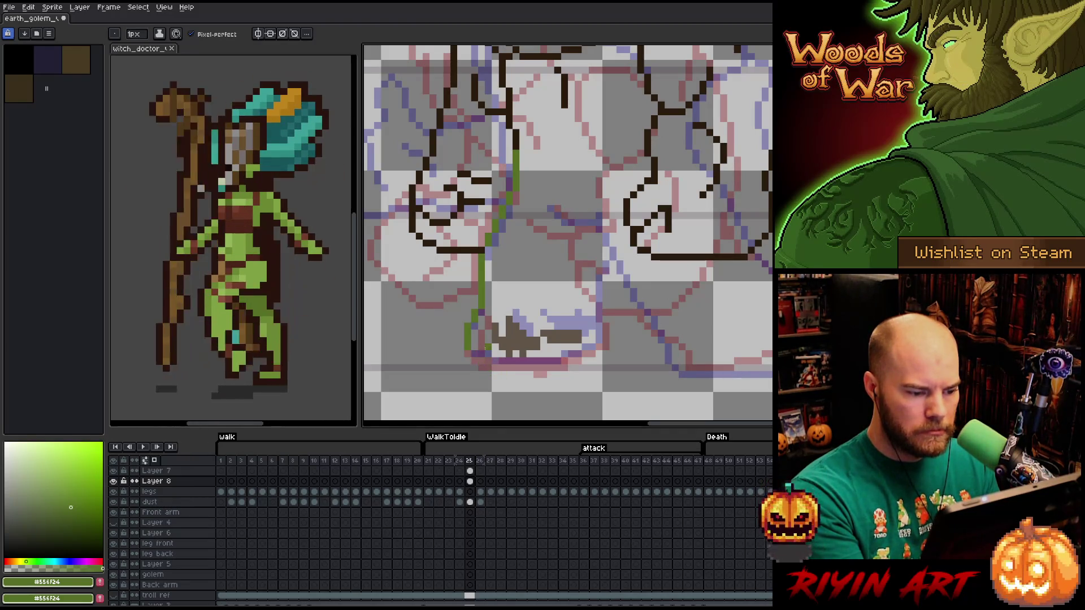
{"action": "mouse_move", "coordinate": [488, 360]}
{"action": "left_mouse_down"}
{"action": "mouse_move", "coordinate": [568, 360]}
{"action": "mouse_move", "coordinate": [613, 334]}
{"action": "left_mouse_up"}
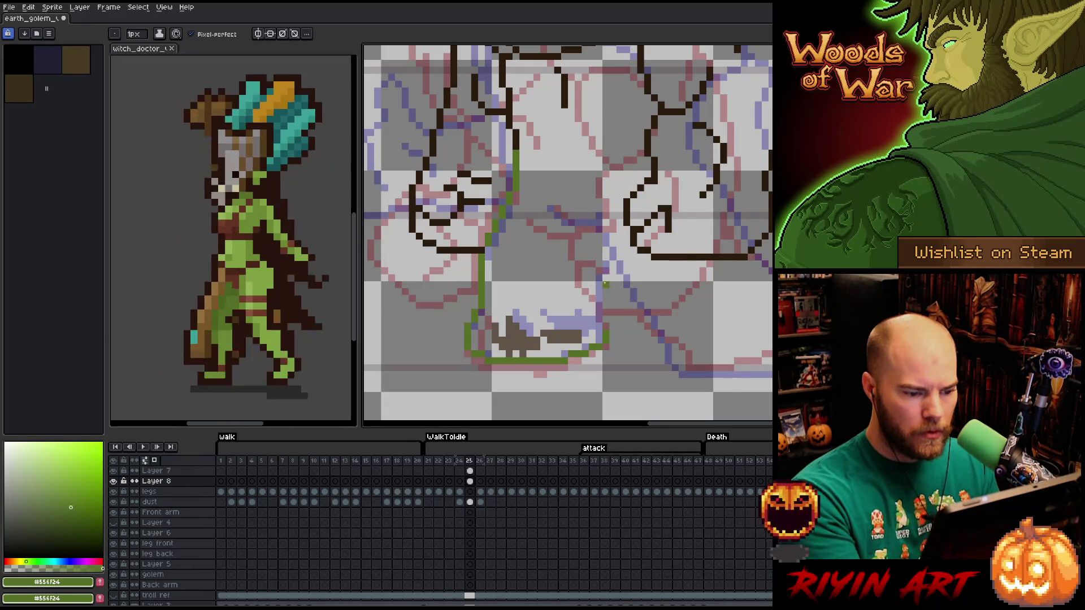
{"action": "left_click_drag", "start_coordinate": [604, 343], "coordinate": [606, 326]}
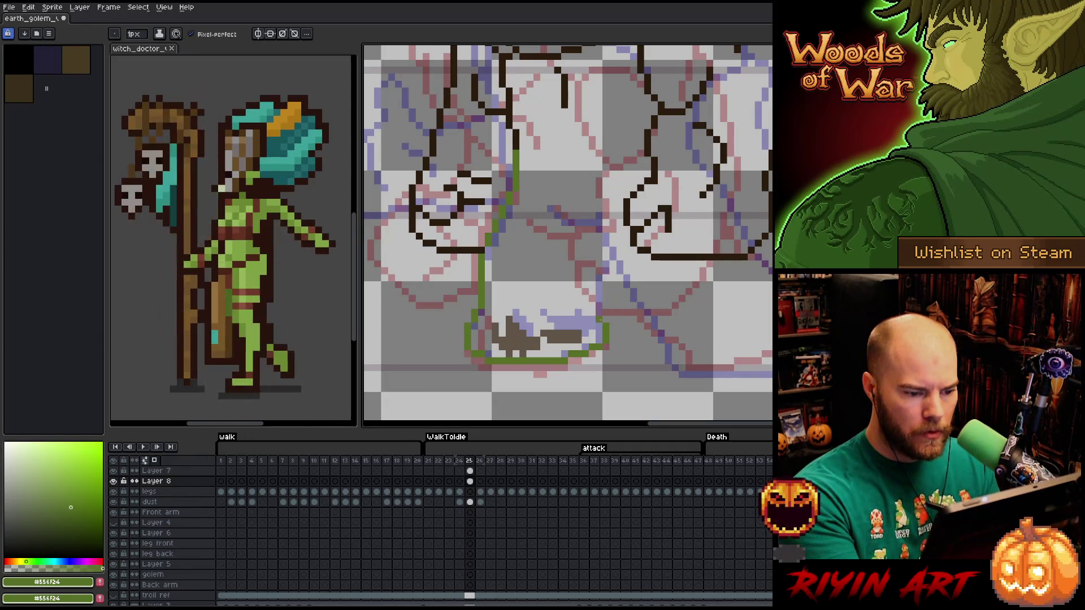
{"action": "left_click_drag", "start_coordinate": [599, 308], "coordinate": [601, 286]}
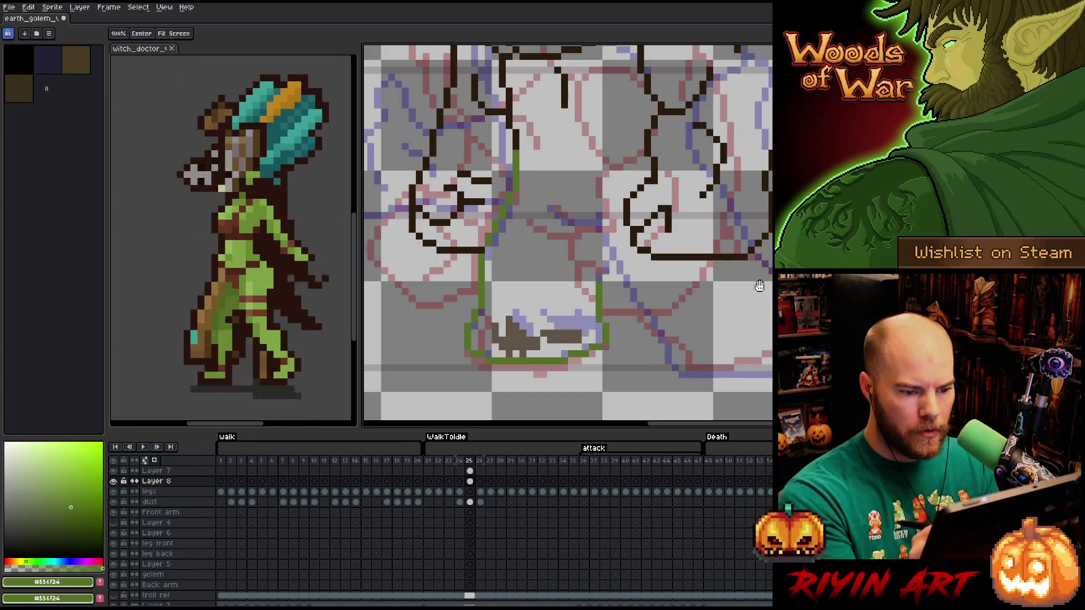
{"action": "mouse_move", "coordinate": [759, 287]}
{"action": "left_mouse_down"}
{"action": "mouse_move", "coordinate": [715, 283]}
{"action": "mouse_move", "coordinate": [698, 319]}
{"action": "left_mouse_up"}
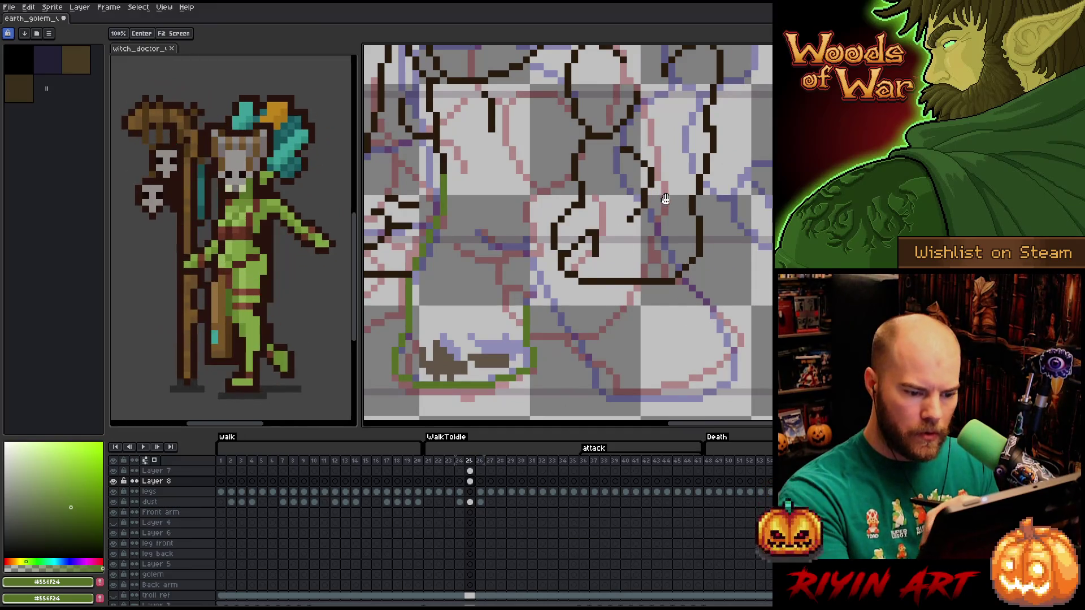
After comparing with frame 24, add a short green stroke and a diagonal line across the leg.
{"action": "left_click", "coordinate": [459, 461]}
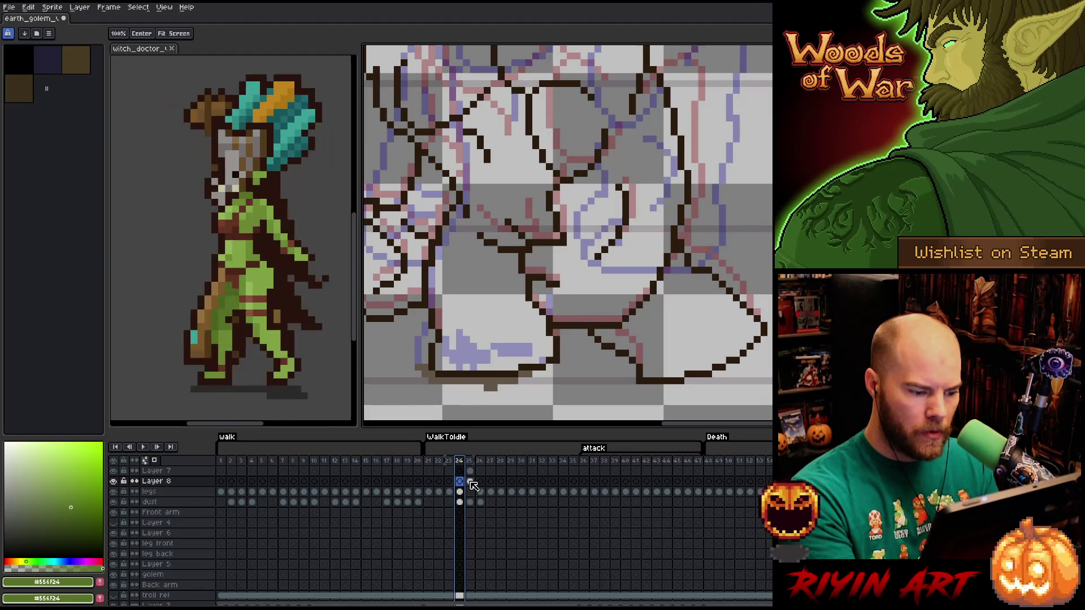
{"action": "left_click", "coordinate": [473, 481]}
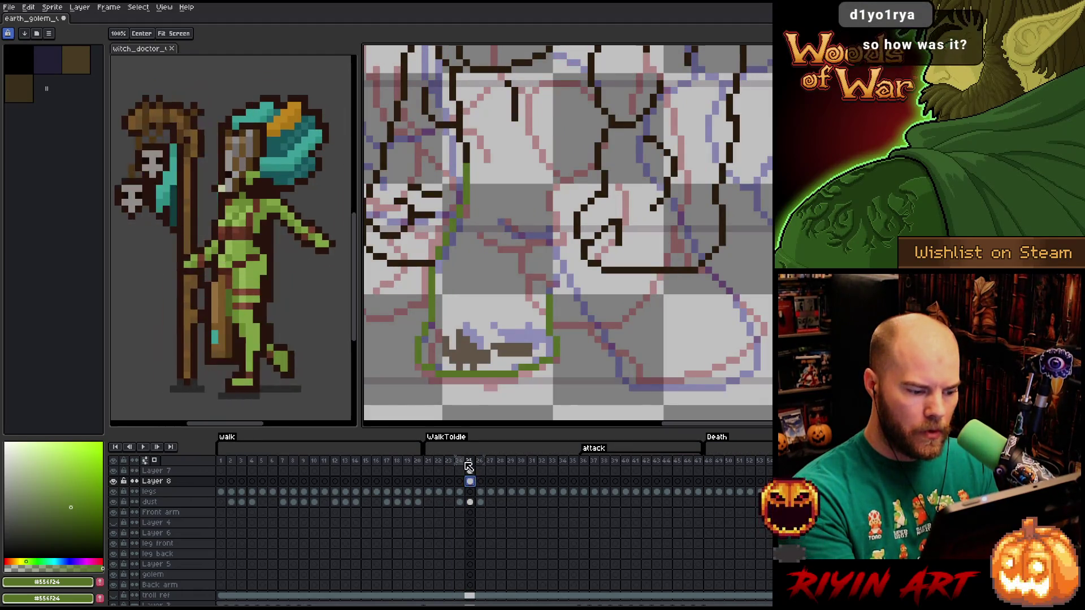
{"action": "key", "text": "Left"}
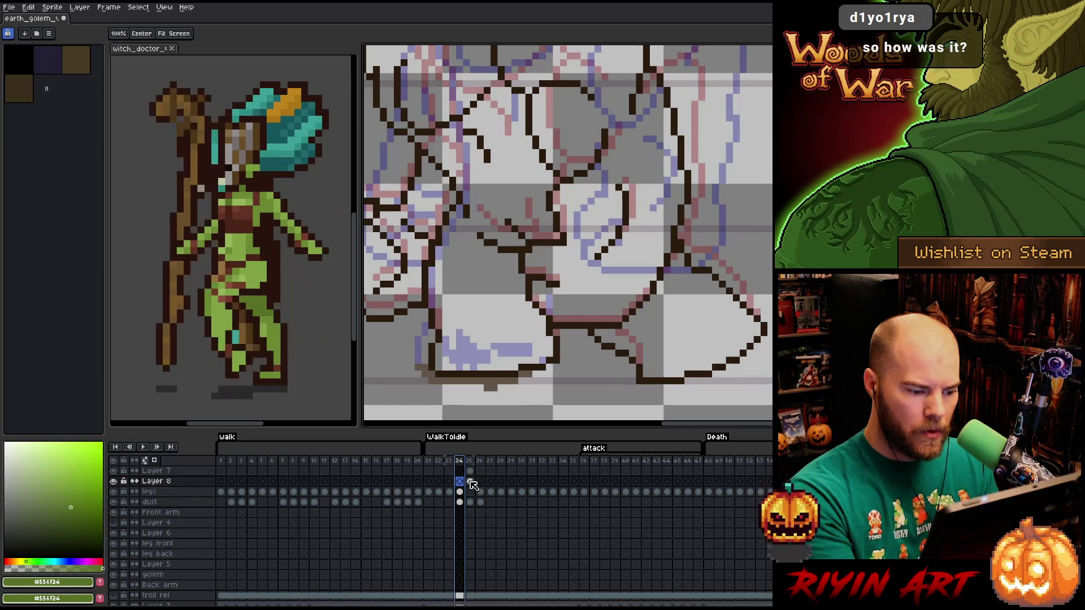
{"action": "left_click", "coordinate": [469, 481]}
{"action": "key", "text": "b"}
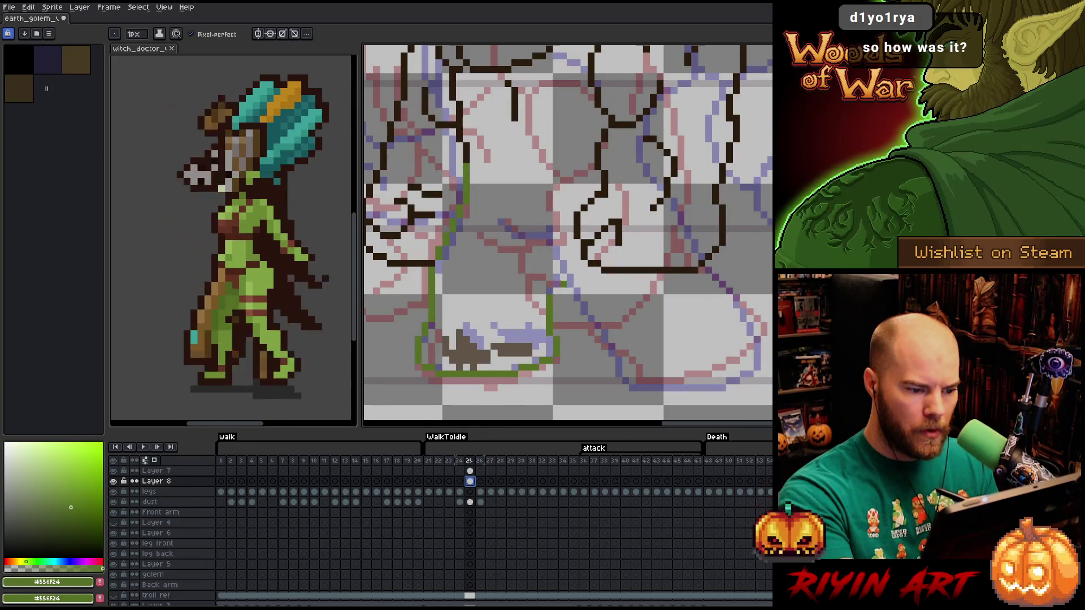
{"action": "left_click_drag", "start_coordinate": [556, 283], "coordinate": [556, 261]}
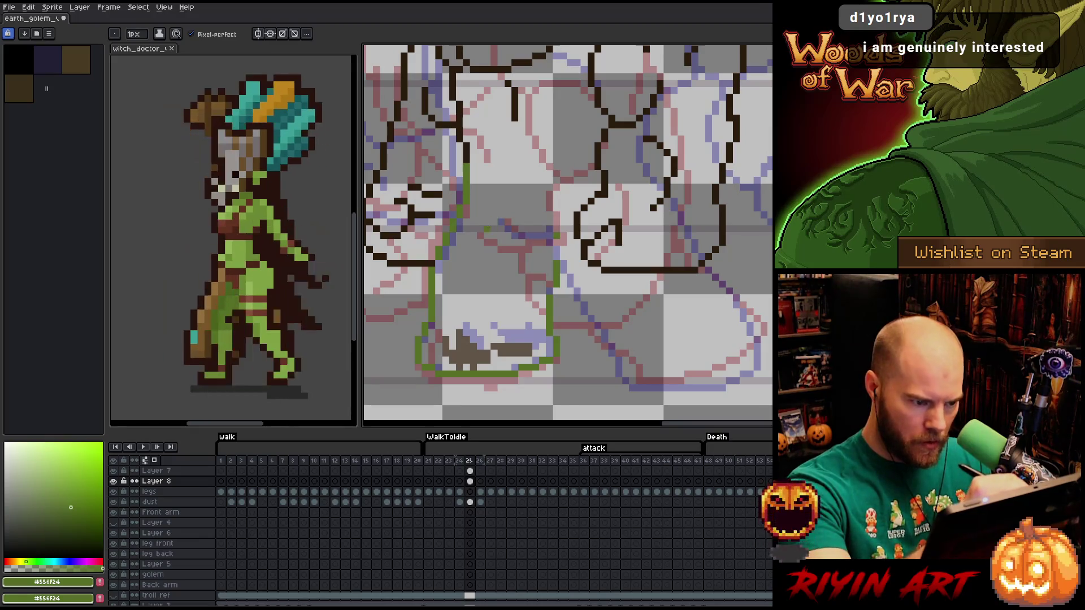
{"action": "left_click_drag", "start_coordinate": [485, 222], "coordinate": [520, 243]}
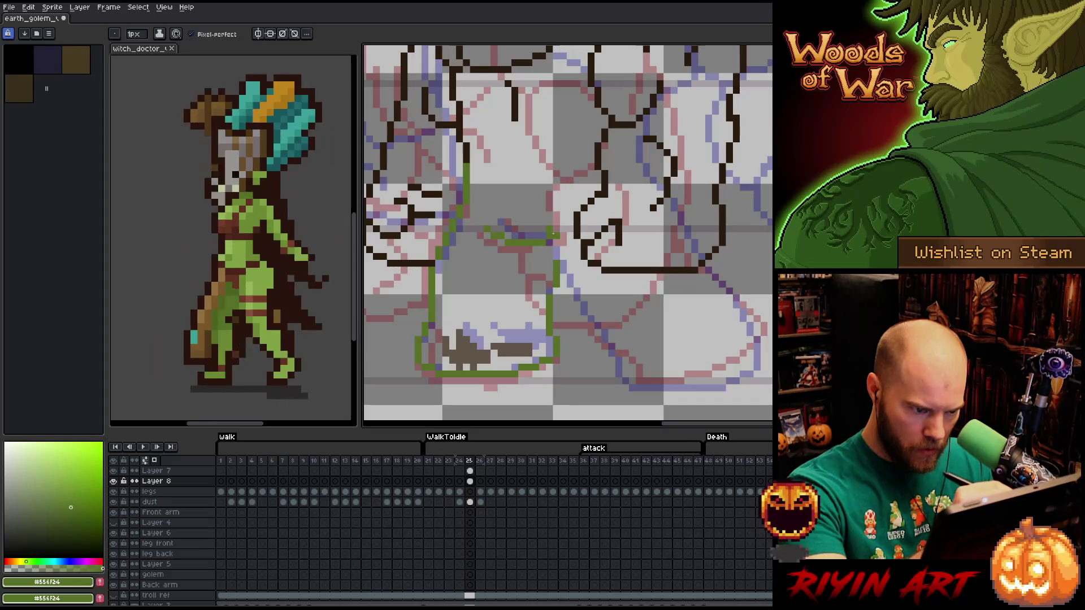
Draw straight green outline segments down the leg and along its bottom, joining the dark lineart.
{"action": "left_click", "coordinate": [596, 324], "text": "shift"}
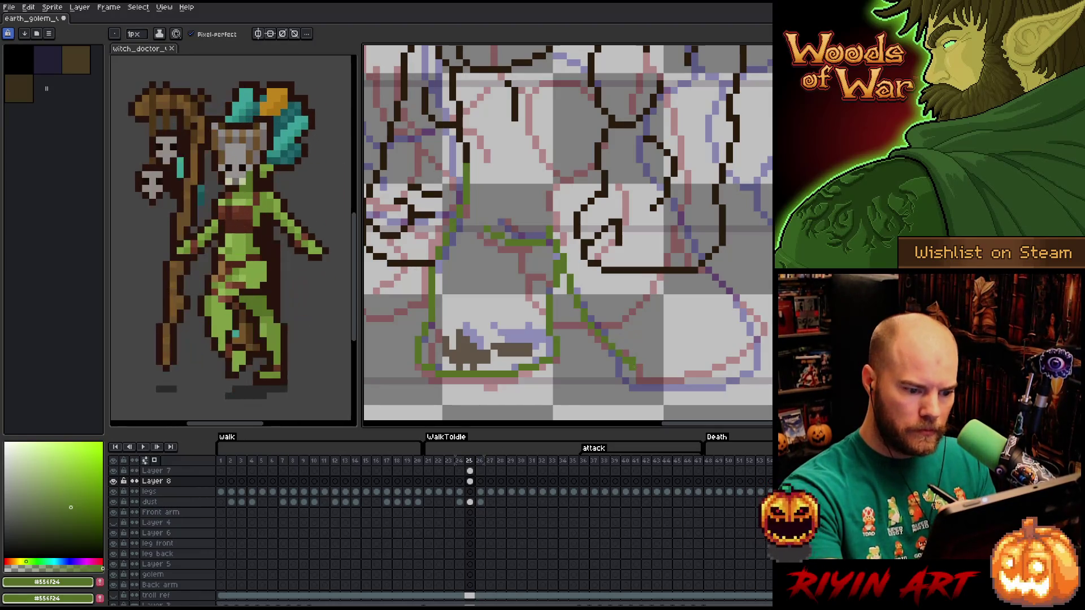
{"action": "left_click", "coordinate": [634, 376]}
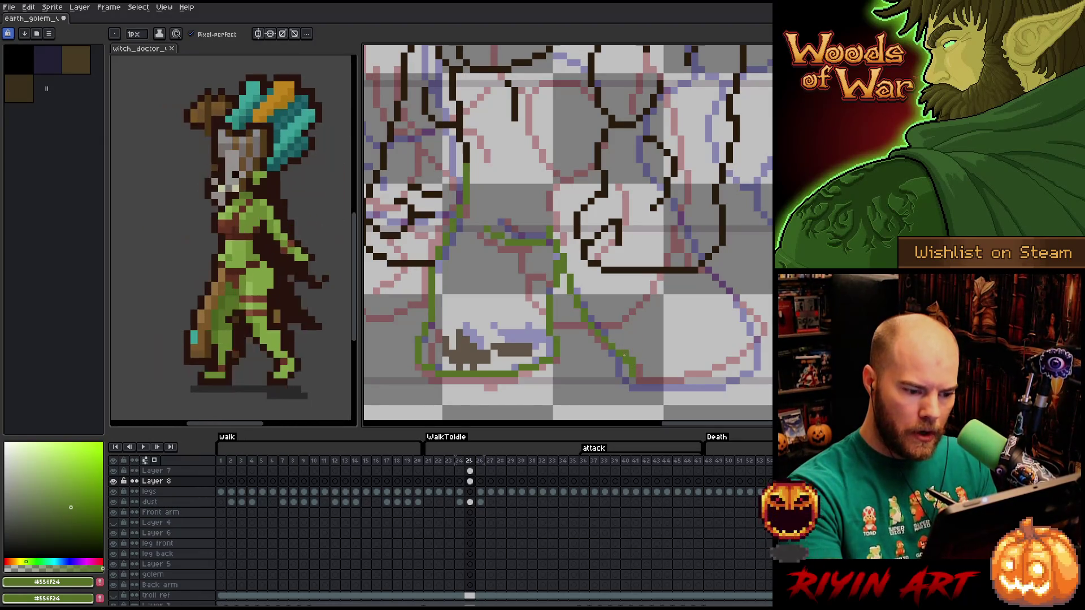
{"action": "key", "text": "b"}
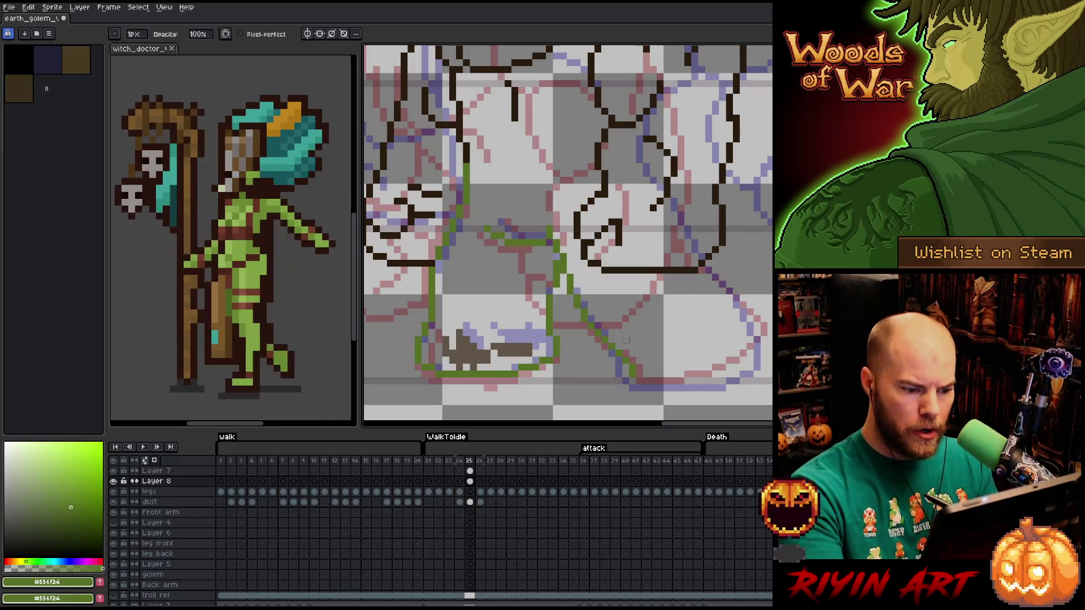
{"action": "key", "text": "b"}
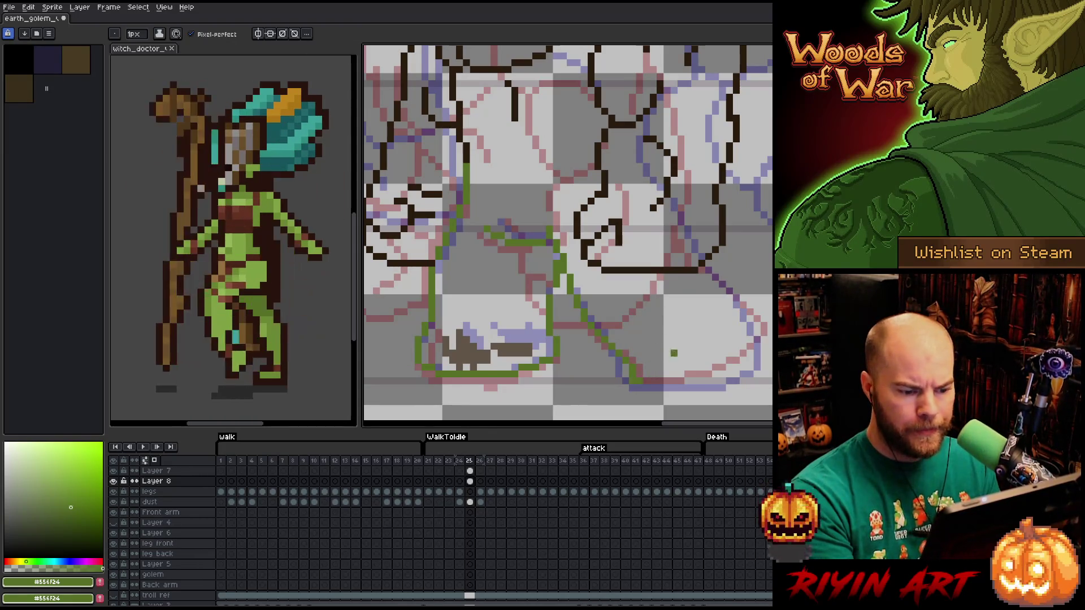
{"action": "key", "text": "b"}
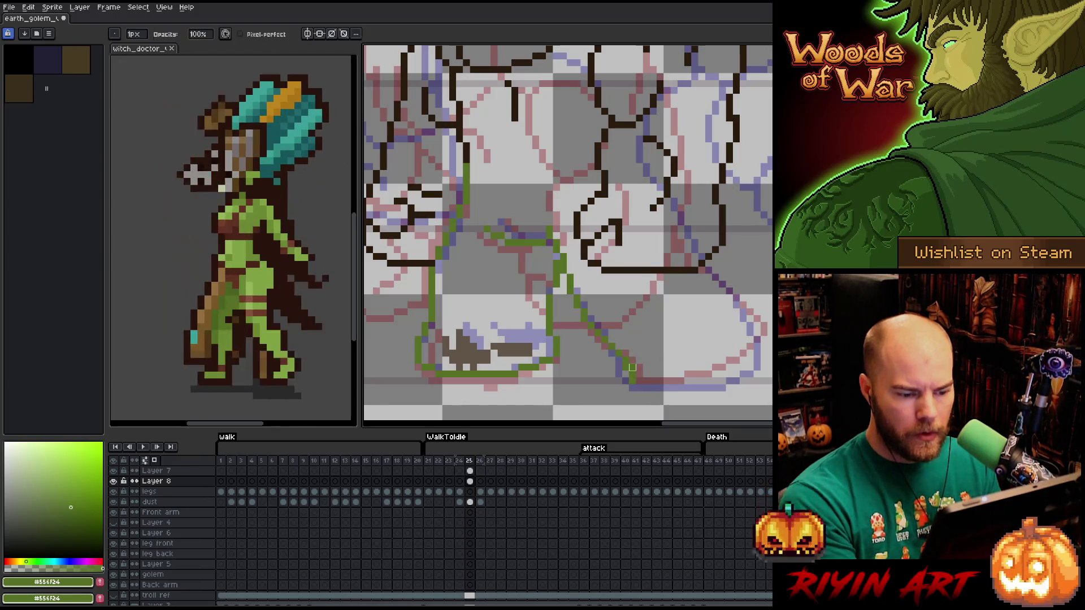
{"action": "key", "text": "b"}
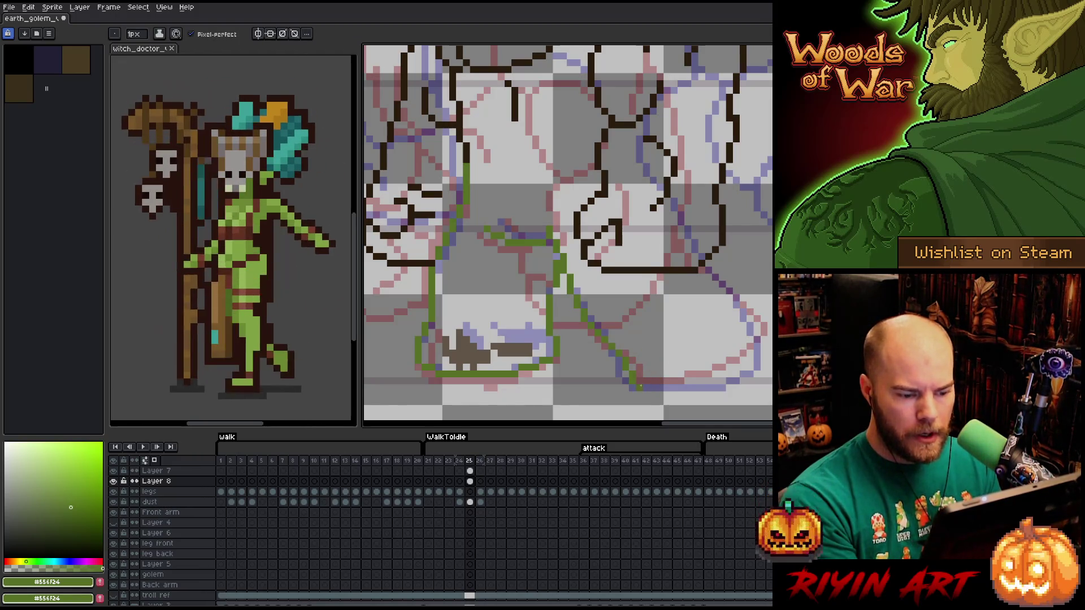
{"action": "mouse_move", "coordinate": [637, 382]}
{"action": "left_mouse_down"}
{"action": "mouse_move", "coordinate": [726, 373]}
{"action": "mouse_move", "coordinate": [760, 352]}
{"action": "mouse_move", "coordinate": [764, 331]}
{"action": "mouse_move", "coordinate": [750, 325]}
{"action": "left_mouse_up"}
{"action": "key", "text": "ctrl+z"}
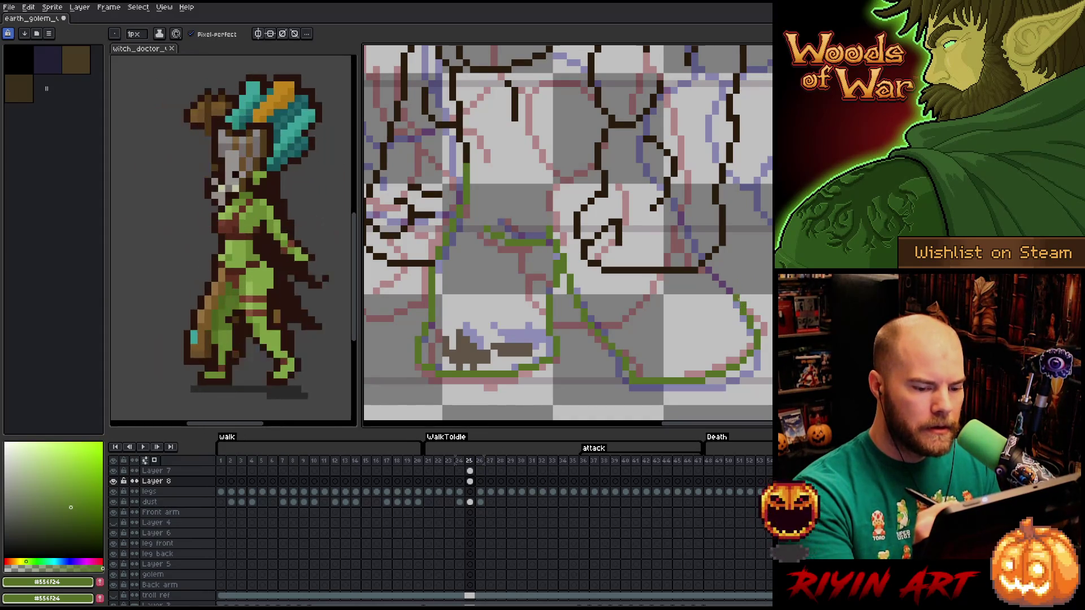
{"action": "left_click_drag", "start_coordinate": [733, 295], "coordinate": [705, 270]}
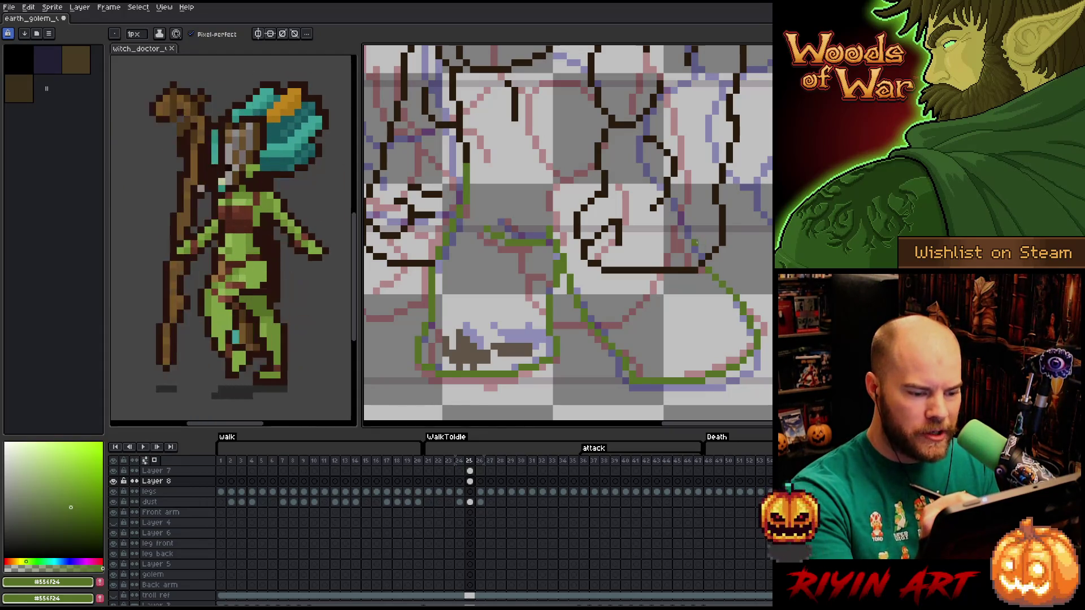
{"action": "left_click_drag", "start_coordinate": [688, 243], "coordinate": [729, 255]}
{"action": "mouse_move", "coordinate": [627, 274]}
{"action": "left_mouse_down"}
{"action": "mouse_move", "coordinate": [651, 278]}
{"action": "mouse_move", "coordinate": [636, 252]}
{"action": "left_mouse_up"}
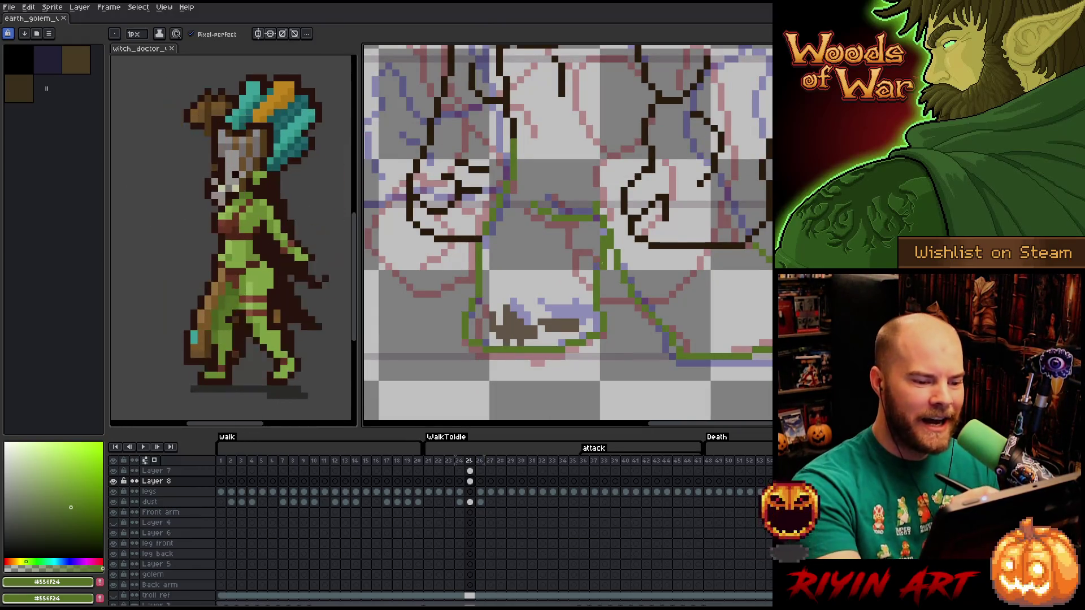
{"action": "key", "text": "e"}
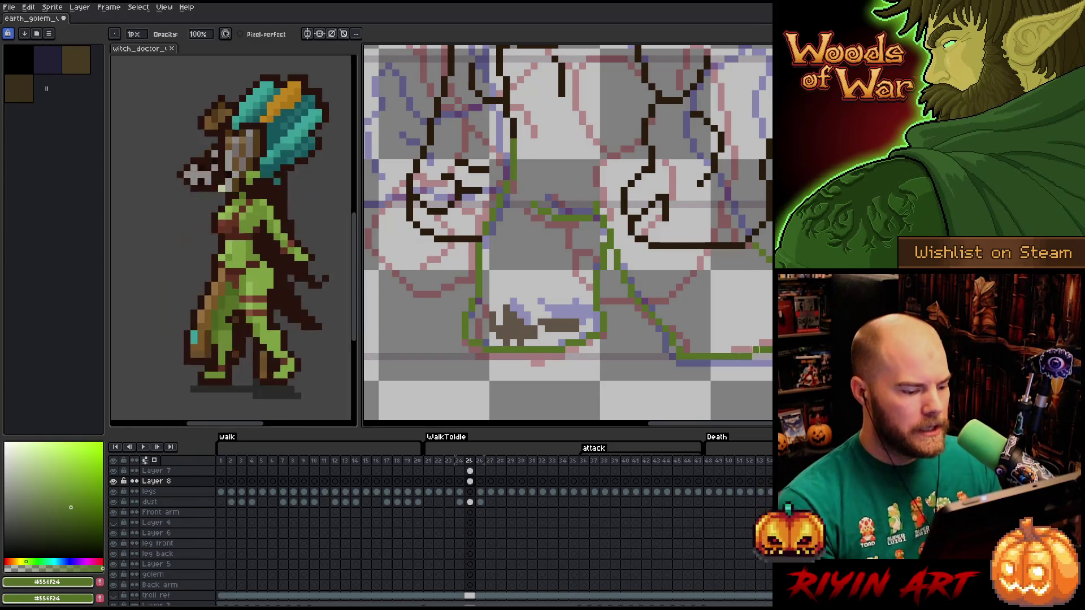
{"action": "scroll", "coordinate": [154, 557], "scroll_direction": "down", "scroll_amount": 2}
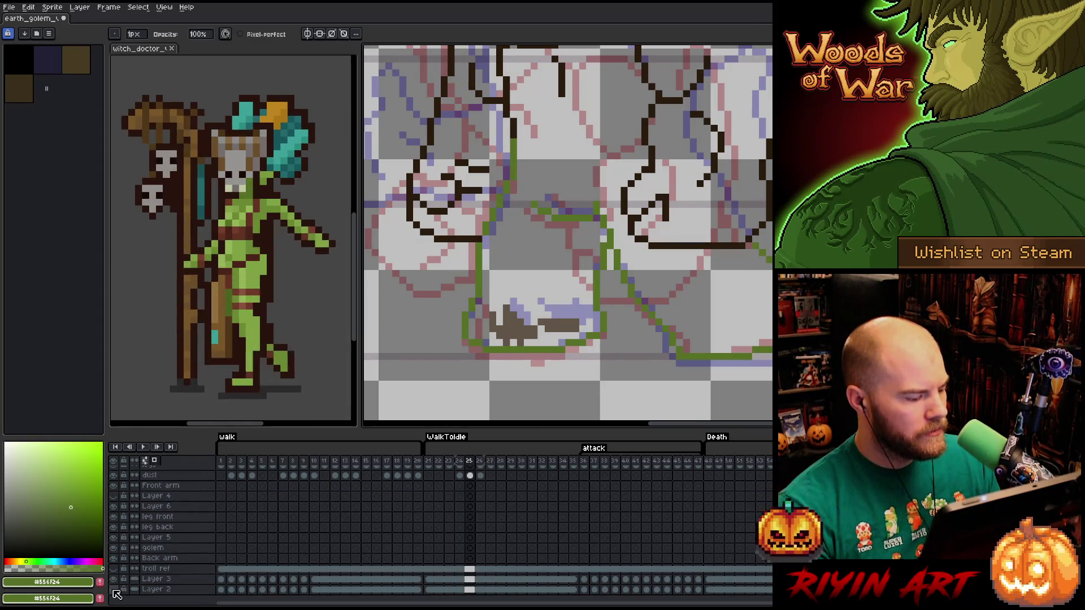
{"action": "scroll", "coordinate": [519, 177], "scroll_direction": "down", "scroll_amount": 3}
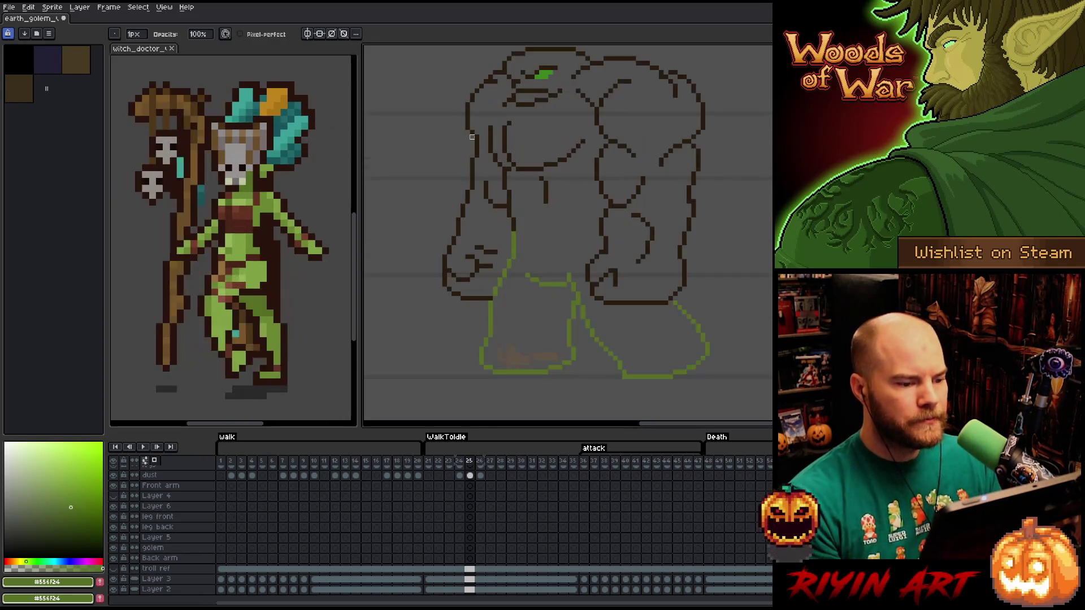
{"action": "key", "text": "Left"}
{"action": "key", "text": "Right"}
{"action": "key", "text": "Right"}
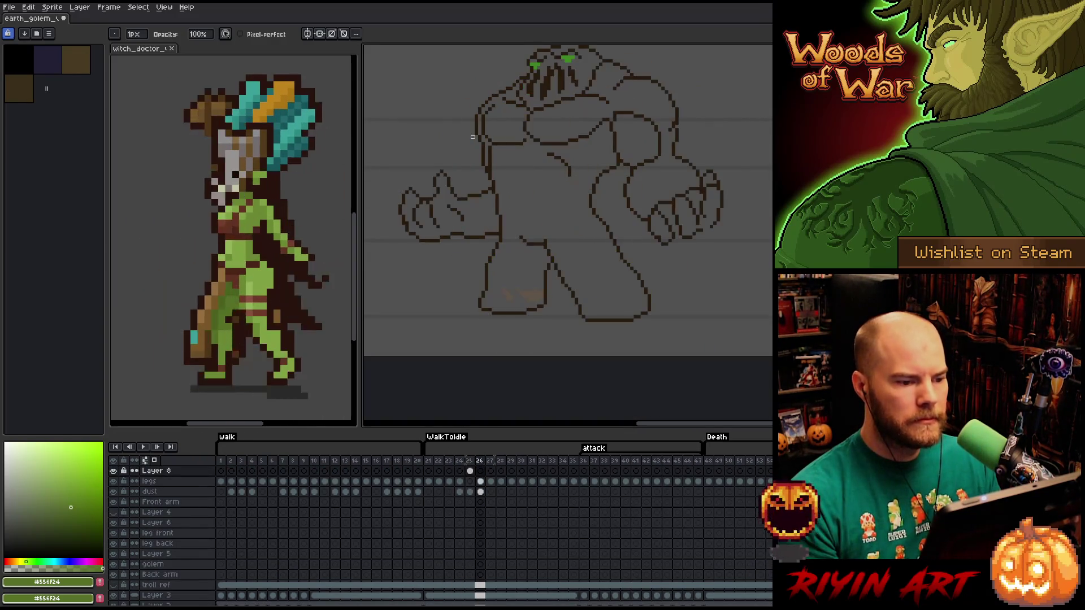
{"action": "key", "text": "Left"}
{"action": "key", "text": "Left"}
{"action": "key", "text": "Right"}
{"action": "key", "text": "Left"}
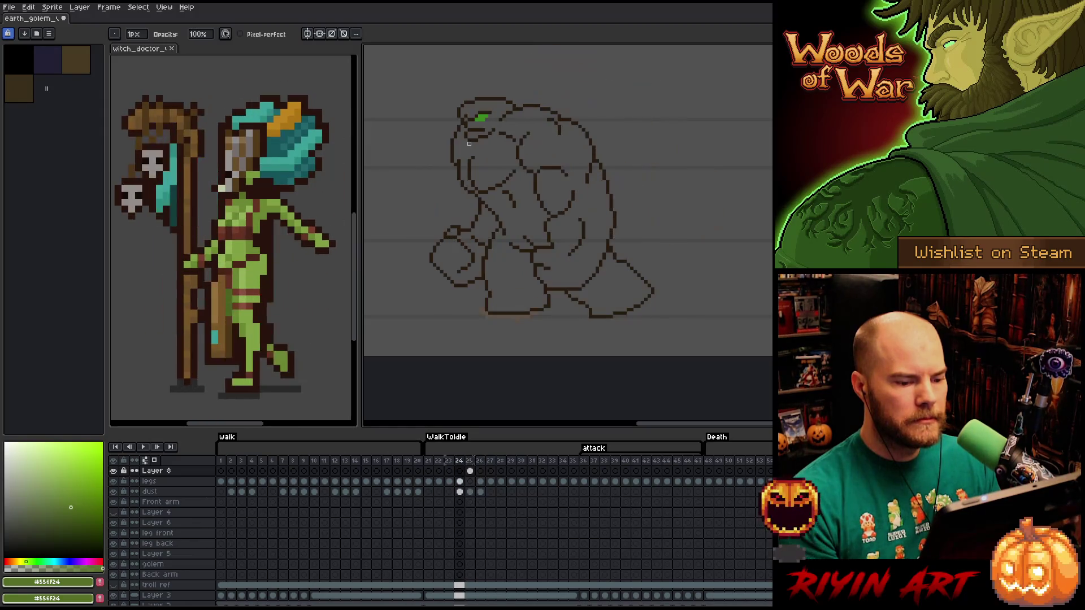
{"action": "key", "text": "Right"}
{"action": "key", "text": "Left"}
{"action": "key", "text": "Right"}
{"action": "key", "text": "Right"}
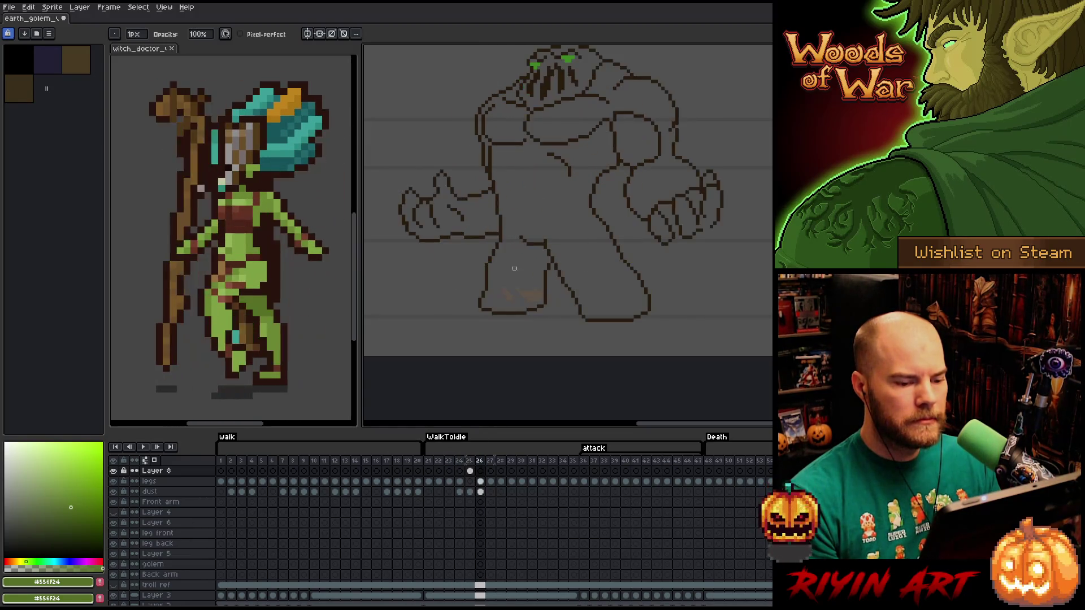
{"action": "key", "text": "Left"}
{"action": "scroll", "coordinate": [692, 238], "scroll_direction": "up", "scroll_amount": 5}
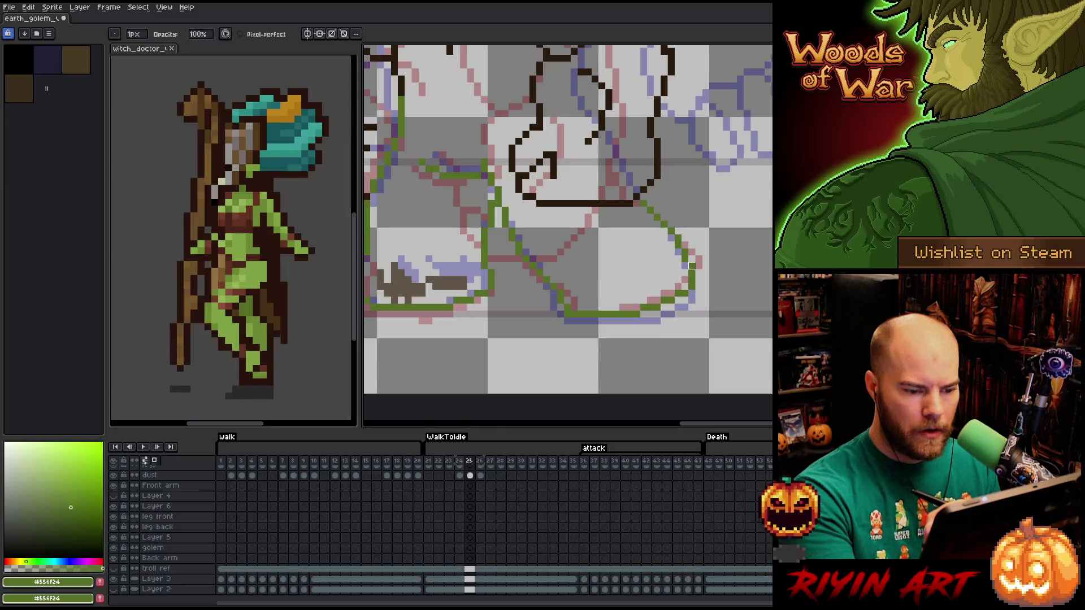
Erase stray pixels along the bottom of the green leg outline.
{"action": "key", "text": "e"}
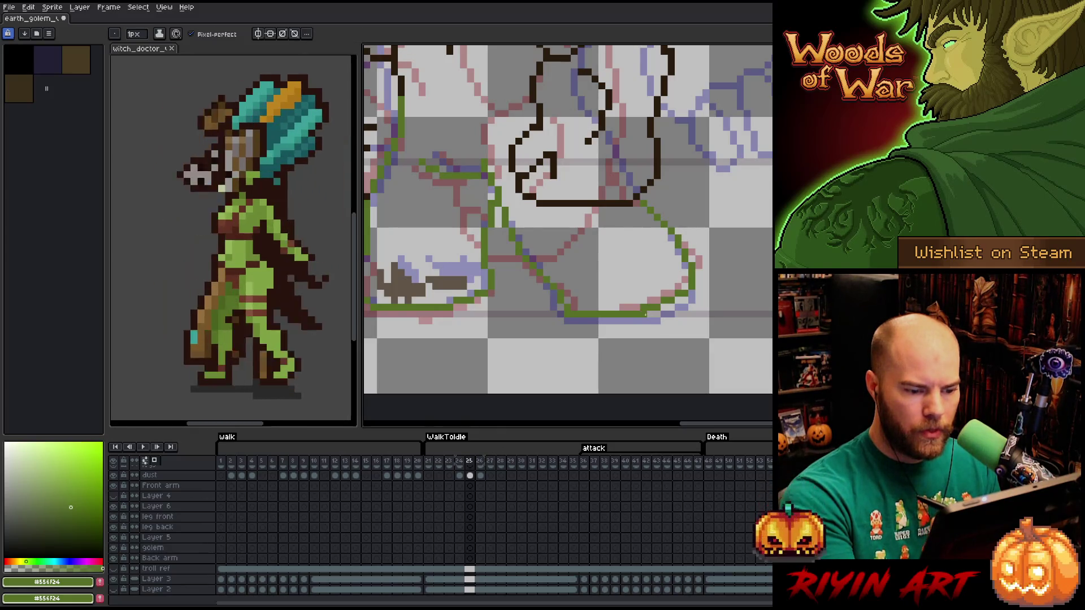
{"action": "key", "text": "b"}
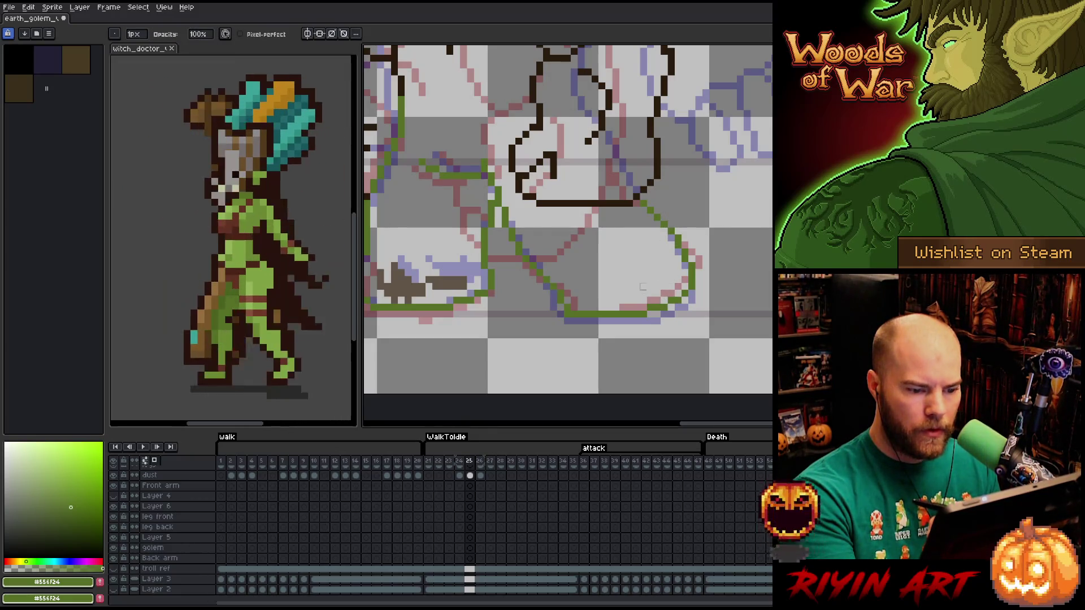
{"action": "key", "text": "b"}
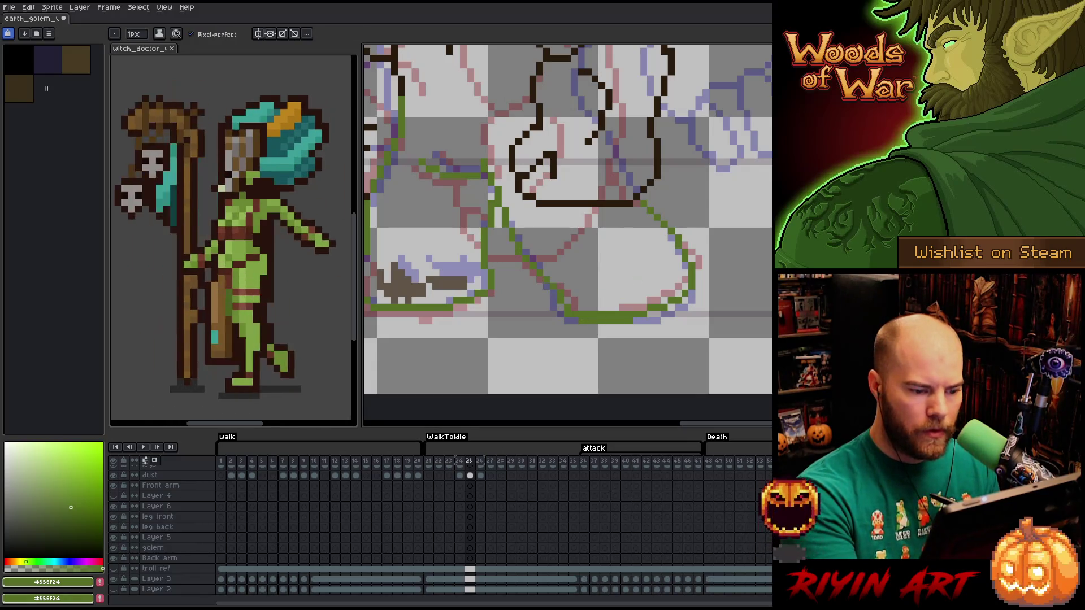
{"action": "key", "text": "e"}
{"action": "left_click_drag", "start_coordinate": [630, 315], "coordinate": [582, 315]}
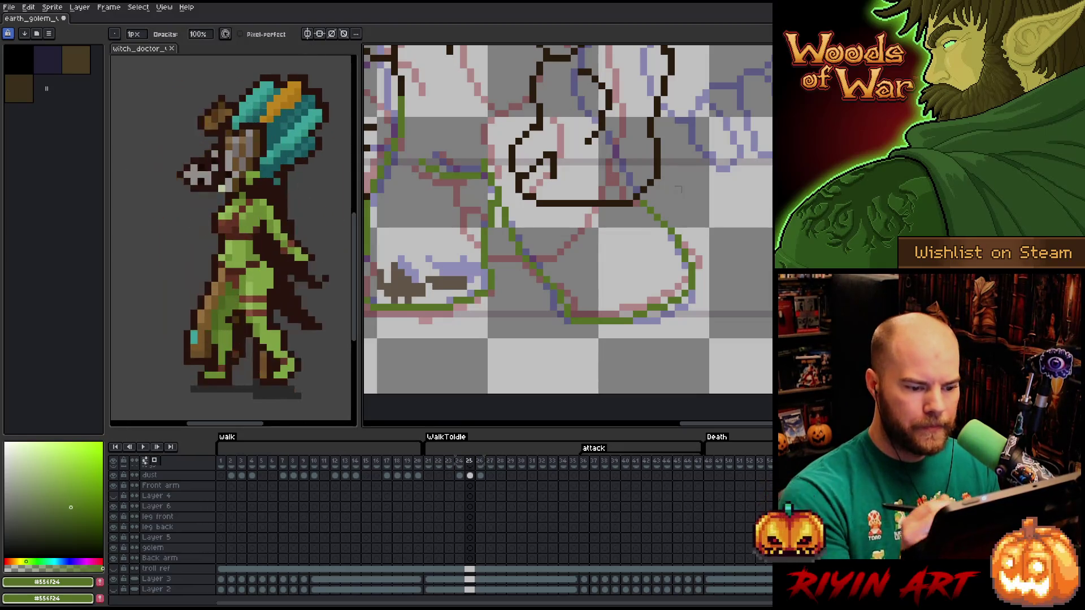
{"action": "scroll", "coordinate": [661, 192], "scroll_direction": "down", "scroll_amount": 1}
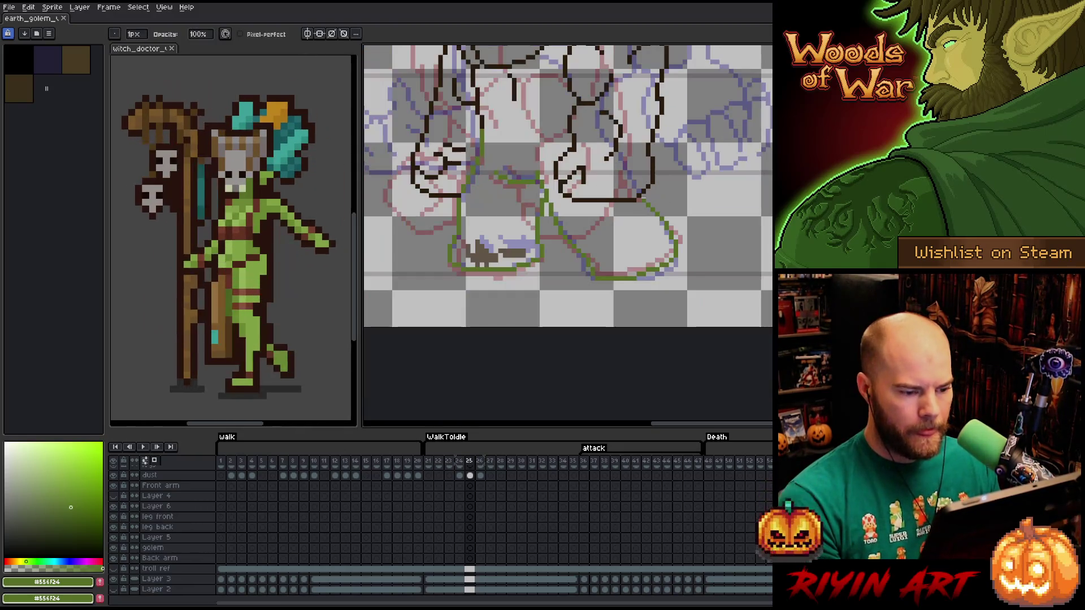
Compare frames 25 and 26, then marquee-select the area around the brown dust.
{"action": "key", "text": "Right"}
{"action": "key", "text": "Left"}
{"action": "key", "text": "Right"}
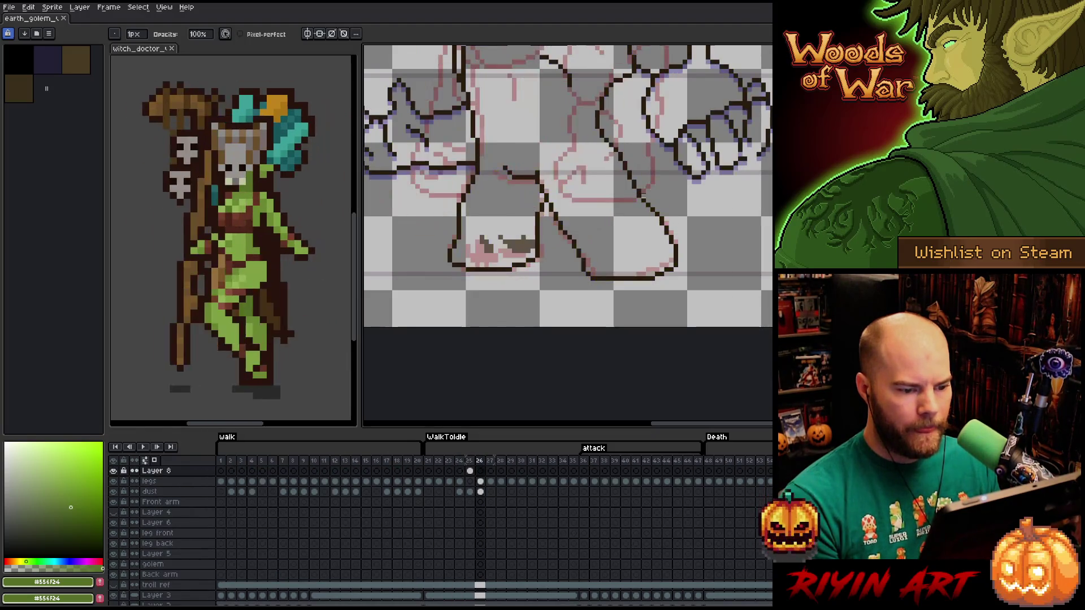
{"action": "key", "text": "Left"}
{"action": "key", "text": "Right"}
{"action": "key", "text": "Left"}
{"action": "key", "text": "Right"}
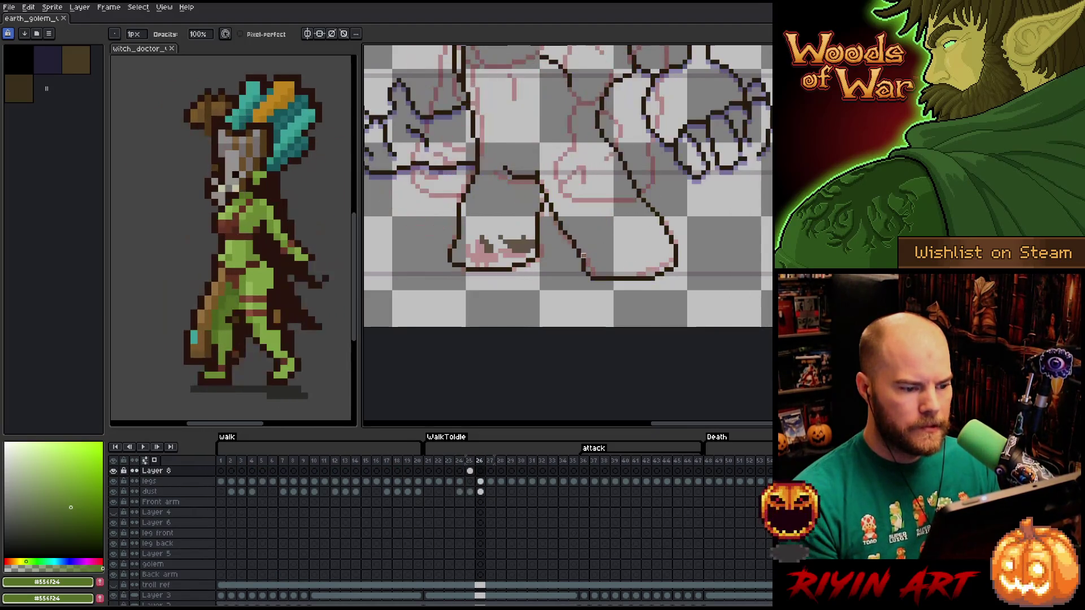
{"action": "key", "text": "Left"}
{"action": "key", "text": "Right"}
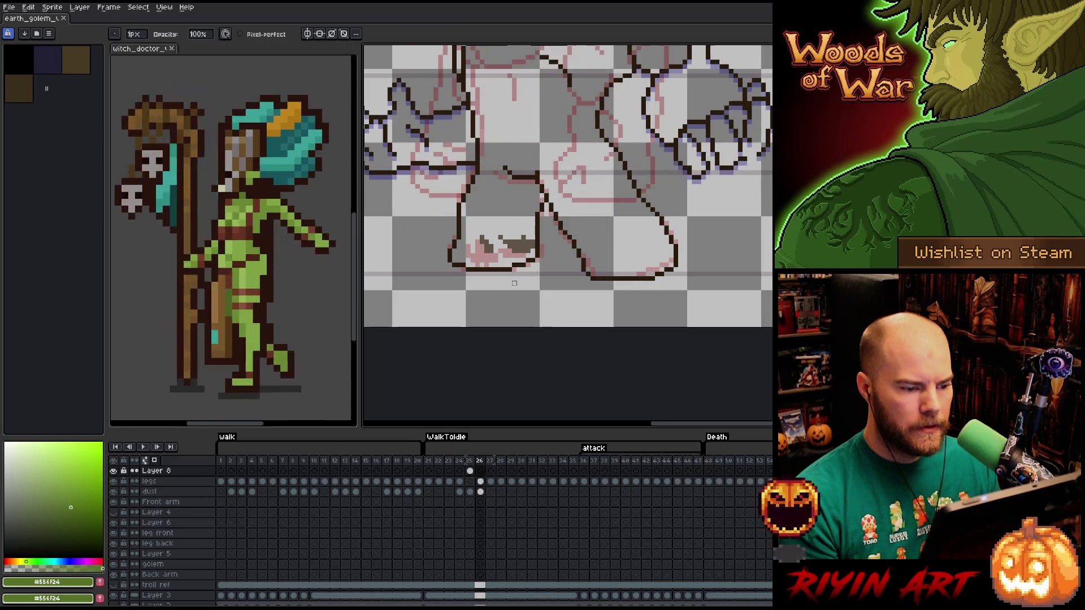
{"action": "key", "text": "Left"}
{"action": "key", "text": "Right"}
{"action": "key", "text": "Left"}
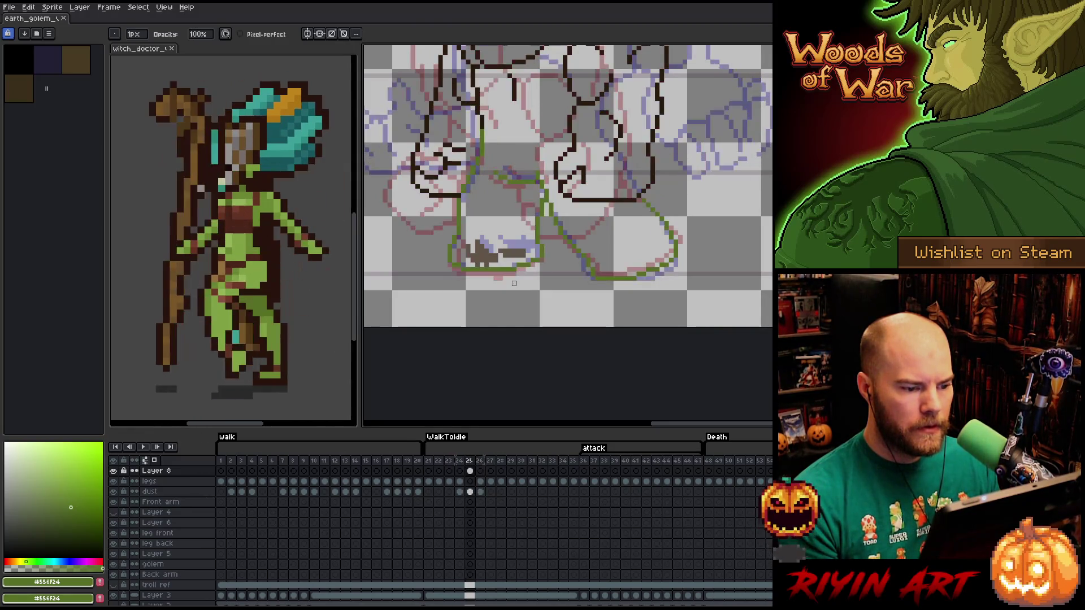
{"action": "key", "text": "Right"}
{"action": "key", "text": "Left"}
{"action": "key", "text": "m"}
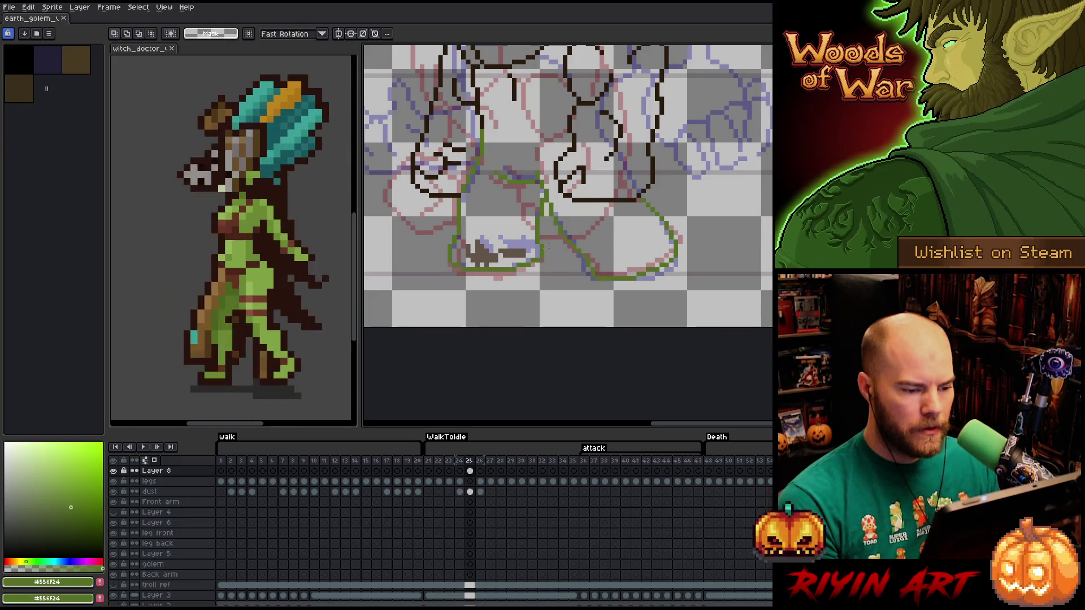
{"action": "mouse_move", "coordinate": [547, 244]}
{"action": "left_mouse_down"}
{"action": "mouse_move", "coordinate": [498, 252]}
{"action": "mouse_move", "coordinate": [492, 273]}
{"action": "left_mouse_up"}
{"action": "key", "text": "ctrl+d"}
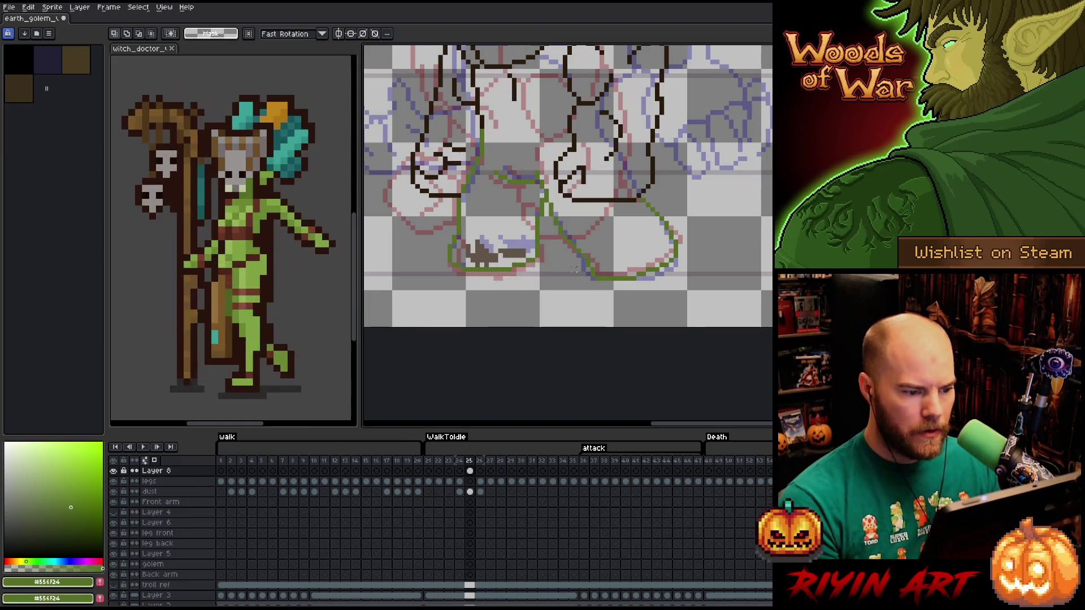
Return to frame 25's cel and open Replace Color from #556f24.
{"action": "key", "text": "Right"}
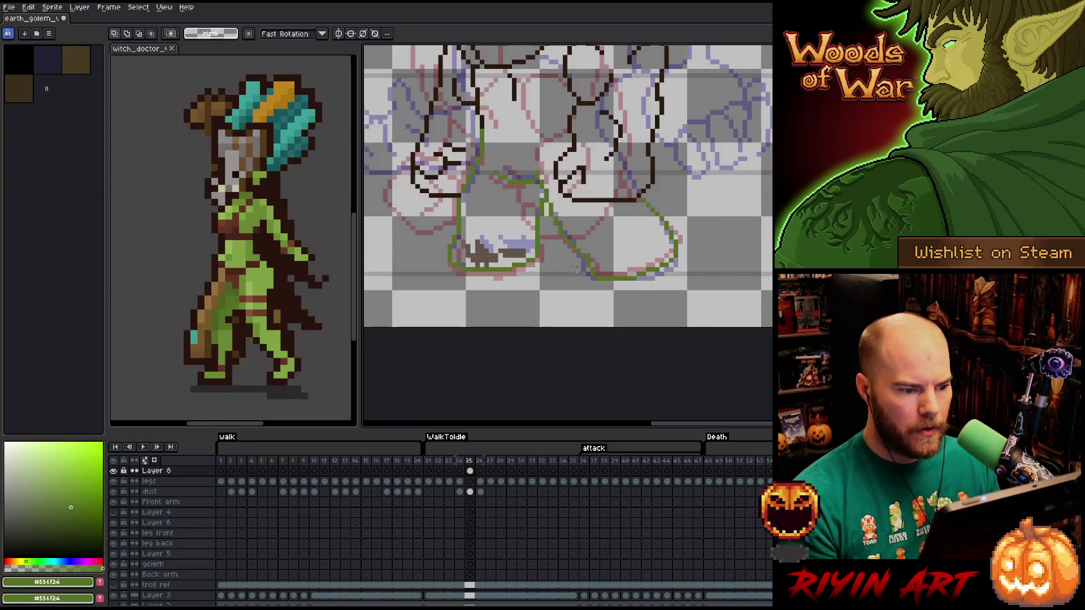
{"action": "left_click", "coordinate": [470, 492]}
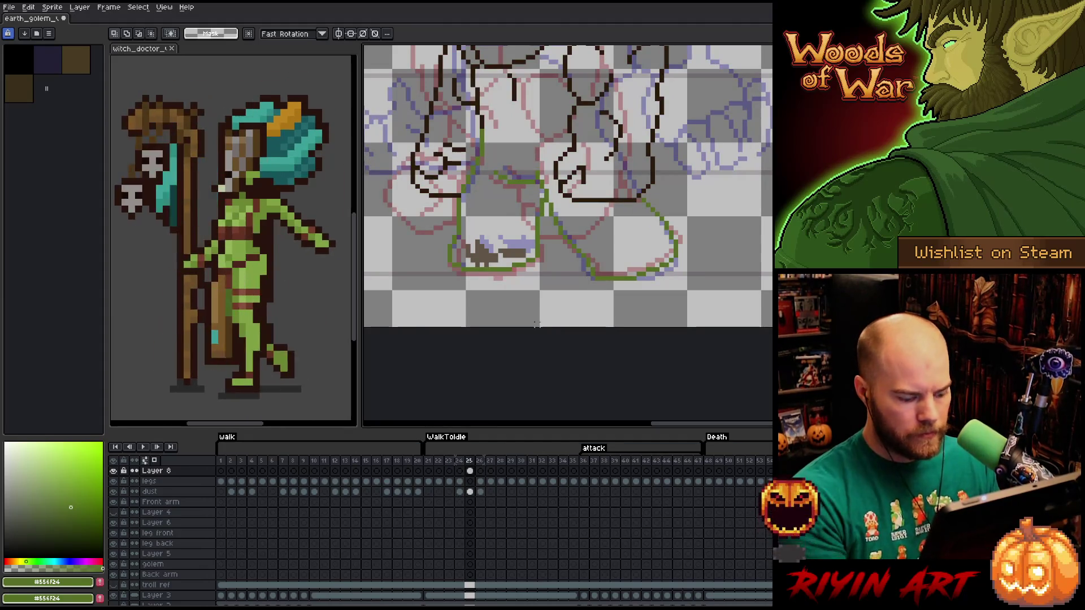
{"action": "key", "text": "shift+r"}
Replace green #556f24 with dark brown #291b0d and show Layer 2's flat grey background.
{"action": "mouse_move", "coordinate": [346, 477]}
{"action": "left_mouse_down"}
{"action": "mouse_move", "coordinate": [589, 156]}
{"action": "mouse_move", "coordinate": [588, 165]}
{"action": "left_mouse_up"}
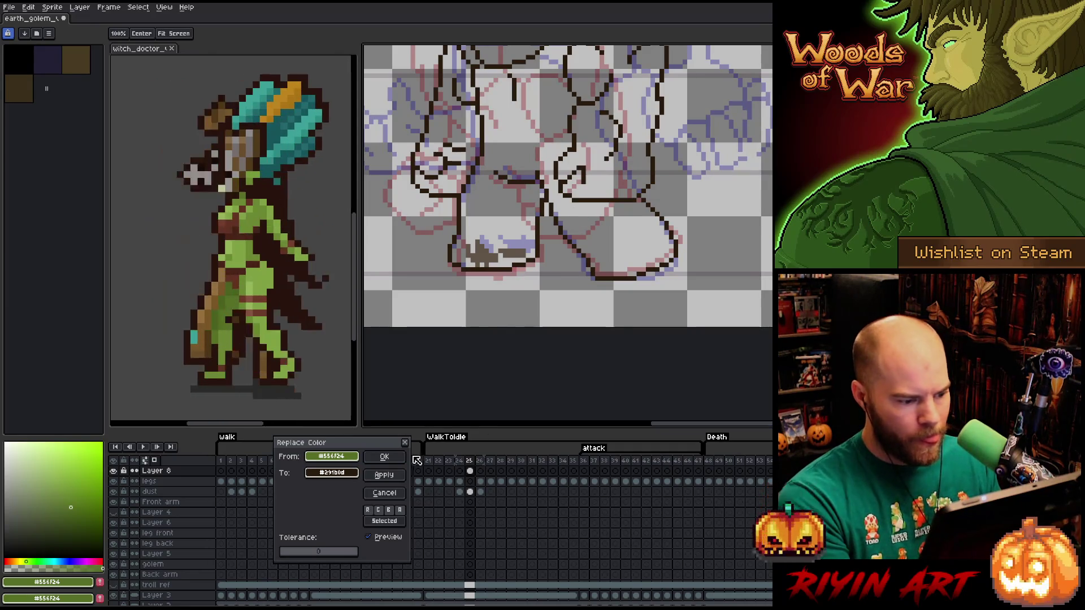
{"action": "left_click", "coordinate": [384, 457]}
{"action": "scroll", "coordinate": [561, 231], "scroll_direction": "down", "scroll_amount": 3}
{"action": "scroll", "coordinate": [542, 231], "scroll_direction": "up", "scroll_amount": 2}
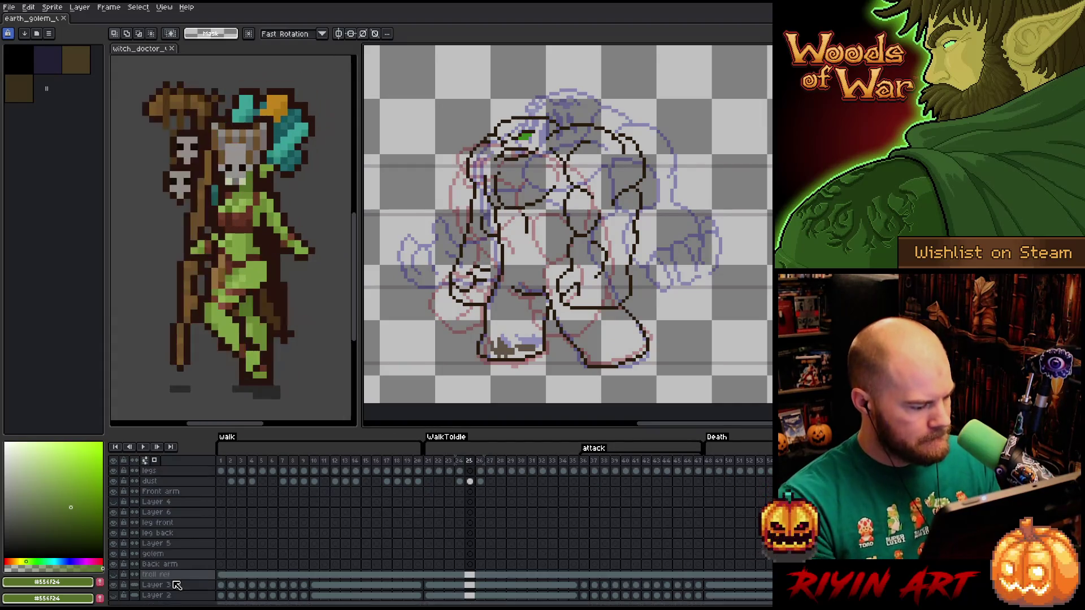
{"action": "scroll", "coordinate": [169, 588], "scroll_direction": "down", "scroll_amount": 1}
{"action": "left_click", "coordinate": [114, 590]}
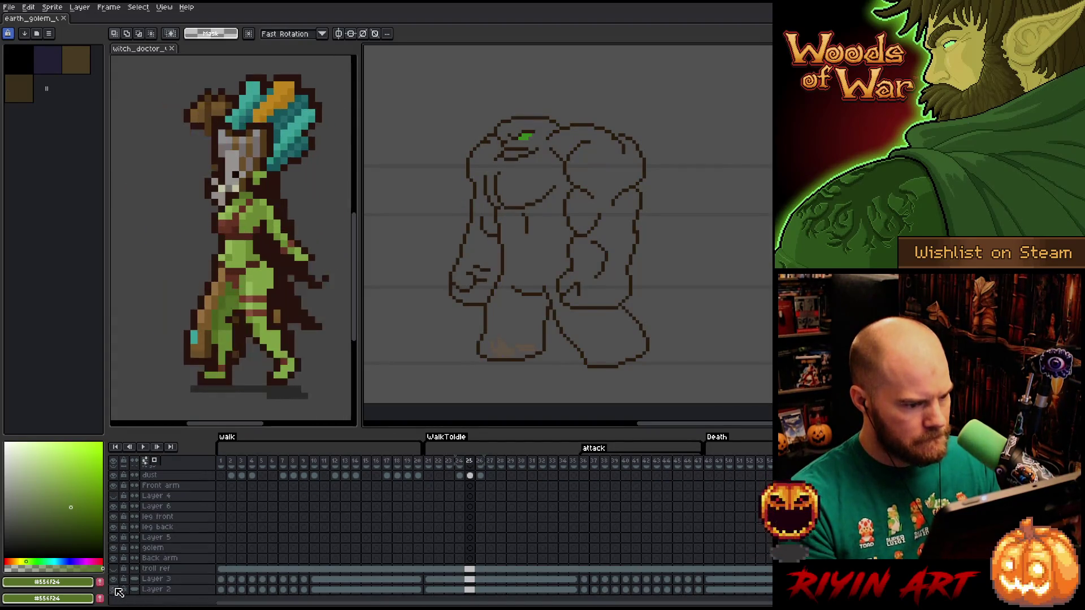
Compare frames 24–26 and adjust the line work between the golem's legs with marquee selections.
{"action": "key", "text": "Left"}
{"action": "key", "text": "Right"}
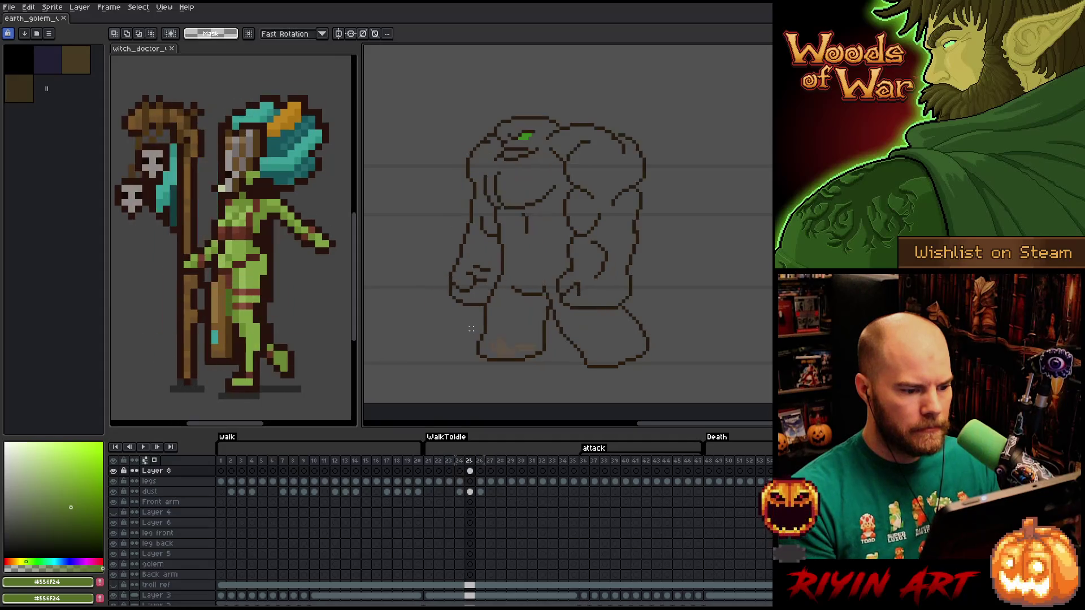
{"action": "key", "text": "Right"}
{"action": "key", "text": "Left"}
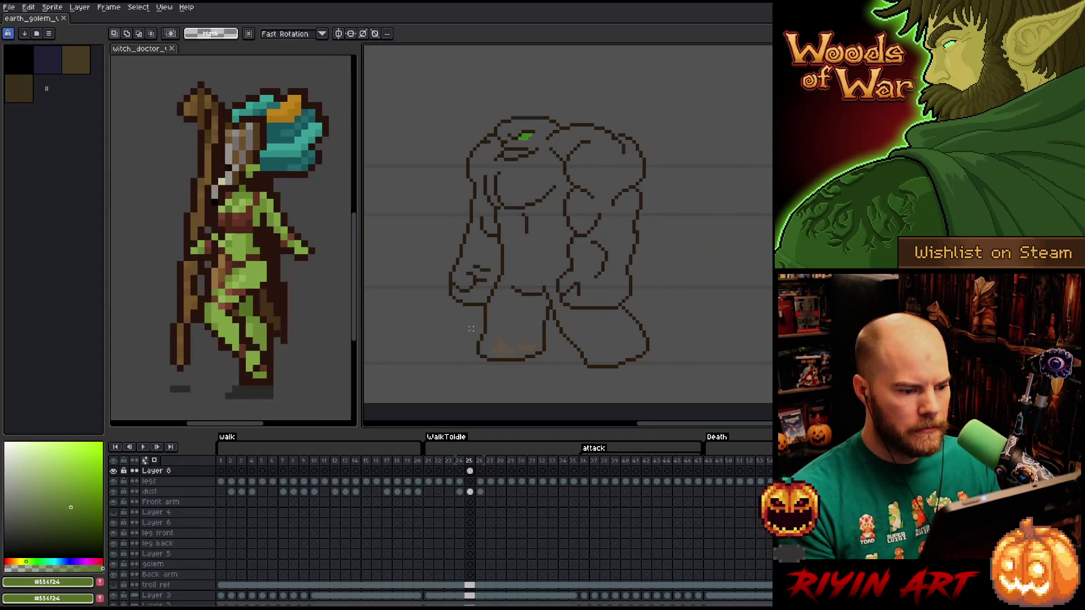
{"action": "key", "text": "Right"}
{"action": "key", "text": "Left"}
{"action": "key", "text": "Left"}
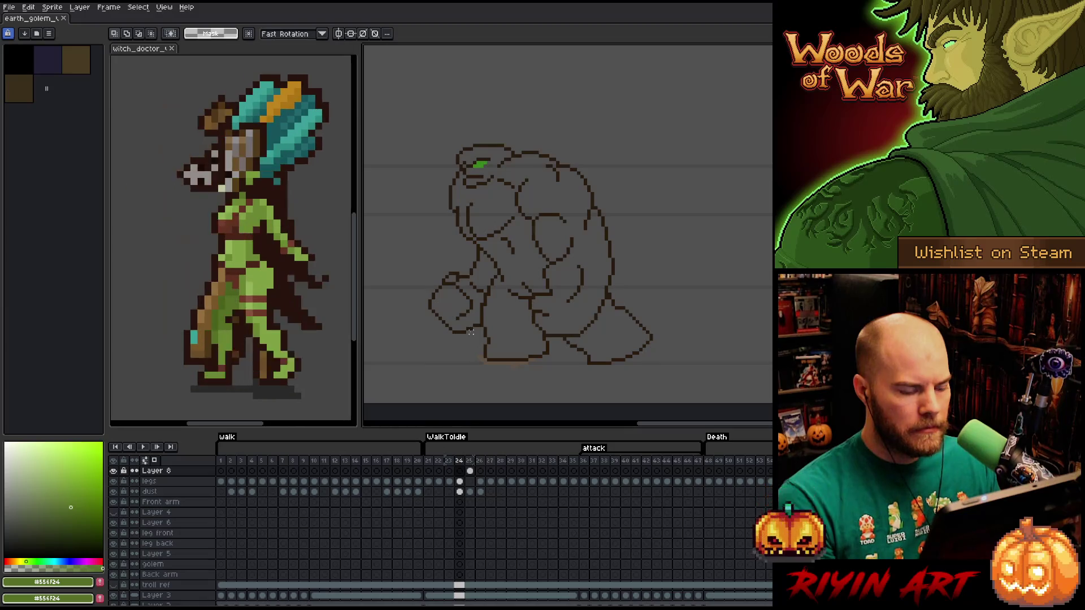
{"action": "key", "text": "Right"}
{"action": "key", "text": "Left"}
{"action": "key", "text": "Right"}
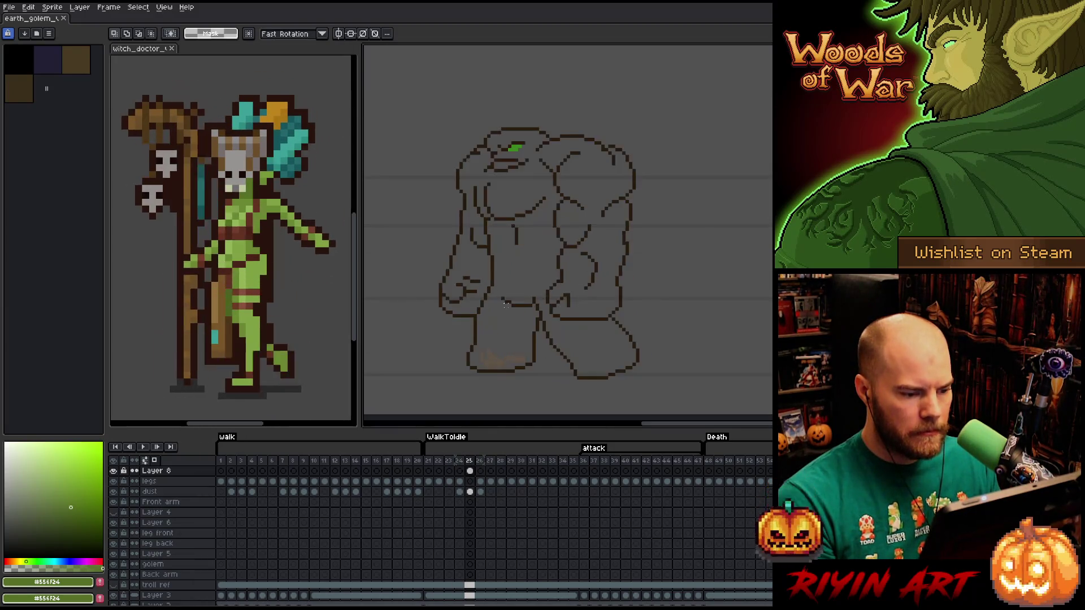
{"action": "key", "text": "Right"}
{"action": "key", "text": "Left"}
{"action": "left_click_drag", "start_coordinate": [497, 291], "coordinate": [535, 320]}
{"action": "key", "text": "Left"}
{"action": "key", "text": "Right"}
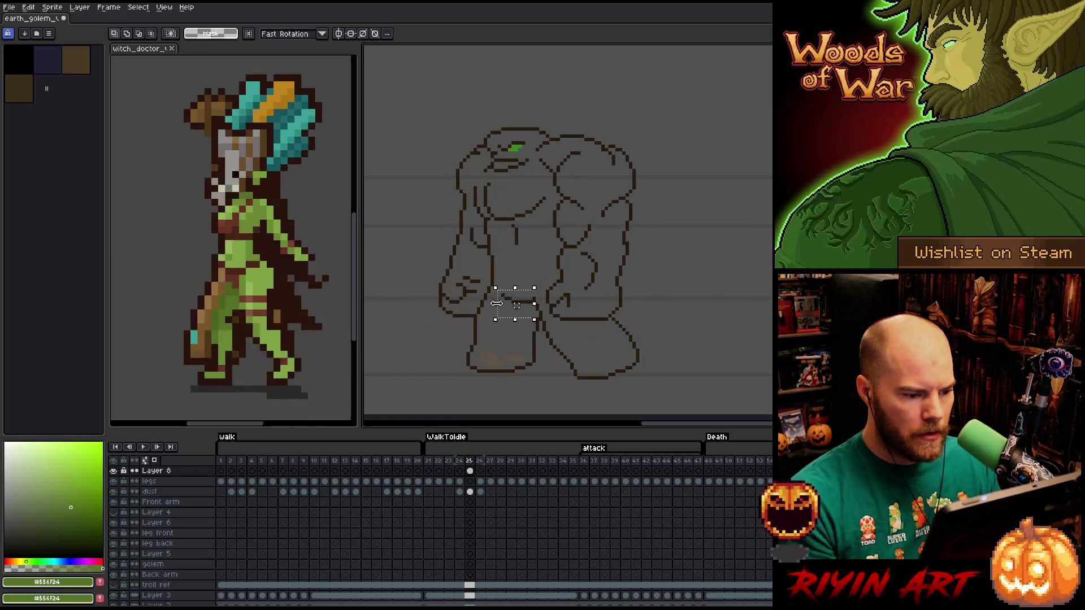
{"action": "mouse_move", "coordinate": [509, 281]}
{"action": "left_mouse_down"}
{"action": "mouse_move", "coordinate": [535, 299]}
{"action": "mouse_move", "coordinate": [502, 320]}
{"action": "left_mouse_up"}
{"action": "left_click", "coordinate": [496, 315]}
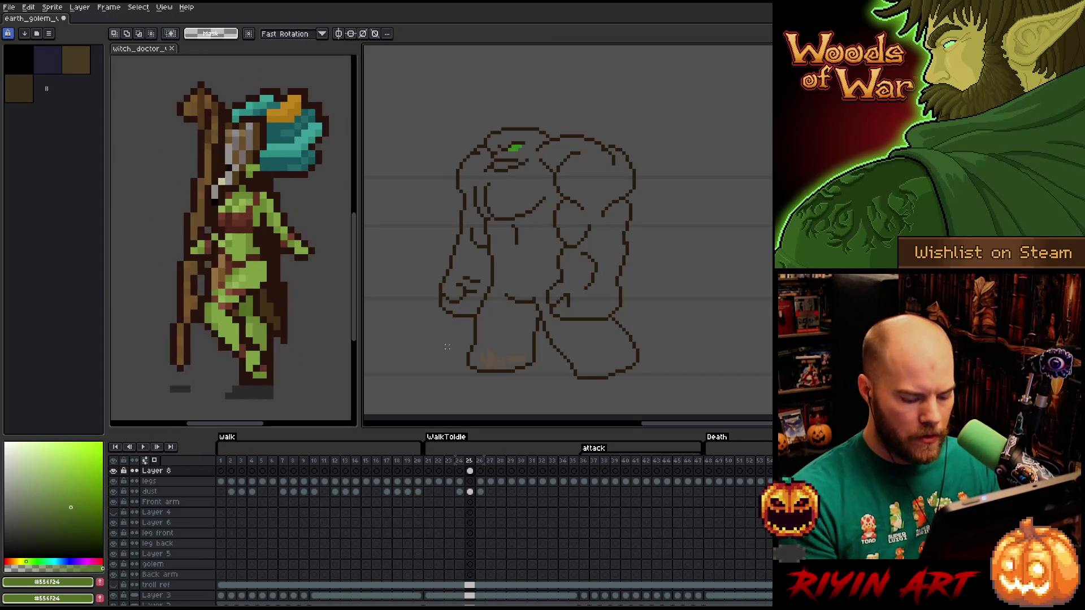
Nudge small pieces of the inner leg line near the crotch, checking against neighbouring frames.
{"action": "key", "text": "Left"}
{"action": "key", "text": "Right"}
{"action": "key", "text": "Right"}
{"action": "key", "text": "Left"}
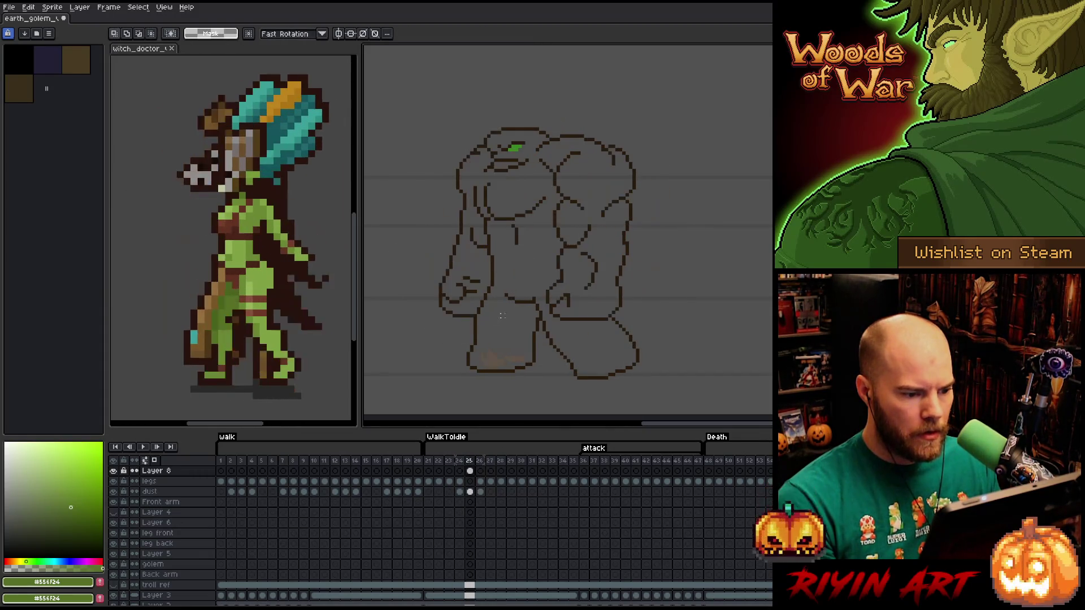
{"action": "left_click_drag", "start_coordinate": [518, 306], "coordinate": [502, 284]}
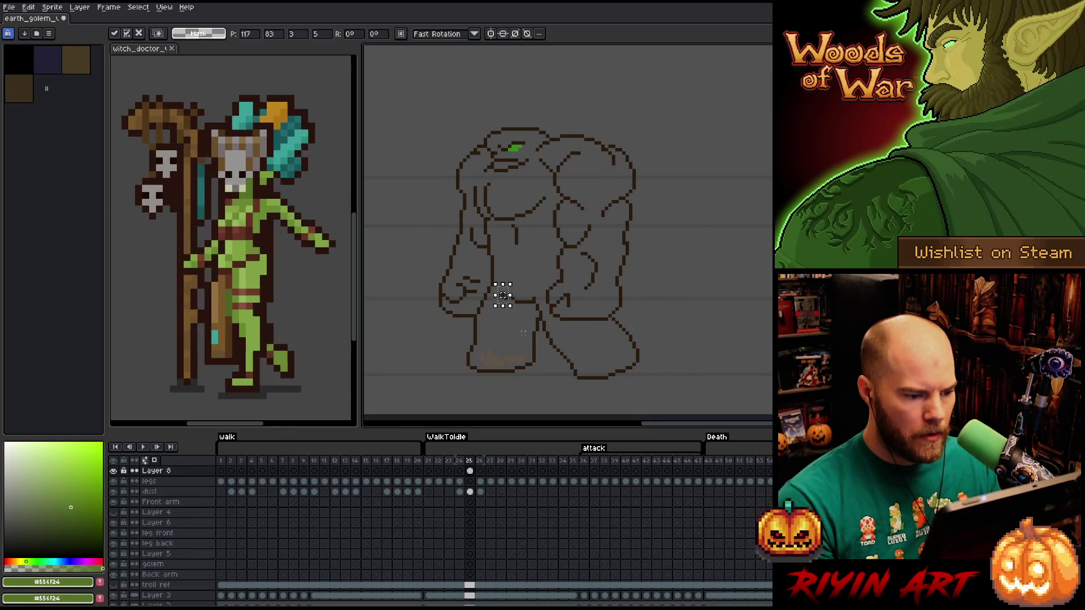
{"action": "key", "text": "ctrl+d"}
{"action": "key", "text": "Left"}
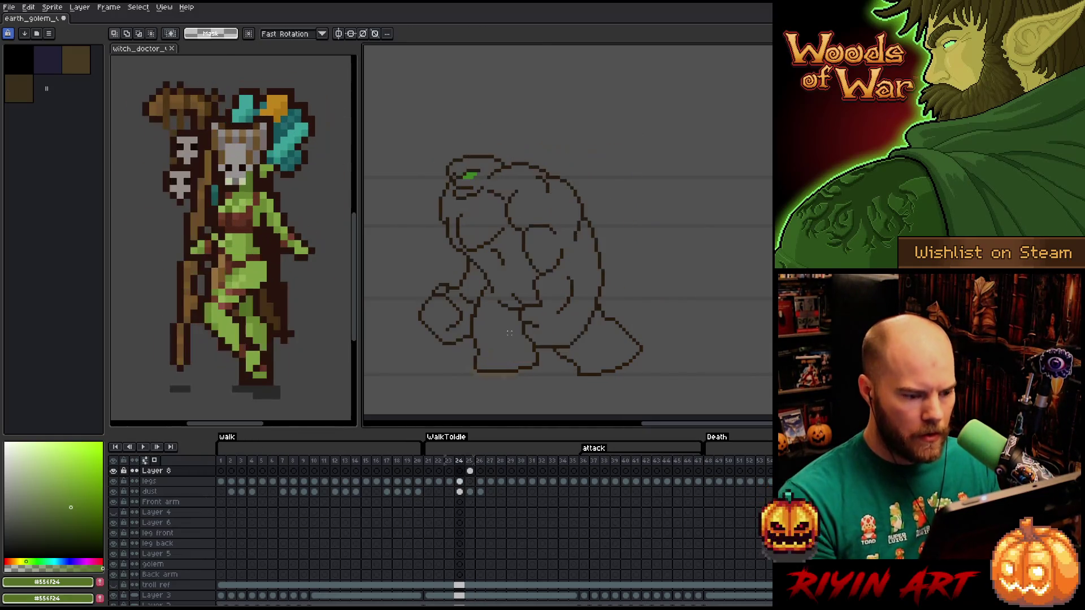
{"action": "key", "text": "Right"}
{"action": "key", "text": "Right"}
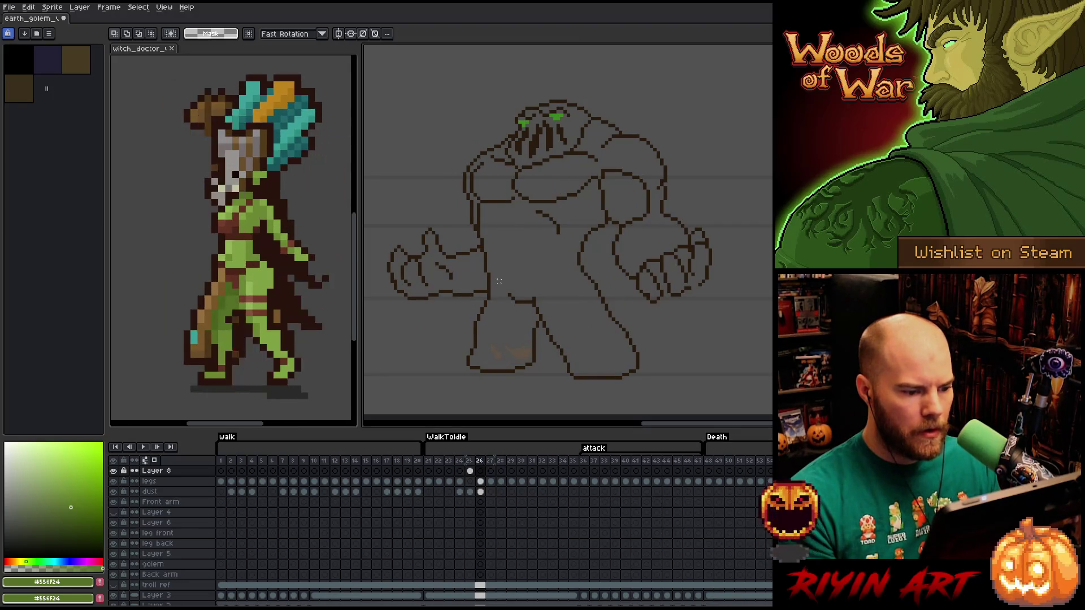
{"action": "key", "text": "Left"}
{"action": "left_click_drag", "start_coordinate": [499, 280], "coordinate": [525, 312]}
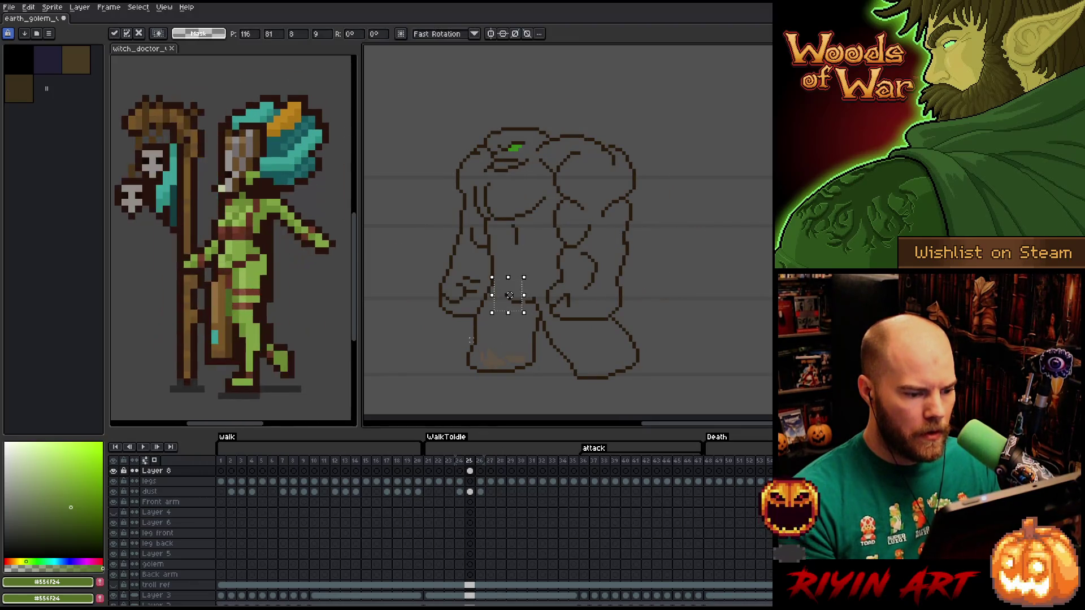
{"action": "key", "text": "ctrl+d"}
{"action": "key", "text": "Right"}
{"action": "key", "text": "Left"}
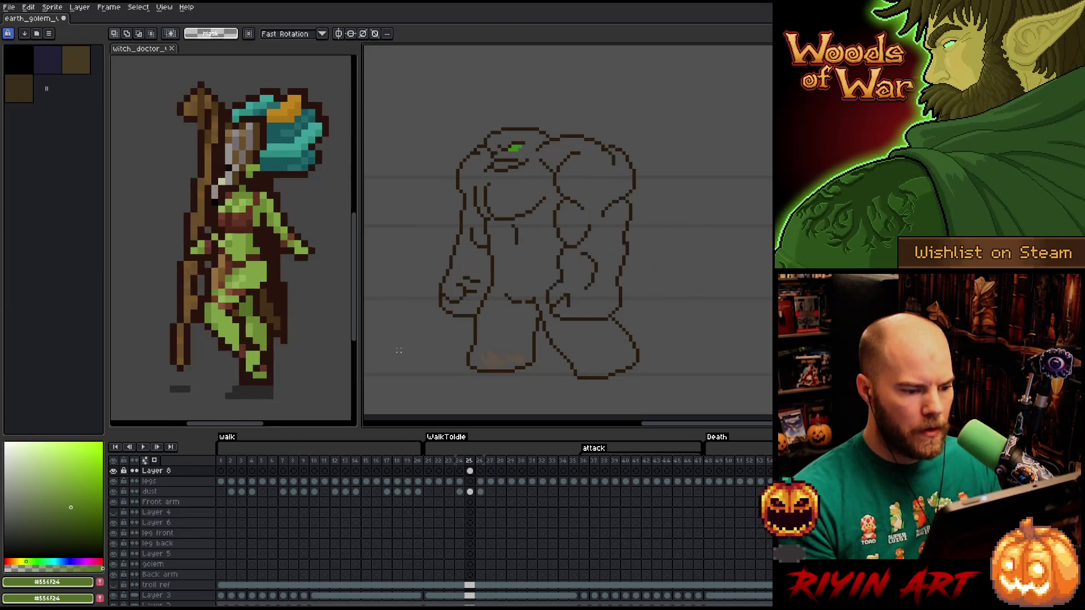
Paint the stray green pixel dark brown #291b0d with the pencil.
{"action": "scroll", "coordinate": [399, 351], "scroll_direction": "up", "scroll_amount": 1}
{"action": "key", "text": "b"}
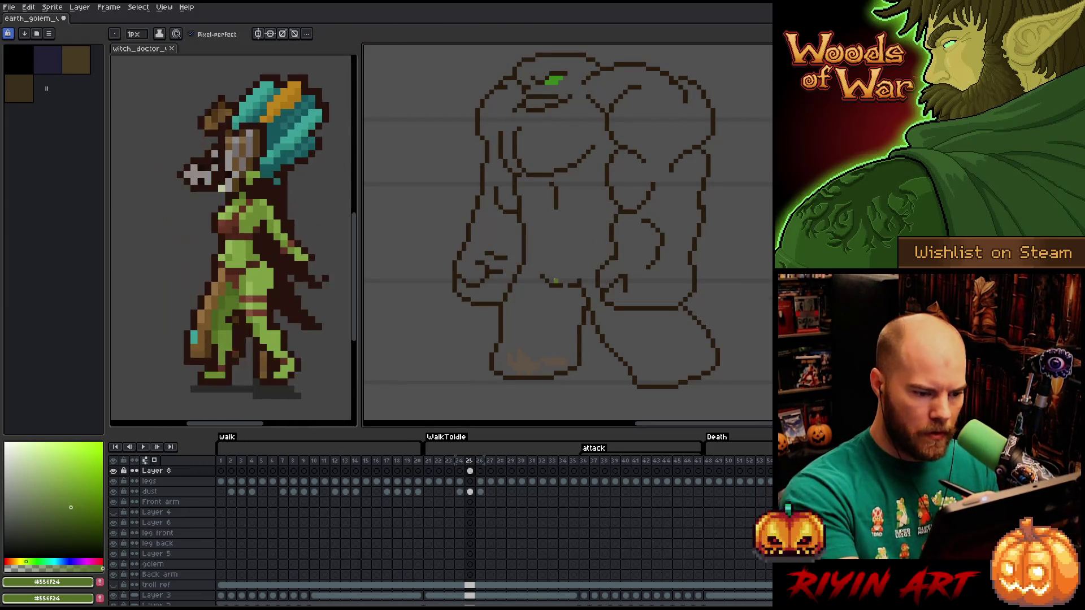
{"action": "left_click", "coordinate": [546, 278], "text": "alt"}
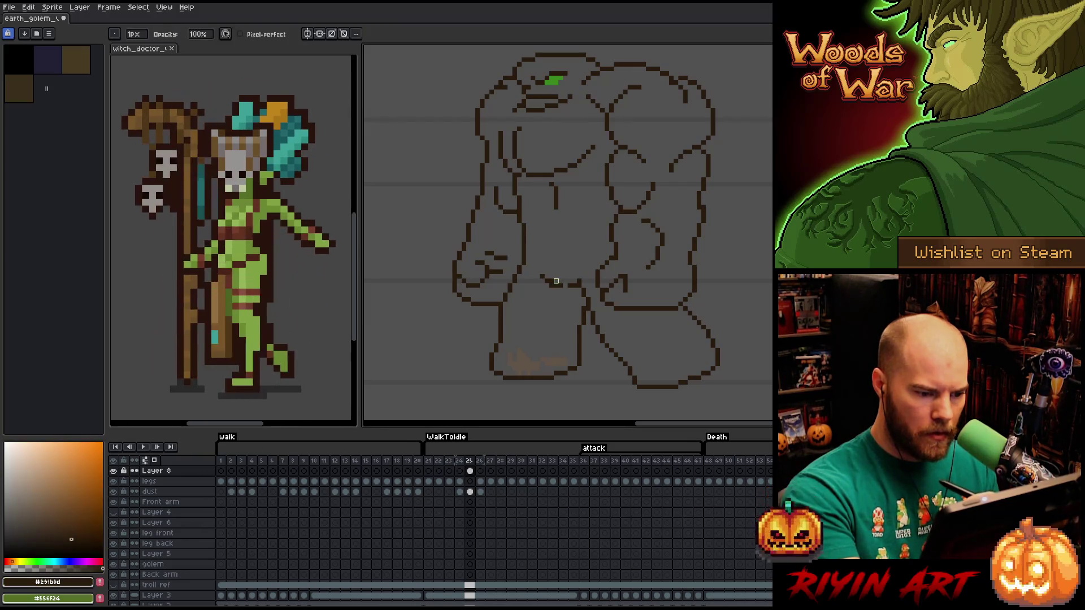
{"action": "left_click", "coordinate": [553, 281]}
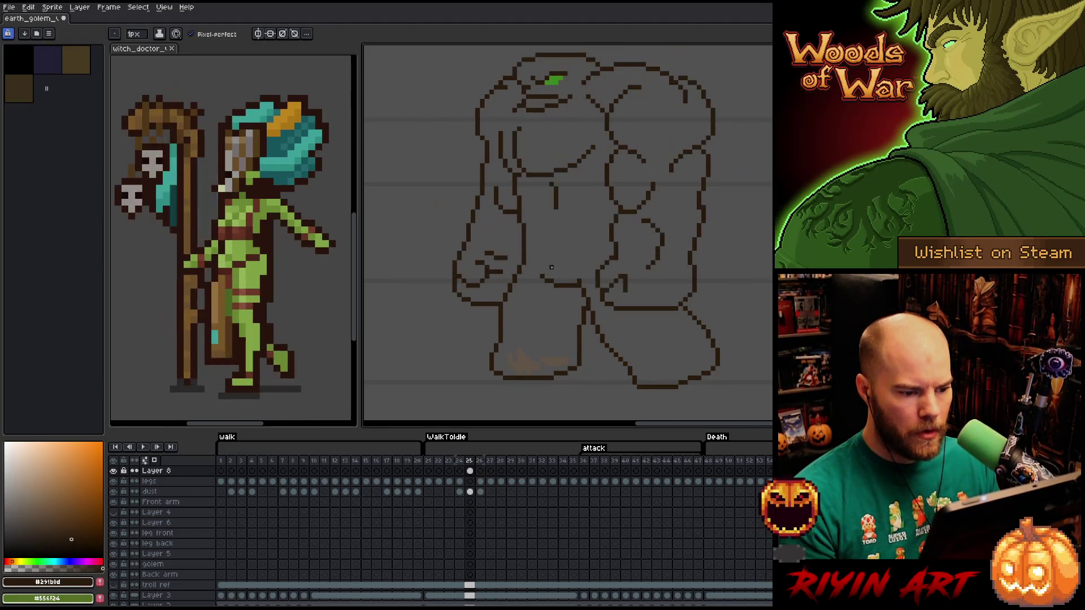
Adjust a short stretch of line art with a marquee selection and check it against frame 26.
{"action": "key", "text": "m"}
{"action": "mouse_move", "coordinate": [567, 292]}
{"action": "left_mouse_down"}
{"action": "mouse_move", "coordinate": [589, 285]}
{"action": "mouse_move", "coordinate": [579, 299]}
{"action": "left_mouse_up"}
{"action": "left_click", "coordinate": [549, 320]}
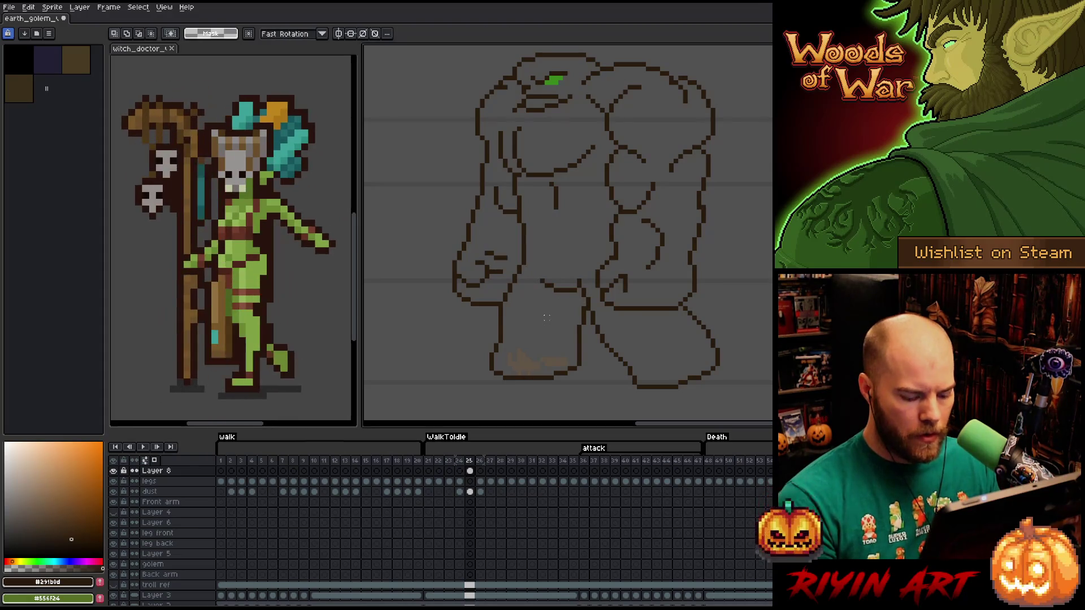
{"action": "key", "text": "Right"}
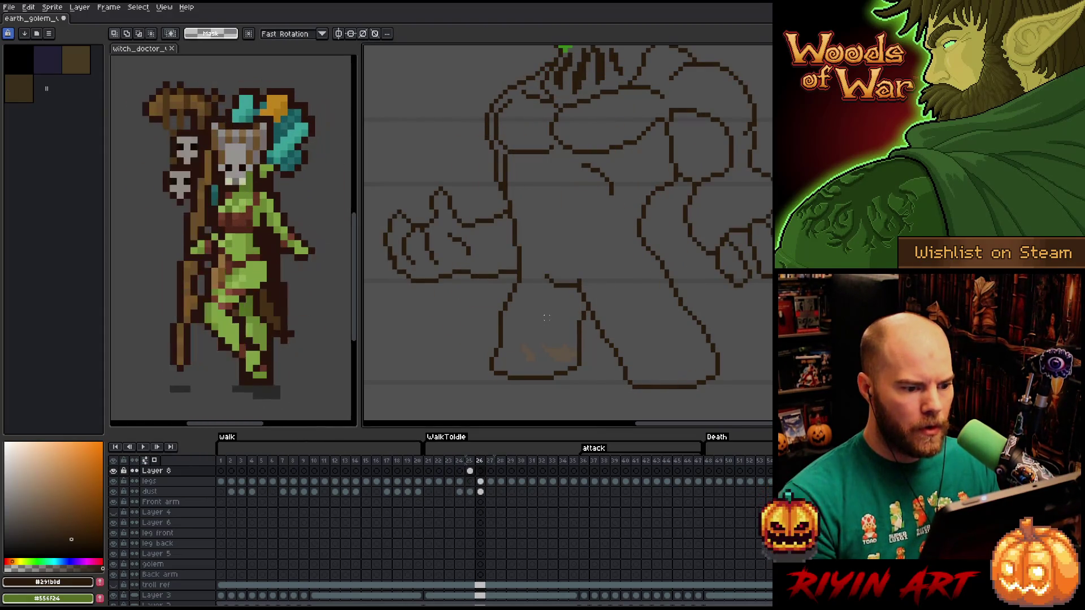
{"action": "key", "text": "Left"}
{"action": "key", "text": "Right"}
{"action": "key", "text": "Left"}
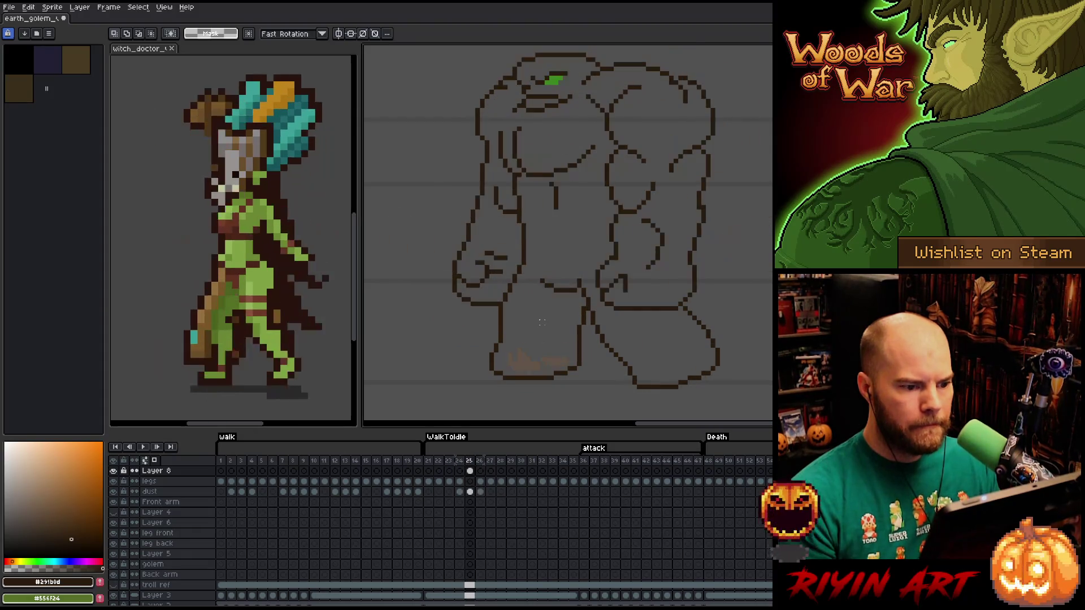
{"action": "key", "text": "Right"}
{"action": "key", "text": "Left"}
{"action": "key", "text": "Right"}
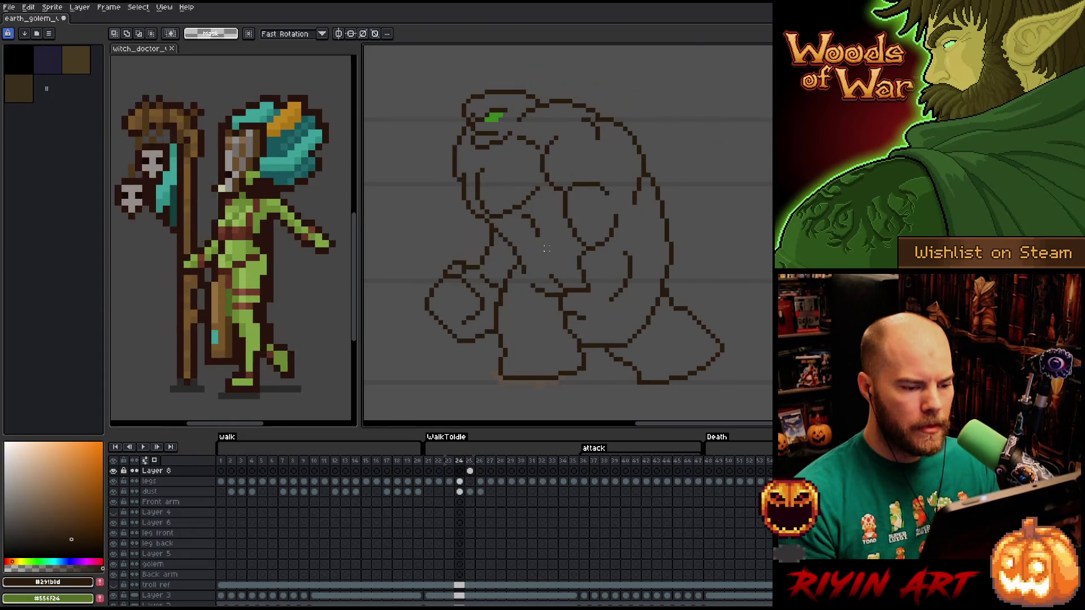
{"action": "key", "text": "Left"}
{"action": "key", "text": "Left"}
{"action": "key", "text": "Right"}
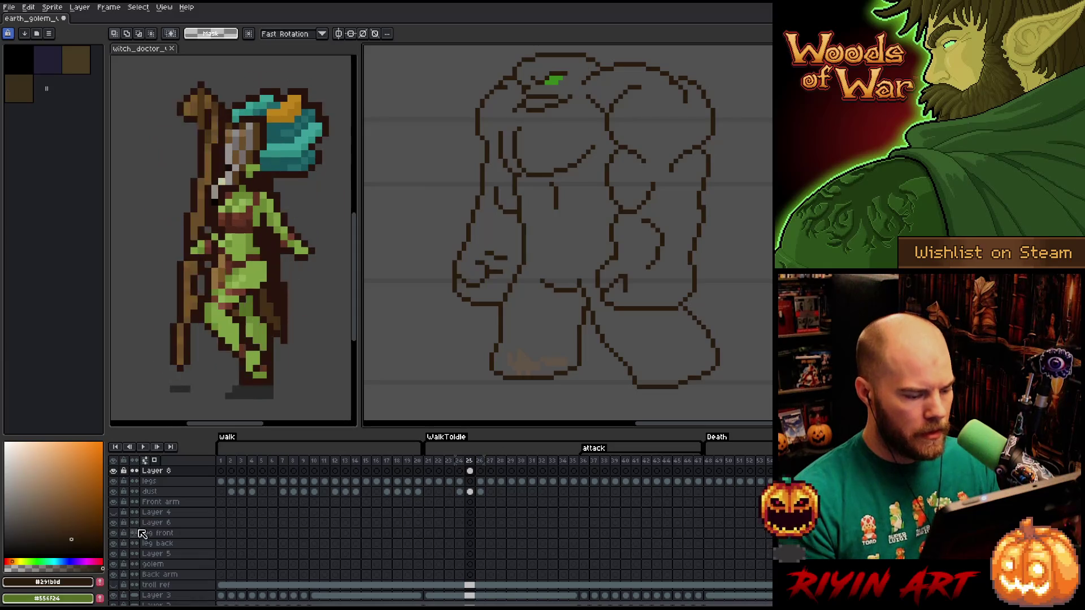
{"action": "scroll", "coordinate": [124, 588], "scroll_direction": "down", "scroll_amount": 2}
Hide the grey background and draw a short diagonal line on the golem.
{"action": "left_click", "coordinate": [114, 590]}
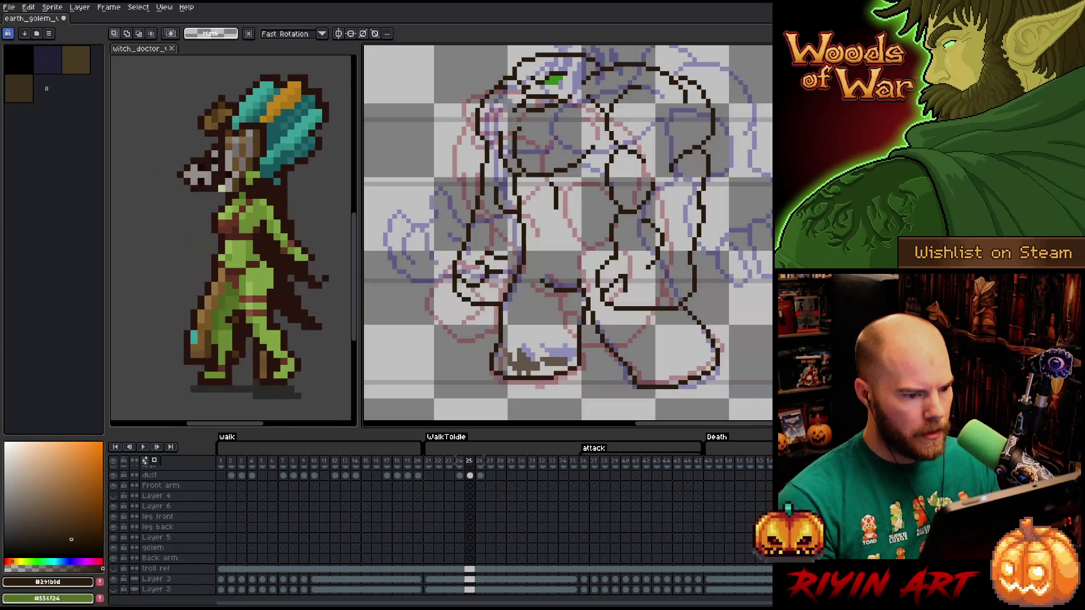
{"action": "scroll", "coordinate": [530, 280], "scroll_direction": "up", "scroll_amount": 3}
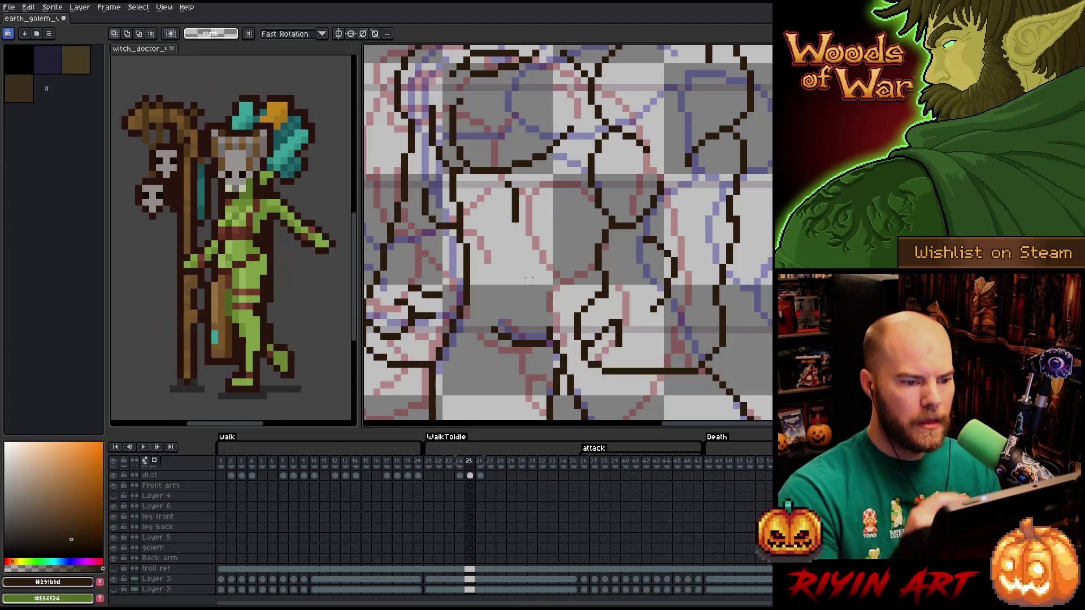
{"action": "key", "text": "b"}
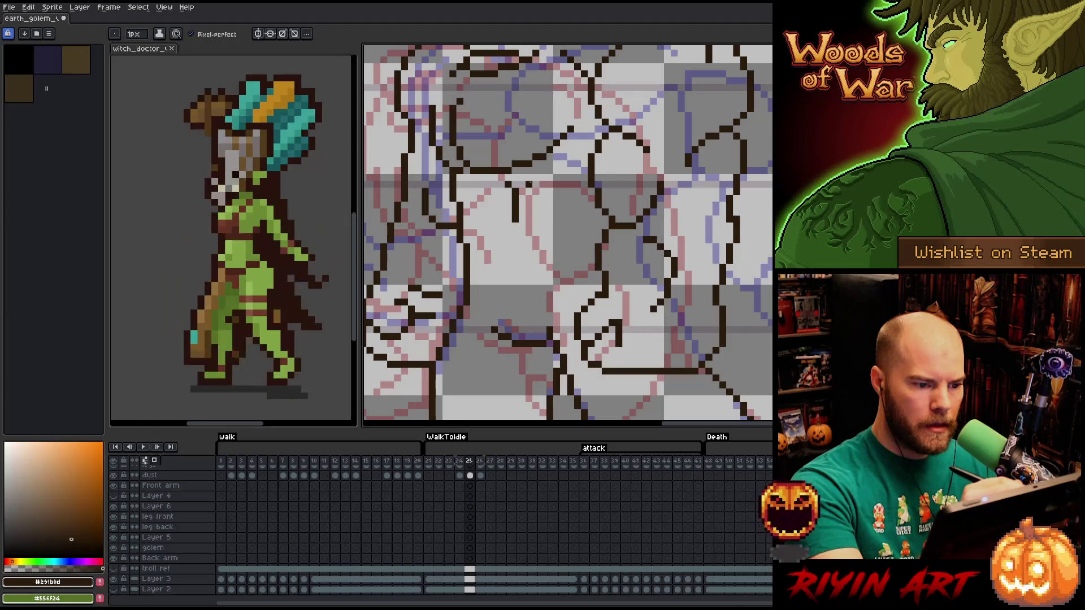
{"action": "mouse_move", "coordinate": [528, 183]}
{"action": "left_mouse_down"}
{"action": "mouse_move", "coordinate": [543, 194]}
{"action": "mouse_move", "coordinate": [543, 222]}
{"action": "left_mouse_up"}
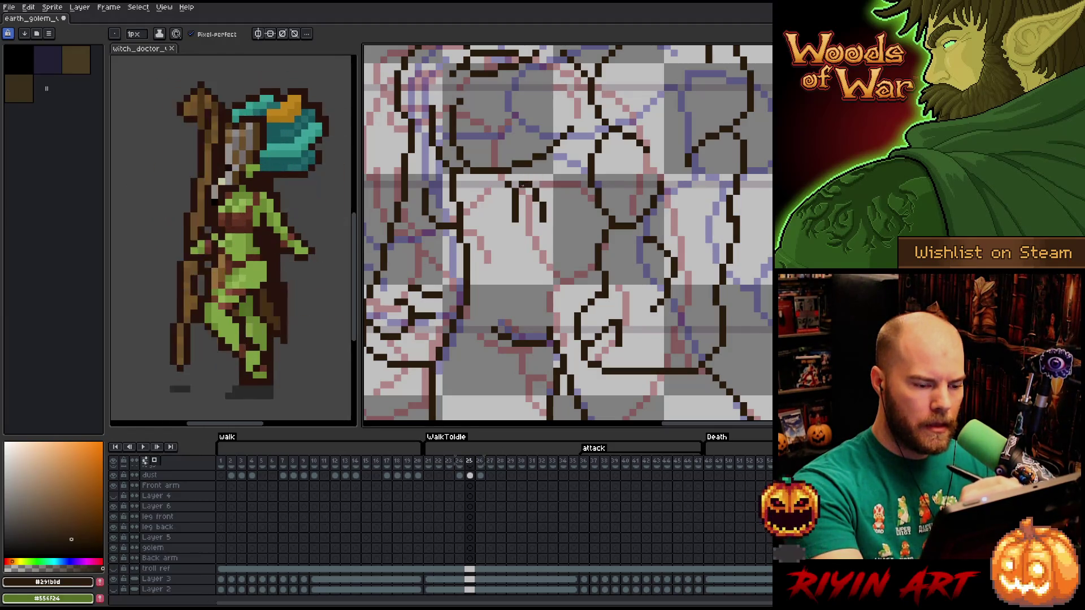
{"action": "key", "text": "b"}
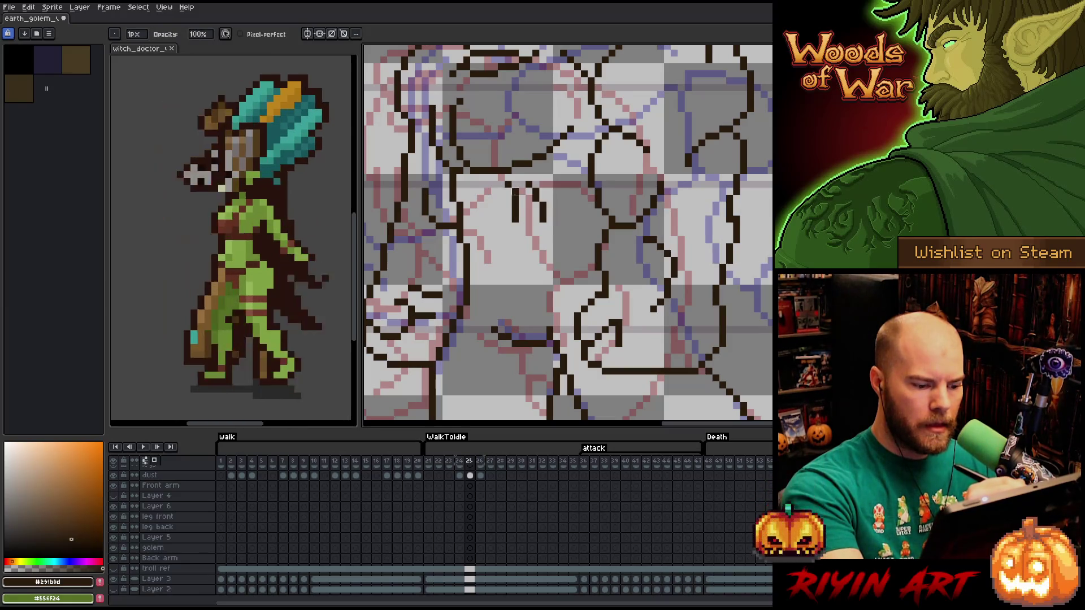
{"action": "scroll", "coordinate": [534, 266], "scroll_direction": "up", "scroll_amount": 2}
{"action": "scroll", "coordinate": [534, 266], "scroll_direction": "down", "scroll_amount": 3}
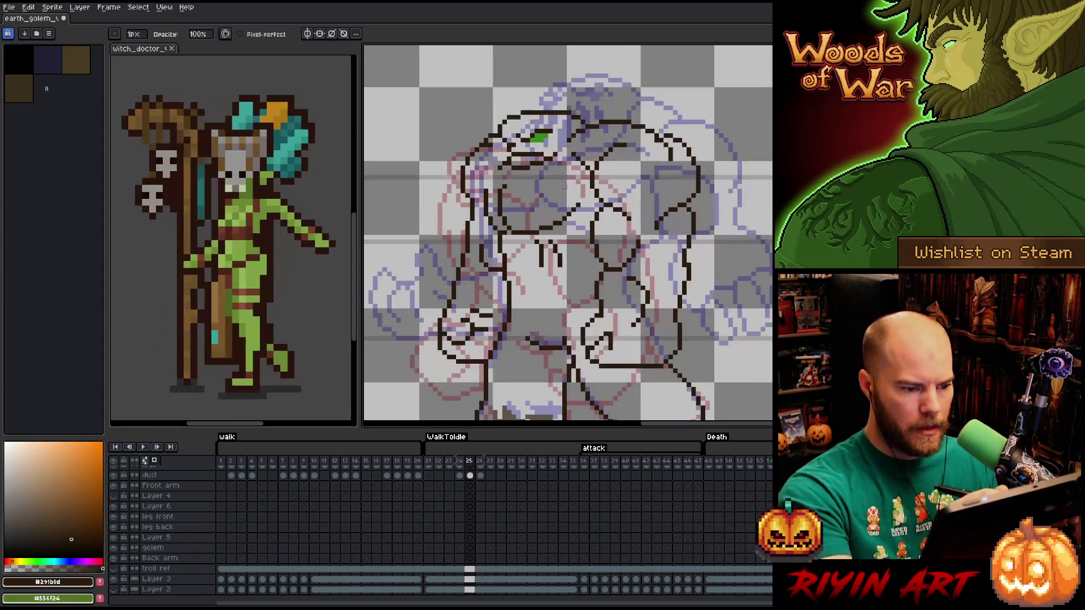
{"action": "scroll", "coordinate": [480, 503], "scroll_direction": "up", "scroll_amount": 2}
Make Layer 7 the active layer and save the golem sprite.
{"action": "left_click", "coordinate": [169, 471]}
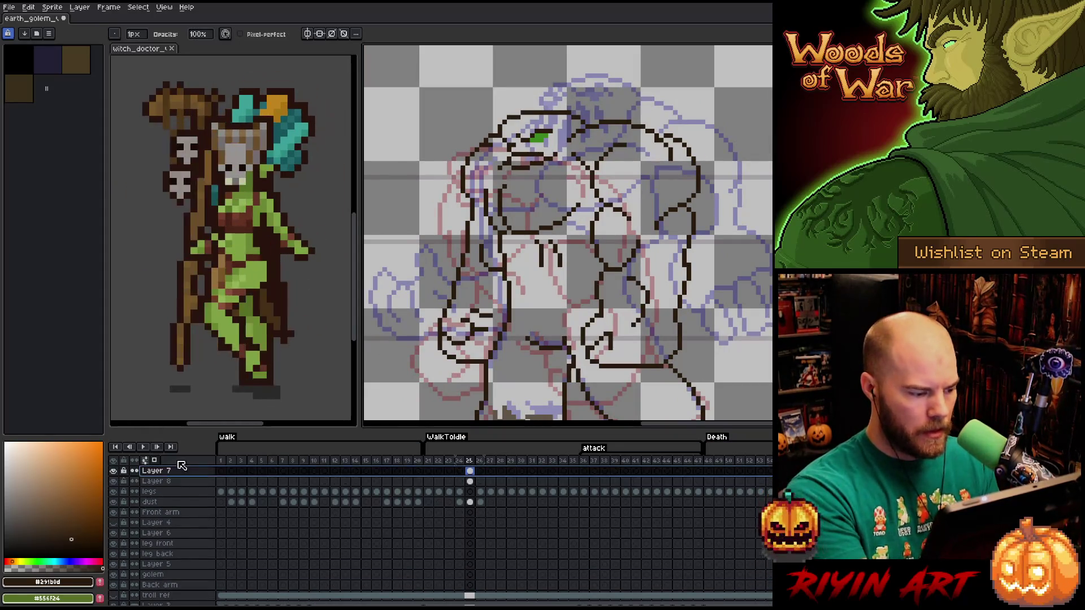
{"action": "scroll", "coordinate": [430, 506], "scroll_direction": "down", "scroll_amount": 1}
{"action": "scroll", "coordinate": [514, 515], "scroll_direction": "down", "scroll_amount": 1}
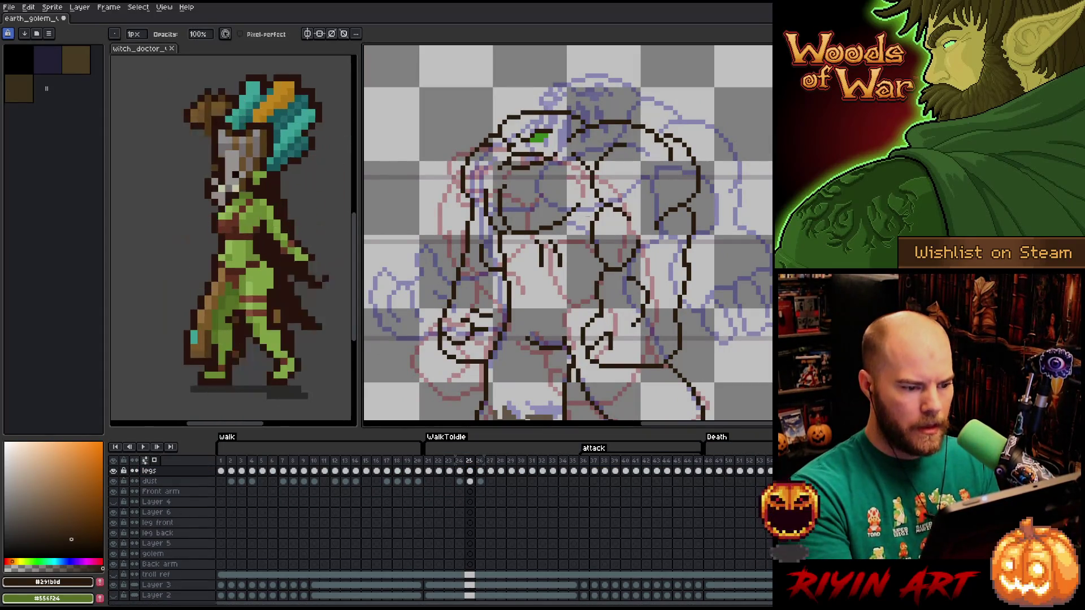
{"action": "right_click", "coordinate": [523, 276]}
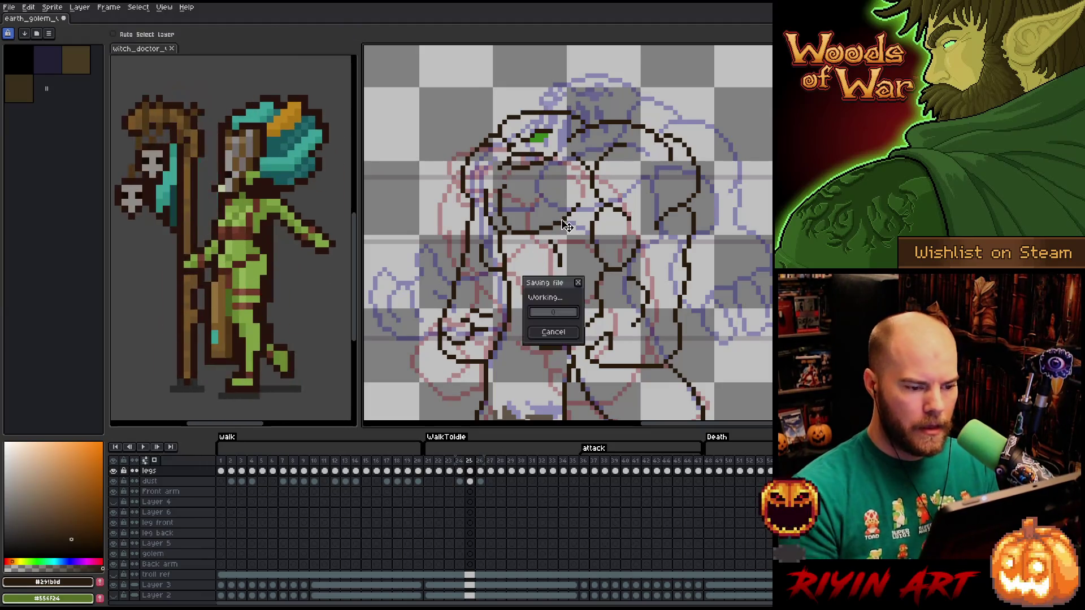
{"action": "key", "text": "Escape"}
Compare neighbouring golem poses against the walk-to-idle frame being cleaned.
{"action": "key", "text": "Right"}
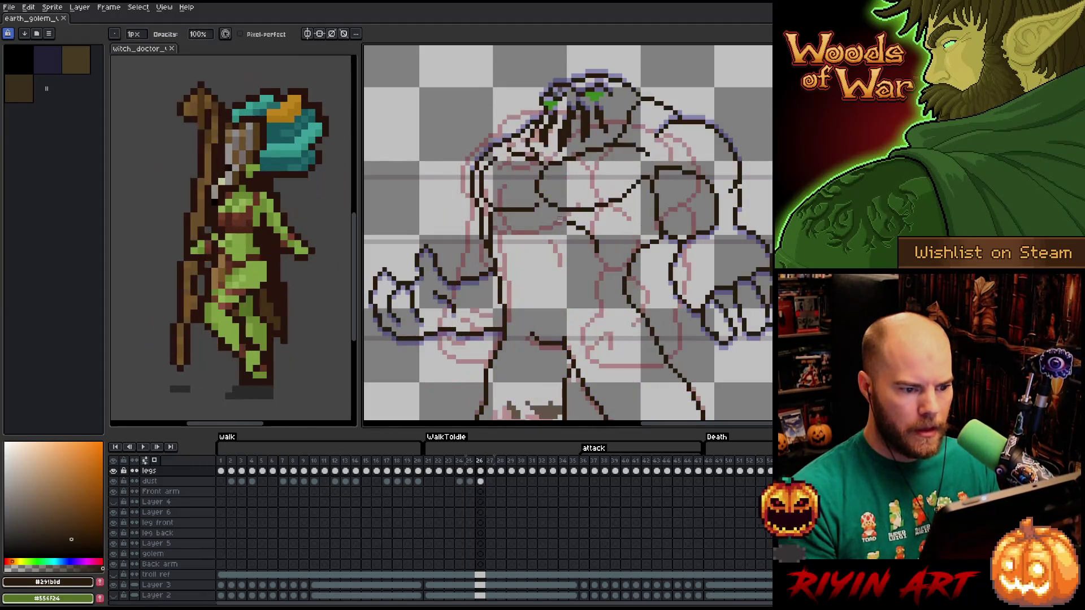
{"action": "key", "text": "Left"}
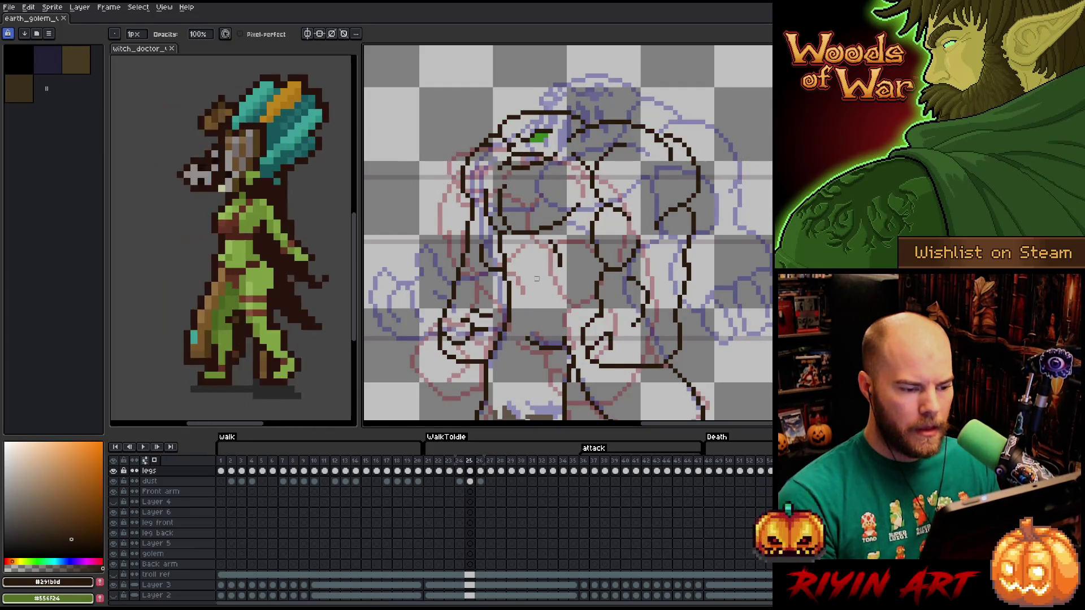
{"action": "key", "text": "Left"}
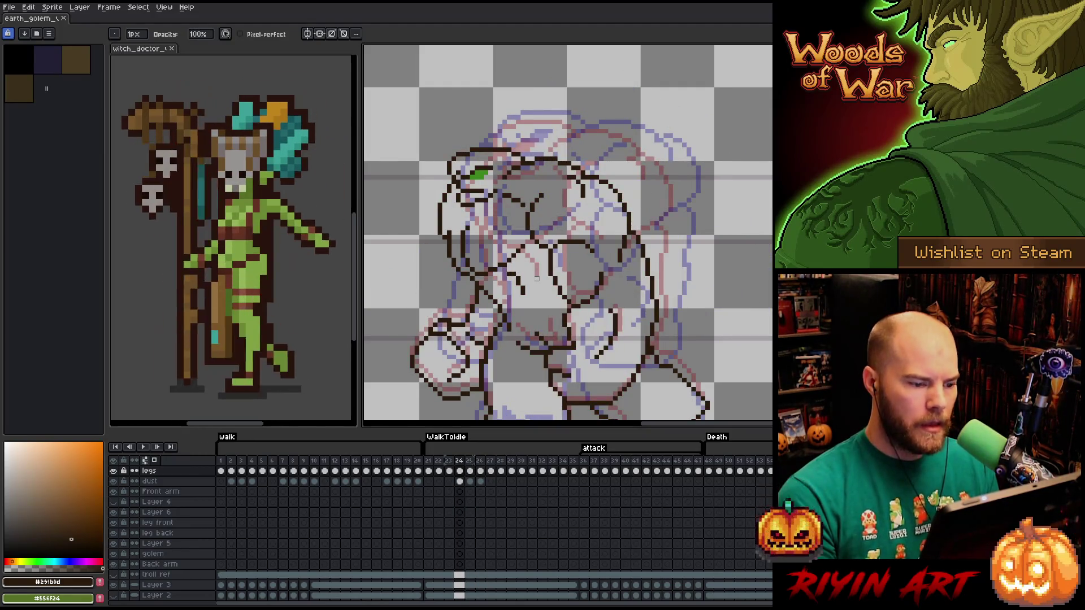
{"action": "key", "text": "Right"}
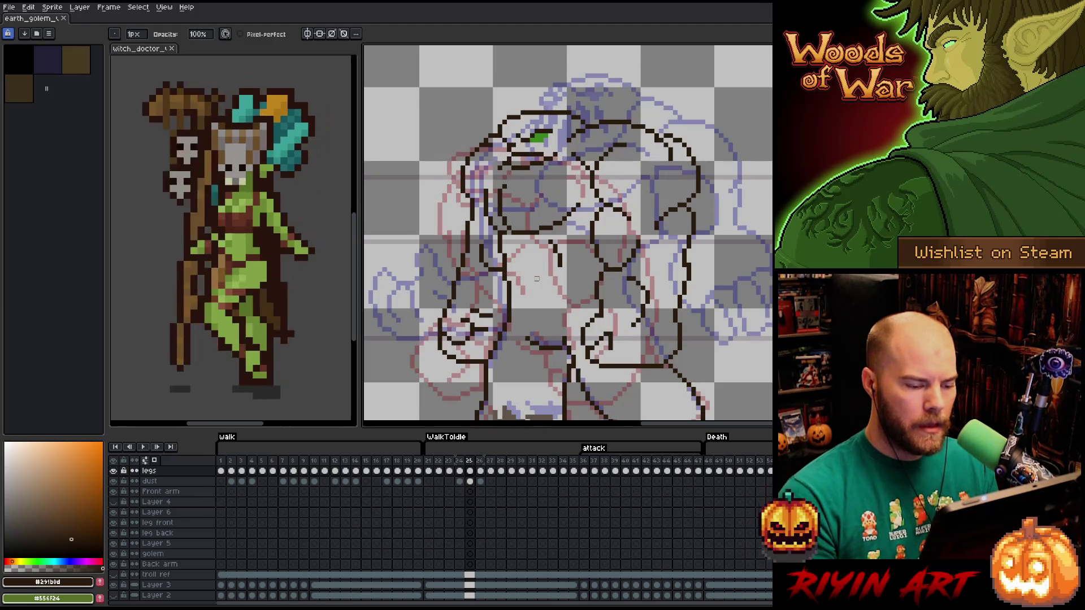
{"action": "key", "text": "e"}
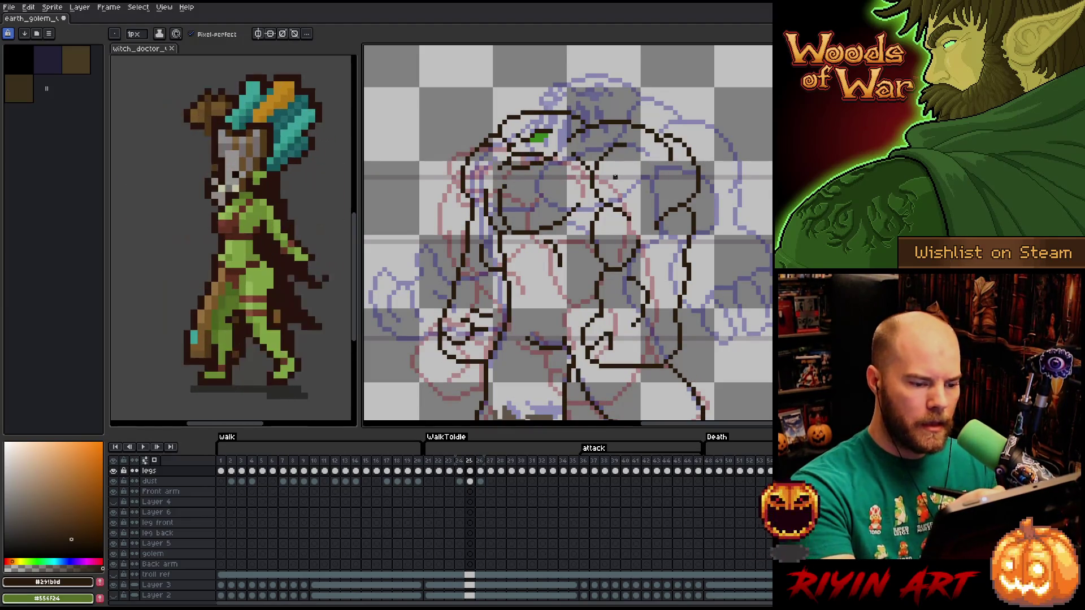
{"action": "key", "text": "Right"}
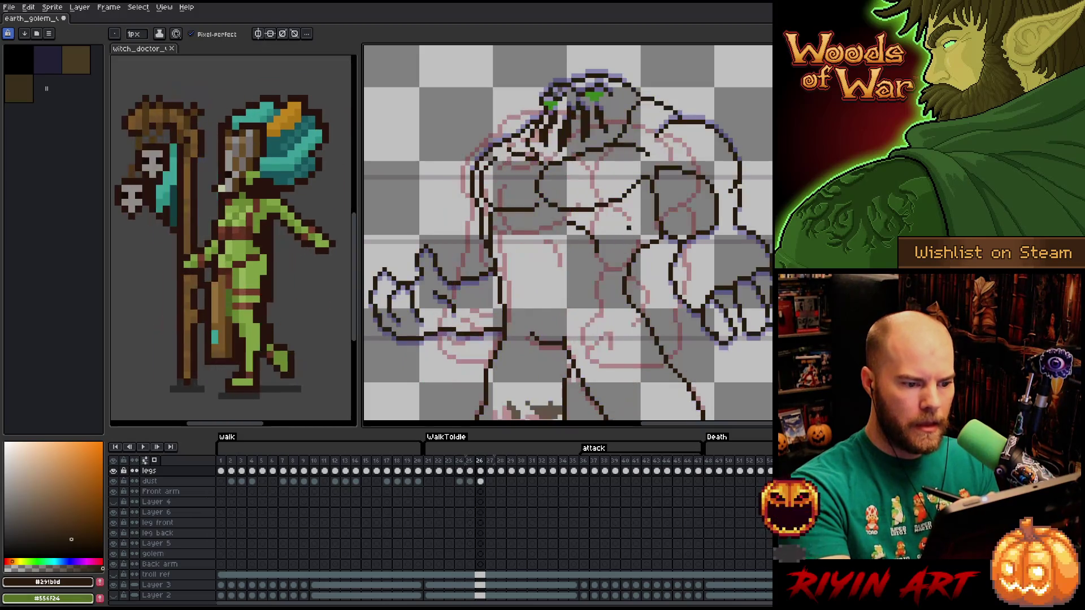
{"action": "key", "text": "Right"}
{"action": "key", "text": "Left"}
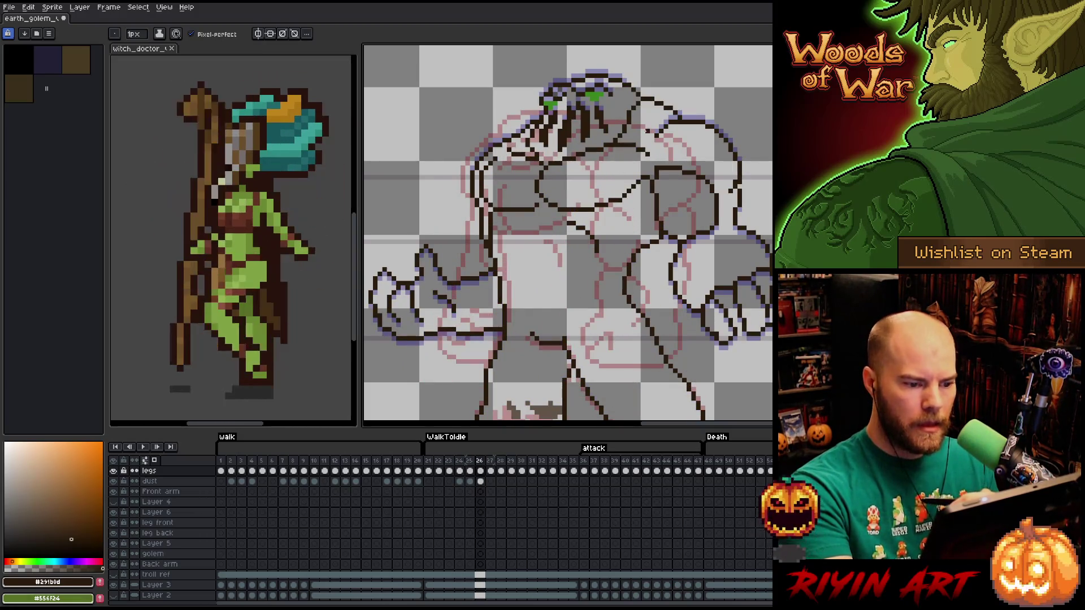
Select the thin vertical torso line, move it into a better position, and deselect.
{"action": "key", "text": "m"}
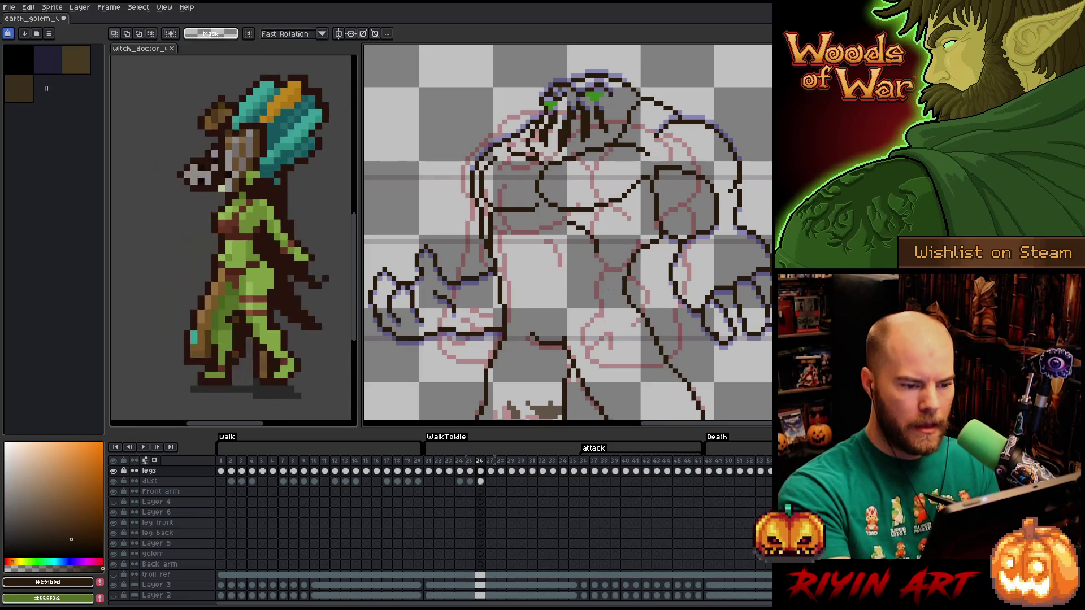
{"action": "left_click_drag", "start_coordinate": [615, 292], "coordinate": [578, 219]}
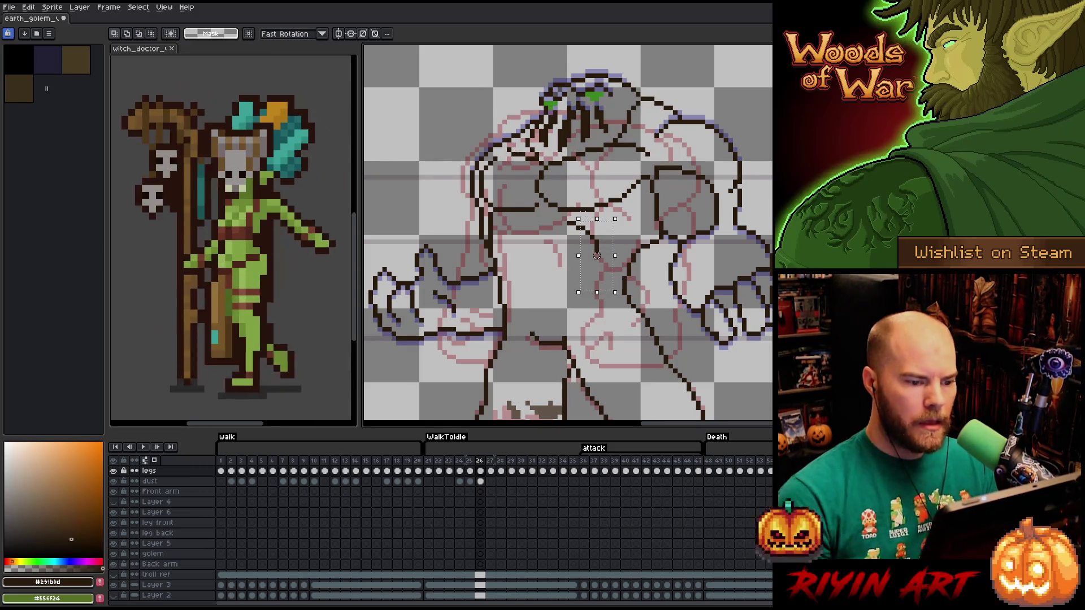
{"action": "key", "text": "ctrl+d"}
{"action": "key", "text": "b"}
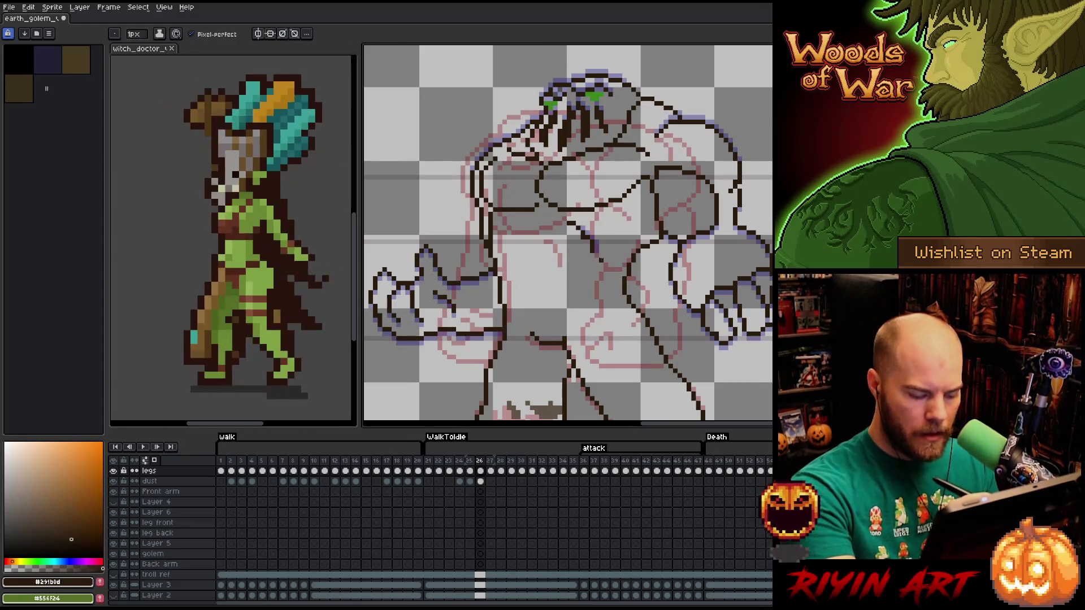
{"action": "key", "text": "m"}
{"action": "left_click_drag", "start_coordinate": [601, 224], "coordinate": [584, 283]}
{"action": "left_click", "coordinate": [592, 256]}
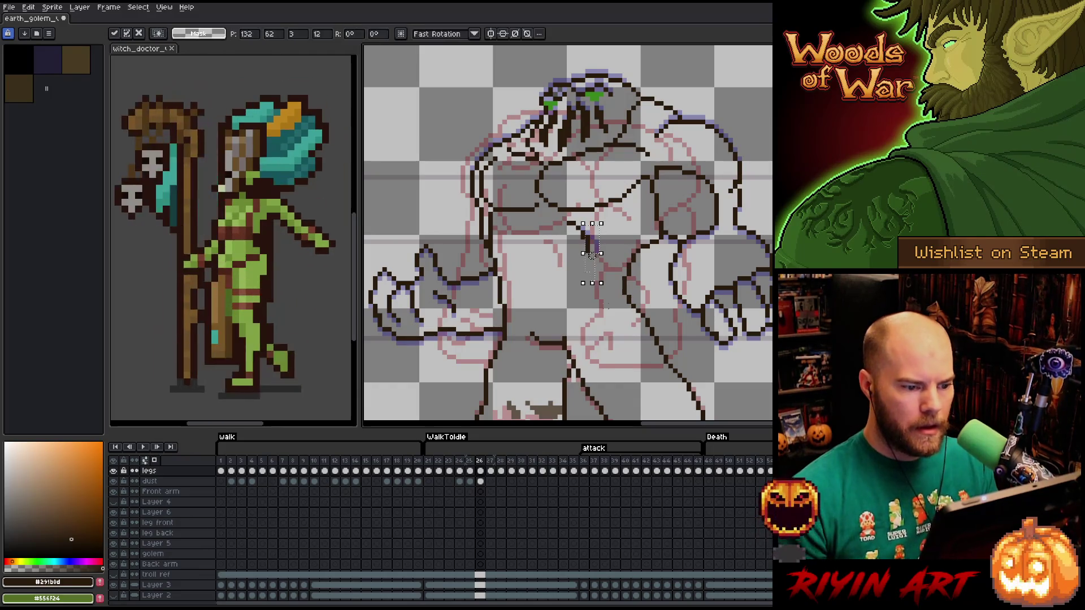
{"action": "key", "text": "ctrl+d"}
{"action": "key", "text": "b"}
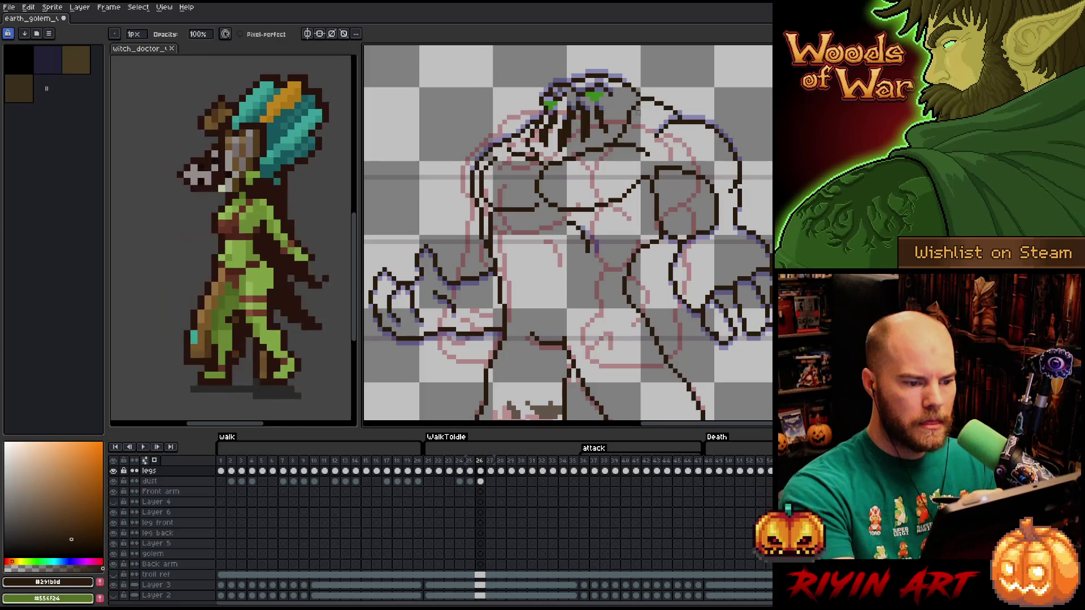
{"action": "scroll", "coordinate": [657, 274], "scroll_direction": "down", "scroll_amount": 2}
{"action": "scroll", "coordinate": [545, 153], "scroll_direction": "up", "scroll_amount": 2}
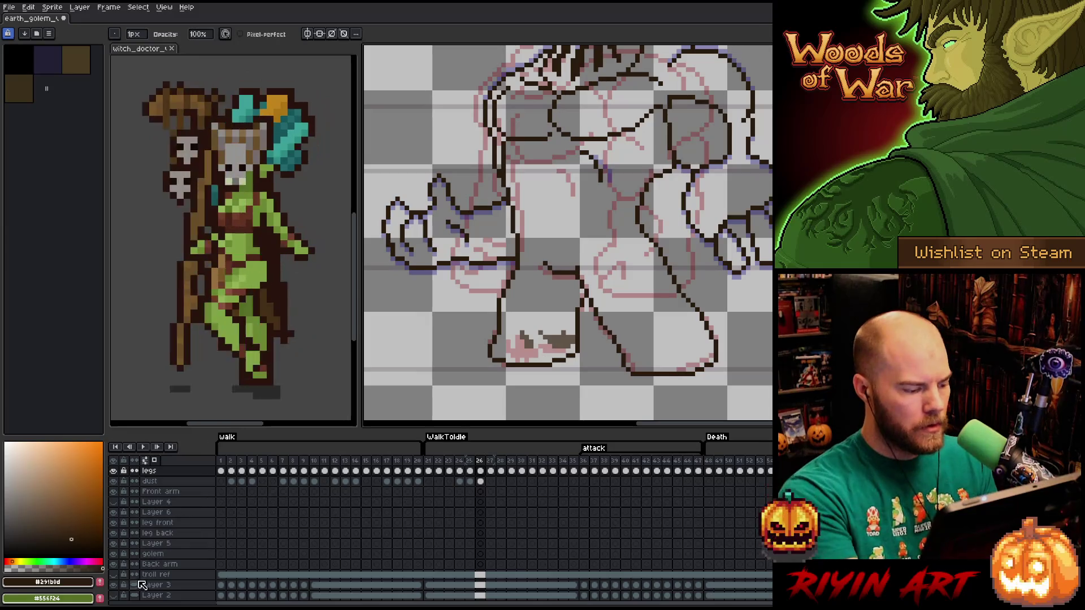
Hide the sketch layers so only the golem's dark brown lineart shows.
{"action": "left_click", "coordinate": [114, 595]}
{"action": "key", "text": "e"}
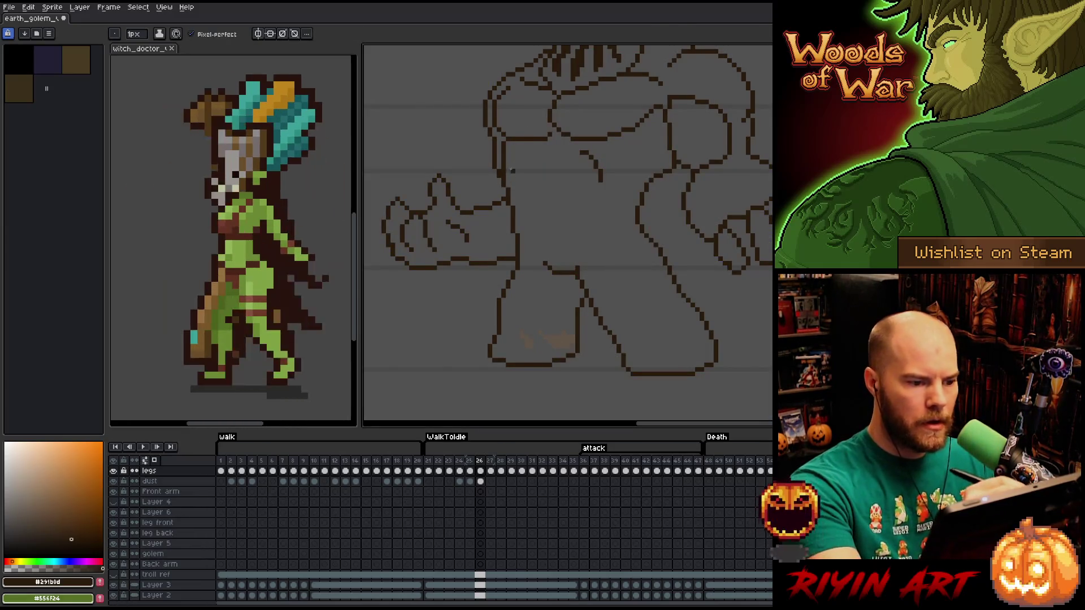
{"action": "key", "text": "b"}
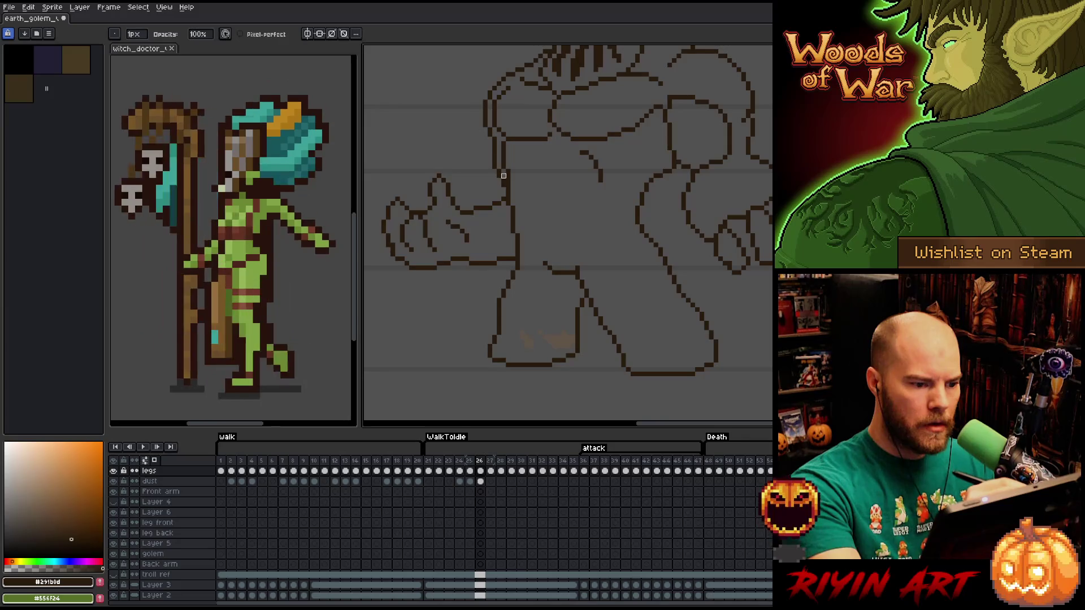
{"action": "key", "text": "e"}
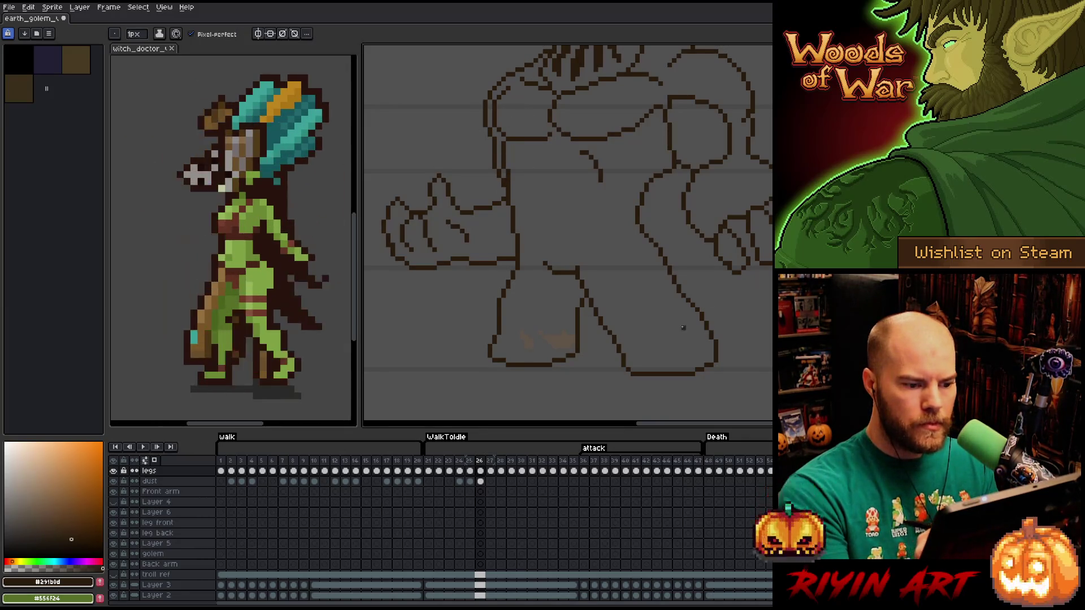
Bring the whole golem into view and tidy stray lineart pixels with pencil and eraser.
{"action": "left_click_drag", "start_coordinate": [706, 249], "coordinate": [717, 308]}
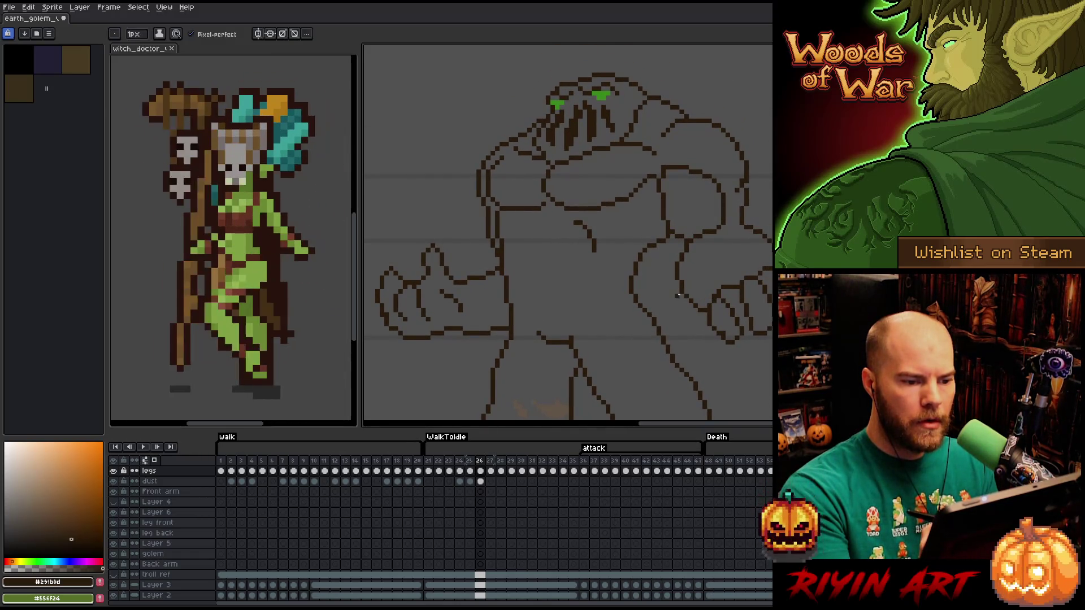
{"action": "scroll", "coordinate": [677, 288], "scroll_direction": "down", "scroll_amount": 2}
{"action": "scroll", "coordinate": [677, 287], "scroll_direction": "up", "scroll_amount": 1}
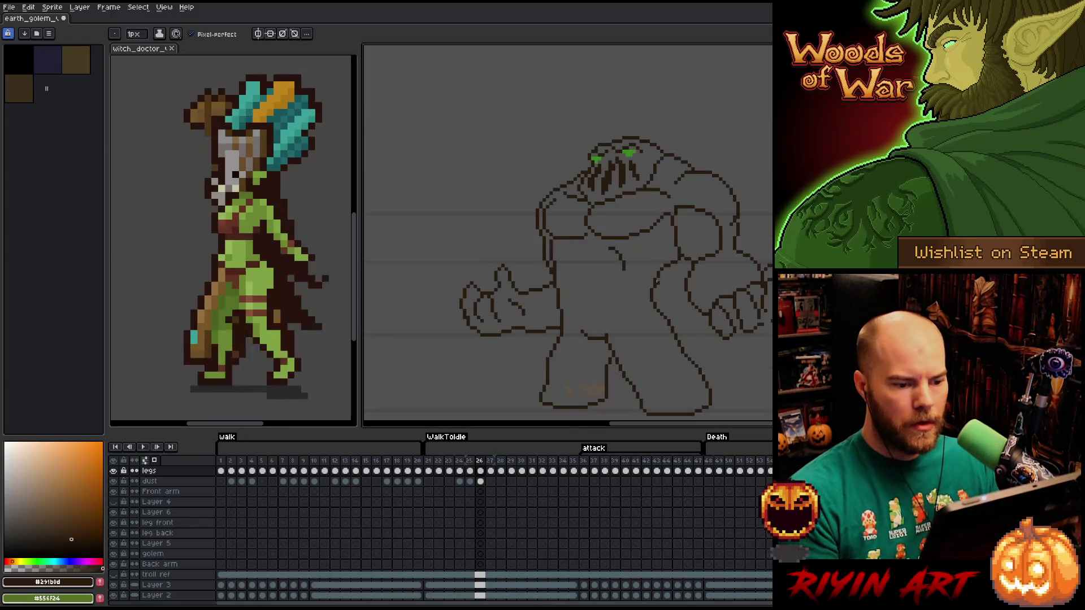
{"action": "left_click_drag", "start_coordinate": [658, 292], "coordinate": [616, 277]}
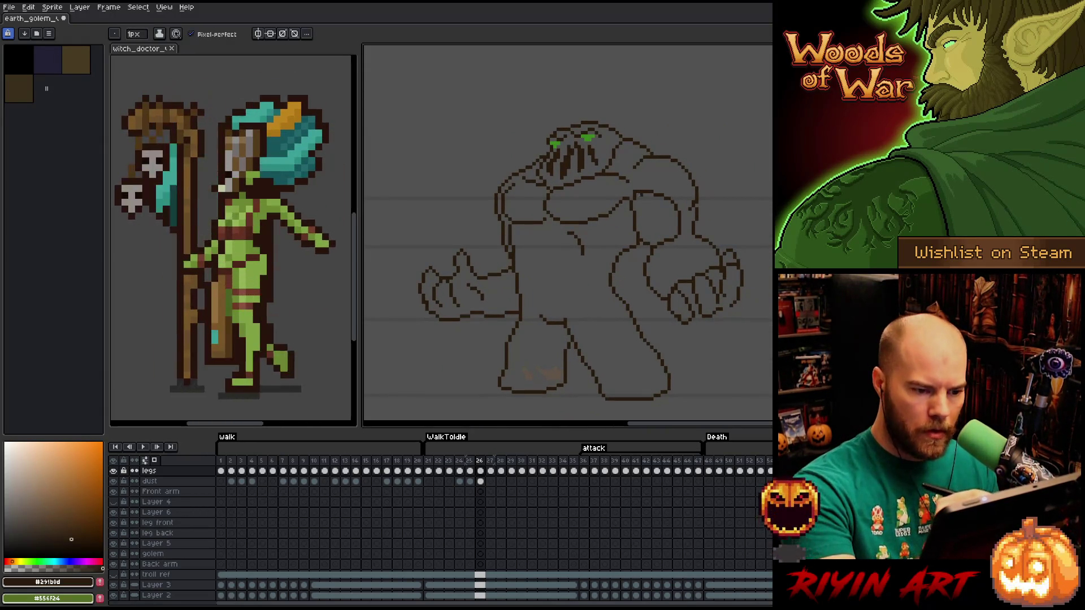
{"action": "key", "text": "b"}
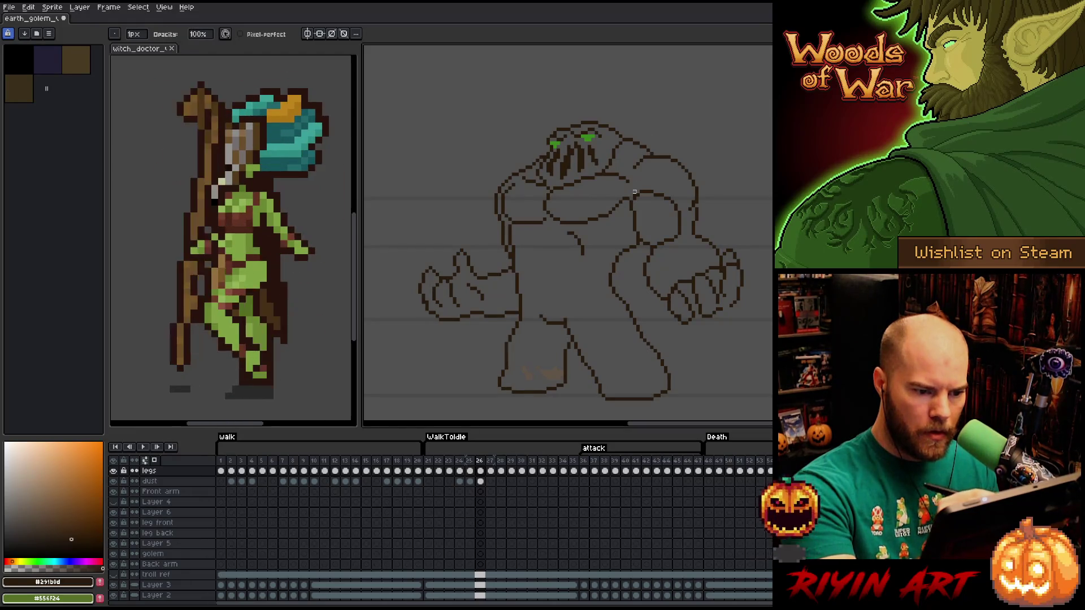
{"action": "key", "text": "e"}
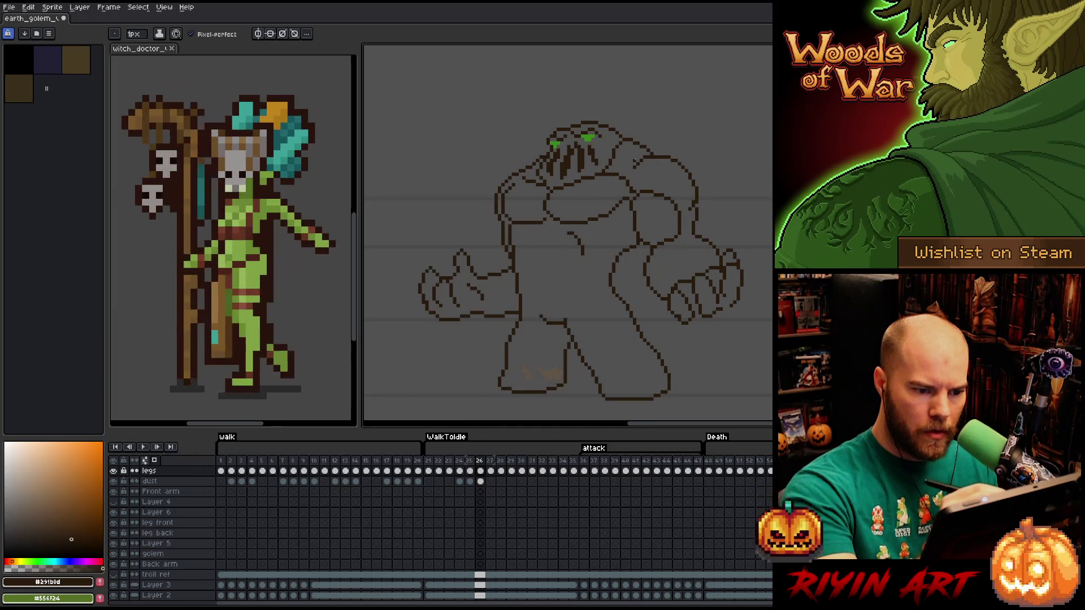
{"action": "key", "text": "b"}
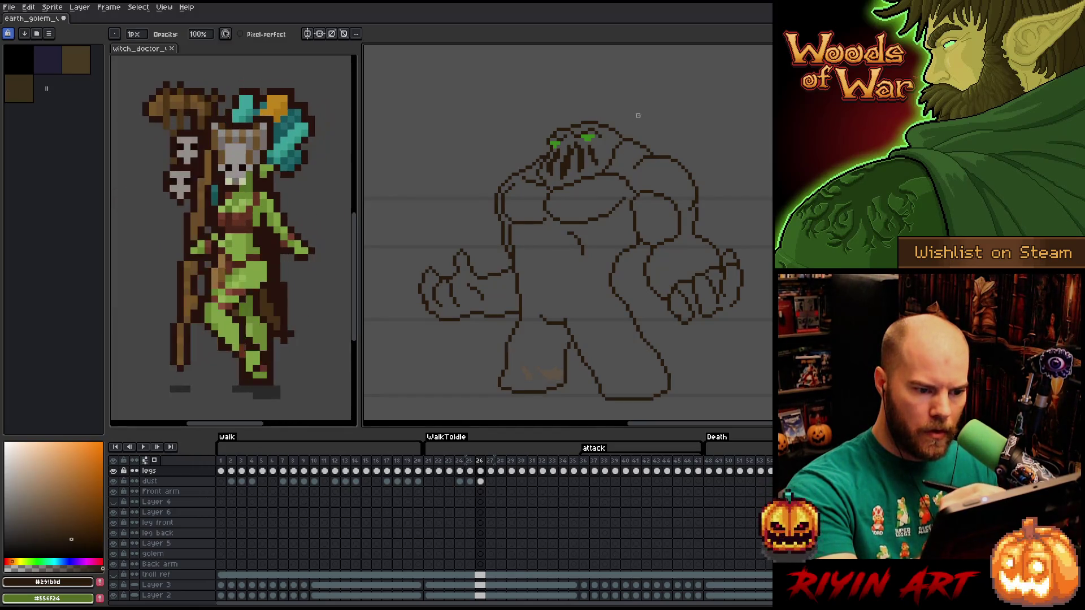
{"action": "key", "text": "e"}
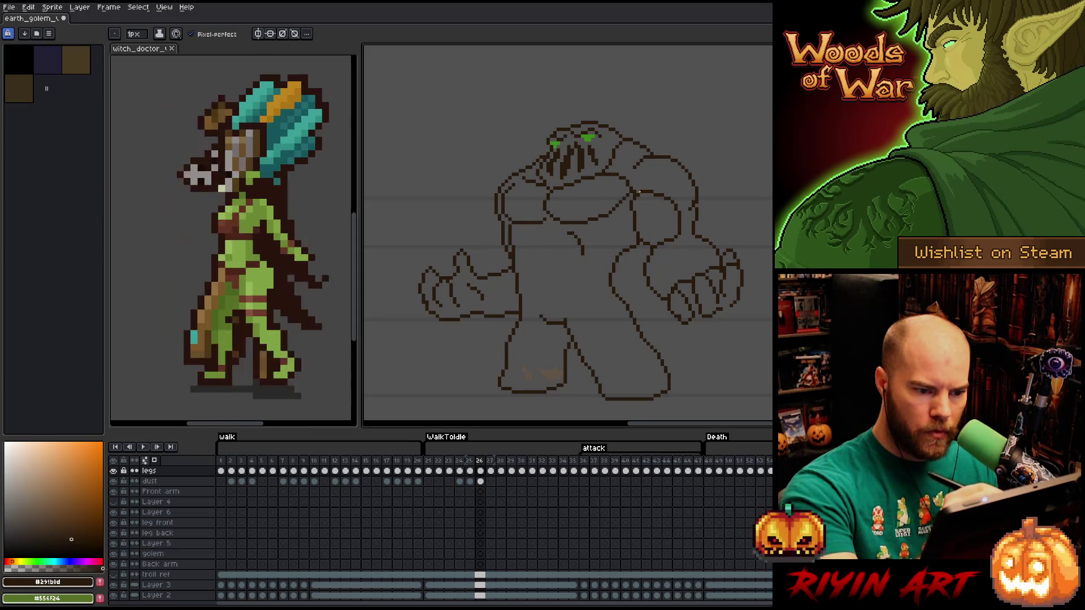
{"action": "key", "text": "b"}
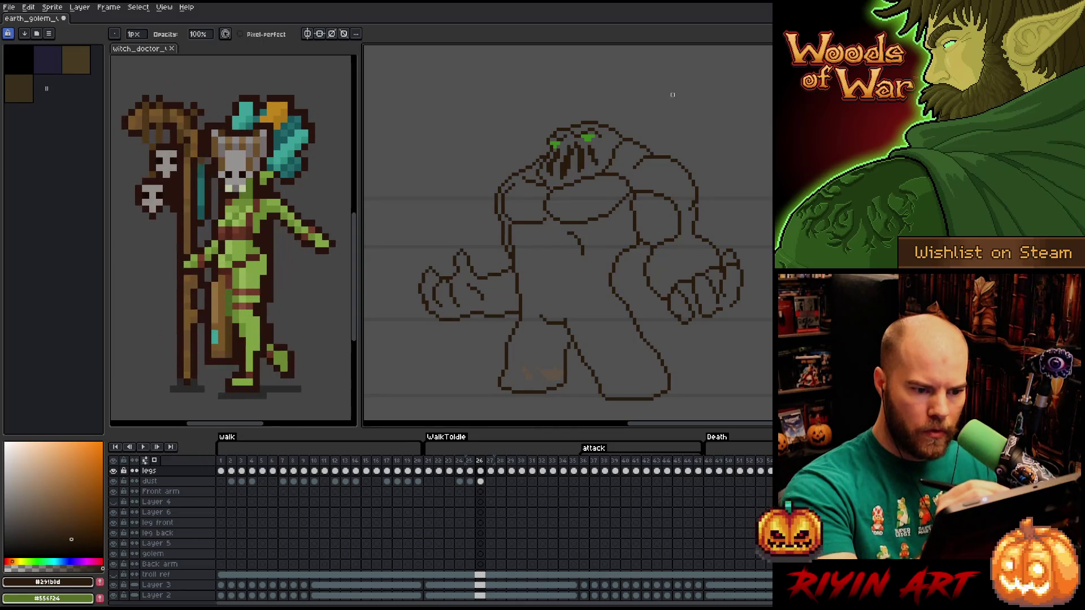
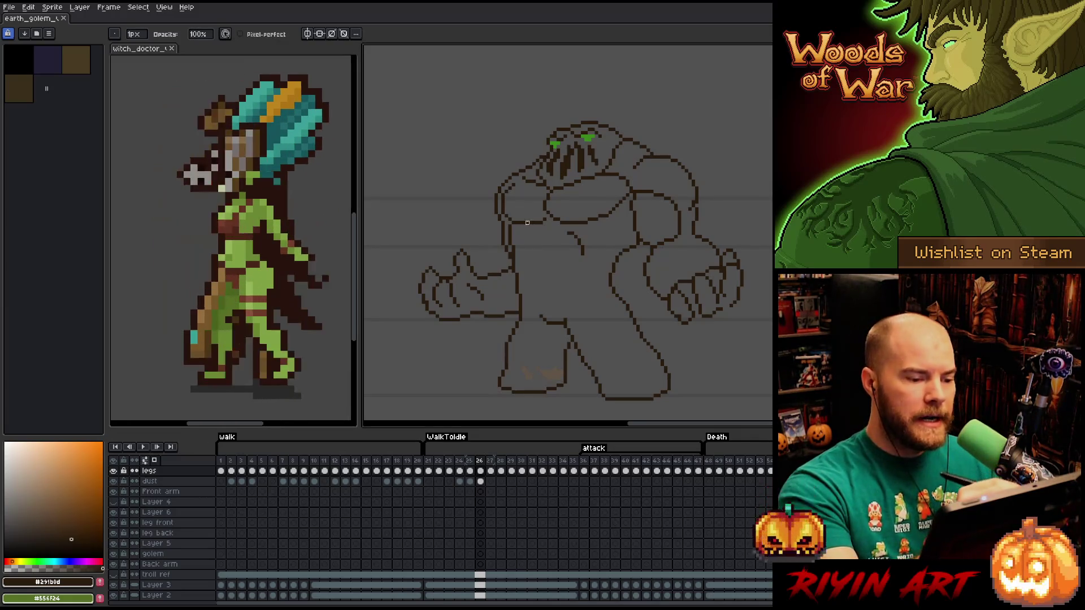
Add and erase single outline pixels around the golem's chest and left arm.
{"action": "key", "text": "b"}
{"action": "key", "text": "e"}
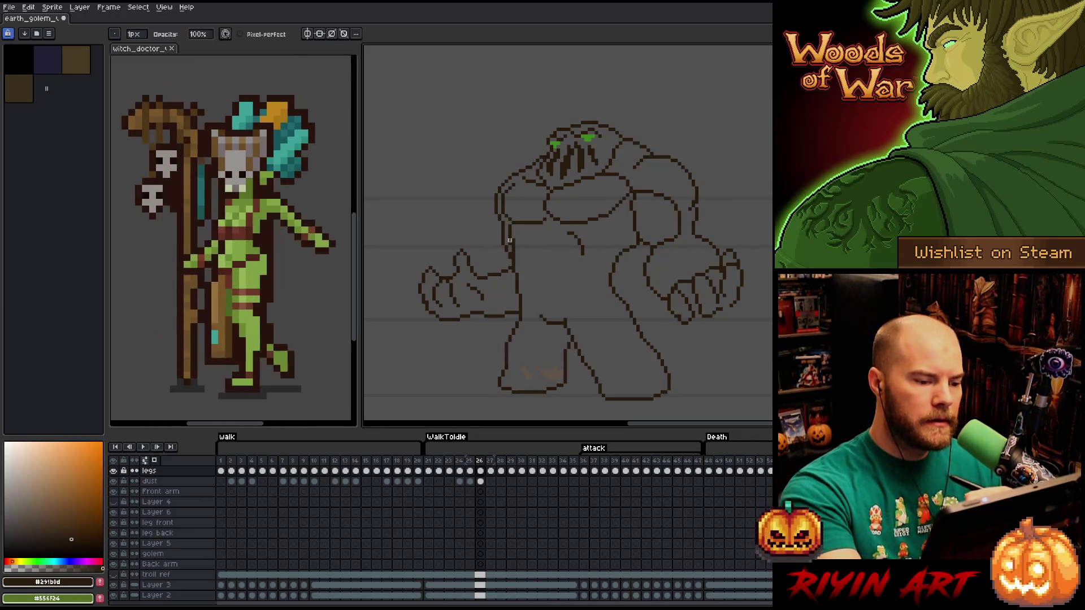
{"action": "key", "text": "b"}
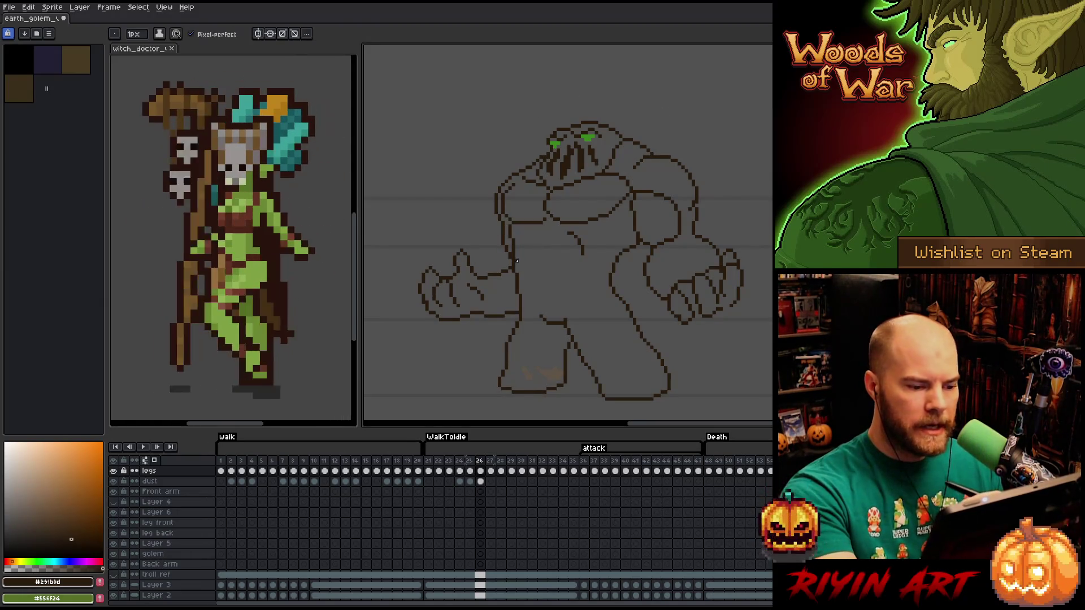
{"action": "key", "text": "e"}
{"action": "key", "text": "b"}
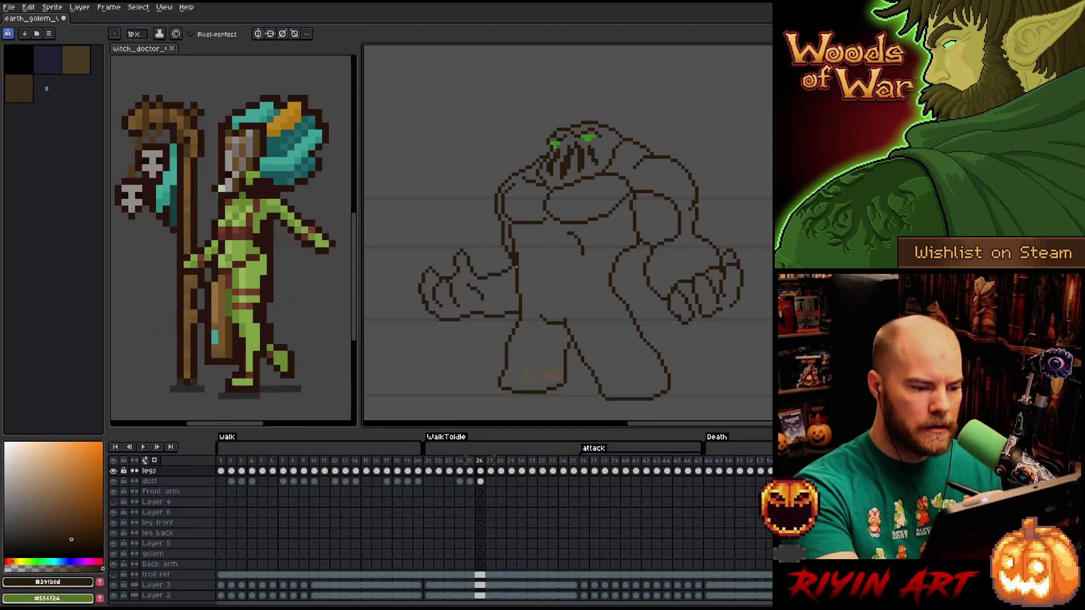
{"action": "key", "text": "e"}
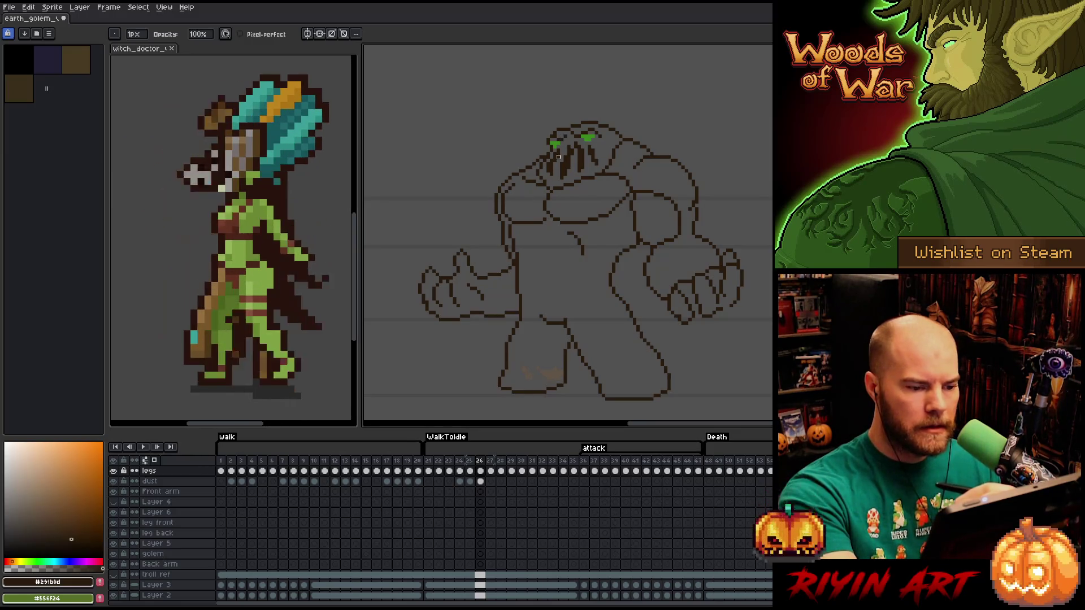
{"action": "key", "text": "b"}
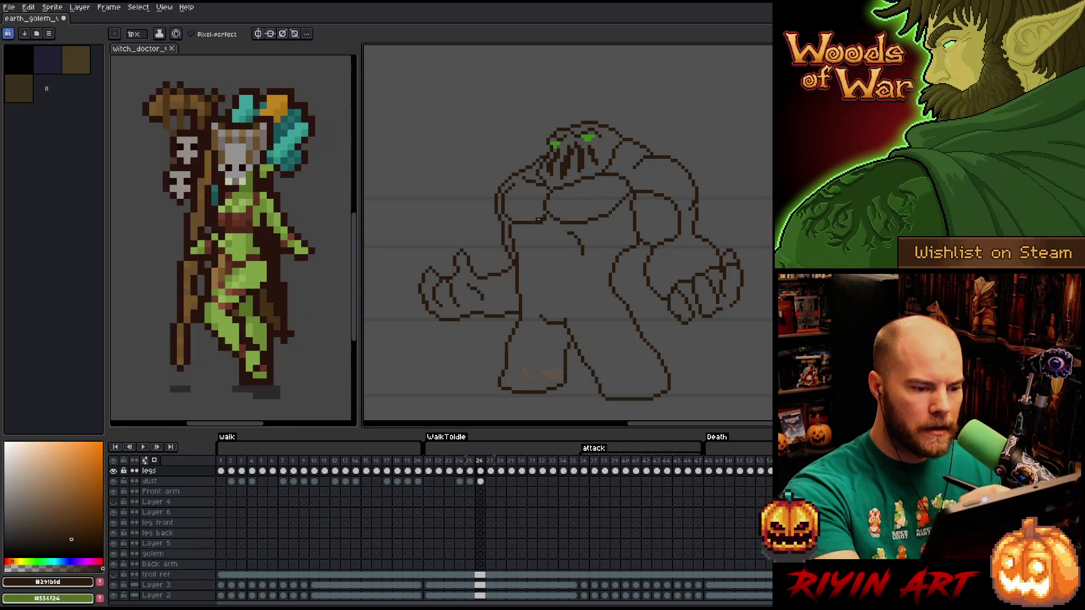
{"action": "key", "text": "e"}
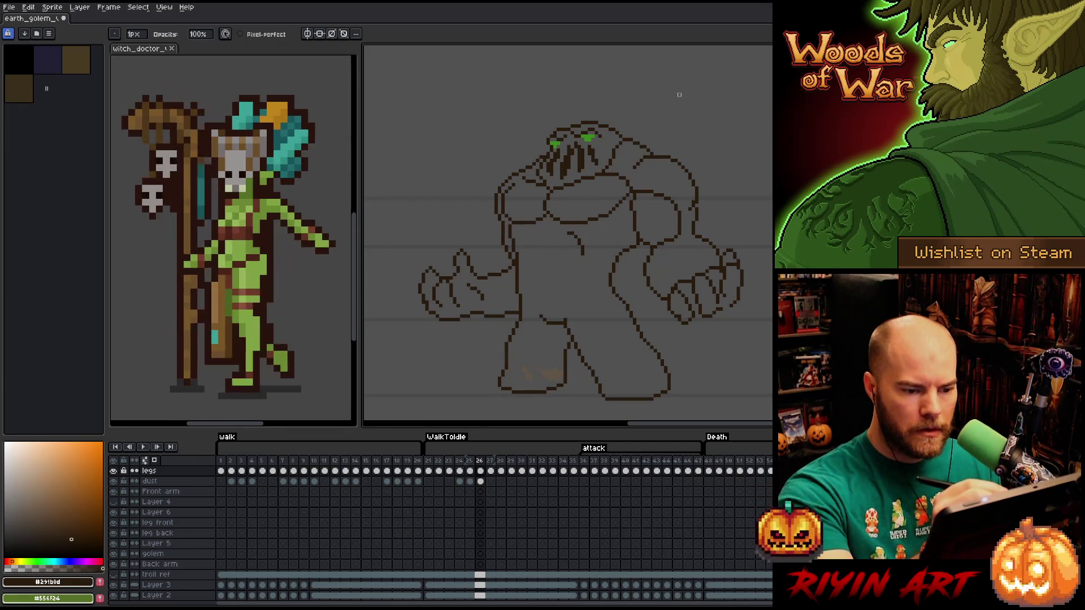
Lasso the golem's right upper arm and move it to a new position.
{"action": "key", "text": "q"}
{"action": "mouse_move", "coordinate": [682, 193]}
{"action": "left_mouse_down"}
{"action": "mouse_move", "coordinate": [678, 245]}
{"action": "mouse_move", "coordinate": [647, 191]}
{"action": "left_mouse_up"}
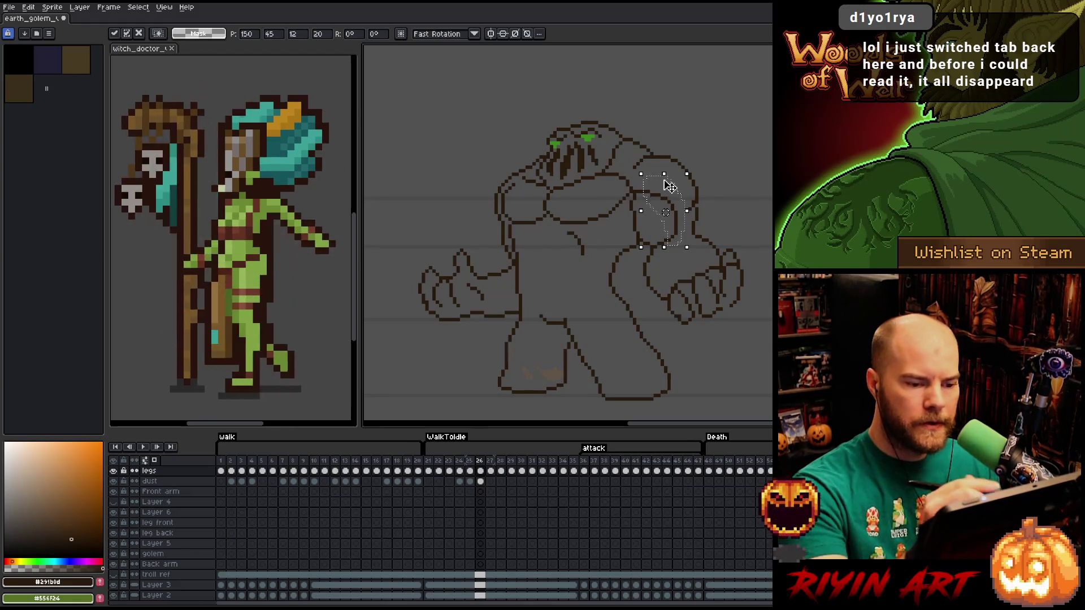
{"action": "key", "text": "b"}
{"action": "key", "text": "b"}
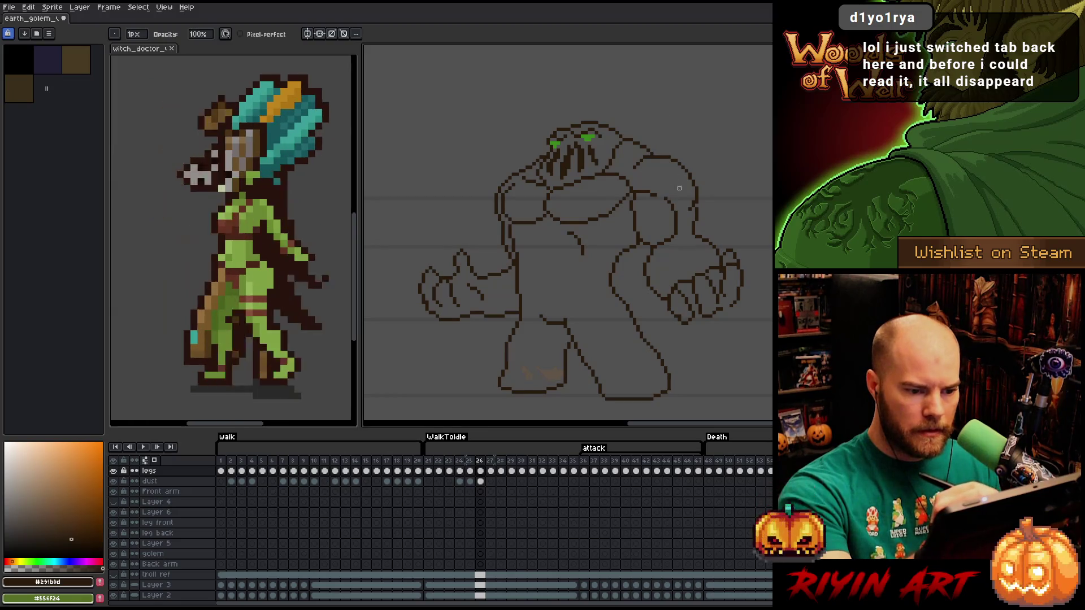
{"action": "key", "text": "q"}
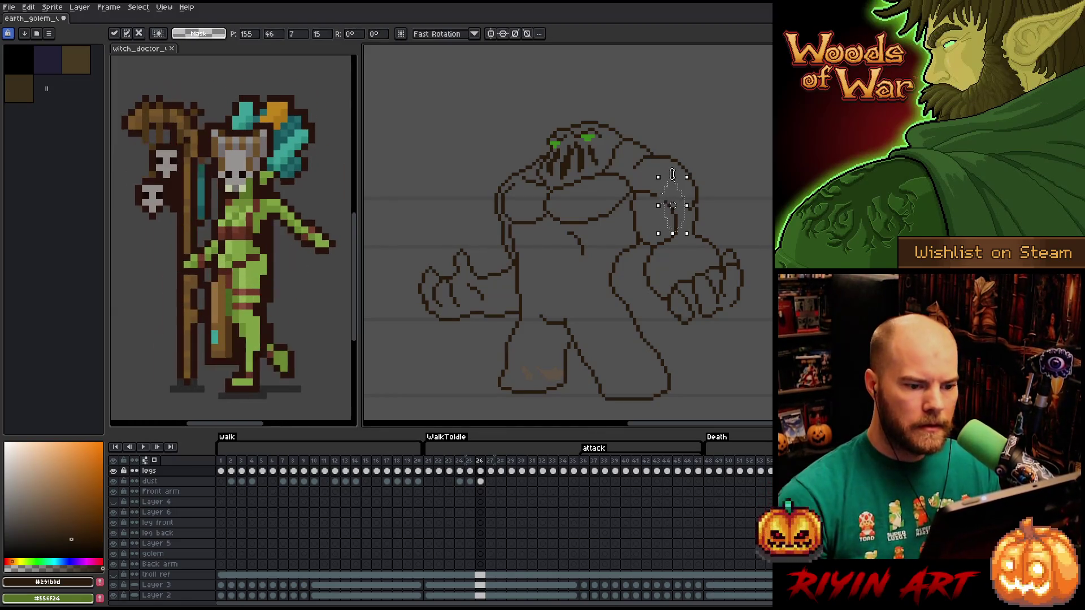
{"action": "key", "text": "b"}
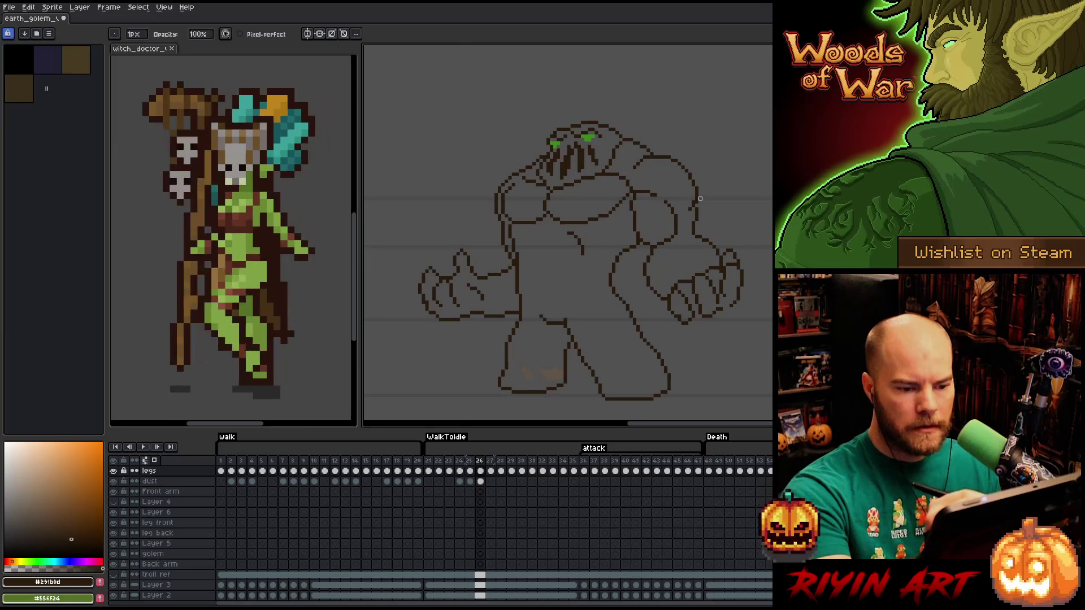
{"action": "key", "text": "e"}
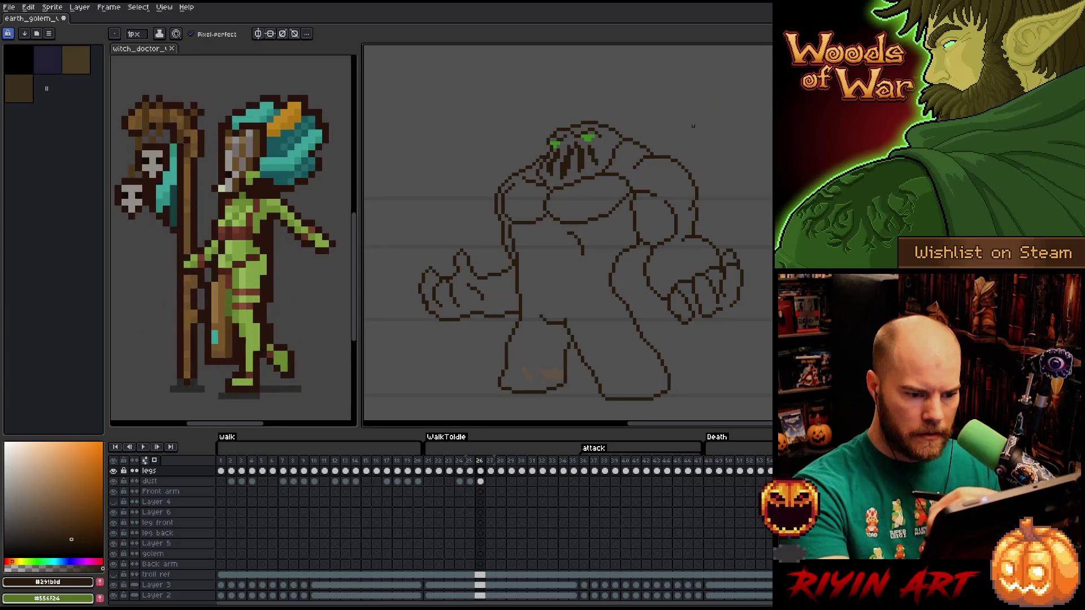
{"action": "key", "text": "q"}
{"action": "mouse_move", "coordinate": [640, 252]}
{"action": "left_mouse_down"}
{"action": "mouse_move", "coordinate": [657, 265]}
{"action": "mouse_move", "coordinate": [660, 319]}
{"action": "mouse_move", "coordinate": [645, 278]}
{"action": "left_mouse_up"}
{"action": "key", "text": "Return"}
Redraw the right shoulder with a rounder outline, erasing stray pixels.
{"action": "key", "text": "b"}
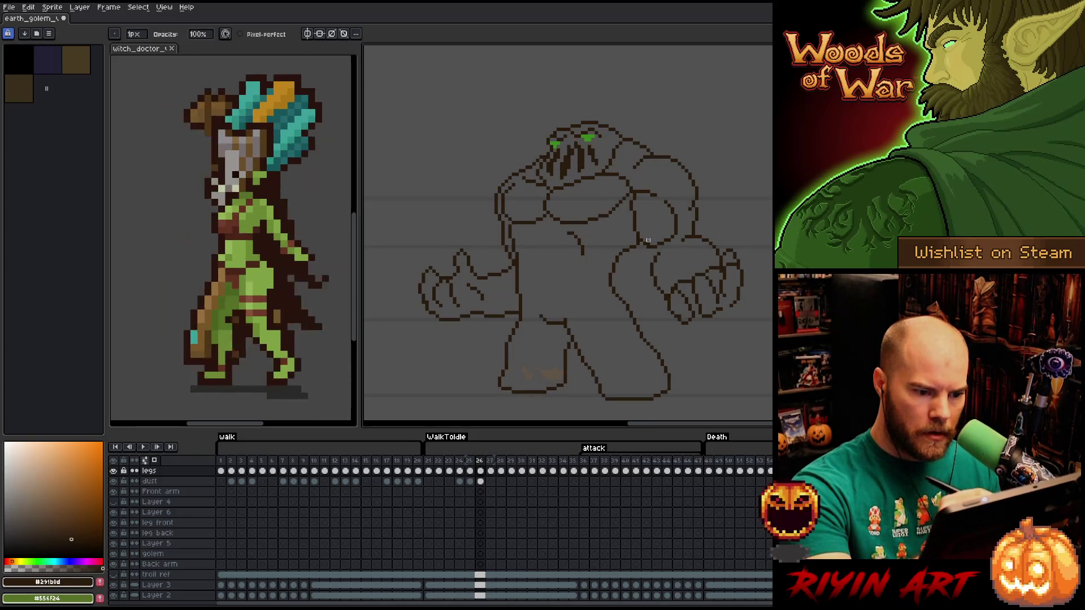
{"action": "key", "text": "e"}
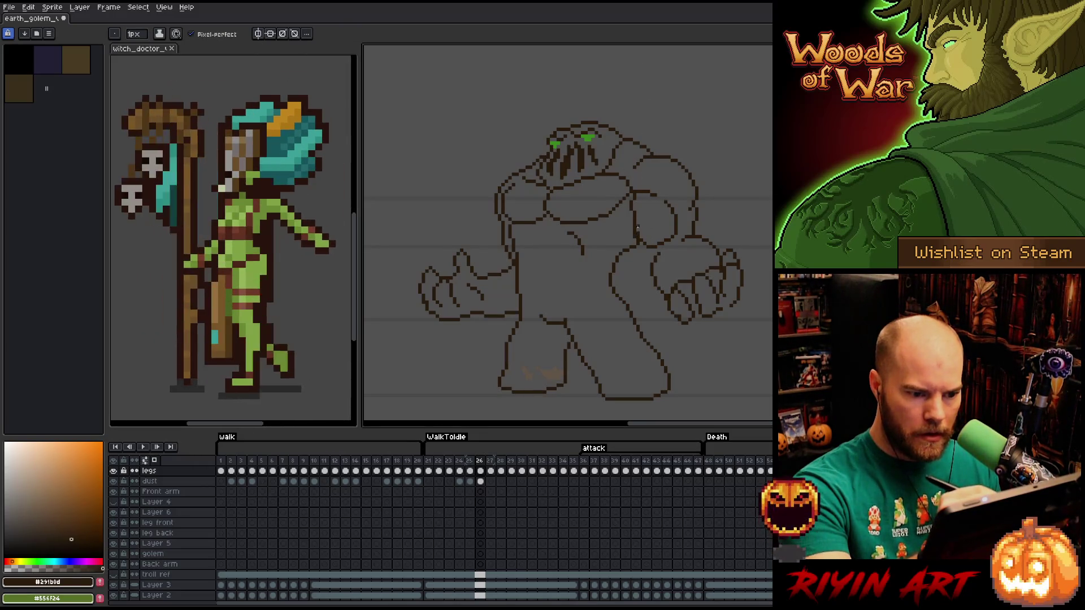
{"action": "key", "text": "b"}
{"action": "key", "text": "e"}
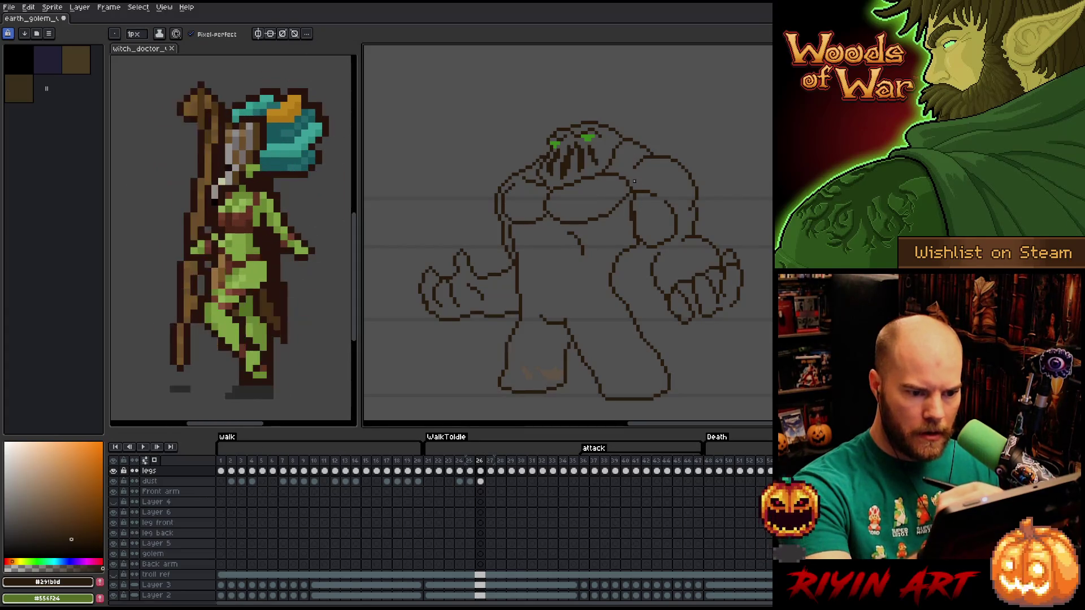
{"action": "key", "text": "b"}
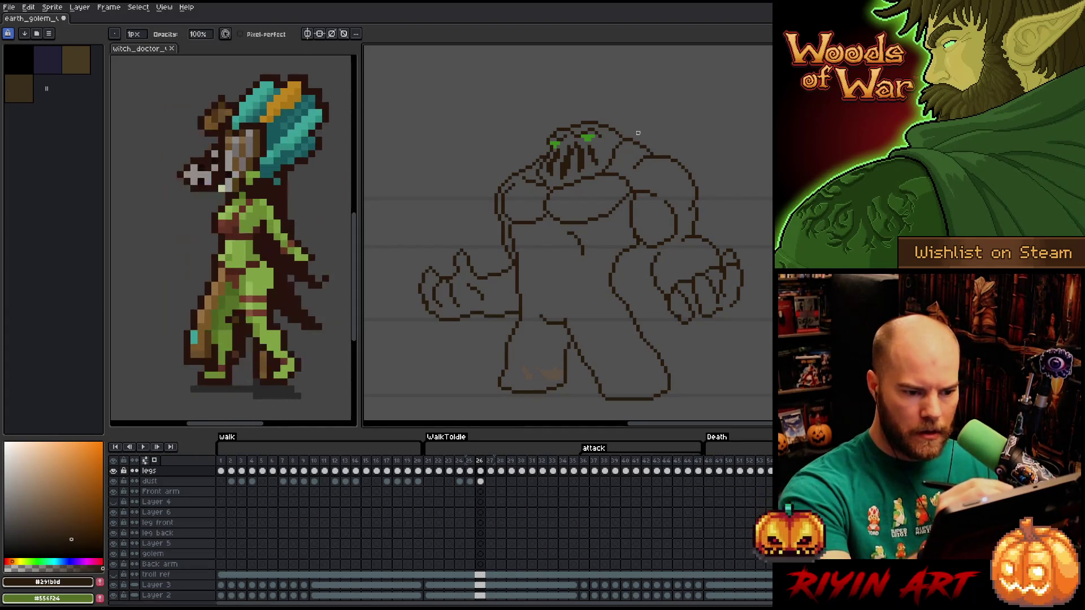
{"action": "key", "text": "e"}
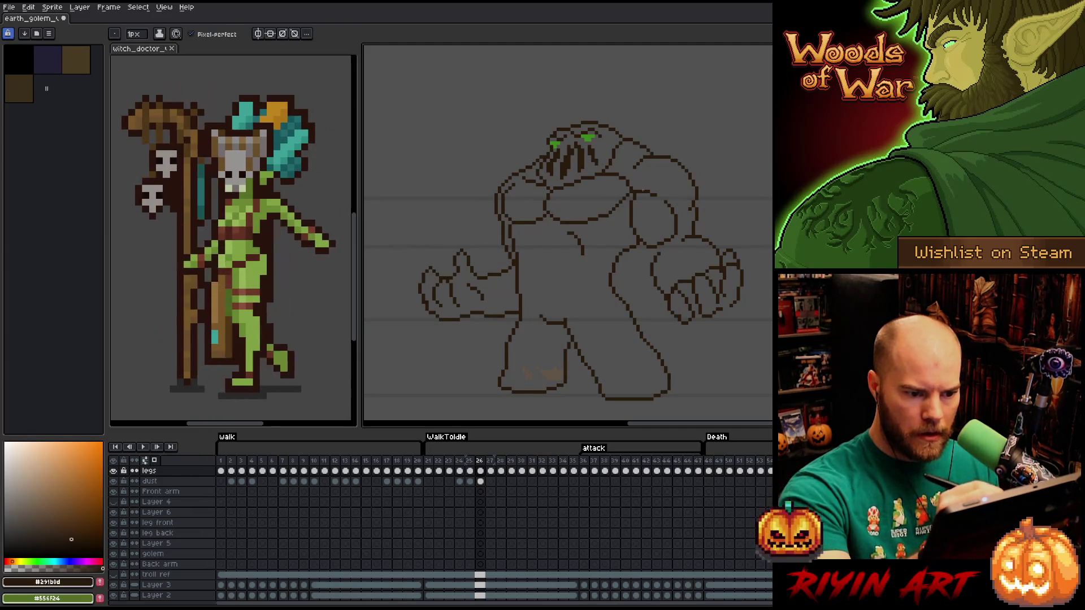
{"action": "key", "text": "b"}
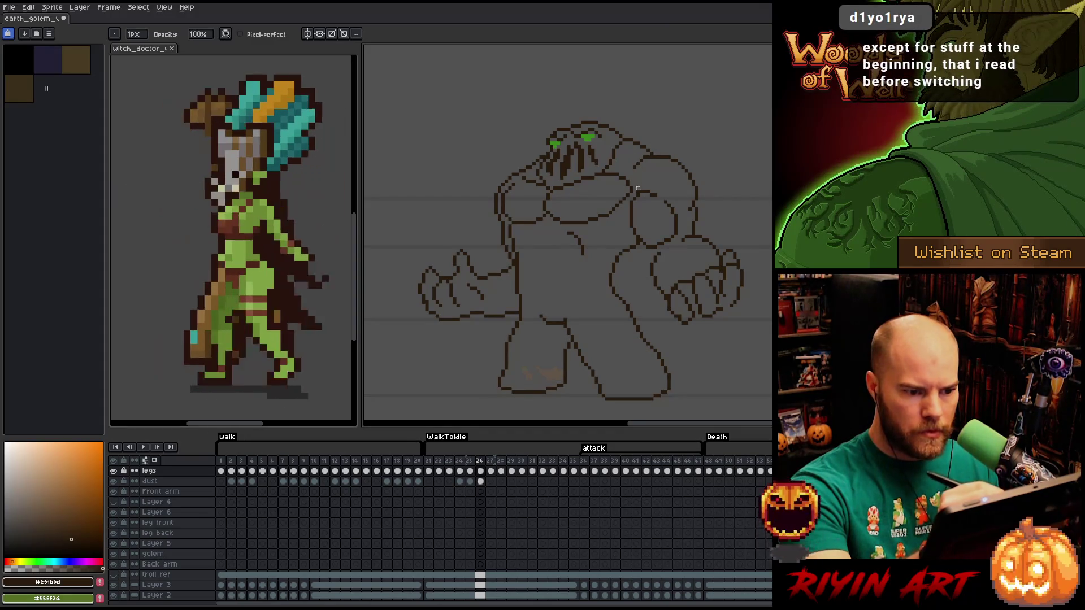
{"action": "key", "text": "e"}
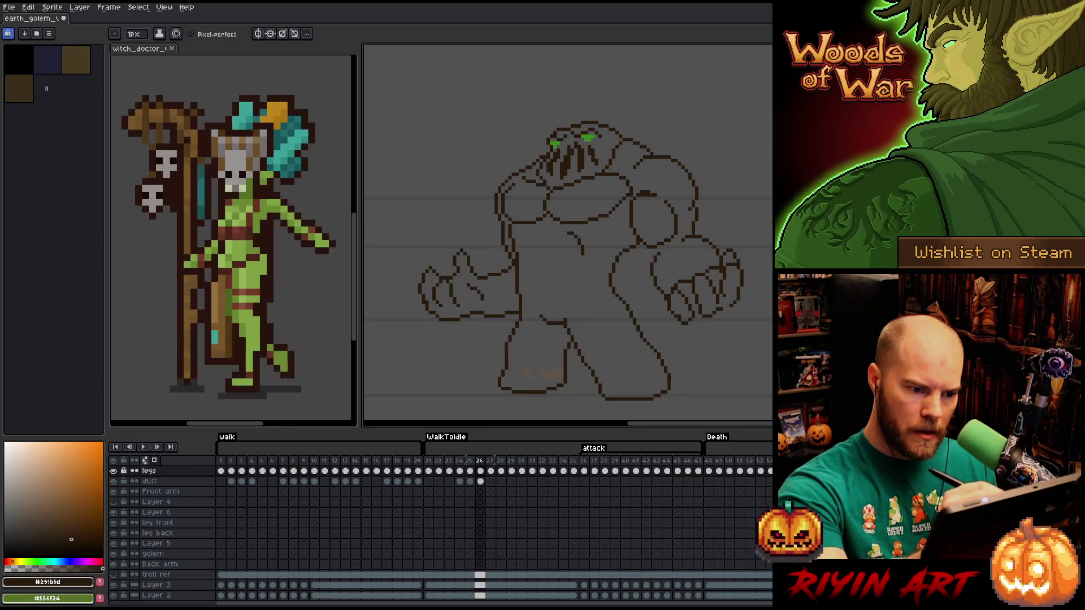
{"action": "key", "text": "b"}
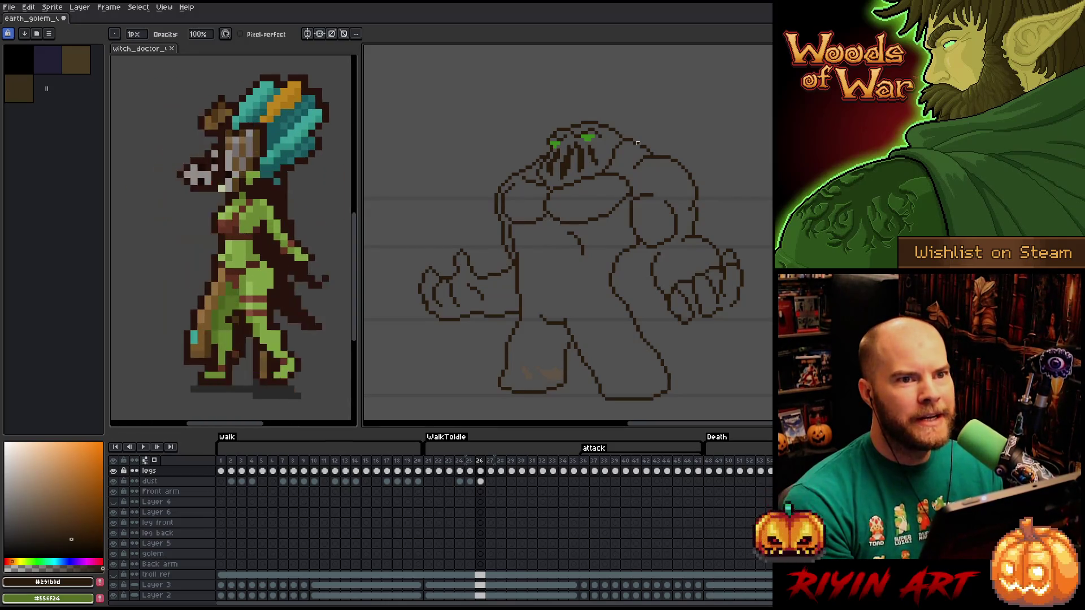
Draw an inner muscle line on the right arm and tidy the surrounding pixels.
{"action": "key", "text": "v"}
{"action": "key", "text": "b"}
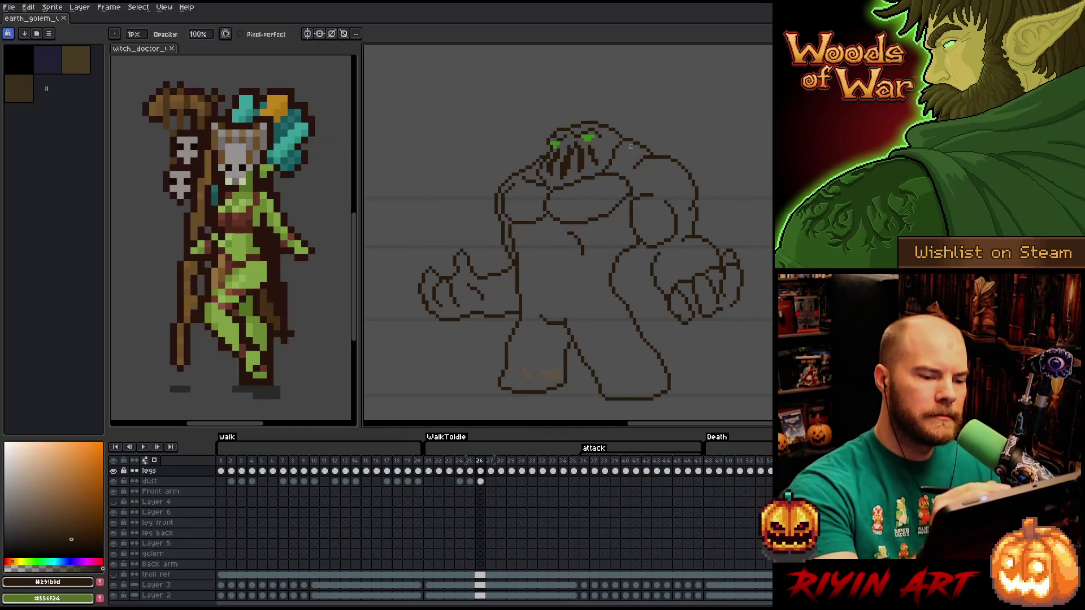
{"action": "key", "text": "e"}
{"action": "key", "text": "b"}
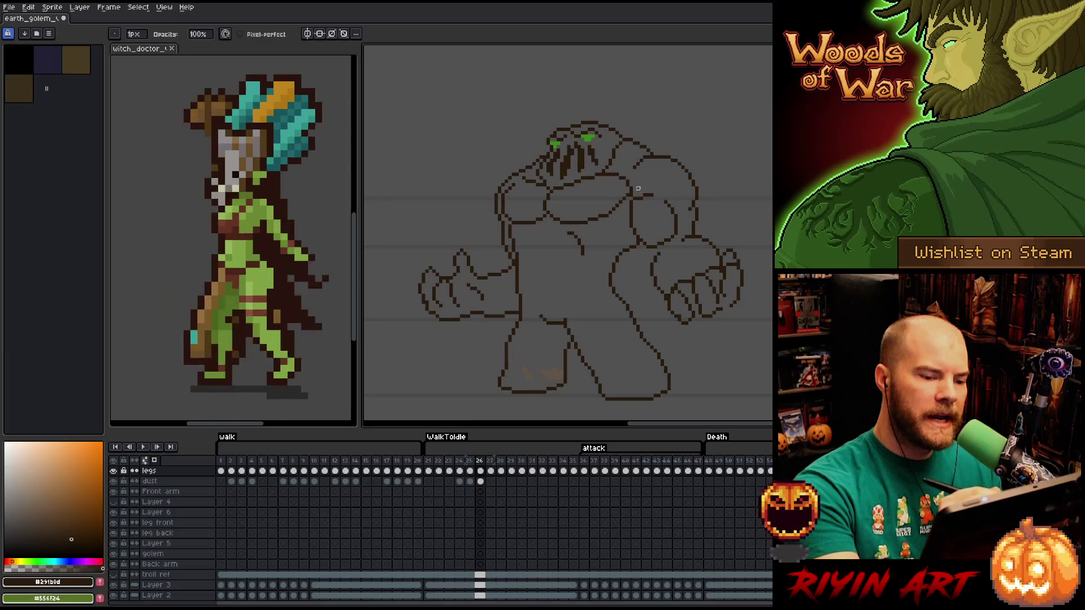
{"action": "key", "text": "e"}
{"action": "key", "text": "b"}
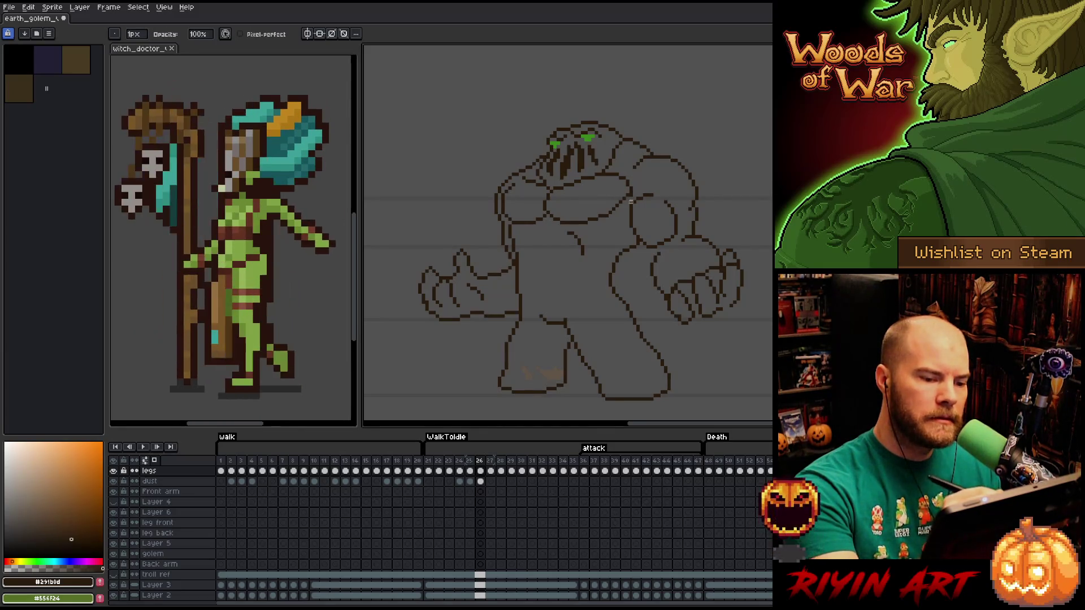
{"action": "key", "text": "e"}
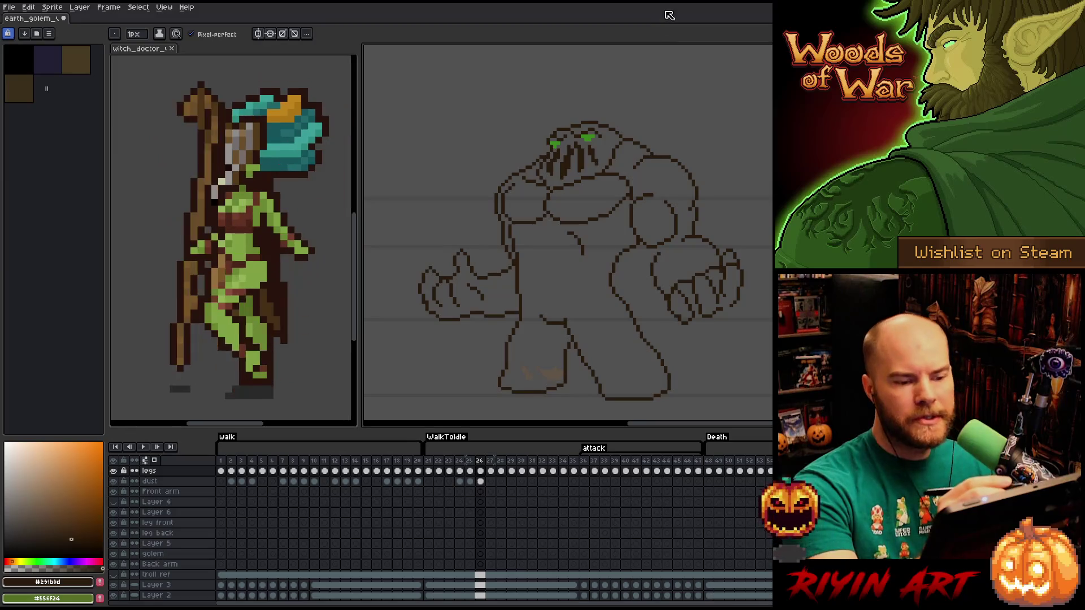
{"action": "key", "text": "b"}
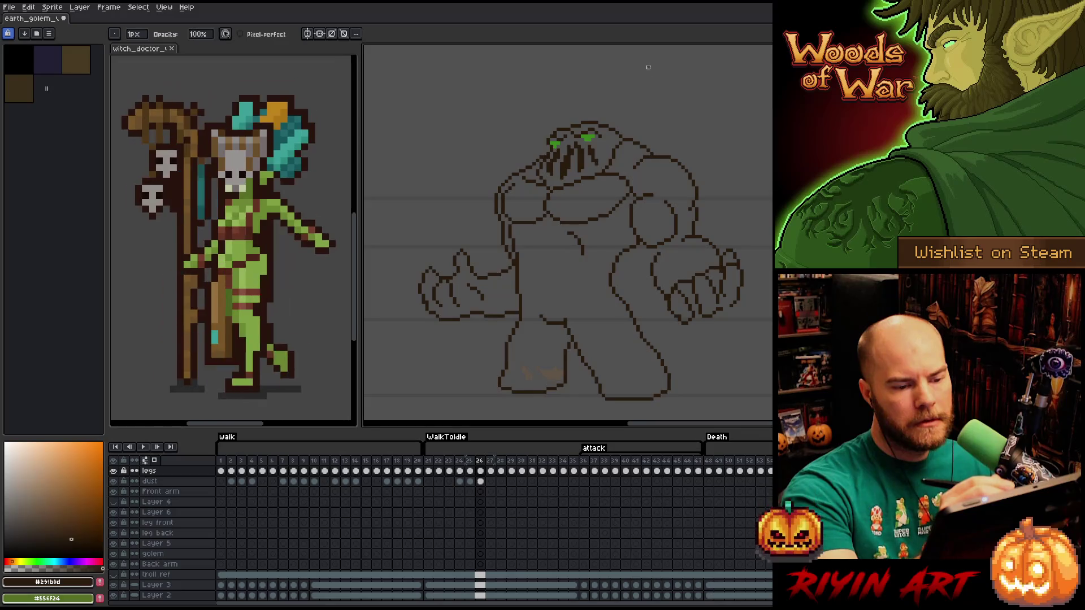
Select the golem's right fist and nudge it down one pixel.
{"action": "key", "text": "e"}
{"action": "key", "text": "m"}
{"action": "left_click_drag", "start_coordinate": [658, 250], "coordinate": [711, 285]}
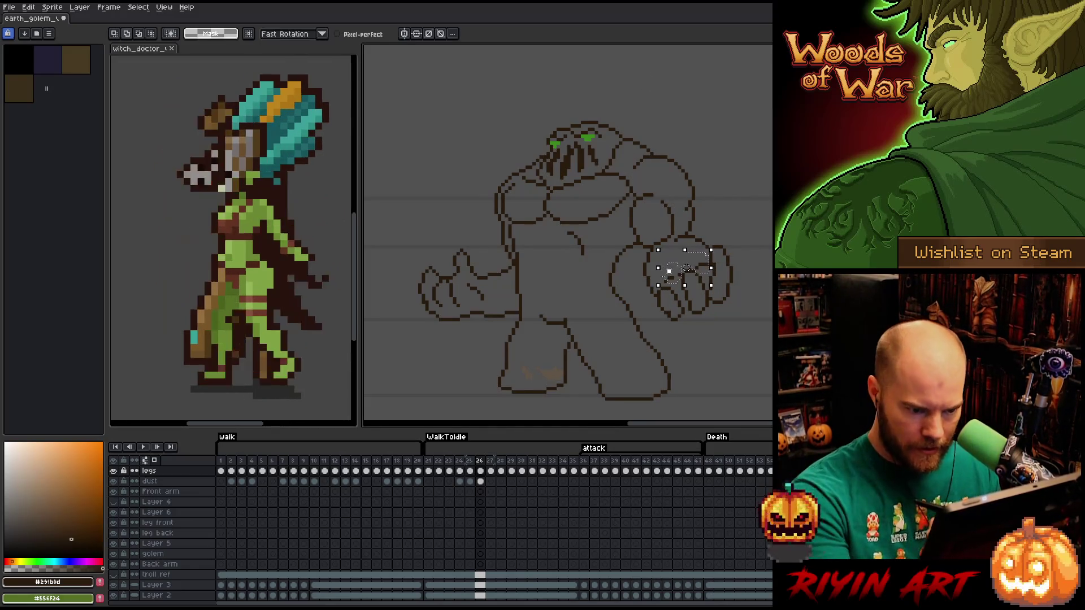
{"action": "key", "text": "Down"}
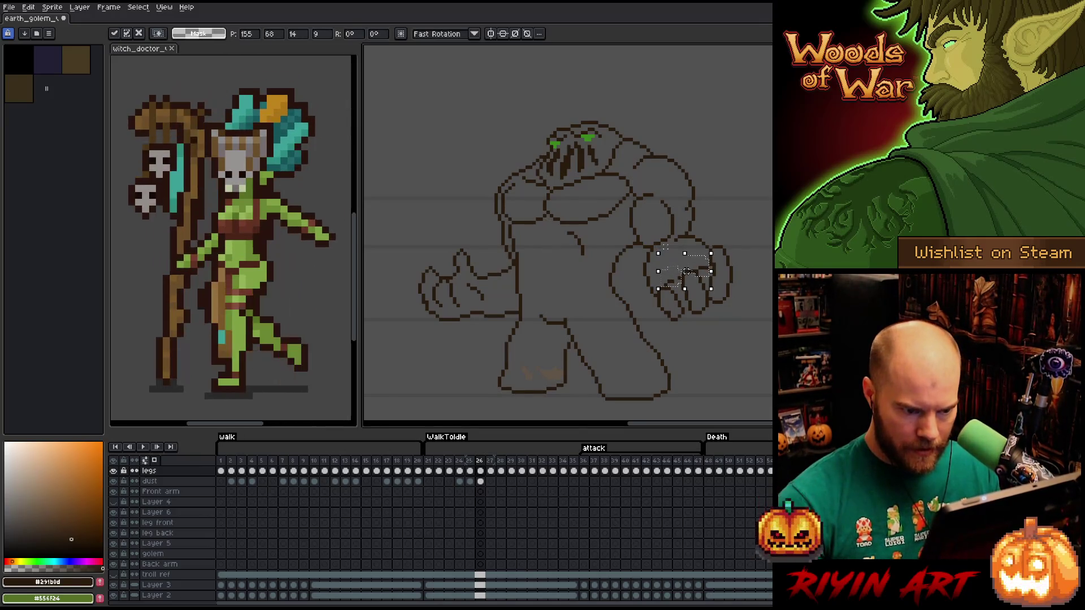
{"action": "left_click", "coordinate": [665, 247]}
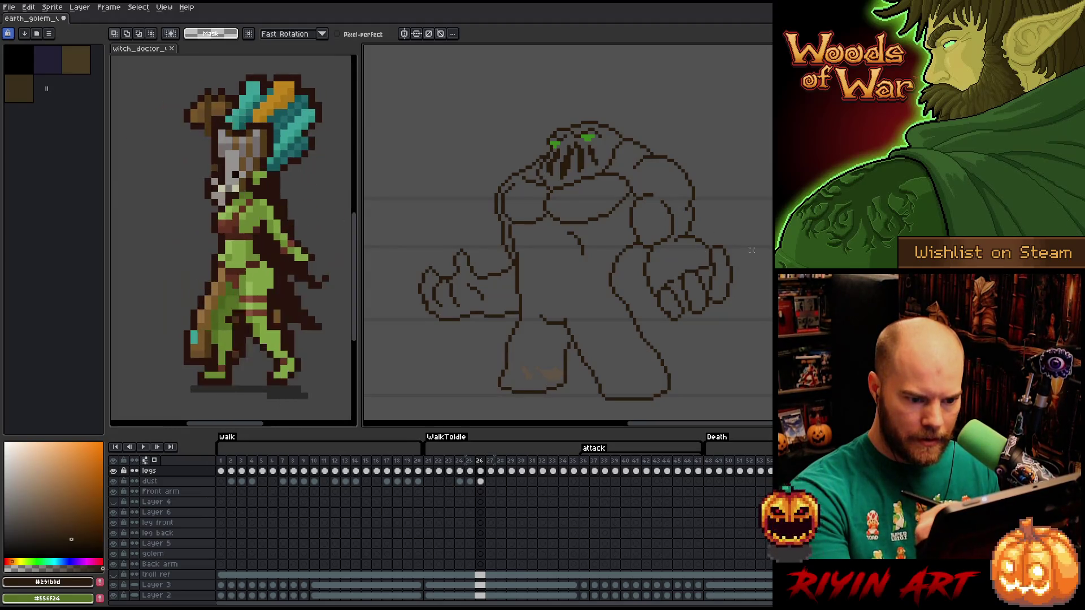
Shift the outer part of the fist inward against the forearm.
{"action": "mouse_move", "coordinate": [751, 264]}
{"action": "left_mouse_down"}
{"action": "mouse_move", "coordinate": [718, 280]}
{"action": "mouse_move", "coordinate": [711, 272]}
{"action": "mouse_move", "coordinate": [752, 261]}
{"action": "mouse_move", "coordinate": [755, 277]}
{"action": "left_mouse_up"}
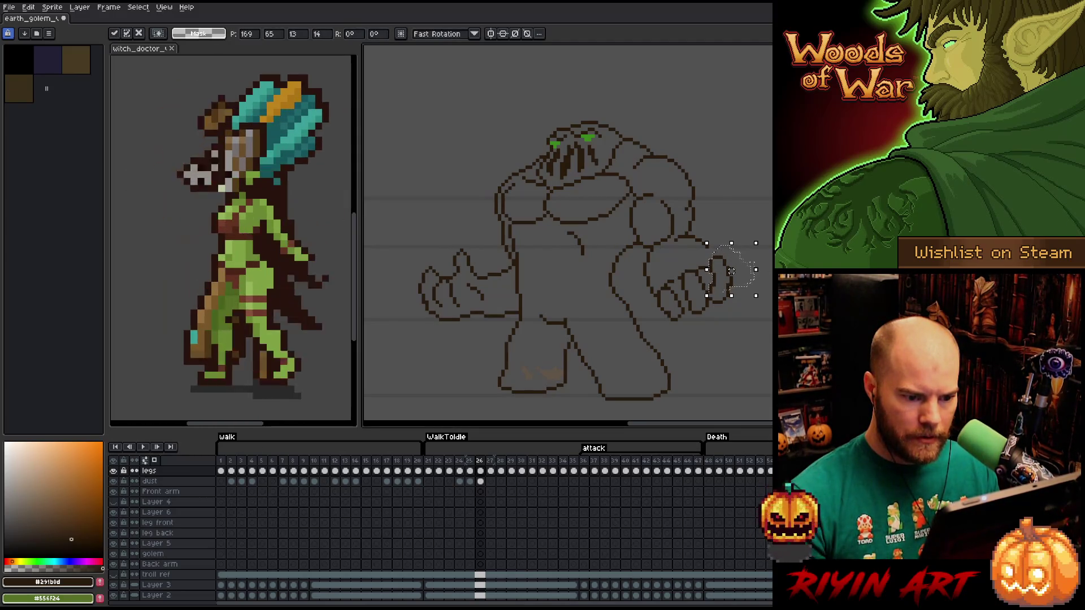
{"action": "left_click", "coordinate": [752, 264]}
{"action": "key", "text": "b"}
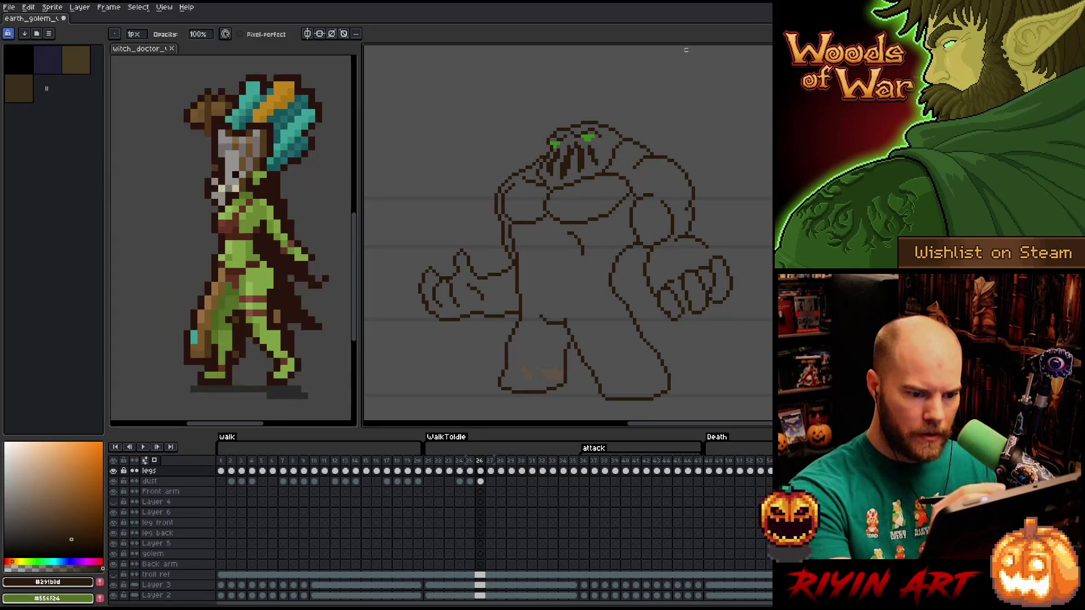
Erase stray pixels on the attack-frame outline and save the sprite.
{"action": "key", "text": "e"}
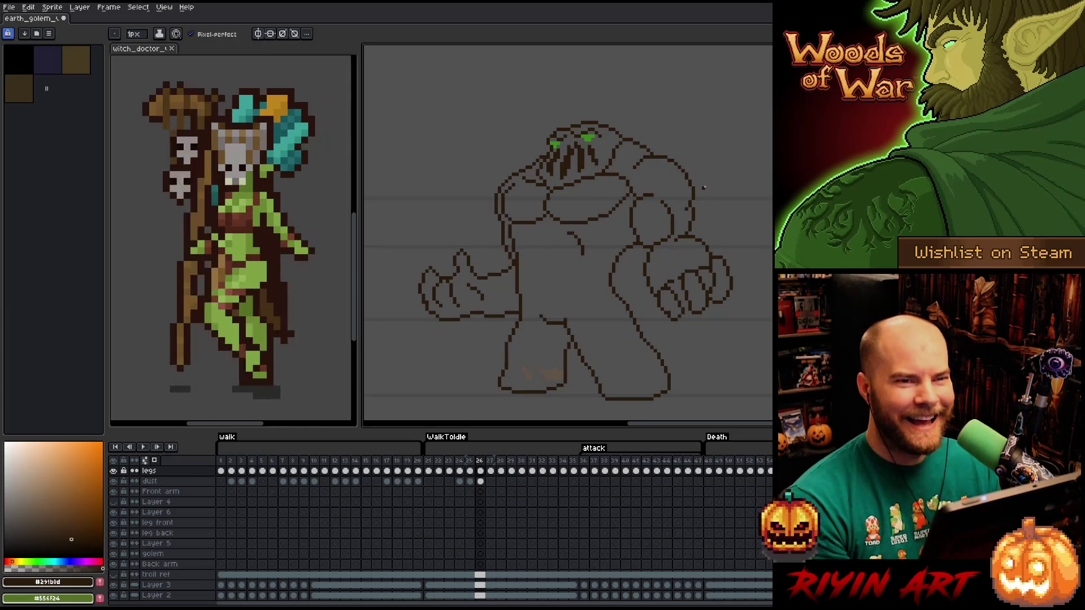
{"action": "key", "text": "ctrl+s"}
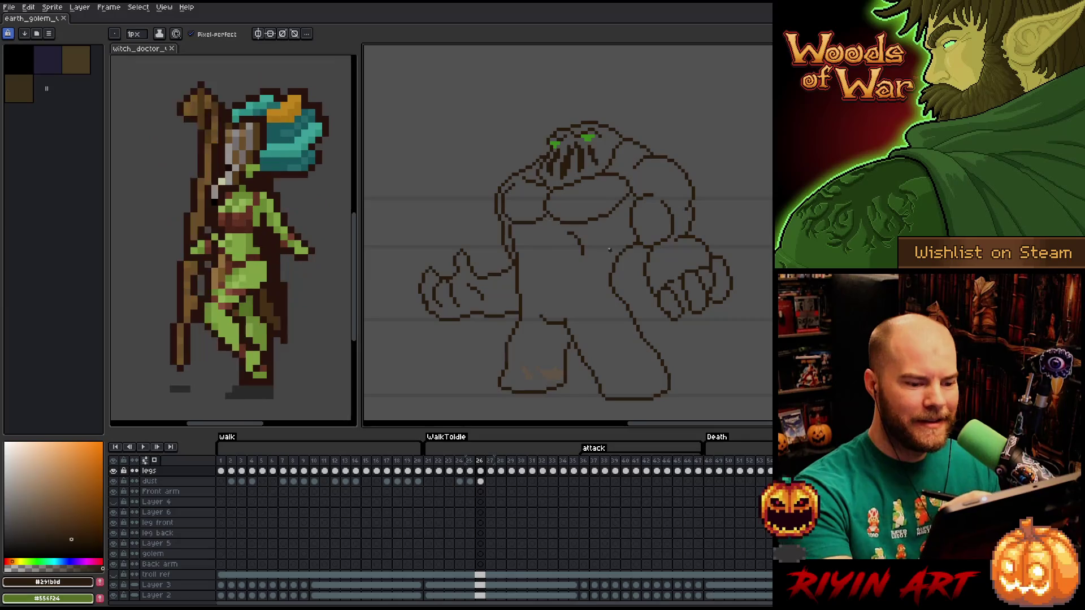
{"action": "key", "text": "m"}
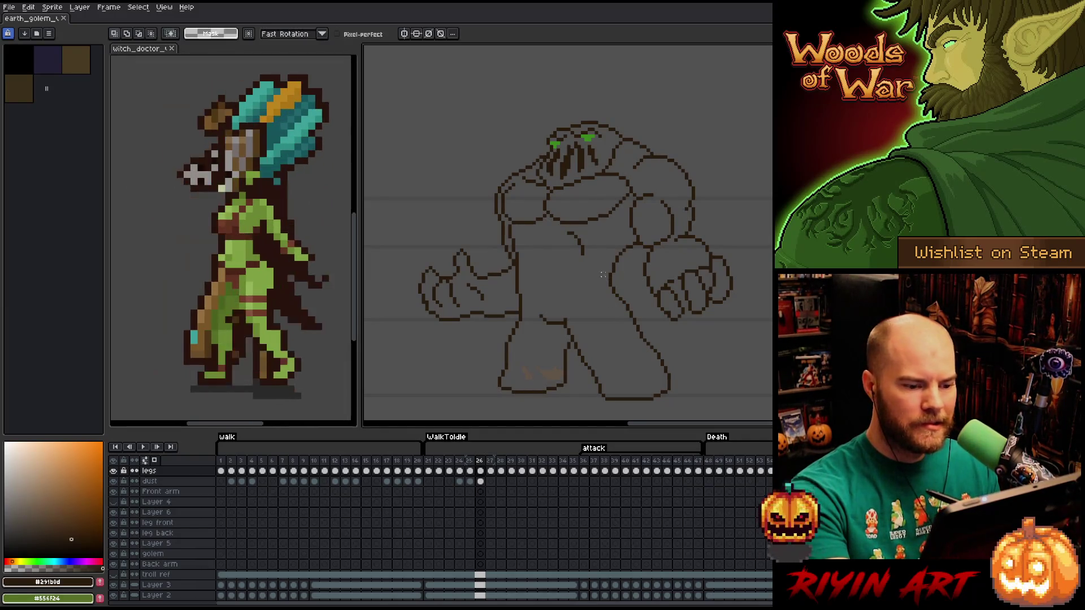
{"action": "left_click", "coordinate": [607, 283]}
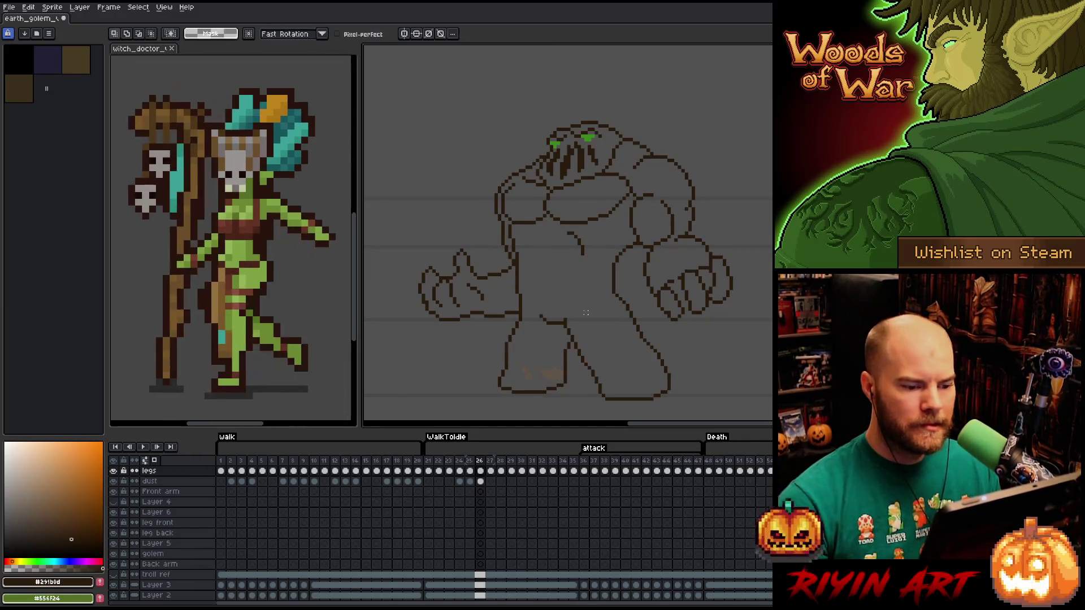
{"action": "key", "text": "b"}
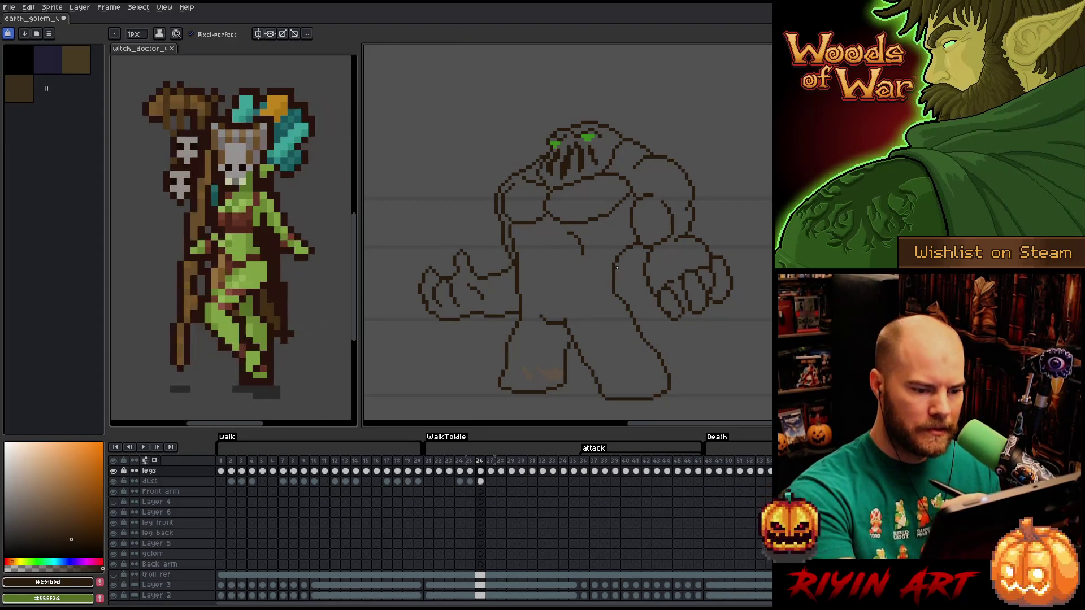
{"action": "key", "text": "e"}
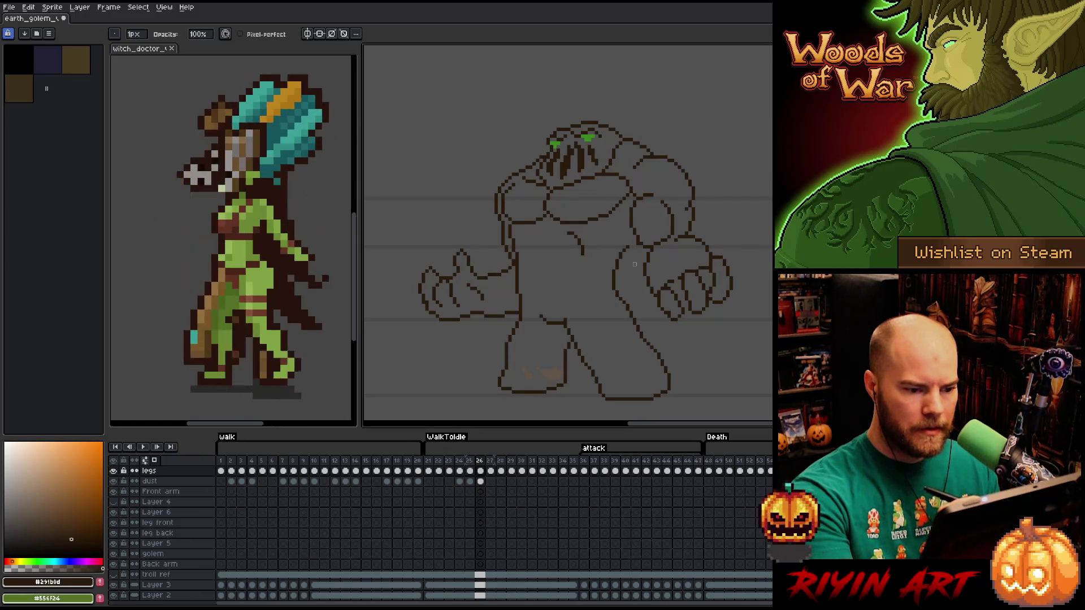
Finish refining the attack-frame outline pixels, then step back to frame 25.
{"action": "key", "text": "e"}
{"action": "key", "text": "b"}
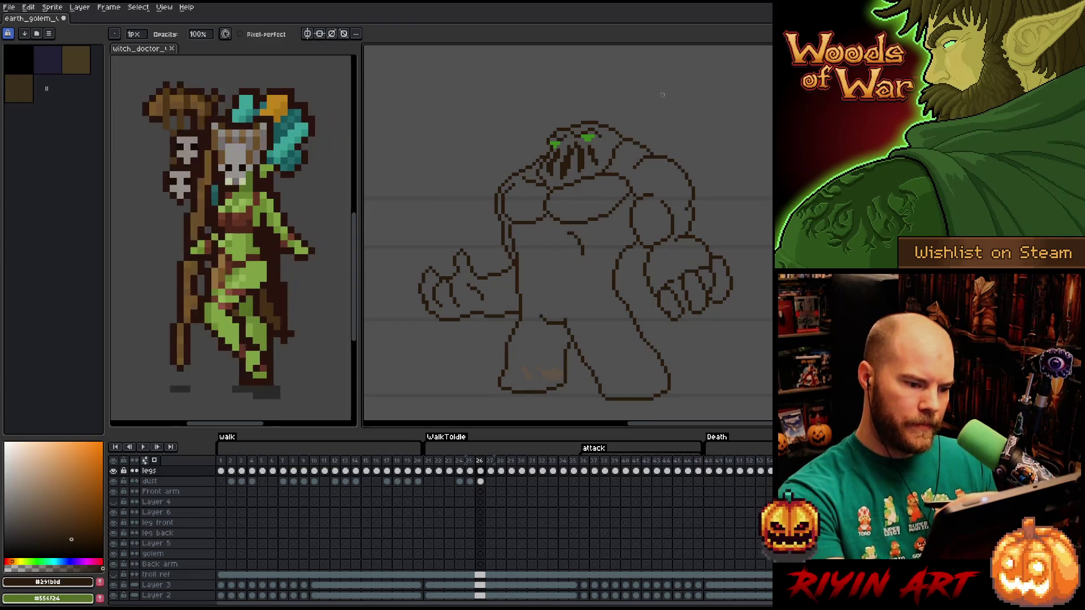
{"action": "key", "text": "e"}
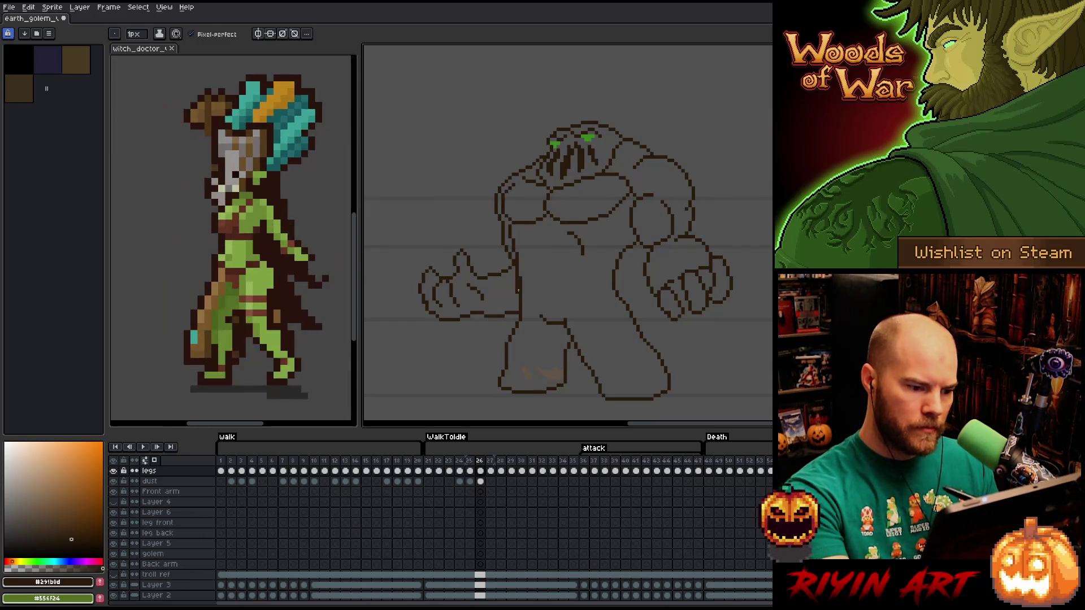
{"action": "key", "text": "b"}
{"action": "key", "text": "e"}
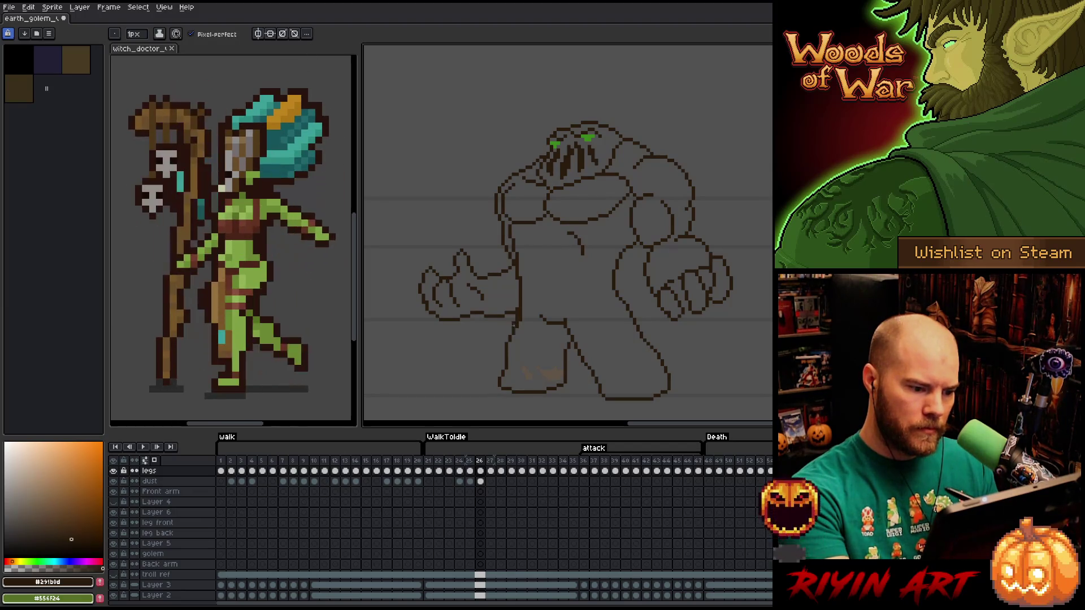
{"action": "key", "text": "b"}
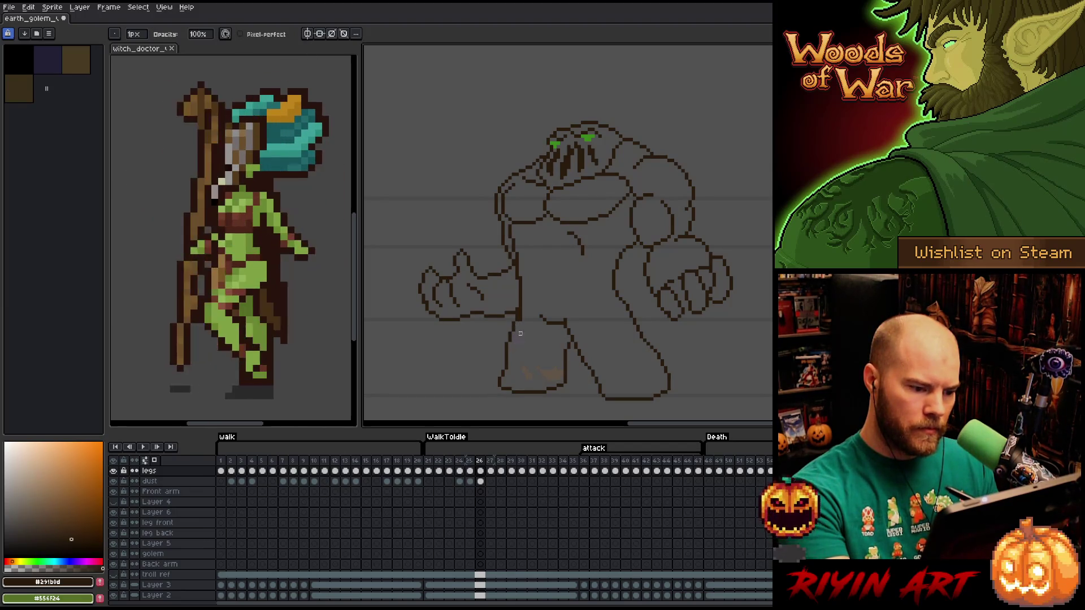
{"action": "key", "text": "e"}
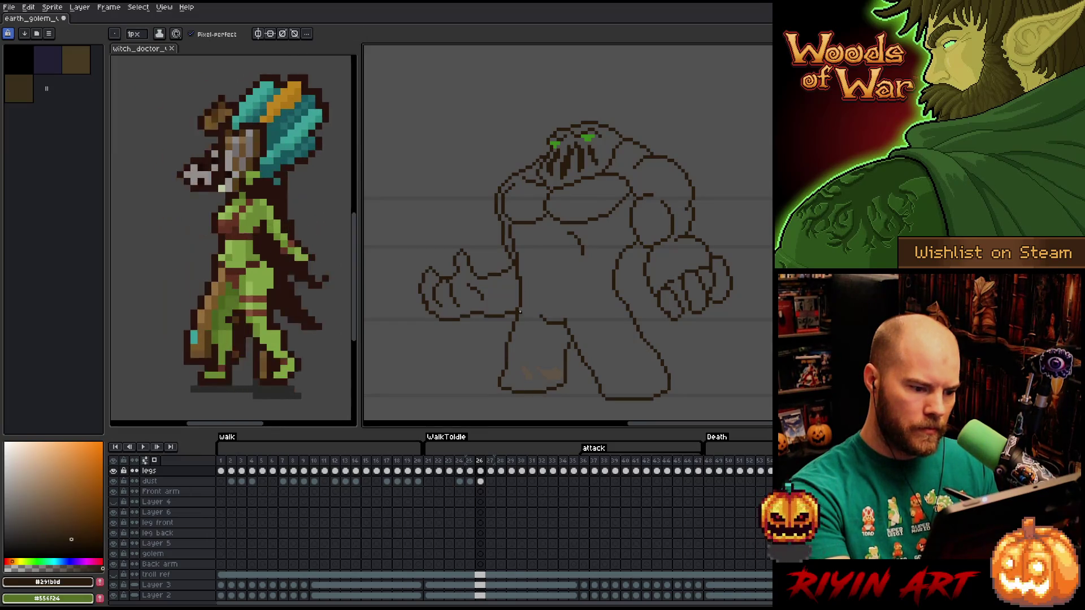
{"action": "key", "text": "b"}
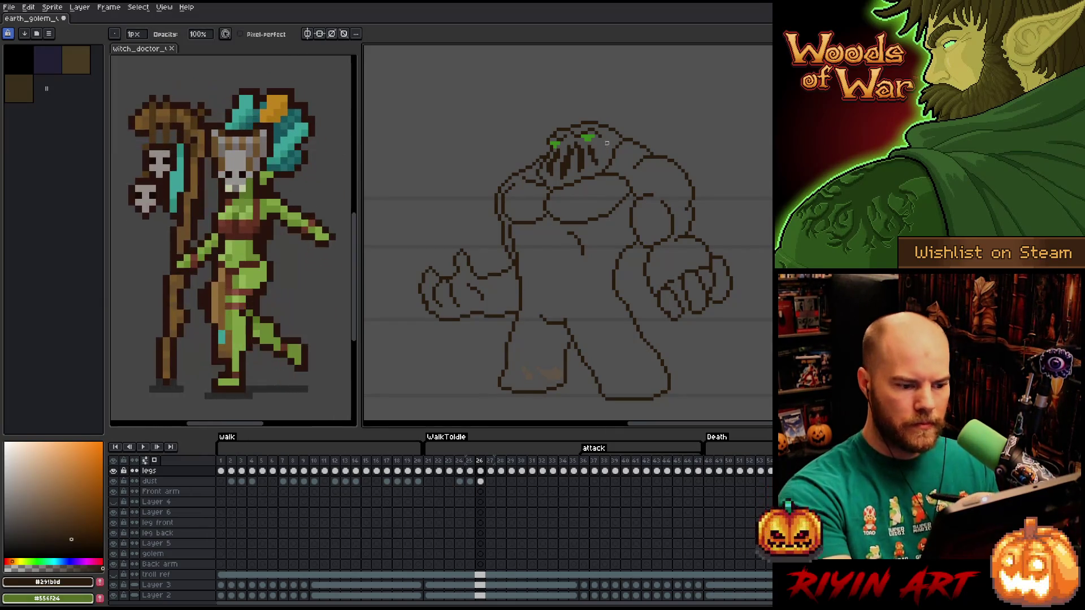
{"action": "key", "text": "e"}
{"action": "key", "text": "b"}
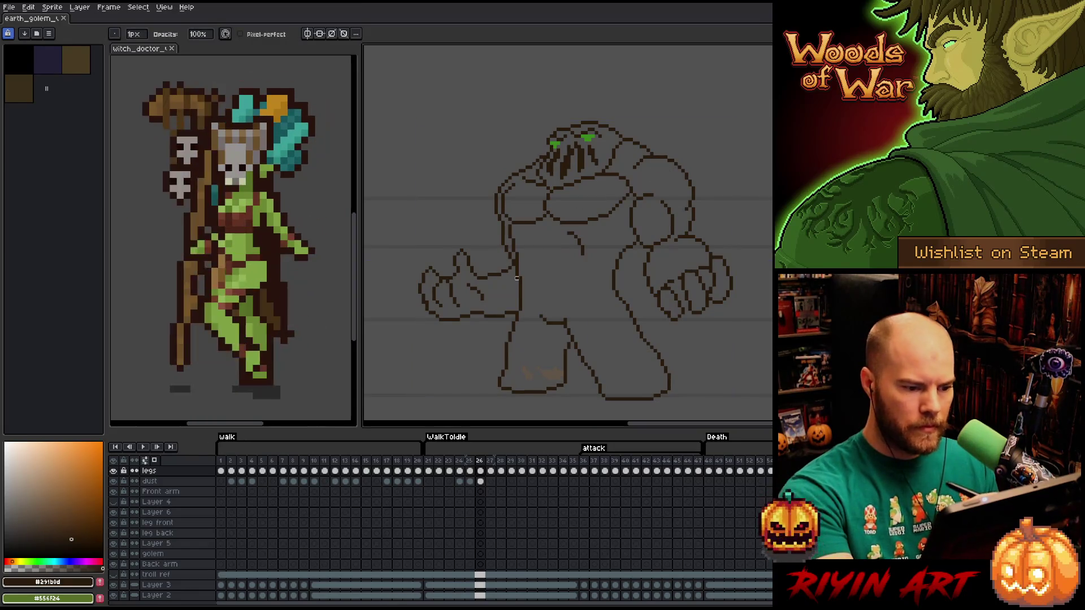
{"action": "key", "text": "e"}
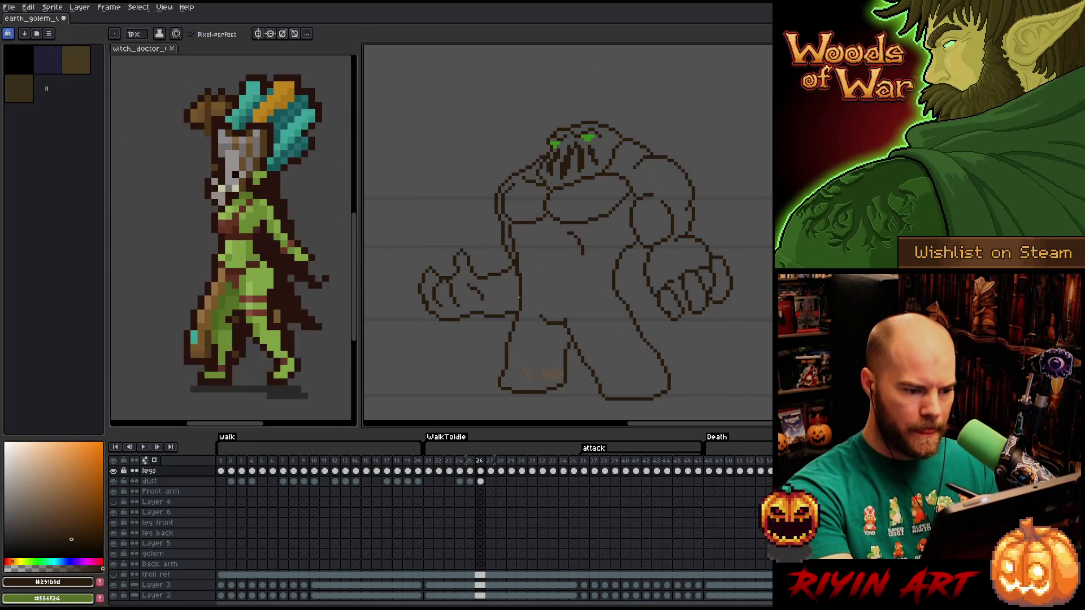
{"action": "key", "text": "b"}
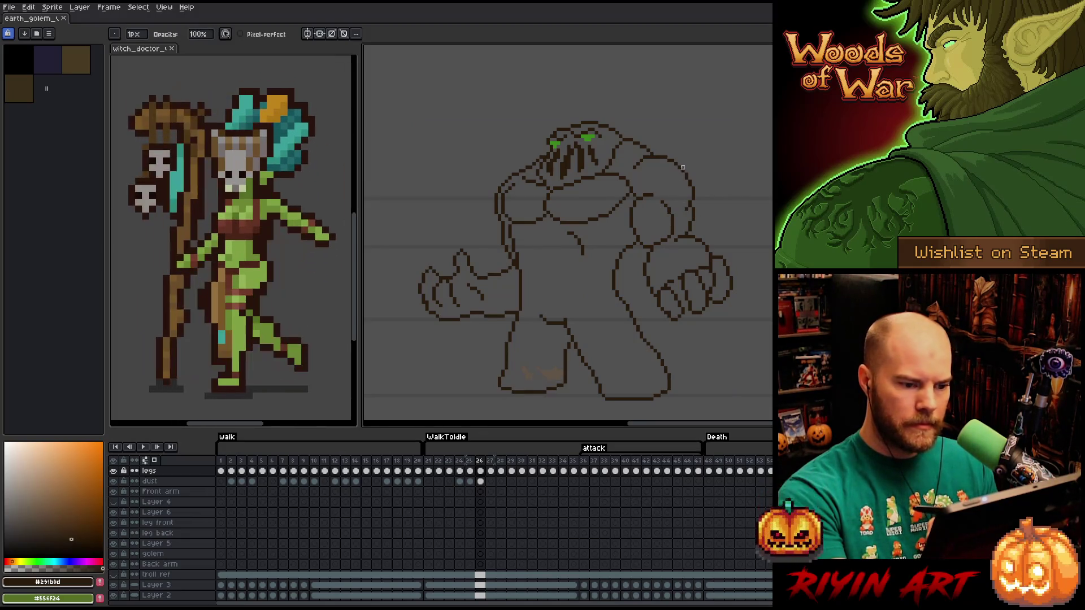
{"action": "key", "text": "Left"}
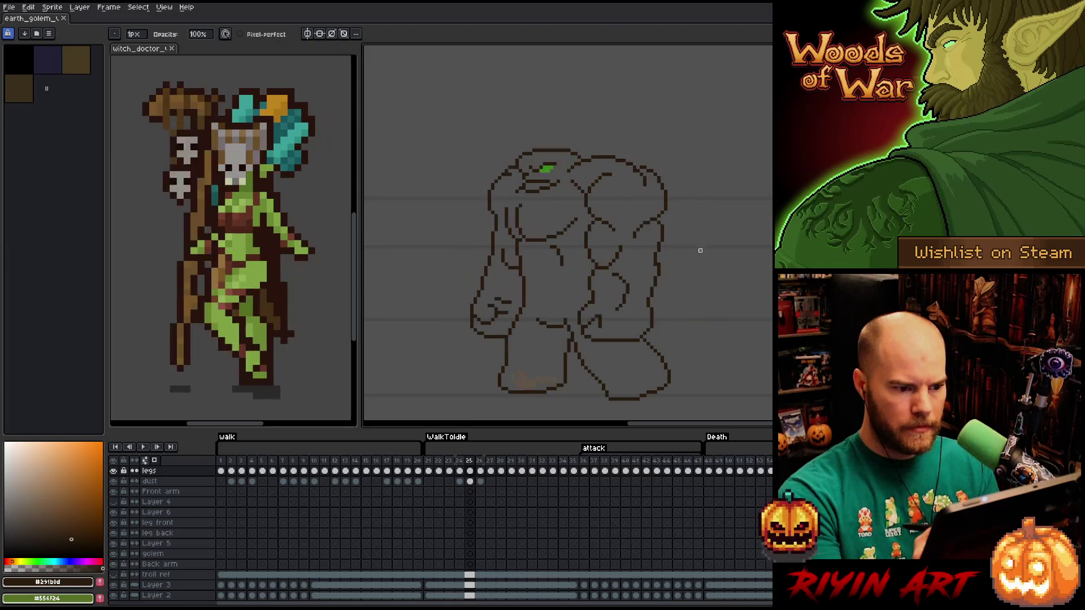
Select the golem's head, flip between frames 25 and 26 to compare, then deselect.
{"action": "key", "text": "m"}
{"action": "mouse_move", "coordinate": [490, 151]}
{"action": "left_mouse_down"}
{"action": "mouse_move", "coordinate": [660, 203]}
{"action": "mouse_move", "coordinate": [714, 237]}
{"action": "left_mouse_up"}
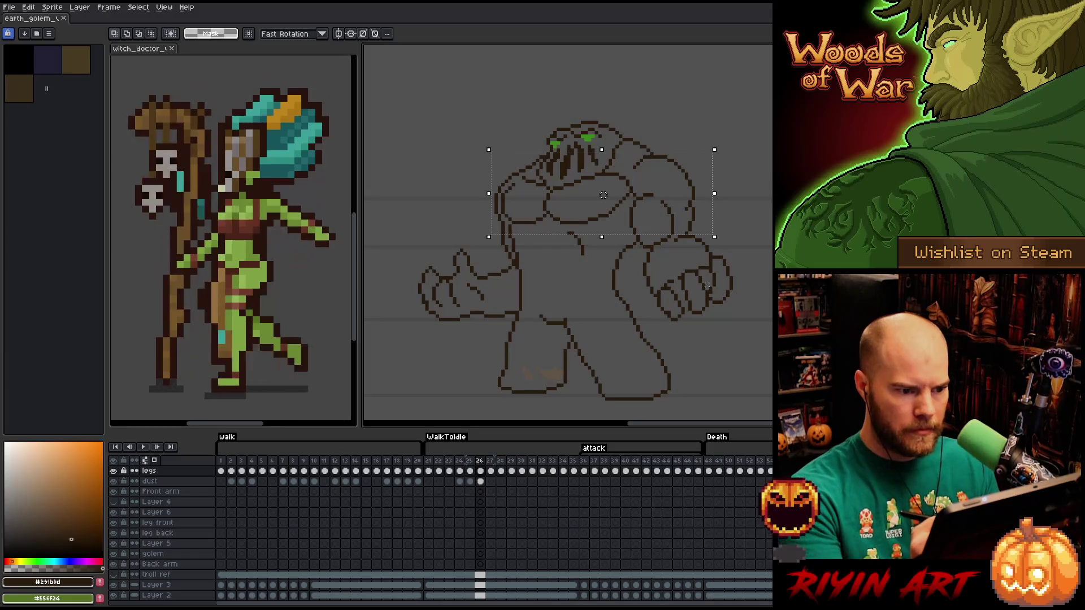
{"action": "key", "text": "Left"}
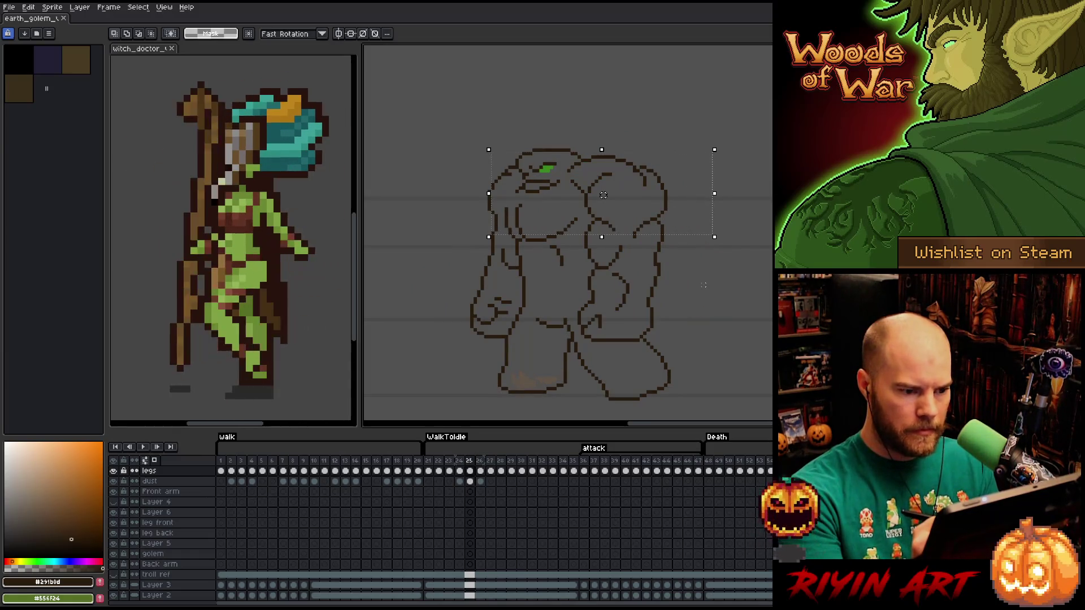
{"action": "key", "text": "Right"}
{"action": "key", "text": "Left"}
{"action": "key", "text": "Right"}
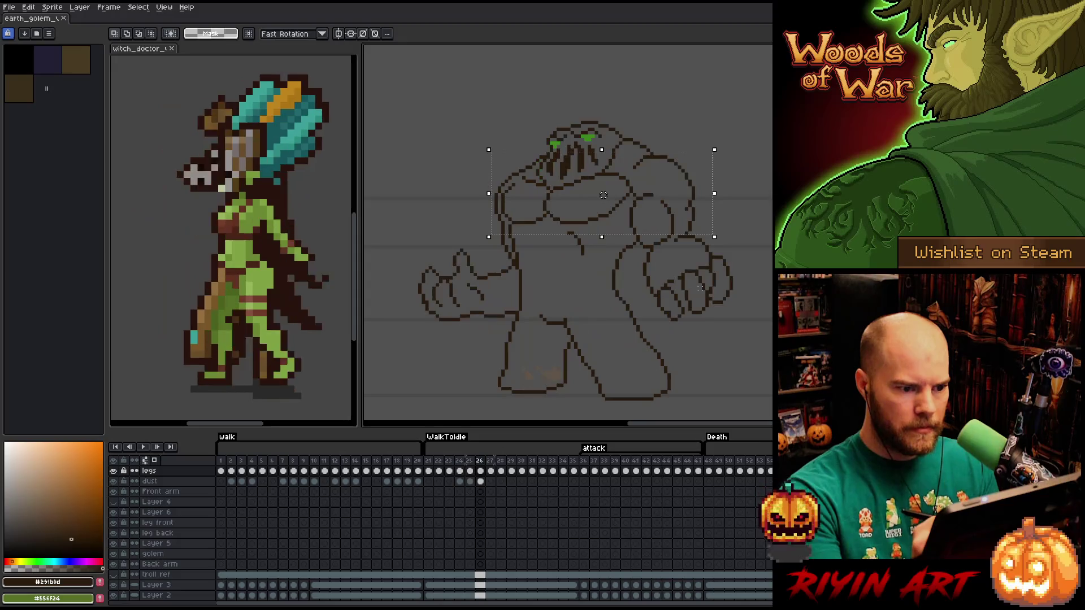
{"action": "key", "text": "b"}
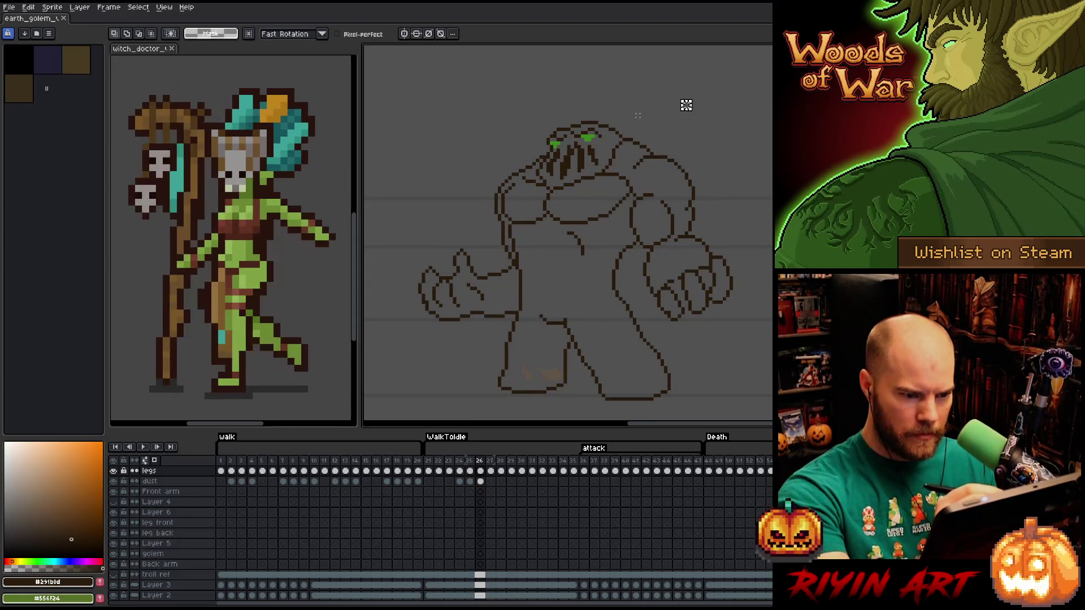
{"action": "mouse_move", "coordinate": [647, 104]}
{"action": "left_mouse_down"}
{"action": "mouse_move", "coordinate": [651, 153]}
{"action": "mouse_move", "coordinate": [605, 153]}
{"action": "mouse_move", "coordinate": [602, 165]}
{"action": "mouse_move", "coordinate": [595, 154]}
{"action": "mouse_move", "coordinate": [531, 161]}
{"action": "mouse_move", "coordinate": [557, 109]}
{"action": "left_mouse_up"}
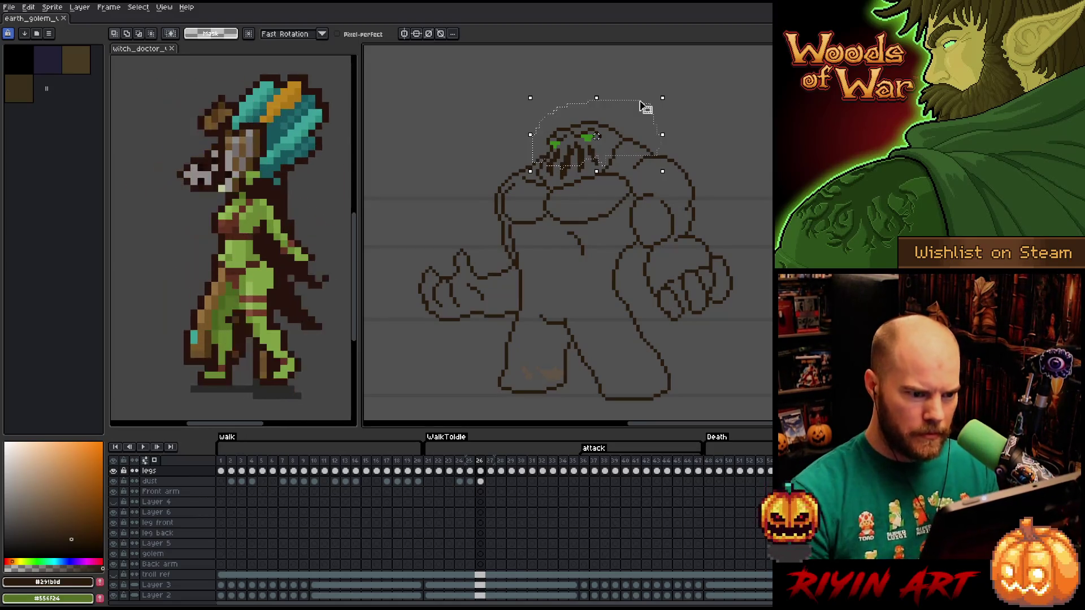
{"action": "key", "text": "ctrl+d"}
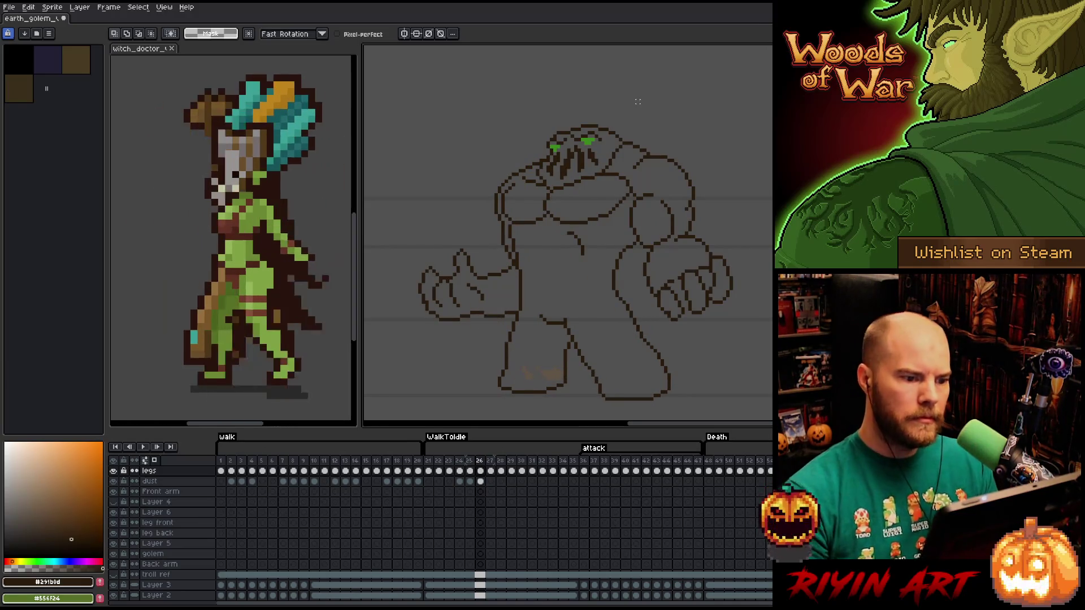
{"action": "key", "text": "b"}
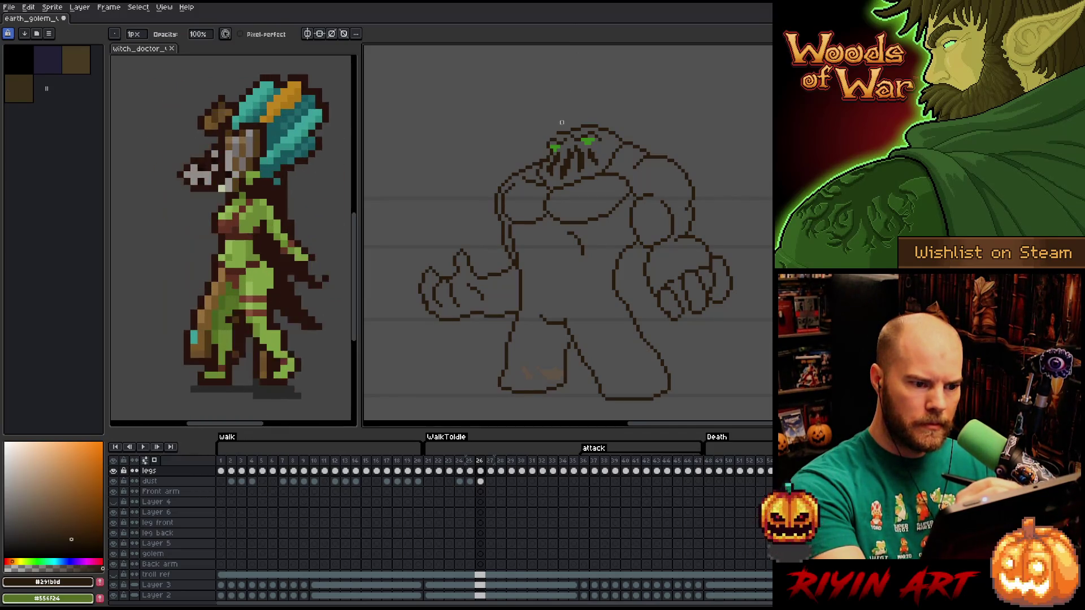
{"action": "key", "text": "e"}
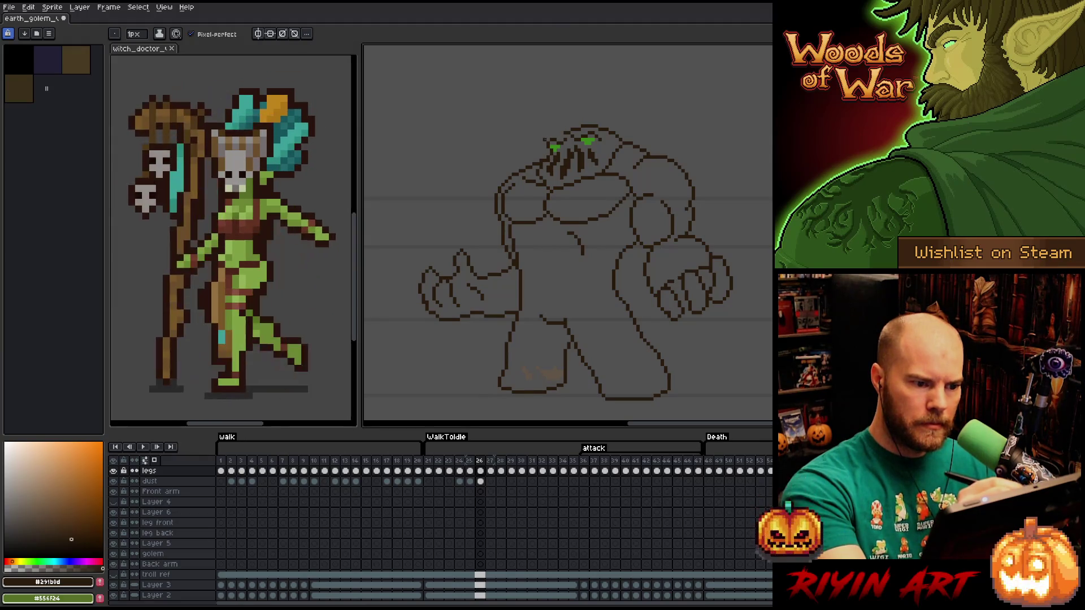
{"action": "mouse_move", "coordinate": [544, 139]}
{"action": "left_mouse_down"}
{"action": "mouse_move", "coordinate": [570, 122]}
{"action": "mouse_move", "coordinate": [556, 122]}
{"action": "left_mouse_up"}
{"action": "key", "text": "b"}
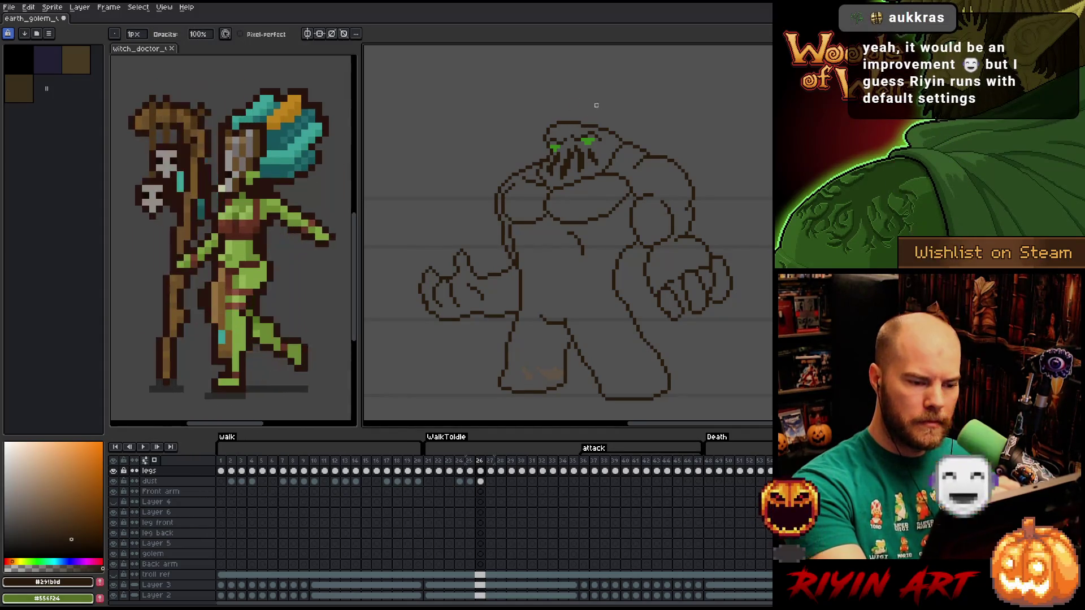
{"action": "key", "text": "e"}
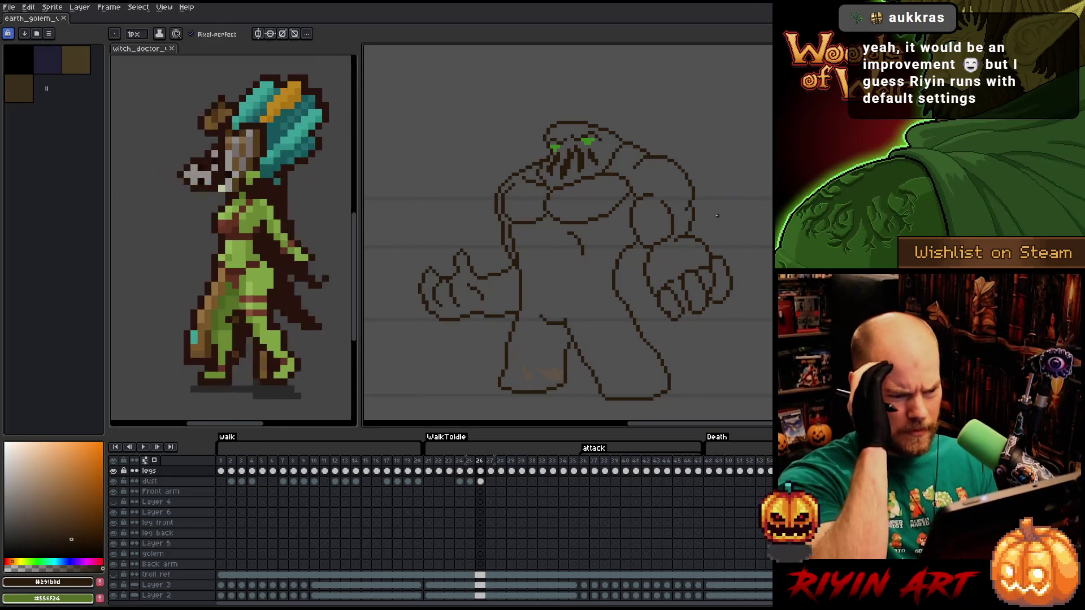
{"action": "key", "text": "b"}
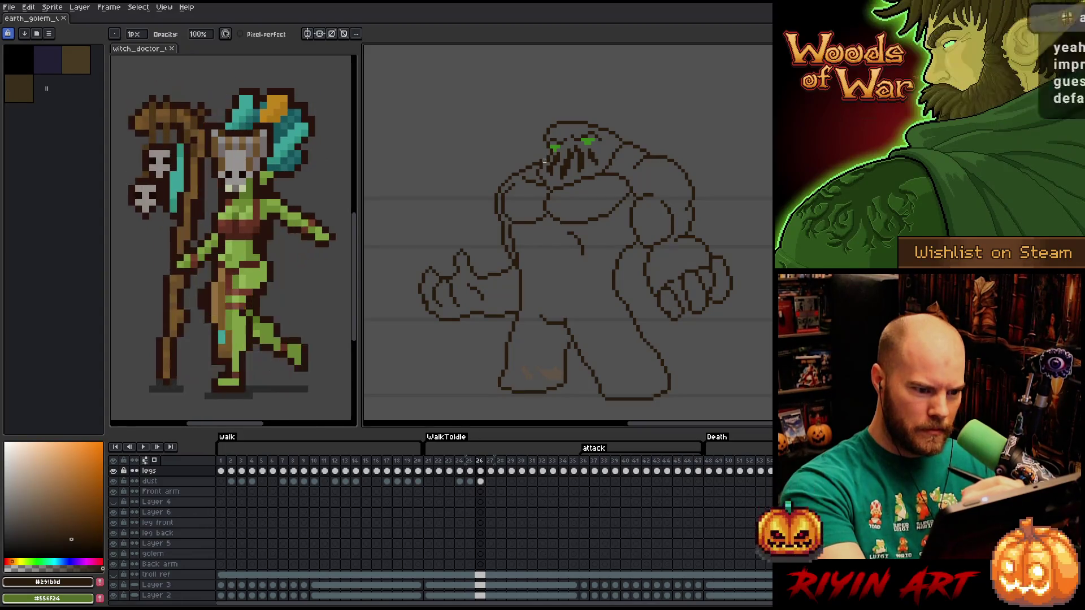
{"action": "key", "text": "e"}
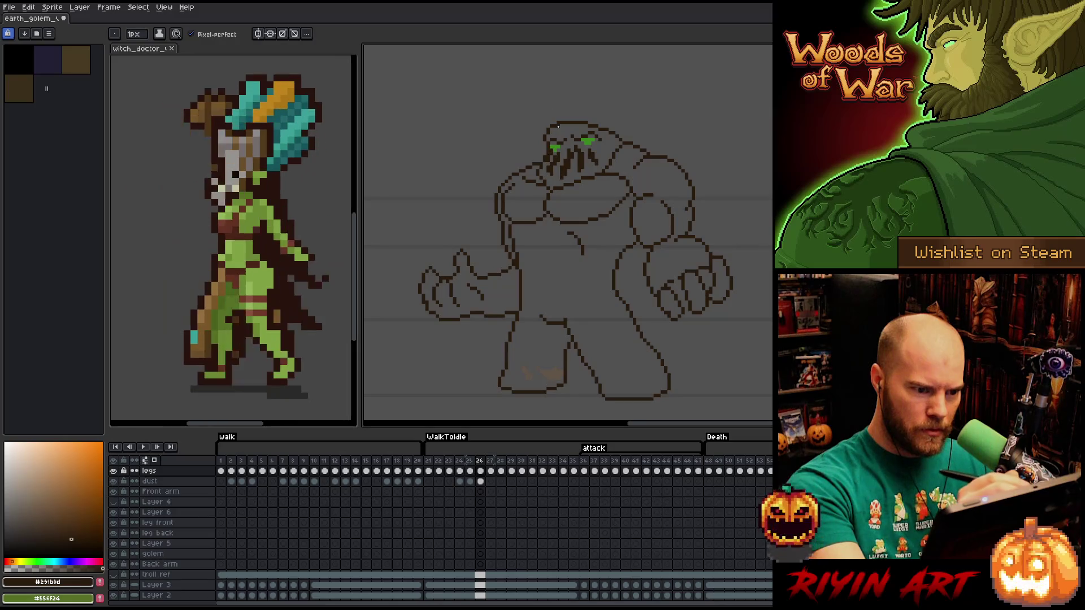
{"action": "key", "text": "b"}
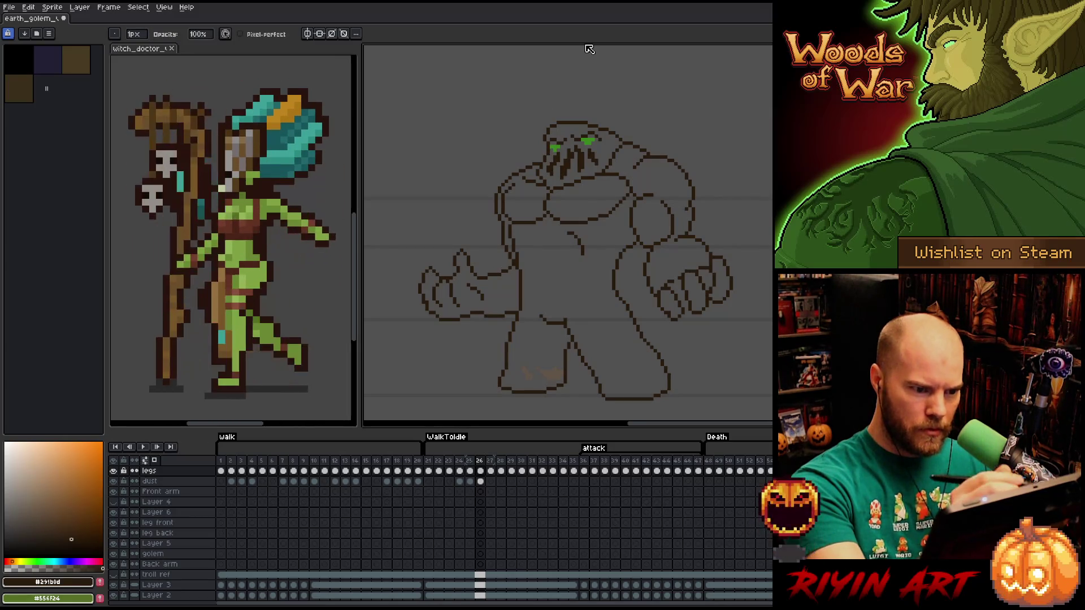
{"action": "key", "text": "e"}
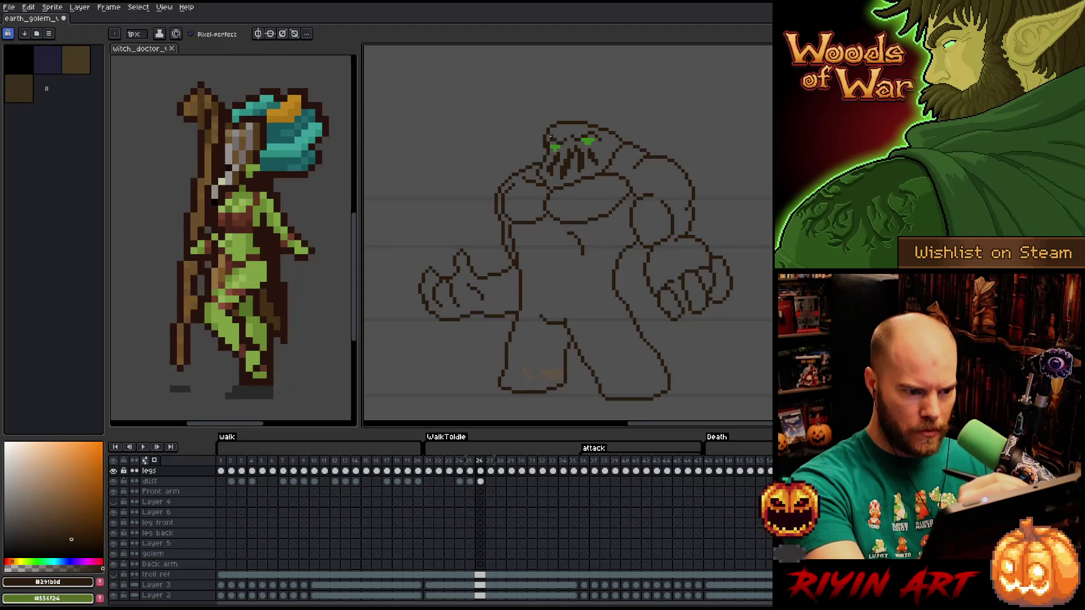
{"action": "key", "text": "b"}
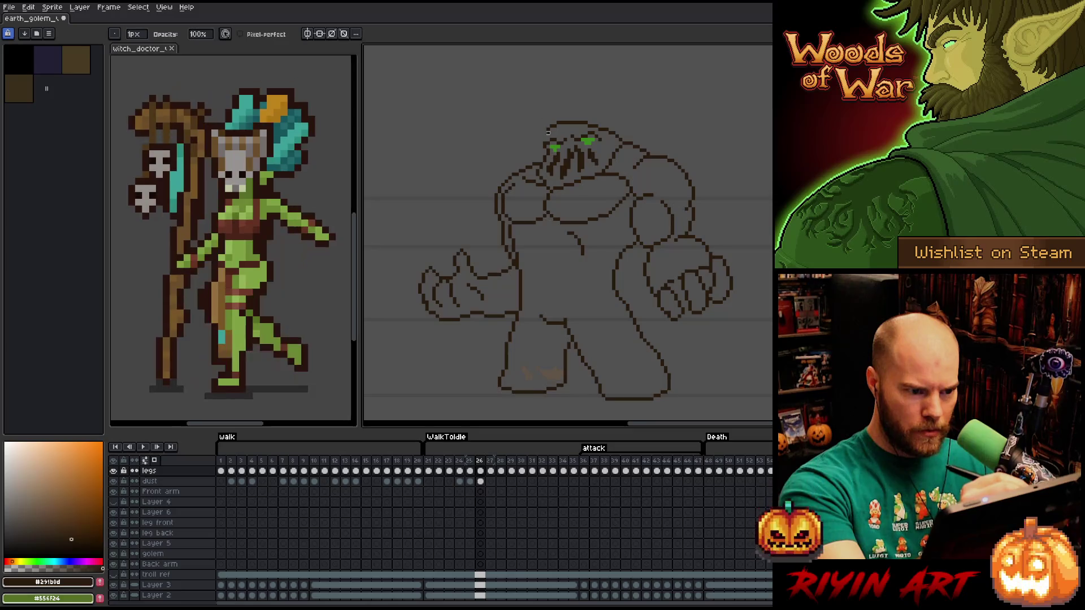
{"action": "key", "text": "e"}
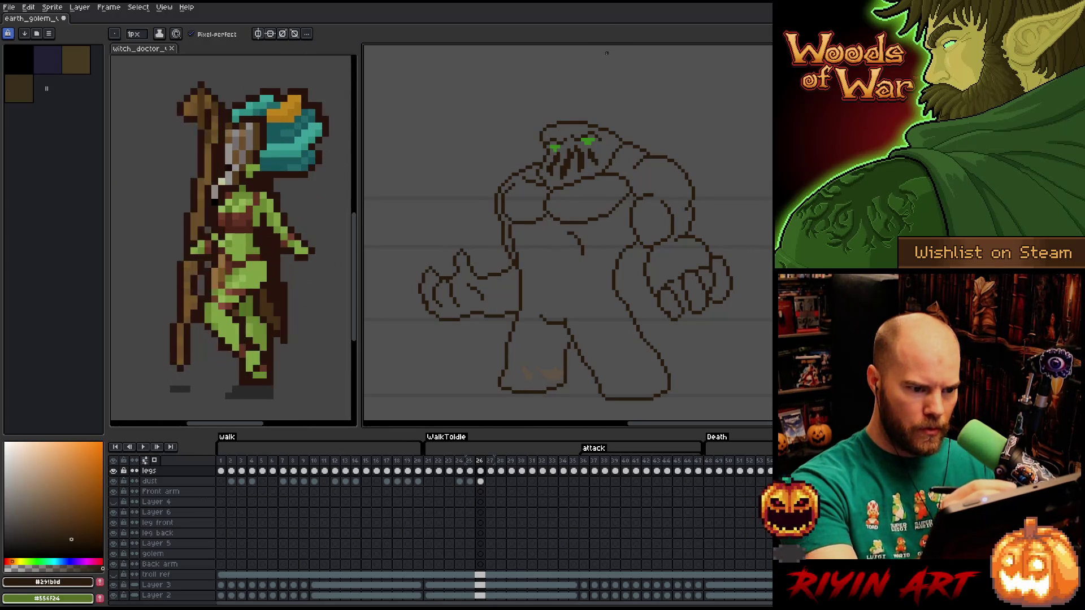
{"action": "key", "text": "b"}
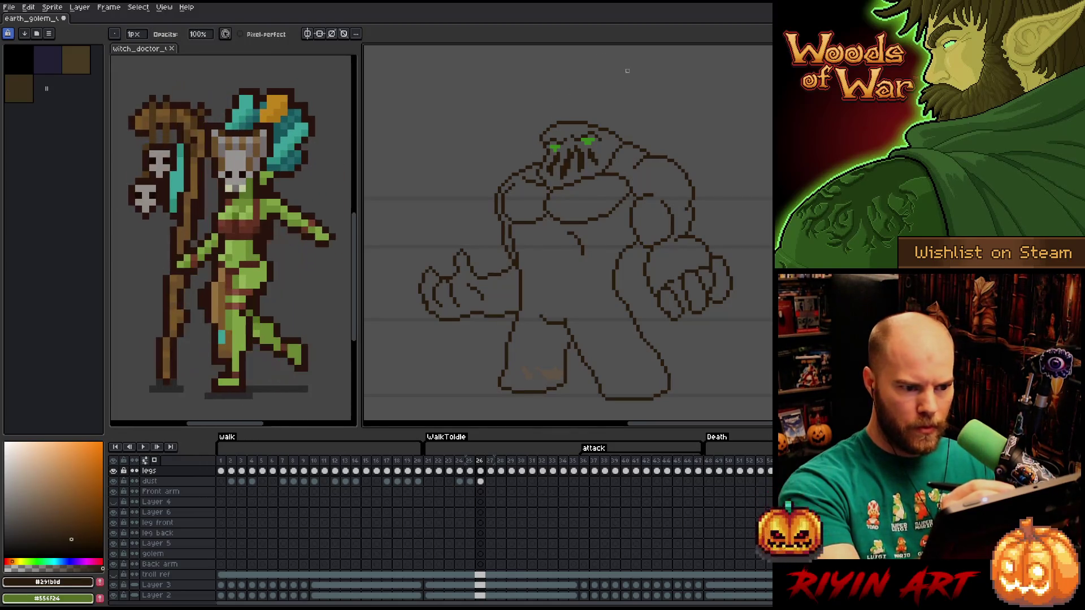
{"action": "key", "text": "e"}
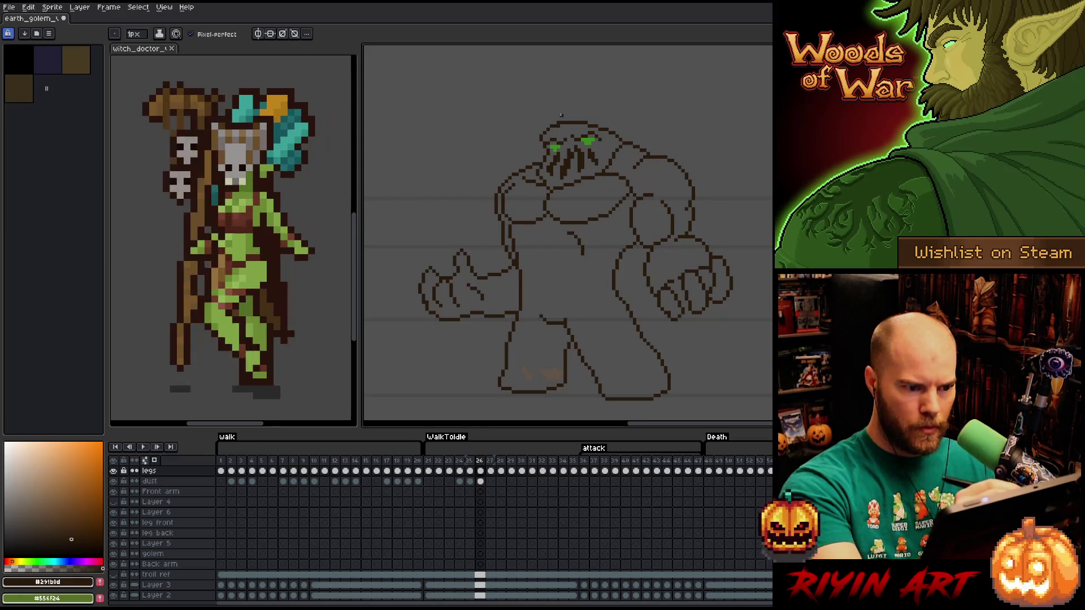
{"action": "key", "text": "b"}
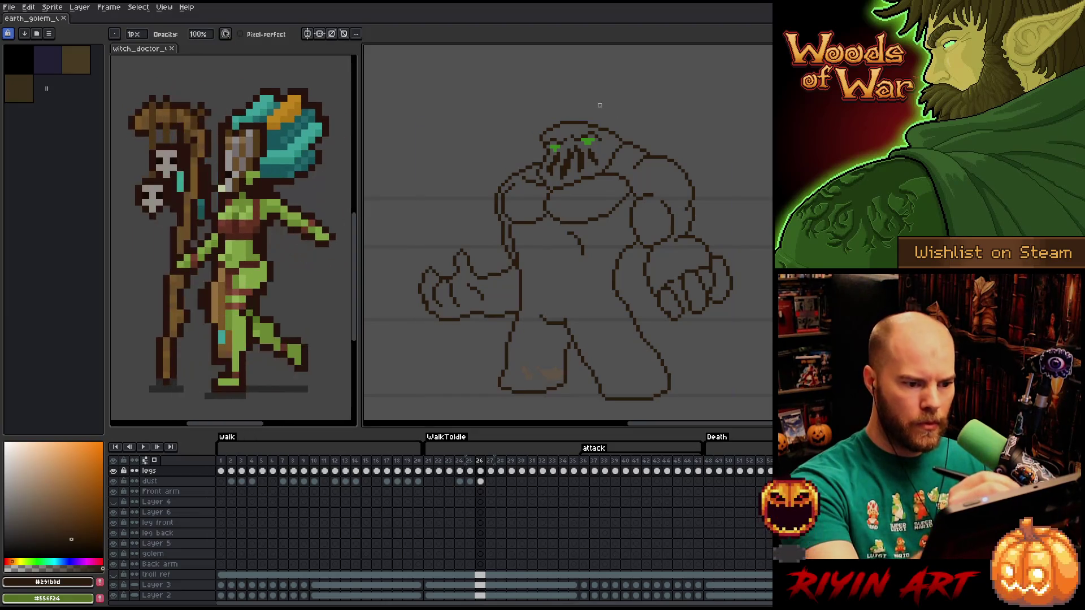
Draw and erase outline pixels on the hunched, one-eyed frame 25 golem.
{"action": "key", "text": "e"}
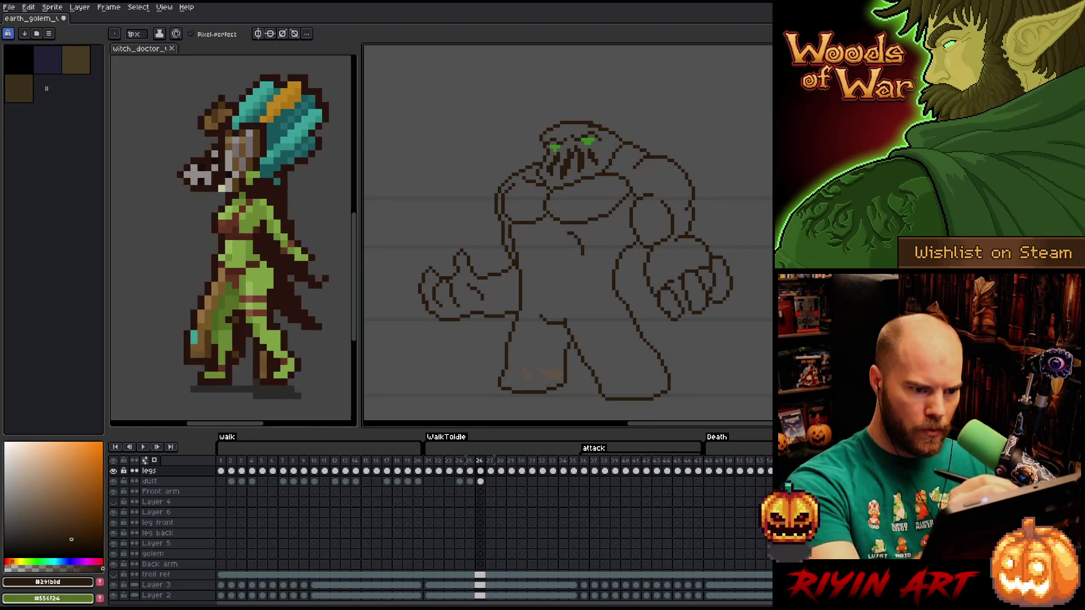
{"action": "key", "text": "b"}
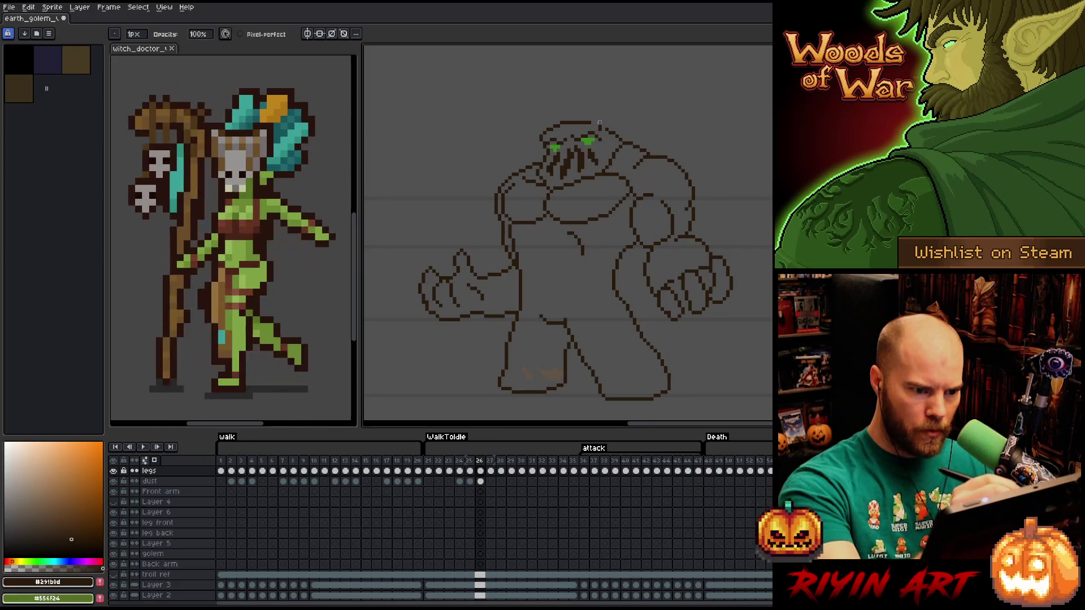
{"action": "key", "text": "e"}
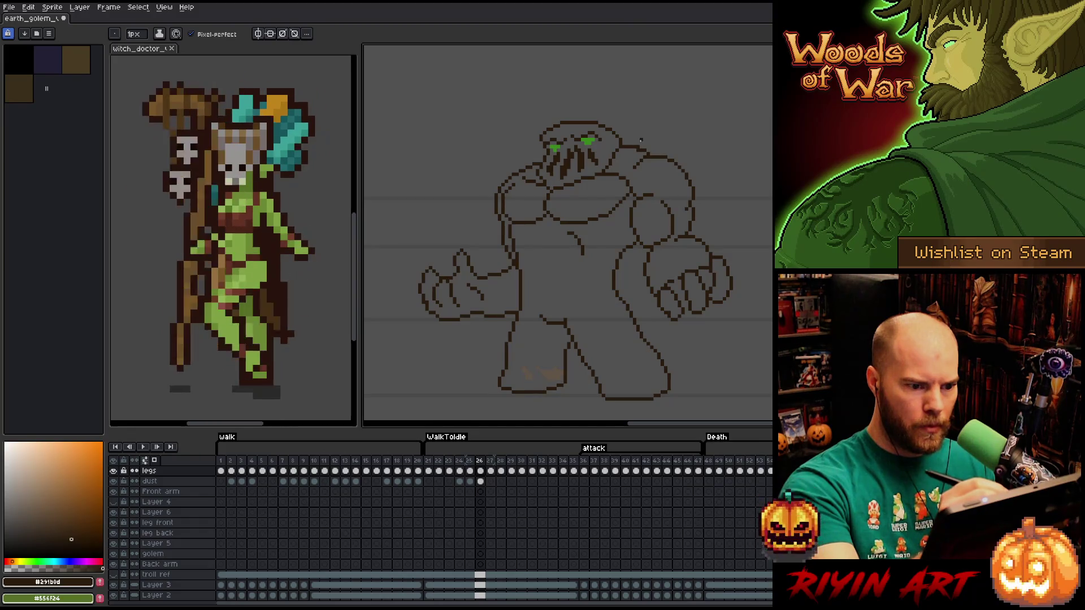
{"action": "key", "text": "b"}
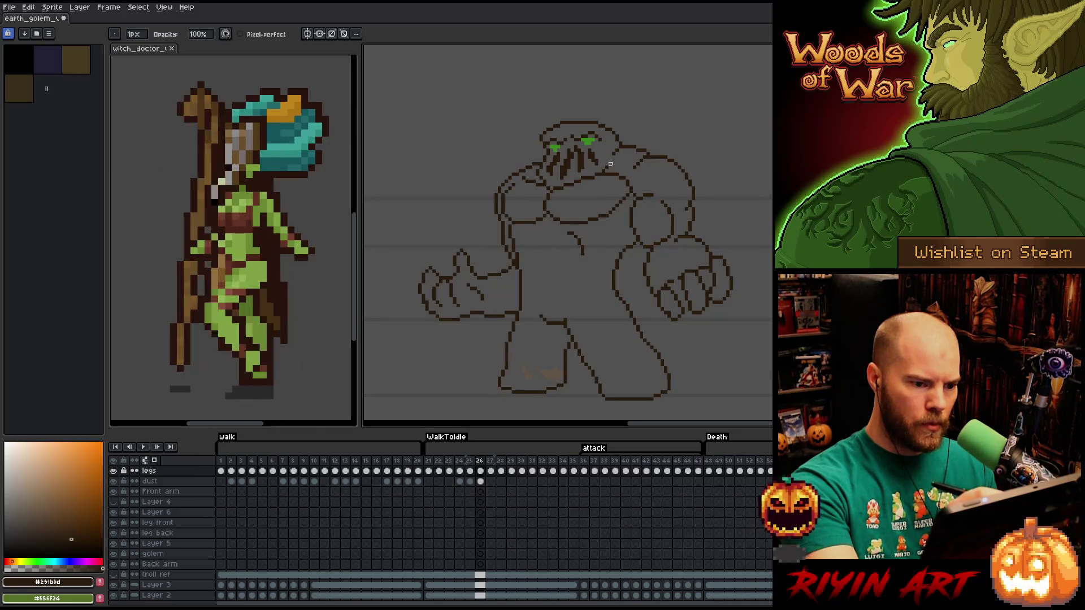
{"action": "key", "text": "e"}
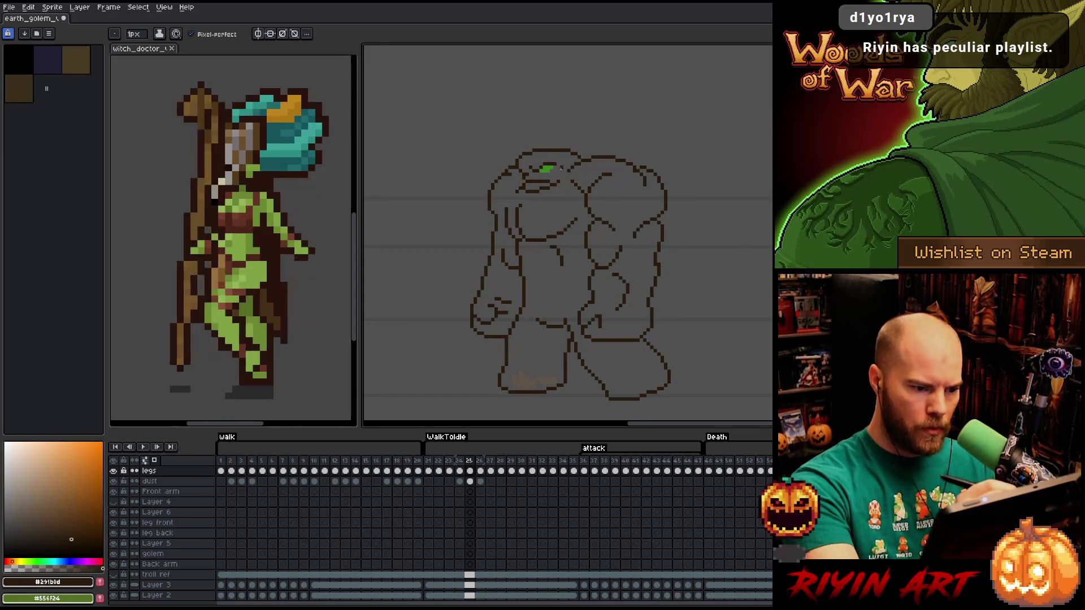
Lasso the golem's green eye, raise it one pixel, and redraw the face line below.
{"action": "key", "text": "q"}
{"action": "mouse_move", "coordinate": [562, 156]}
{"action": "left_mouse_down"}
{"action": "mouse_move", "coordinate": [537, 185]}
{"action": "mouse_move", "coordinate": [519, 168]}
{"action": "mouse_move", "coordinate": [562, 156]}
{"action": "mouse_move", "coordinate": [541, 170]}
{"action": "left_mouse_up"}
{"action": "left_click", "coordinate": [544, 170]}
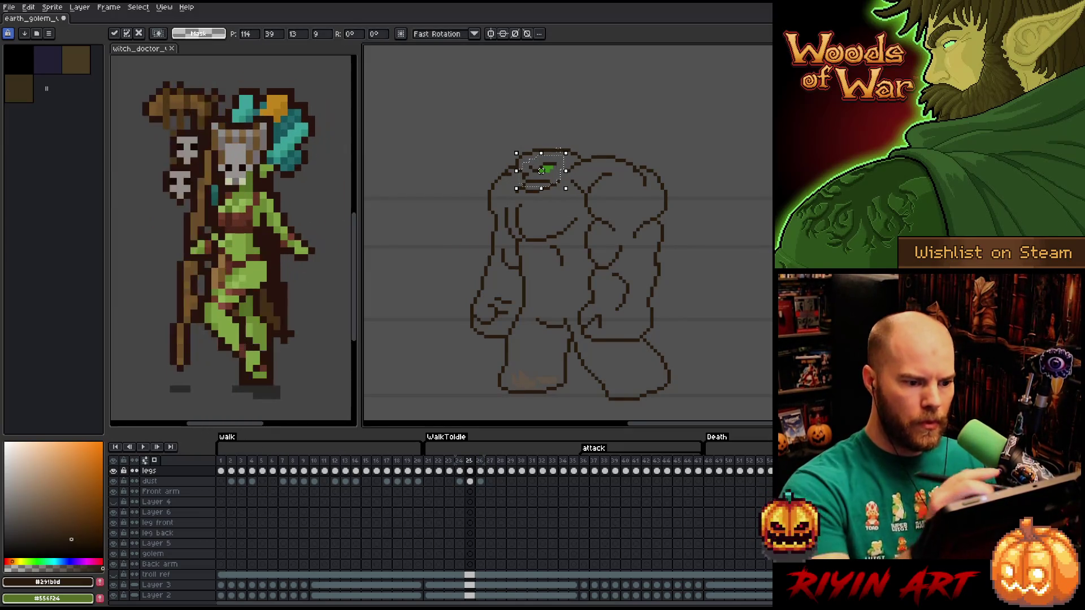
{"action": "mouse_move", "coordinate": [571, 123]}
{"action": "left_mouse_down"}
{"action": "mouse_move", "coordinate": [576, 137]}
{"action": "mouse_move", "coordinate": [545, 169]}
{"action": "mouse_move", "coordinate": [516, 180]}
{"action": "mouse_move", "coordinate": [512, 164]}
{"action": "left_mouse_up"}
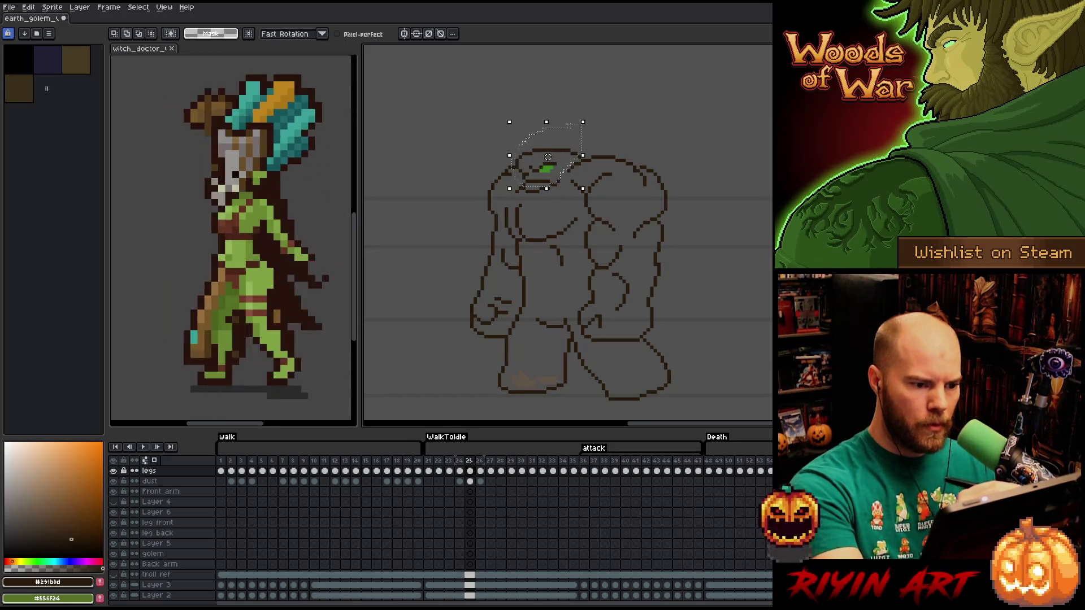
{"action": "key", "text": "Up"}
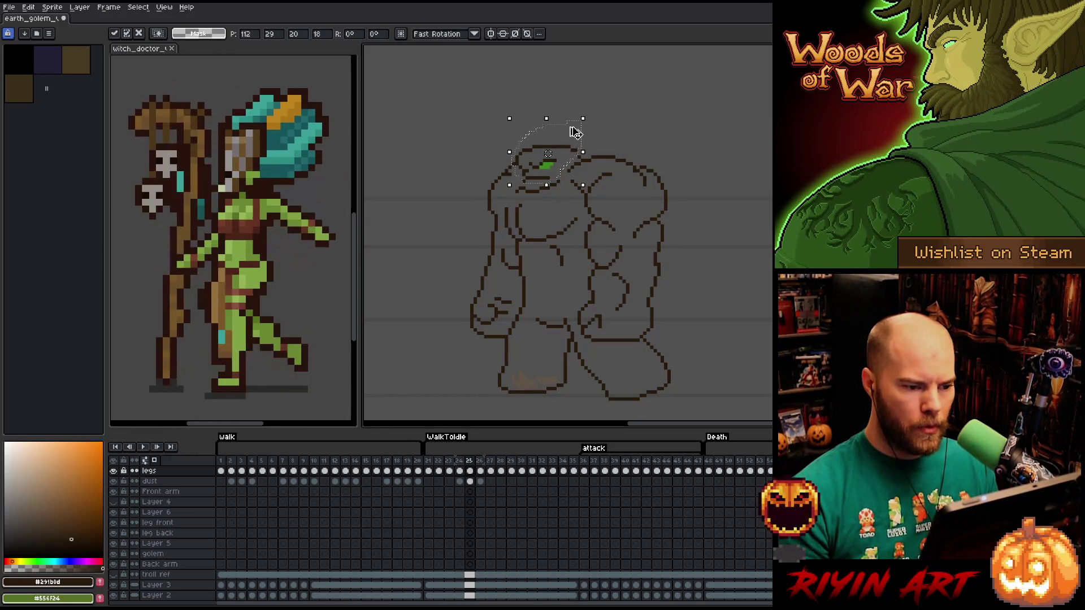
{"action": "key", "text": "ctrl+d"}
{"action": "key", "text": "b"}
{"action": "mouse_move", "coordinate": [561, 157]}
{"action": "left_mouse_down"}
{"action": "mouse_move", "coordinate": [542, 180]}
{"action": "mouse_move", "coordinate": [524, 168]}
{"action": "left_mouse_up"}
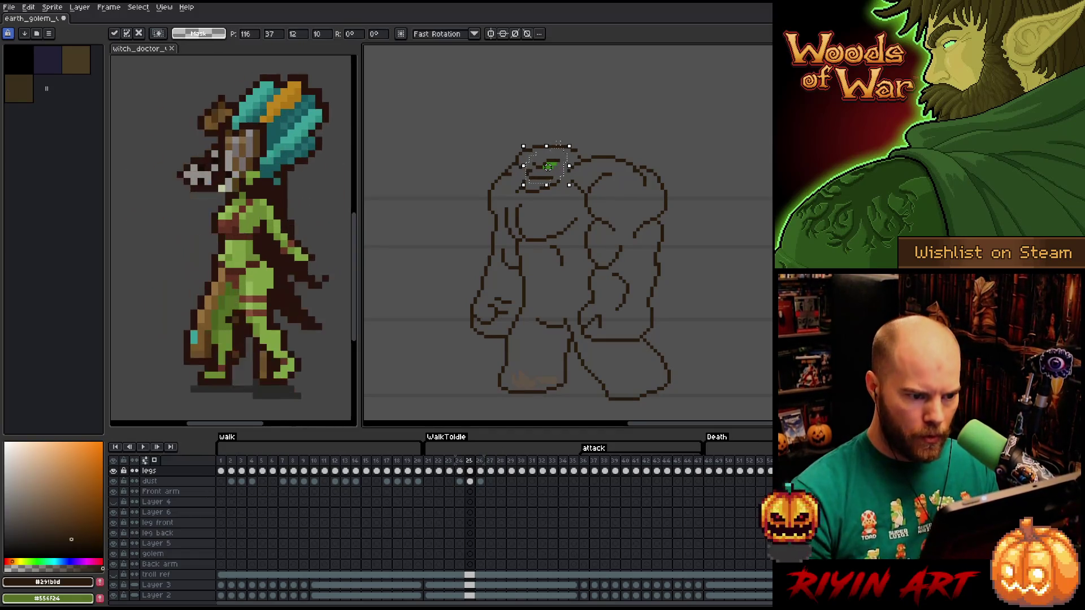
{"action": "key", "text": "b"}
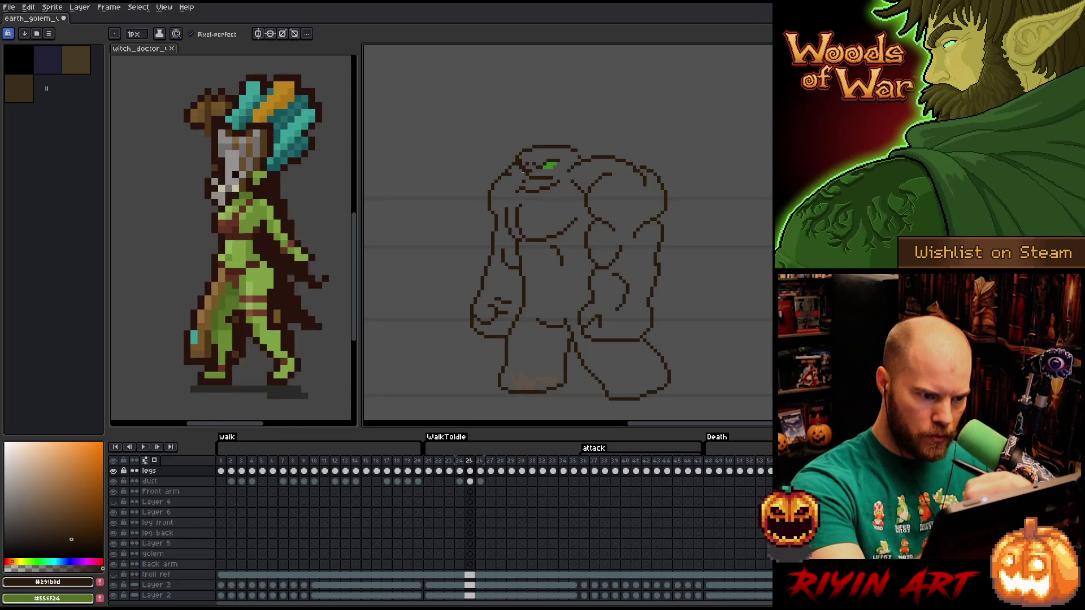
Eyedrop the green to draw a second eye, then pick up the dark-brown outline colour.
{"action": "key", "text": "e"}
{"action": "key", "text": "b"}
{"action": "left_click", "coordinate": [544, 165], "text": "alt"}
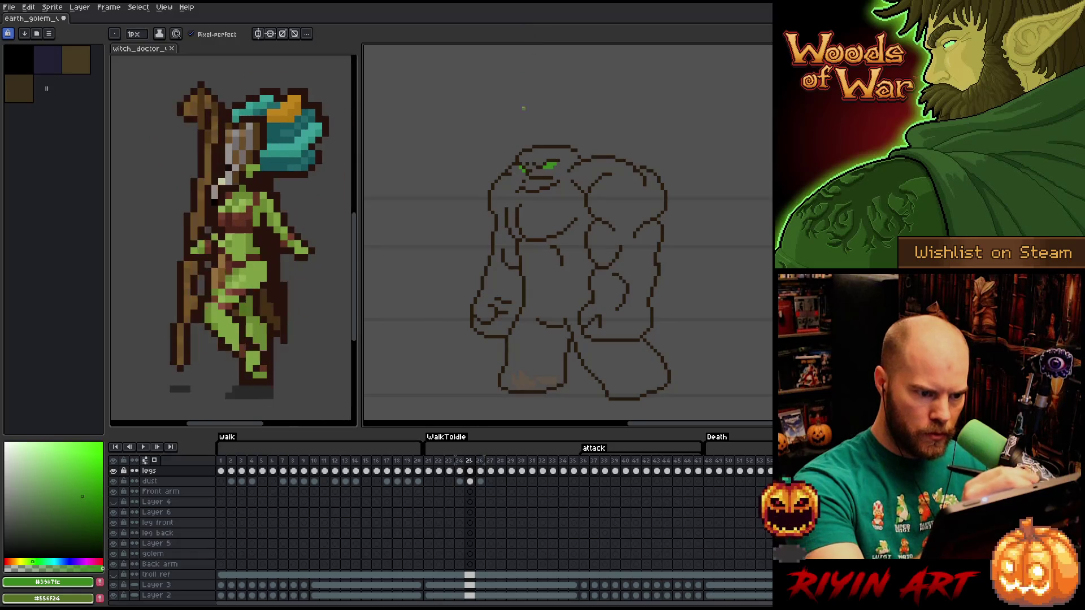
{"action": "left_click", "coordinate": [526, 169], "text": "alt"}
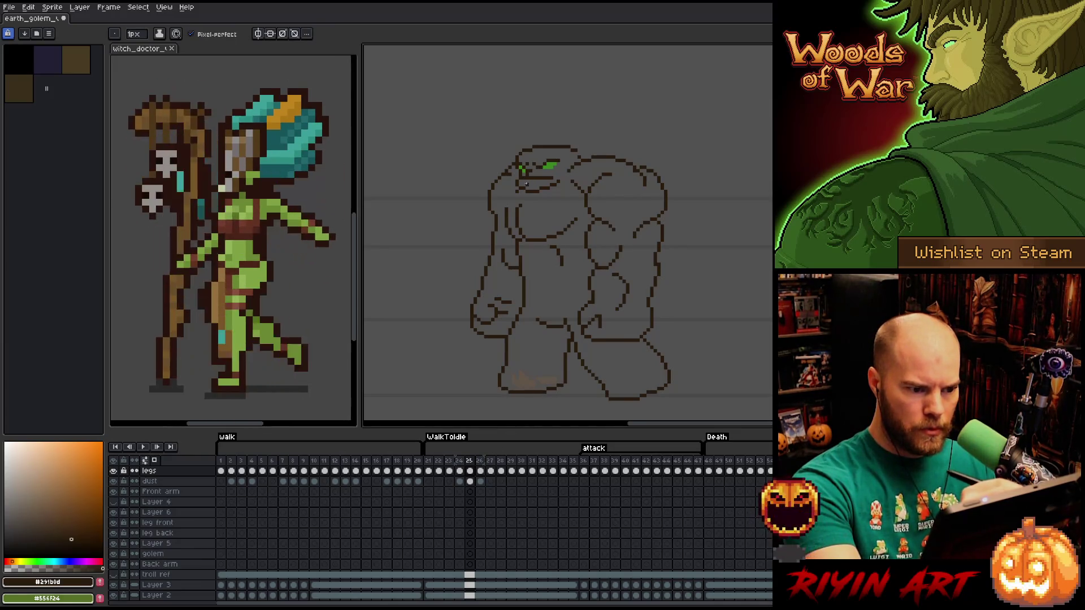
Draw the dark-brown brow above the new eye, erasing stray pixels.
{"action": "key", "text": "b"}
{"action": "key", "text": "e"}
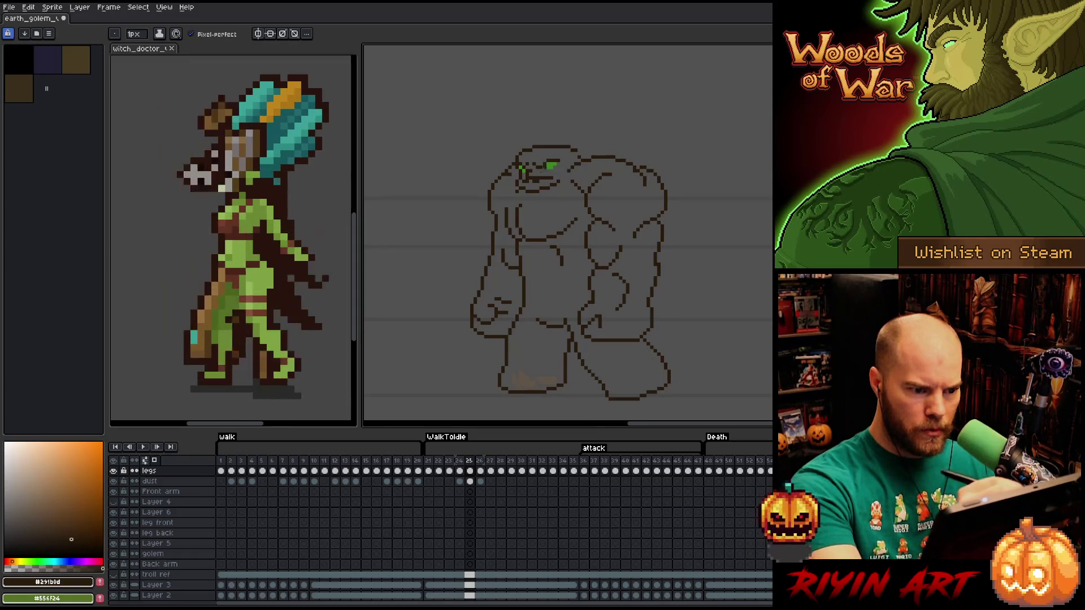
{"action": "key", "text": "b"}
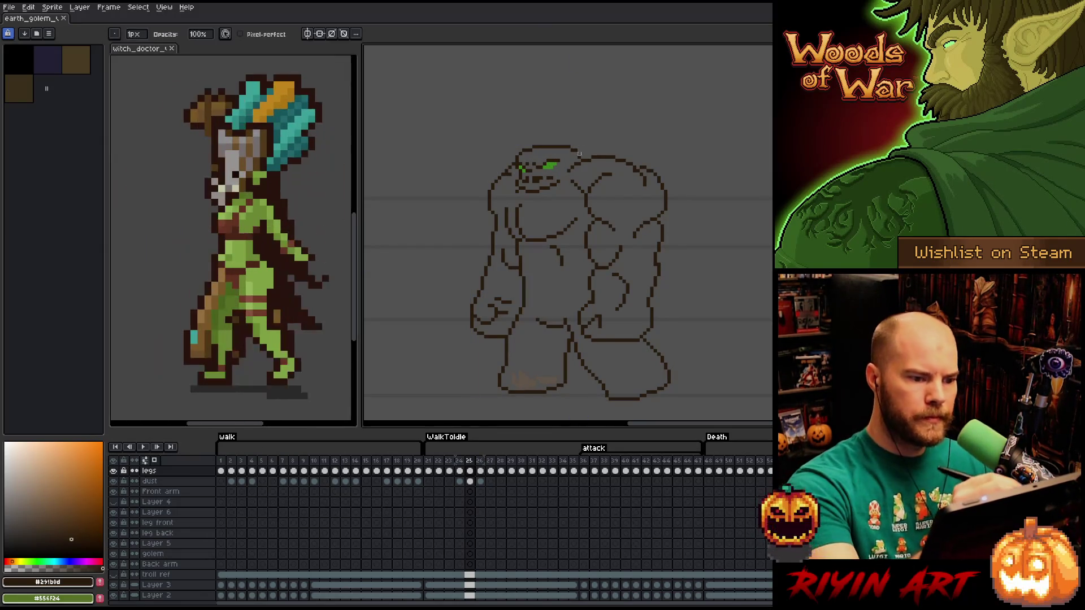
{"action": "key", "text": "e"}
{"action": "key", "text": "b"}
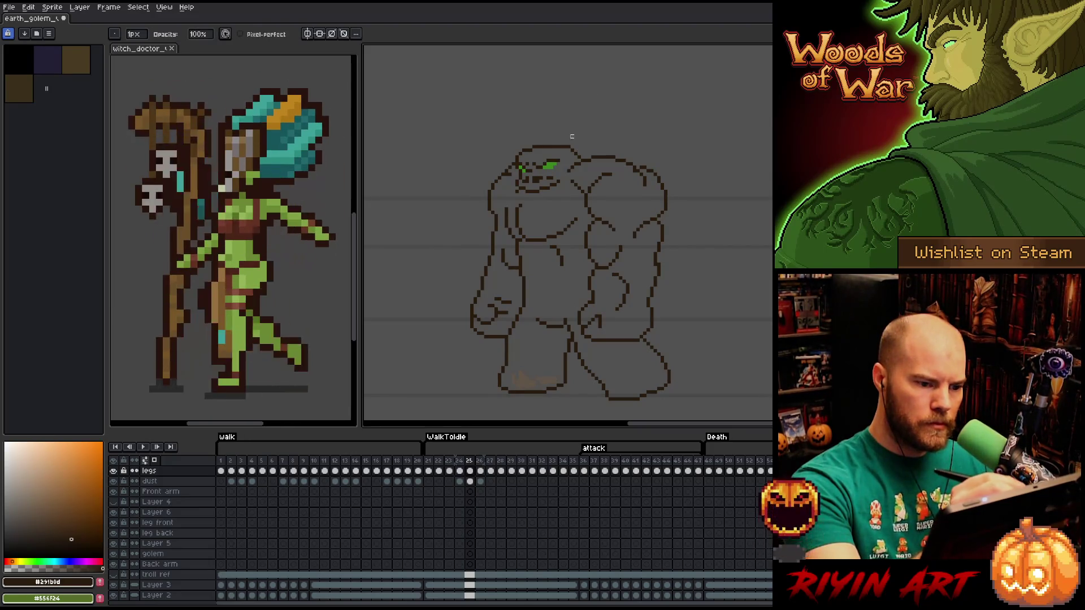
{"action": "key", "text": "e"}
{"action": "key", "text": "b"}
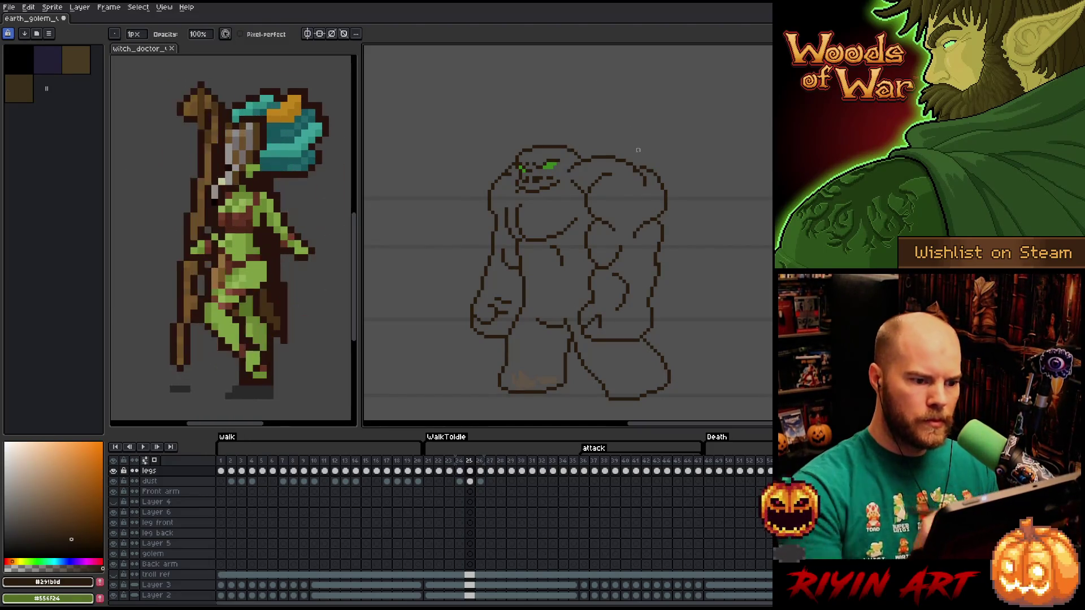
Flip between attack frames 24–26 to compare poses, with small touch-ups.
{"action": "key", "text": "e"}
{"action": "key", "text": "b"}
{"action": "key", "text": "comma"}
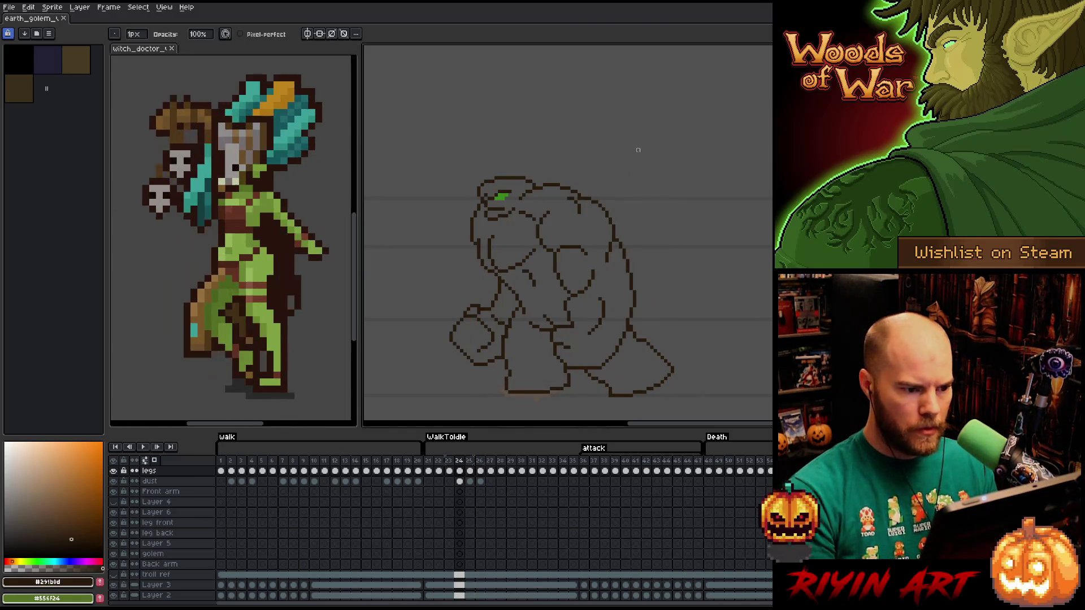
{"action": "key", "text": "period"}
{"action": "key", "text": "period"}
{"action": "key", "text": "comma"}
{"action": "key", "text": "comma"}
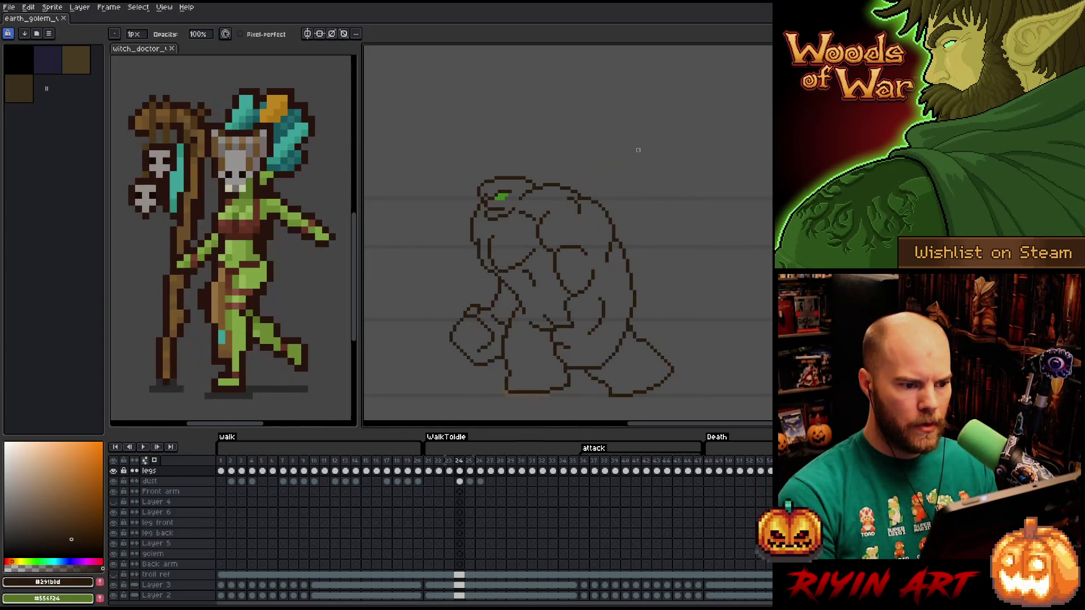
{"action": "key", "text": "period"}
{"action": "key", "text": "period"}
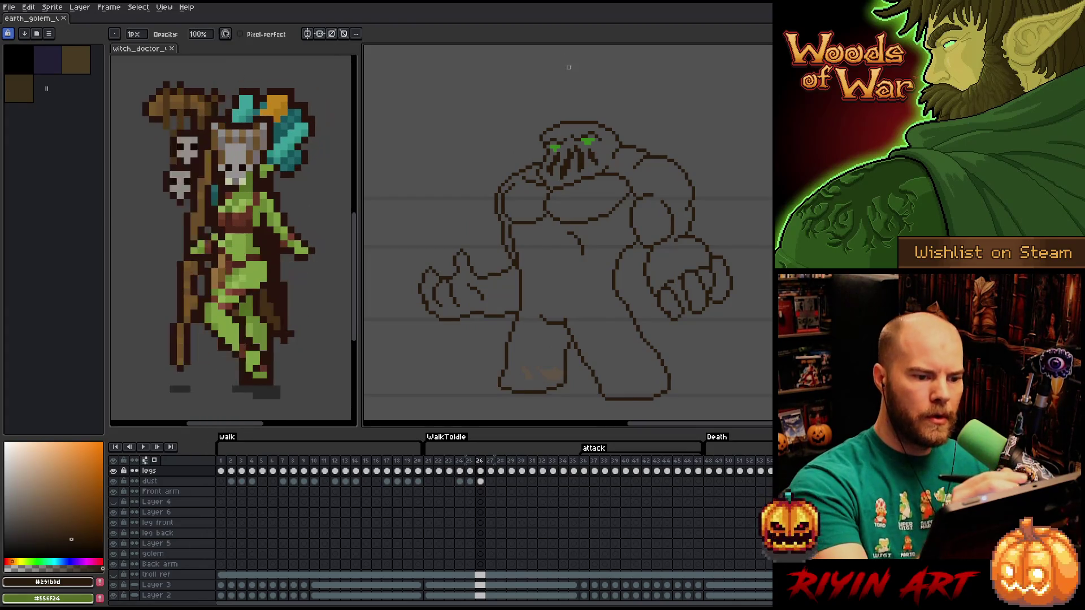
{"action": "key", "text": "e"}
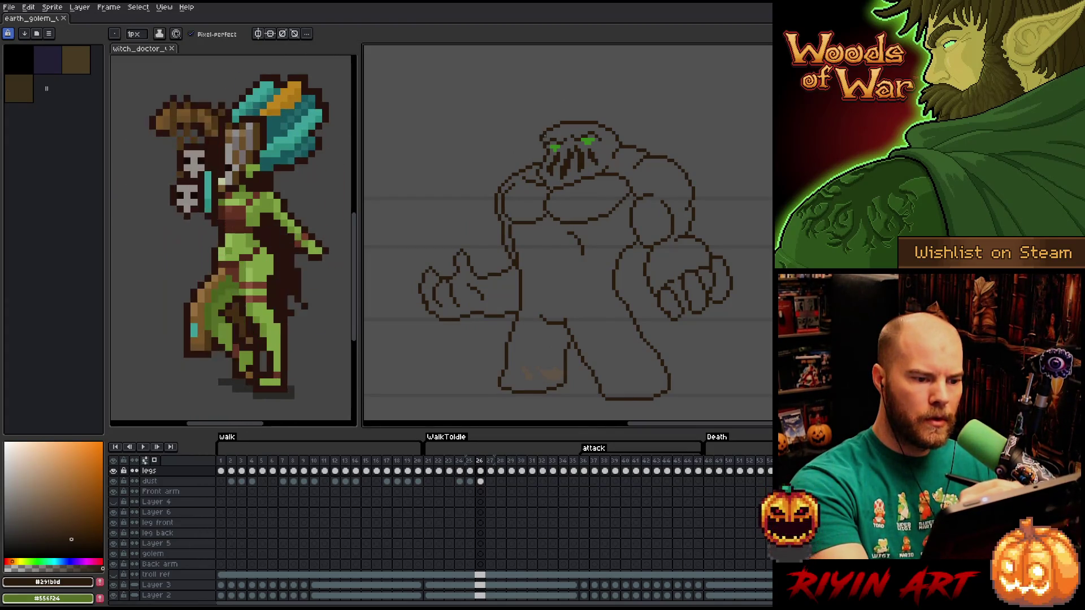
{"action": "key", "text": "b"}
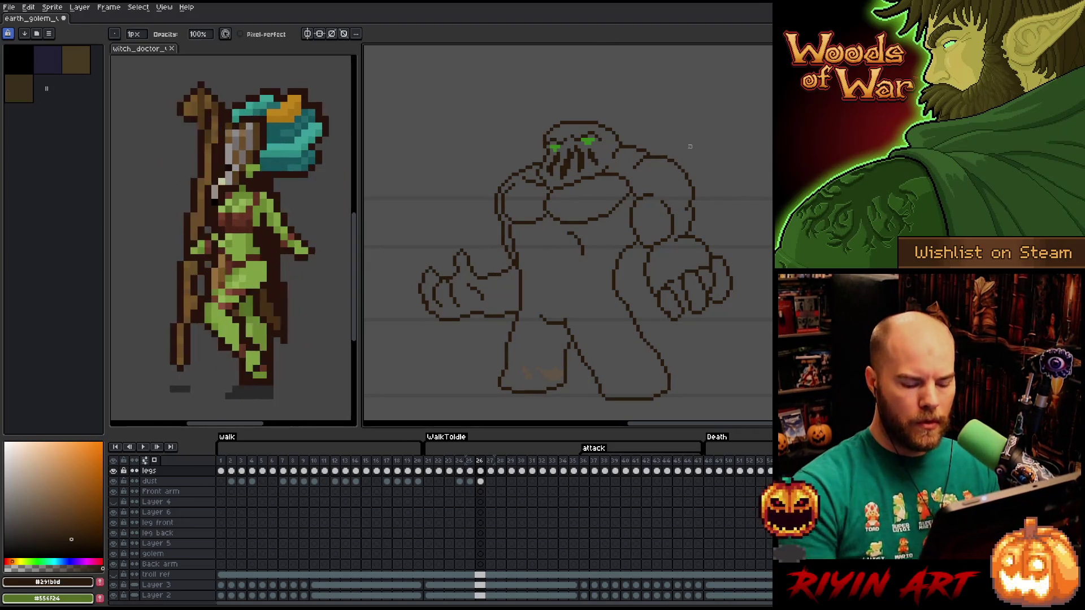
{"action": "key", "text": "comma"}
{"action": "key", "text": "period"}
{"action": "key", "text": "comma"}
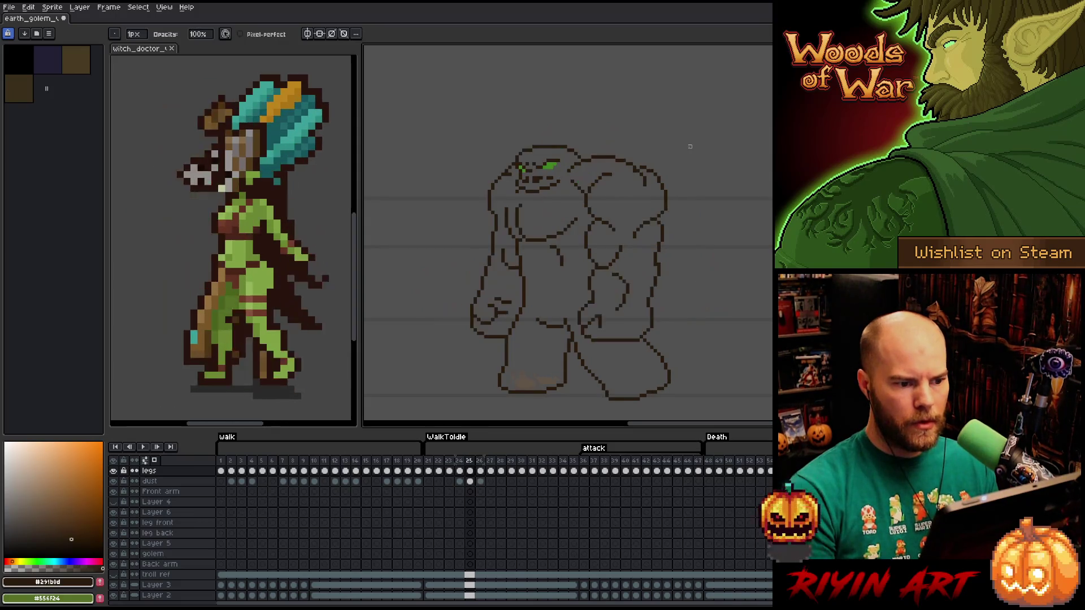
{"action": "key", "text": "period"}
Refine the golem's head outline pixels and save the sprite.
{"action": "key", "text": "q"}
{"action": "mouse_move", "coordinate": [591, 124]}
{"action": "left_mouse_down"}
{"action": "mouse_move", "coordinate": [604, 135]}
{"action": "mouse_move", "coordinate": [598, 150]}
{"action": "mouse_move", "coordinate": [553, 163]}
{"action": "mouse_move", "coordinate": [546, 142]}
{"action": "mouse_move", "coordinate": [591, 124]}
{"action": "left_mouse_up"}
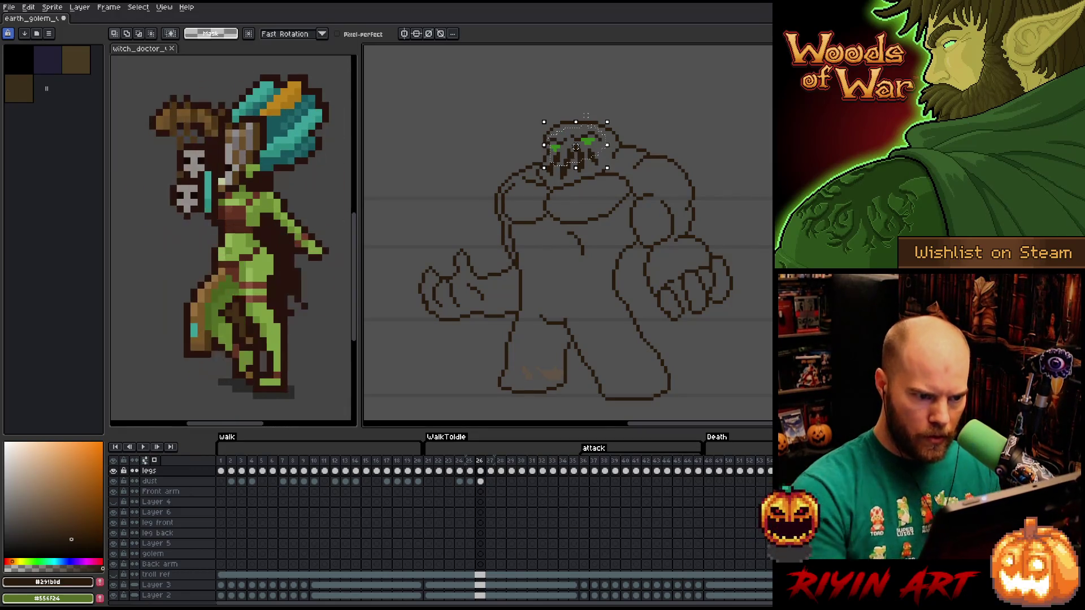
{"action": "key", "text": "b"}
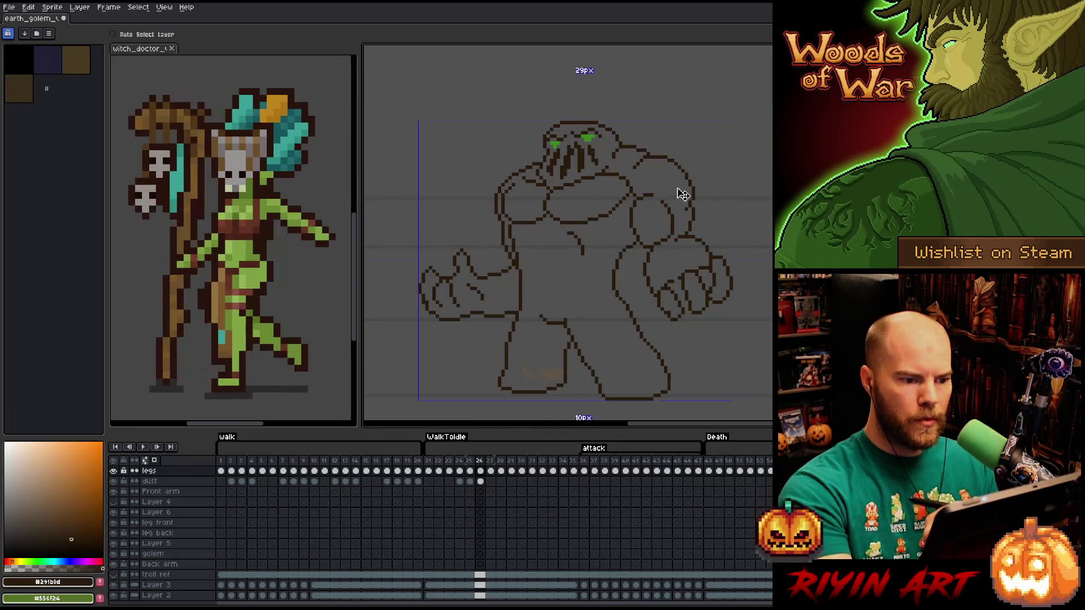
{"action": "key", "text": "e"}
{"action": "key", "text": "b"}
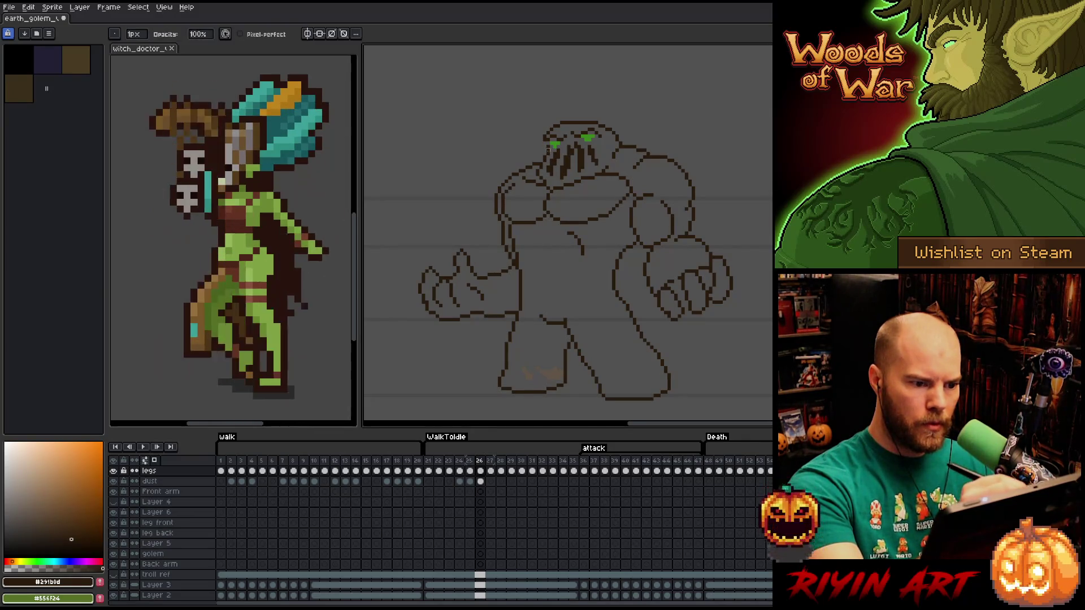
{"action": "key", "text": "e"}
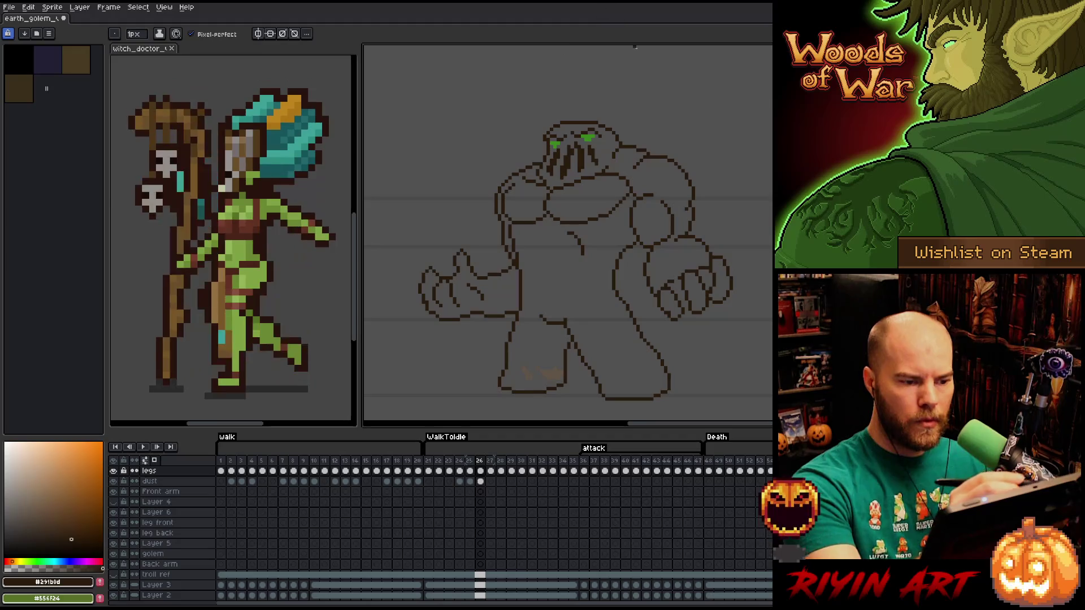
{"action": "key", "text": "ctrl+s"}
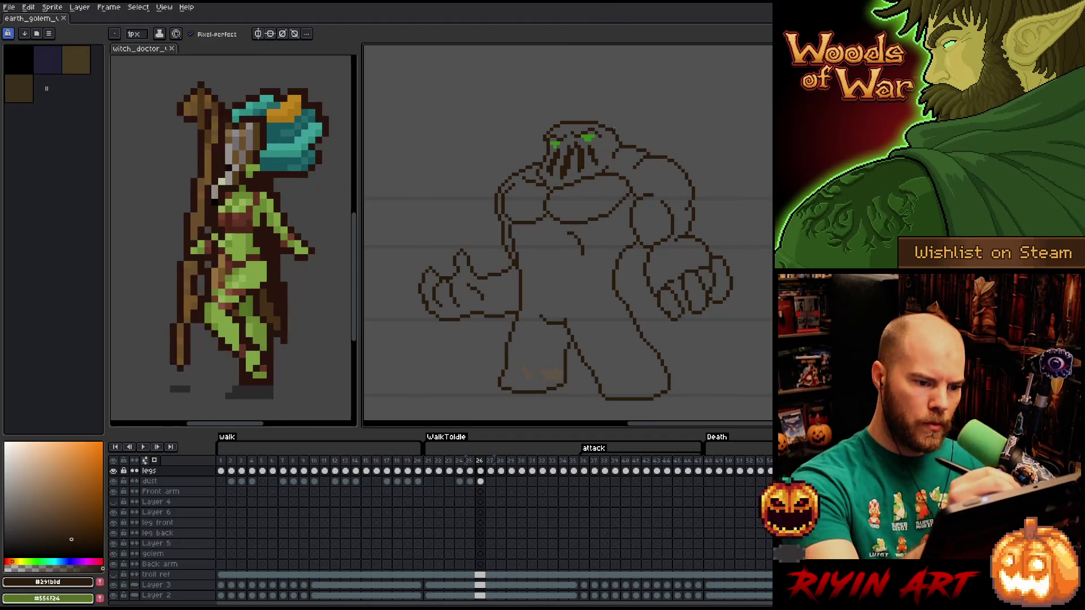
Shift a small block beside the head with the marquee, then tidy surrounding outline pixels.
{"action": "key", "text": "m"}
{"action": "left_click_drag", "start_coordinate": [624, 147], "coordinate": [602, 107]}
{"action": "key", "text": "ctrl+d"}
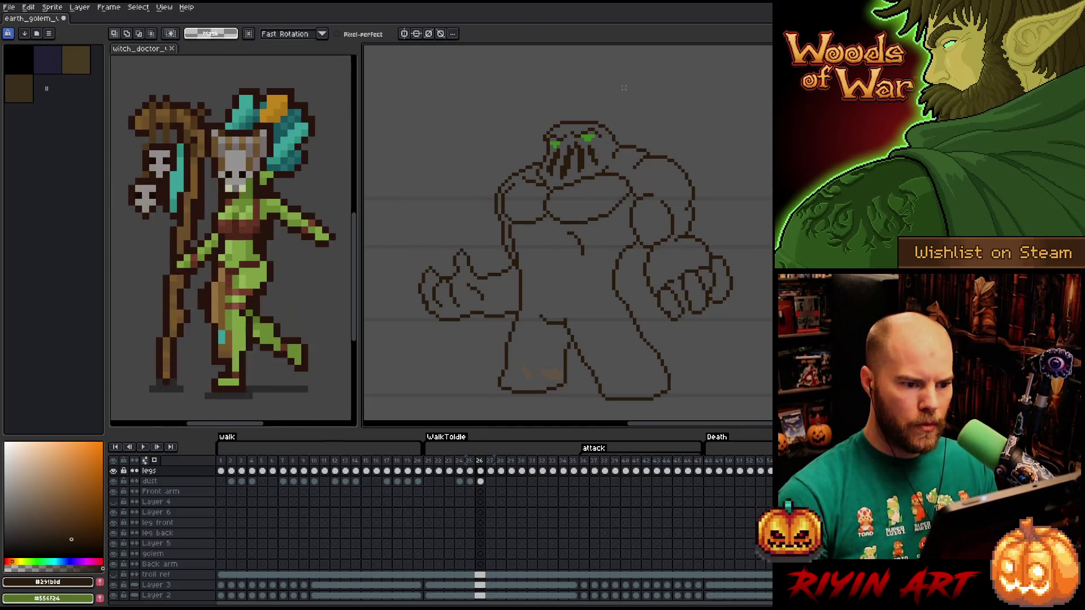
{"action": "key", "text": "b"}
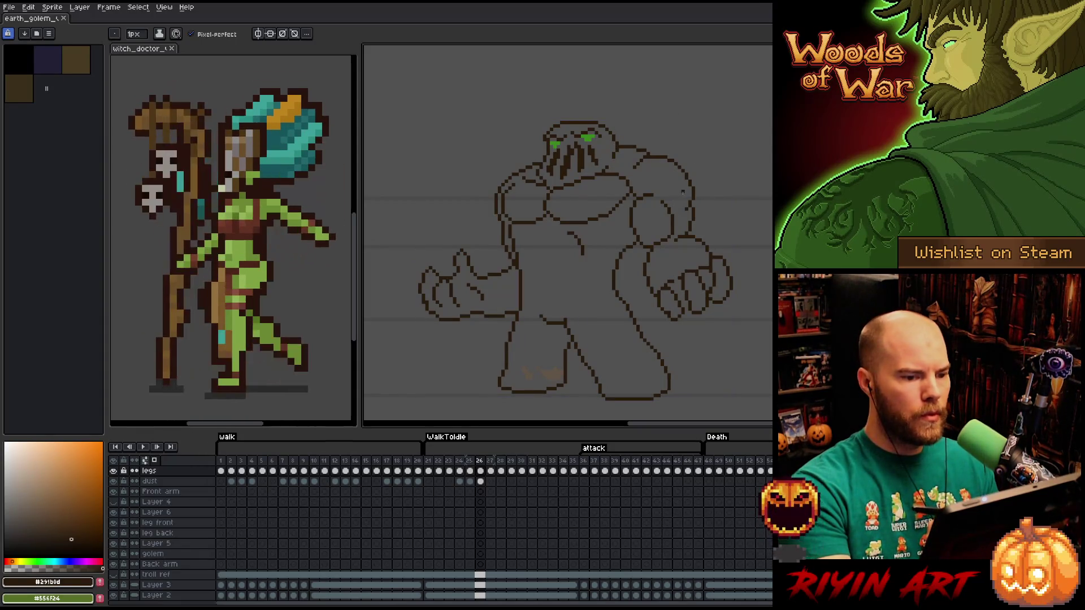
{"action": "key", "text": "e"}
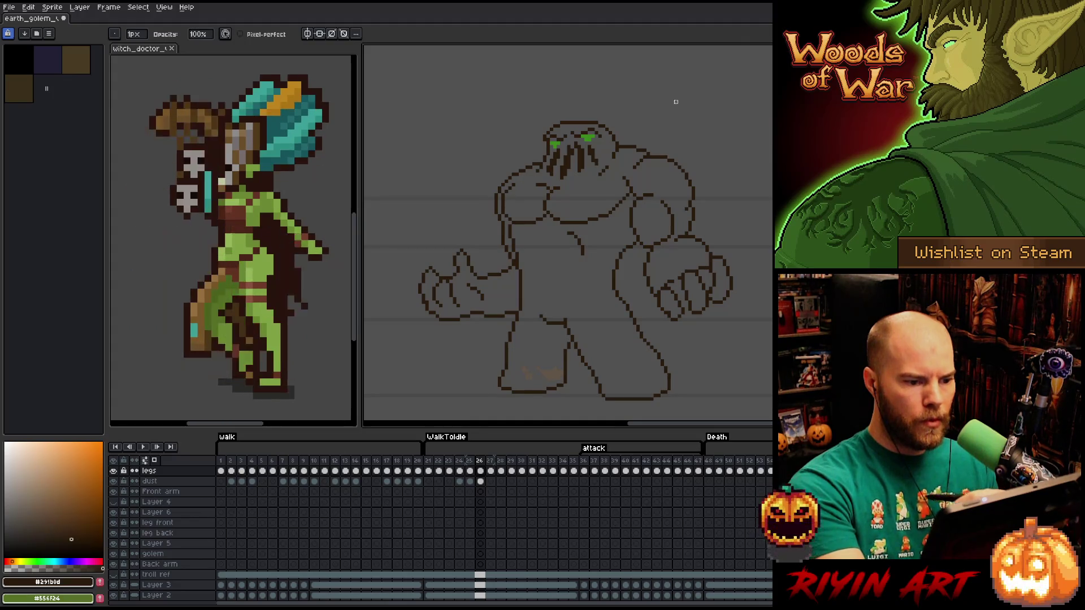
{"action": "key", "text": "e"}
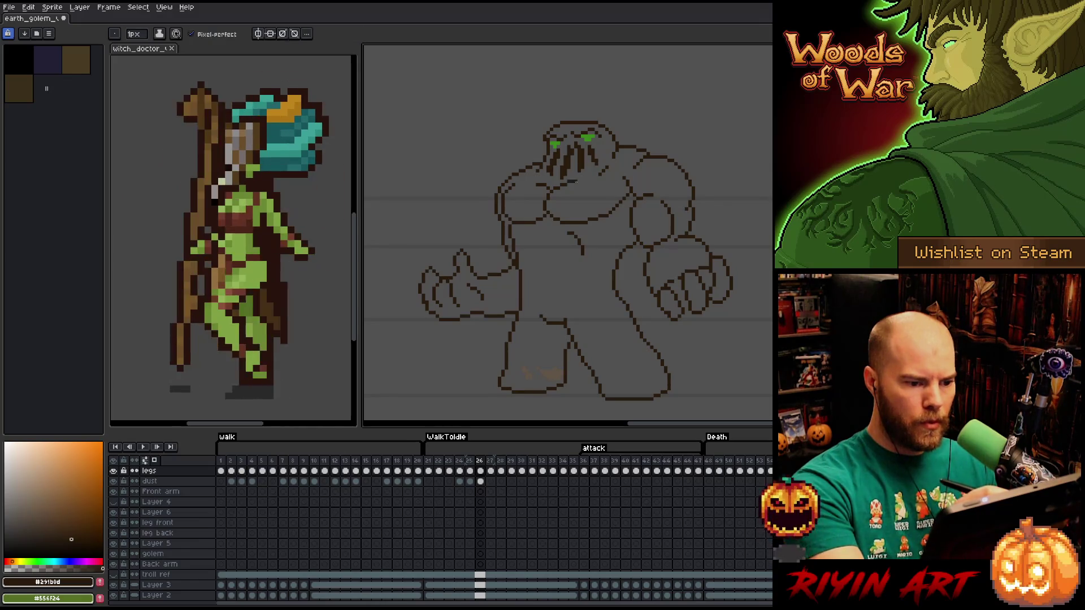
{"action": "key", "text": "b"}
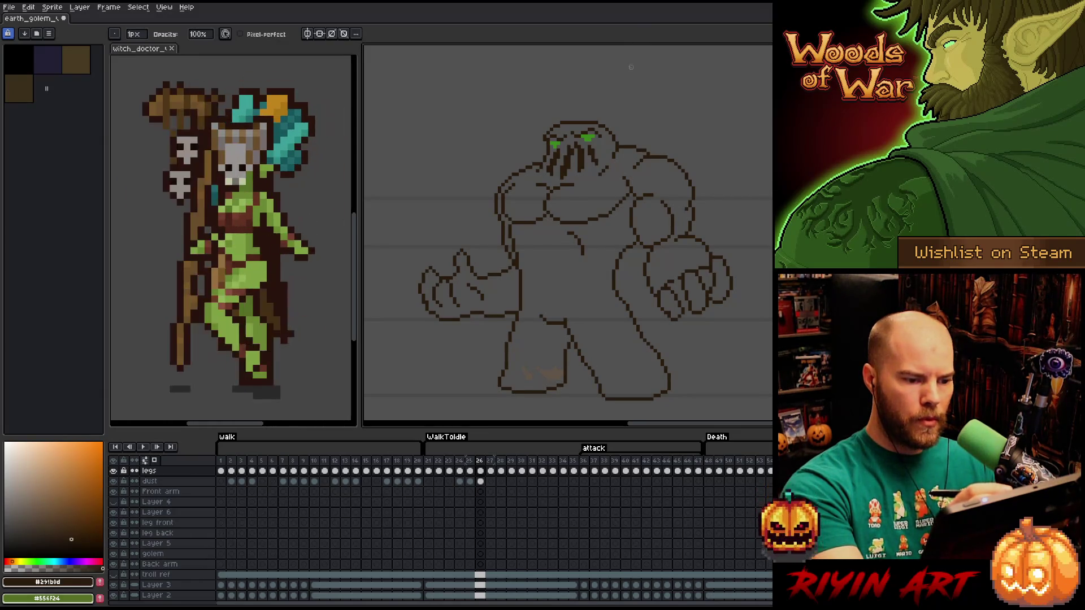
{"action": "key", "text": "e"}
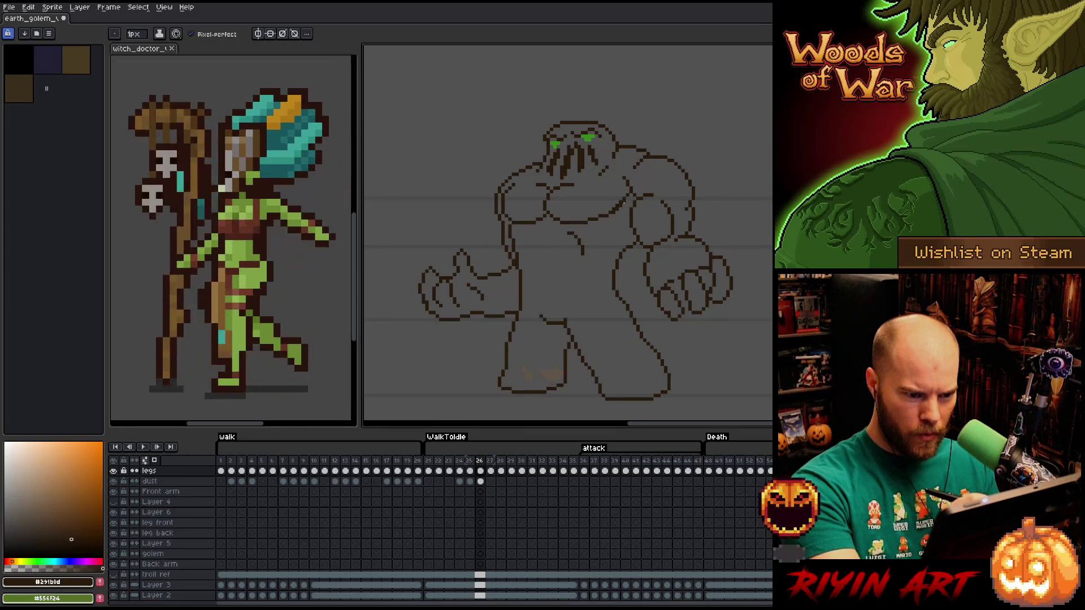
{"action": "key", "text": "b"}
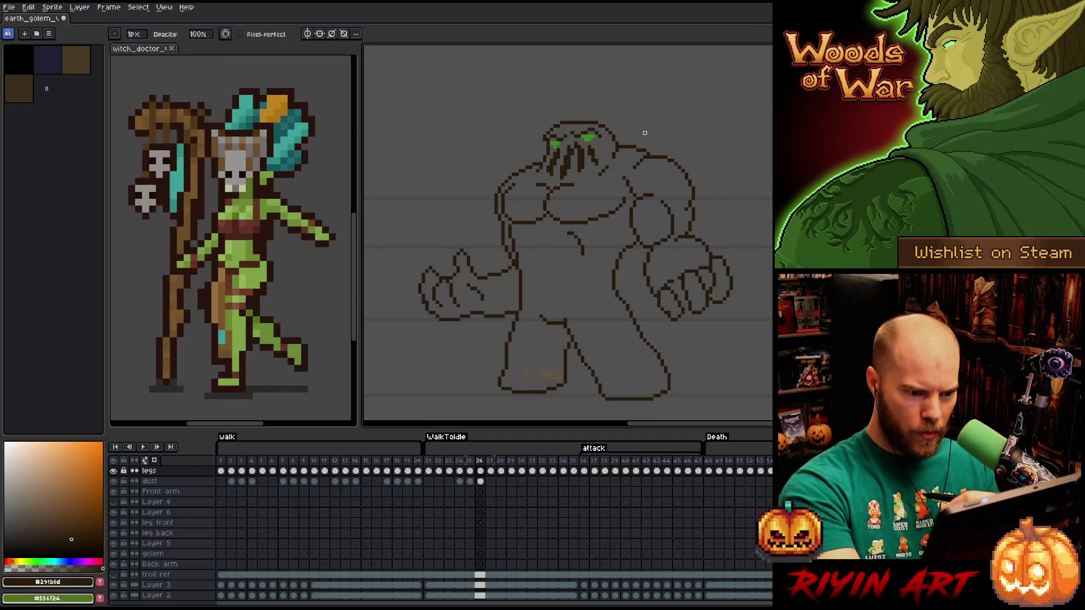
Lasso and move a piece of the shoulder outline, then redraw the lines around it.
{"action": "key", "text": "q"}
{"action": "mouse_move", "coordinate": [617, 168]}
{"action": "left_mouse_down"}
{"action": "mouse_move", "coordinate": [634, 192]}
{"action": "mouse_move", "coordinate": [620, 184]}
{"action": "left_mouse_up"}
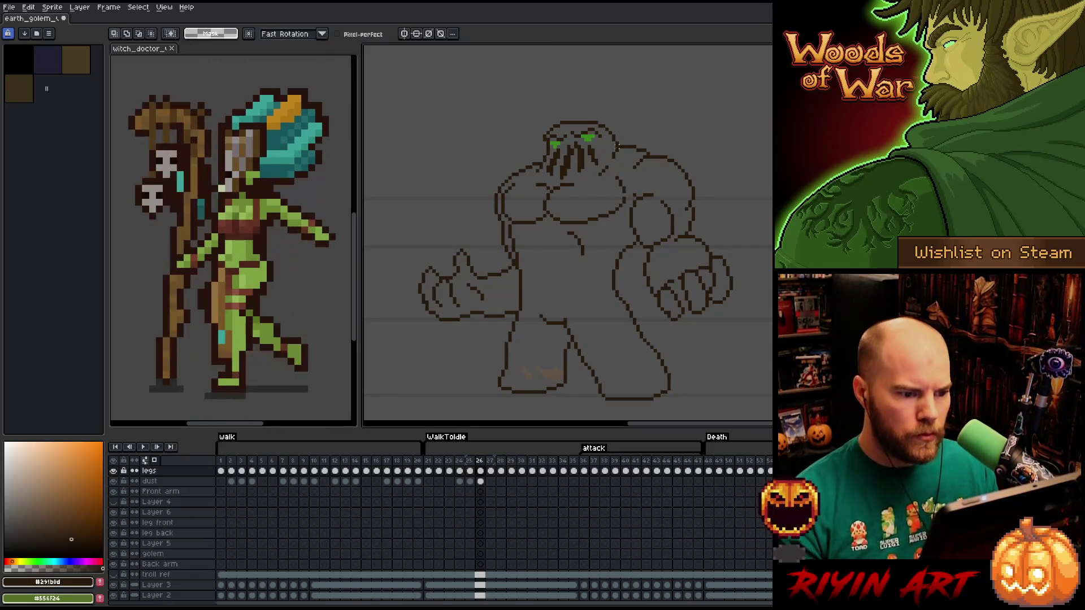
{"action": "key", "text": "ctrl+d"}
{"action": "key", "text": "b"}
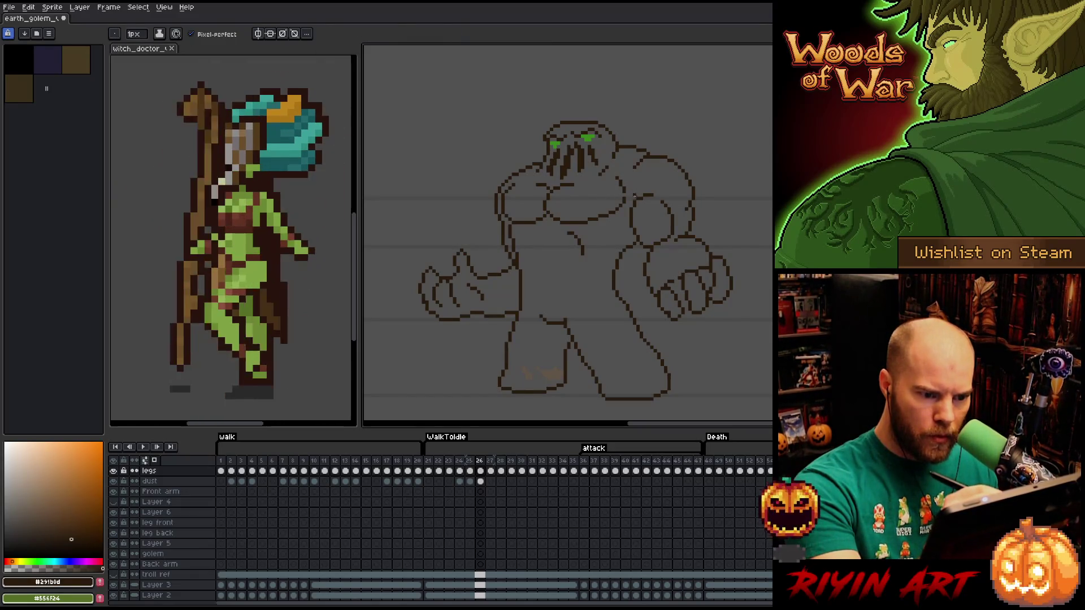
{"action": "key", "text": "e"}
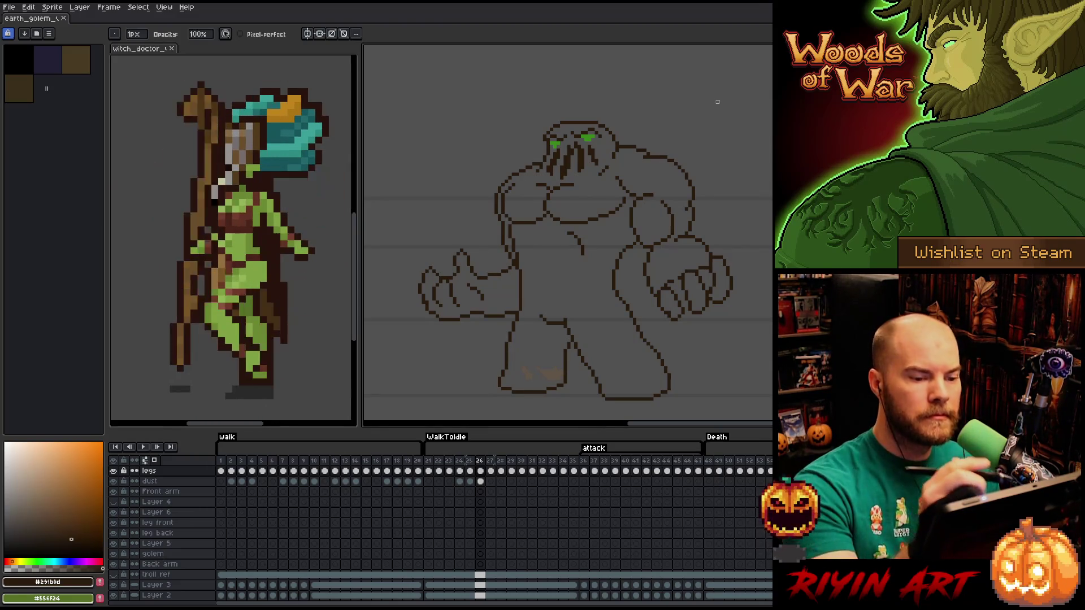
{"action": "key", "text": "b"}
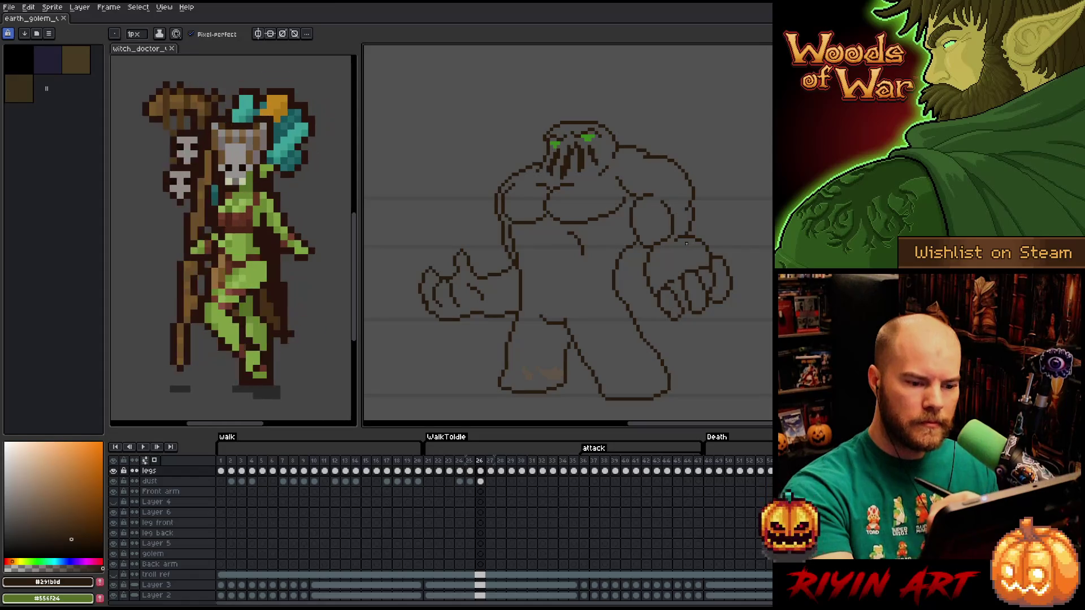
{"action": "key", "text": "ctrl+z"}
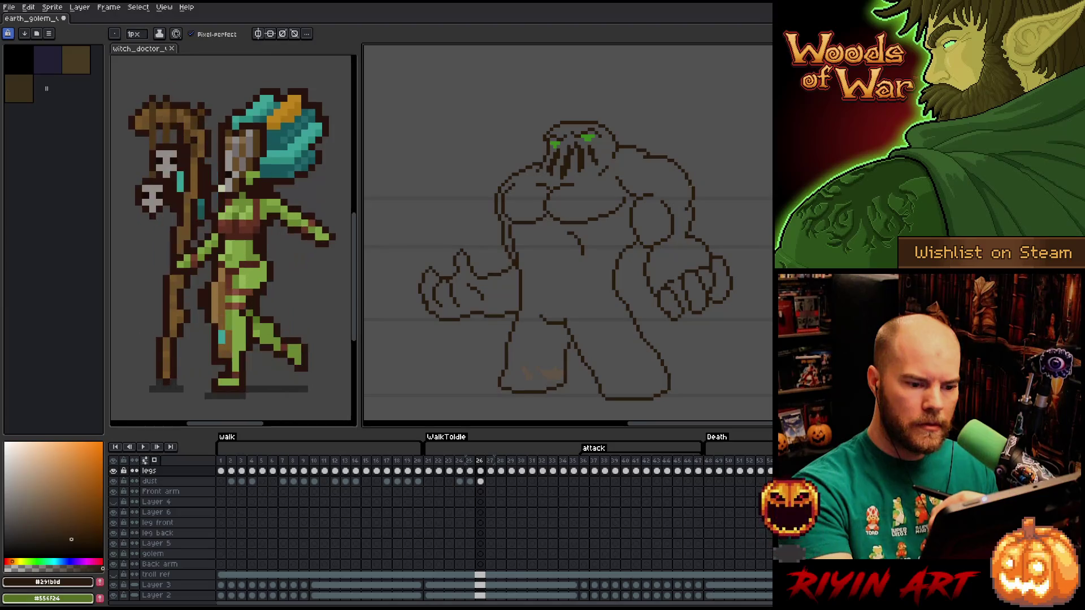
Lasso a section of the golem's right arm outline and shift it into place.
{"action": "key", "text": "q"}
{"action": "mouse_move", "coordinate": [677, 197]}
{"action": "left_mouse_down"}
{"action": "mouse_move", "coordinate": [668, 248]}
{"action": "mouse_move", "coordinate": [647, 246]}
{"action": "mouse_move", "coordinate": [662, 189]}
{"action": "left_mouse_up"}
{"action": "left_click", "coordinate": [666, 223]}
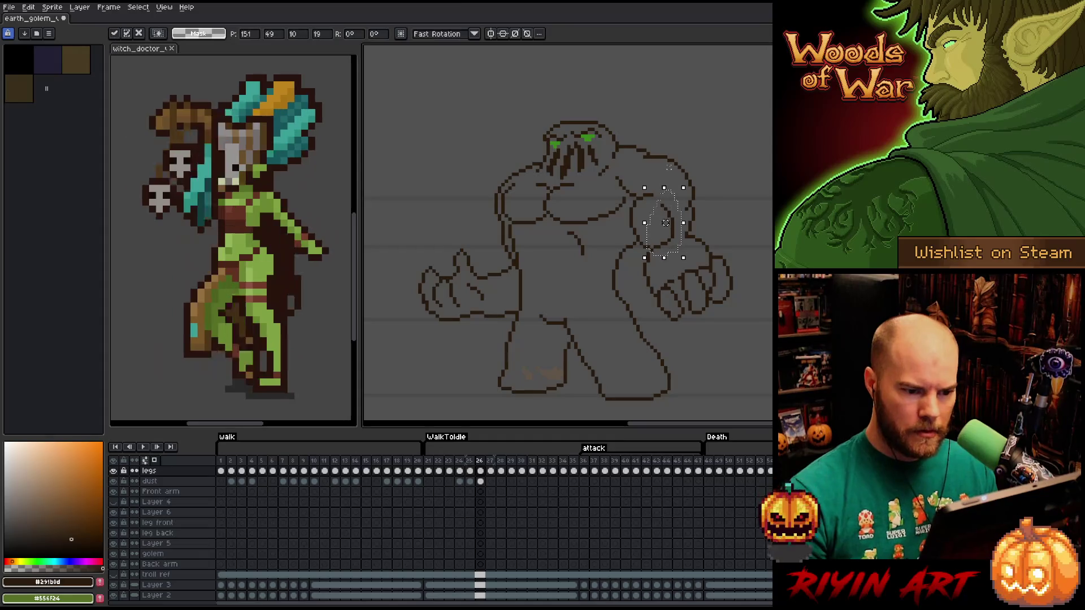
{"action": "key", "text": "ctrl+d"}
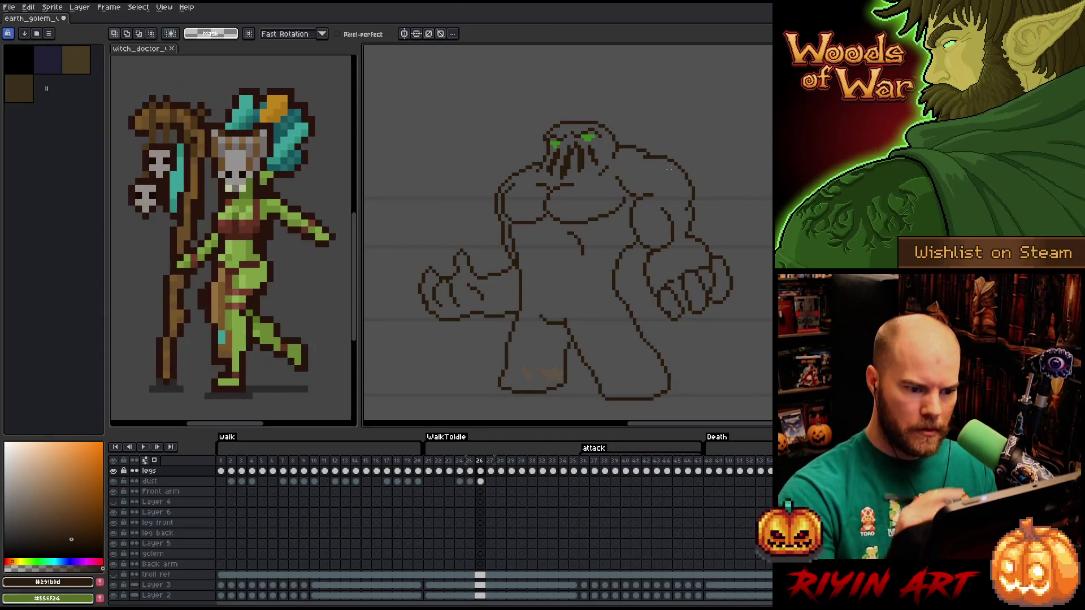
Erase the stray dark stroke near the shoulder and a few outline pixels.
{"action": "key", "text": "b"}
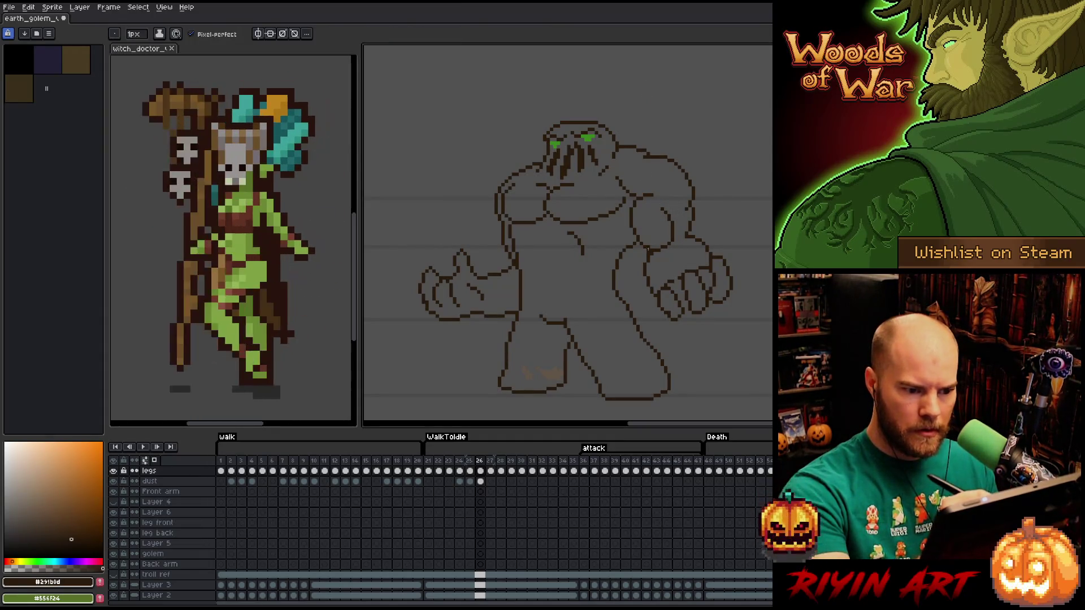
{"action": "key", "text": "e"}
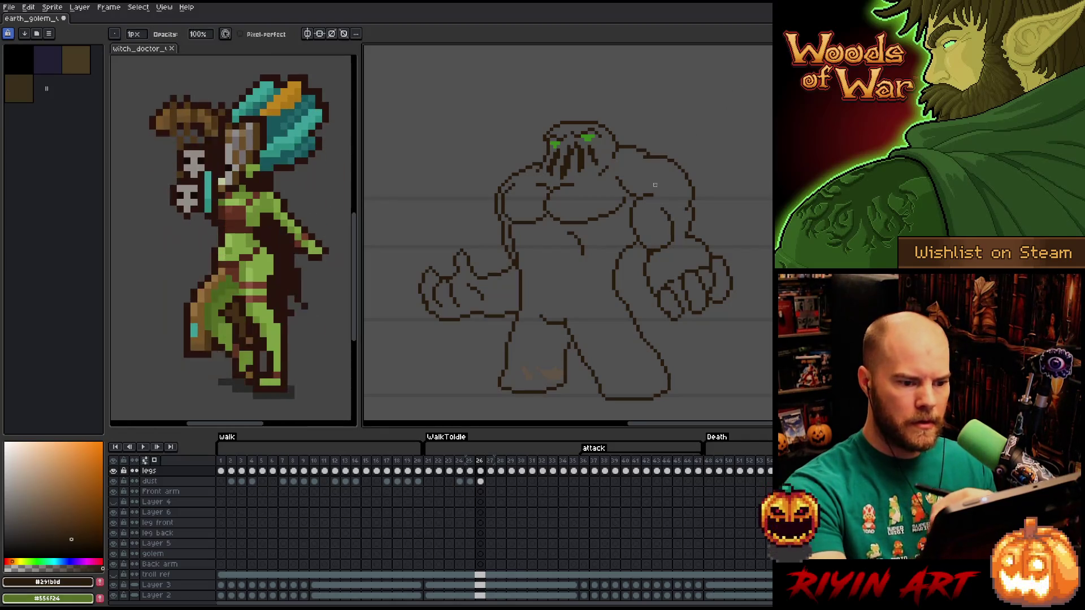
{"action": "key", "text": "b"}
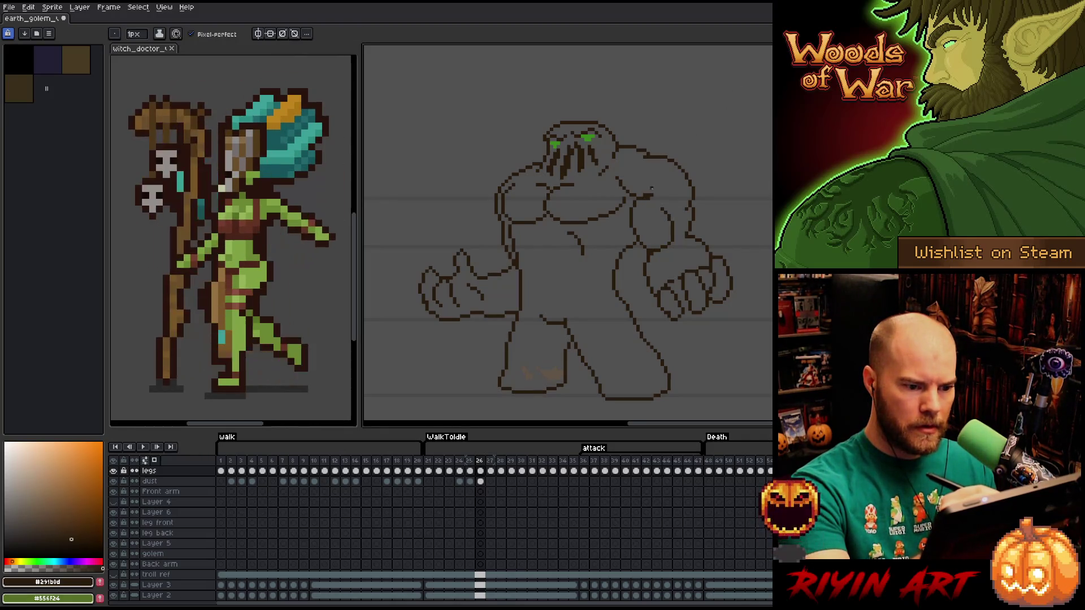
{"action": "key", "text": "e"}
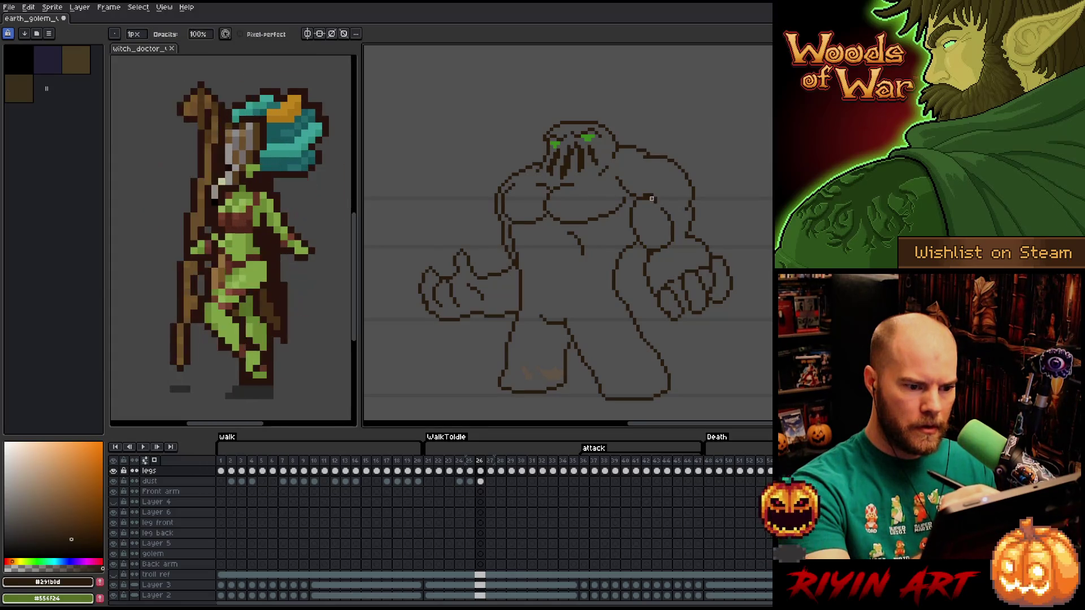
{"action": "left_click_drag", "start_coordinate": [657, 199], "coordinate": [658, 194]}
{"action": "key", "text": "b"}
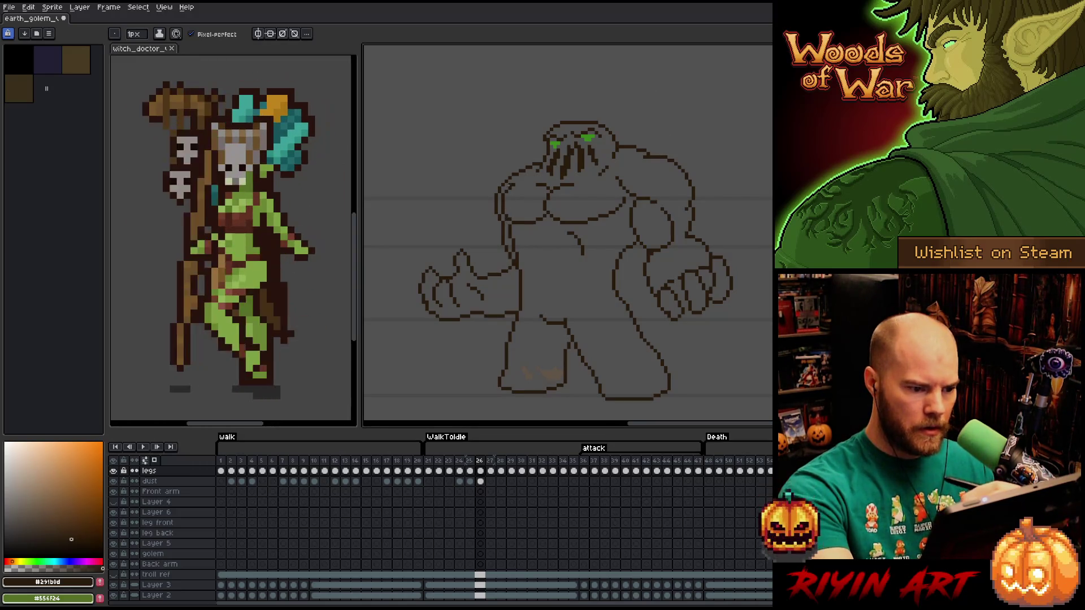
{"action": "key", "text": "e"}
{"action": "left_click", "coordinate": [500, 221]}
Erase a few pixels from the golem's chest outline.
{"action": "key", "text": "b"}
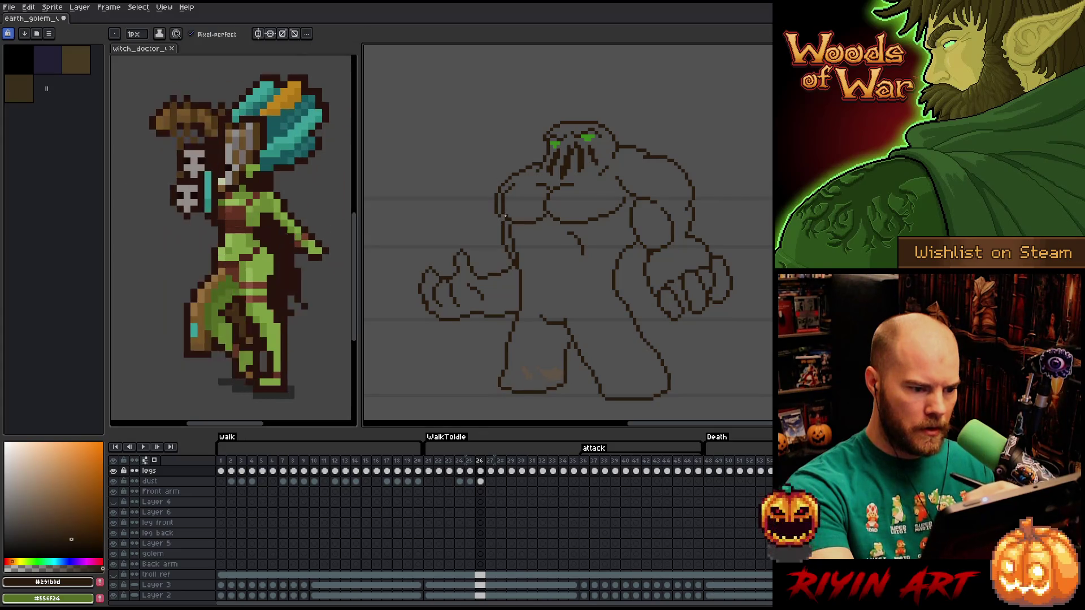
{"action": "key", "text": "e"}
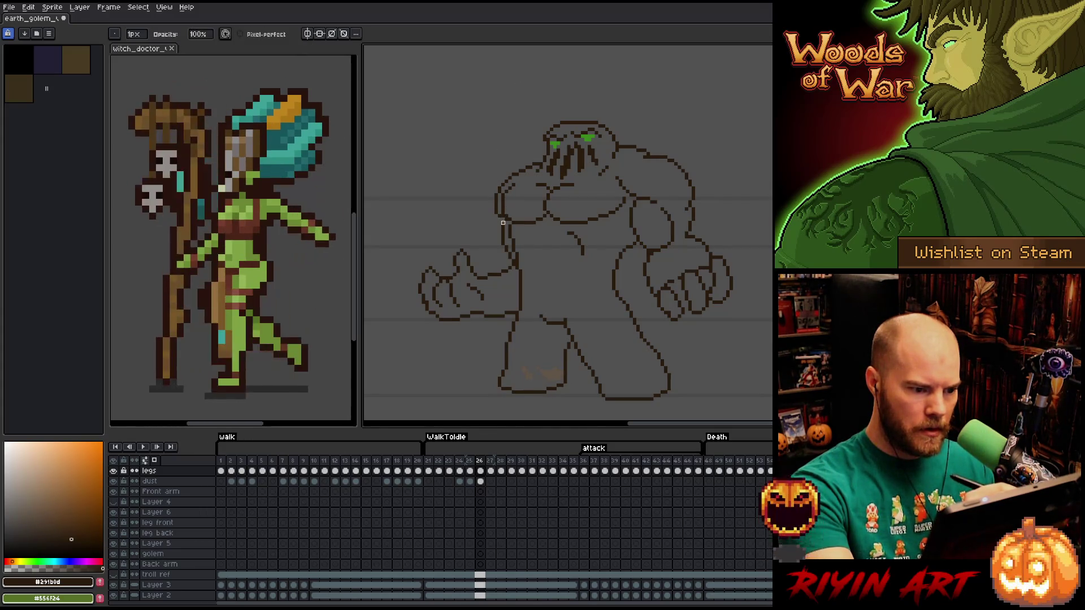
{"action": "left_click", "coordinate": [502, 224]}
{"action": "key", "text": "b"}
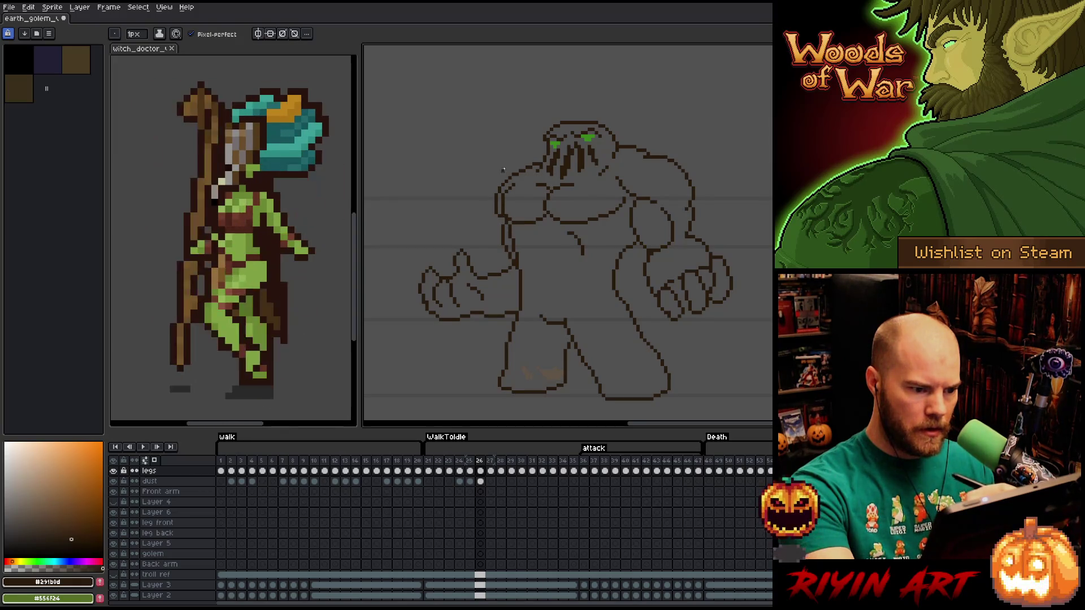
{"action": "key", "text": "e"}
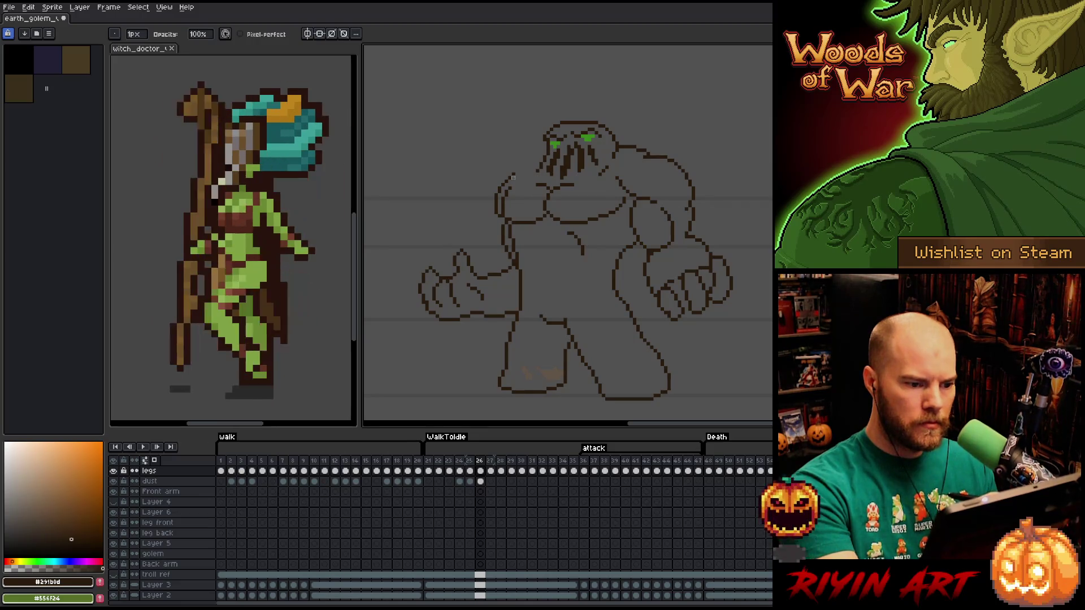
{"action": "key", "text": "e"}
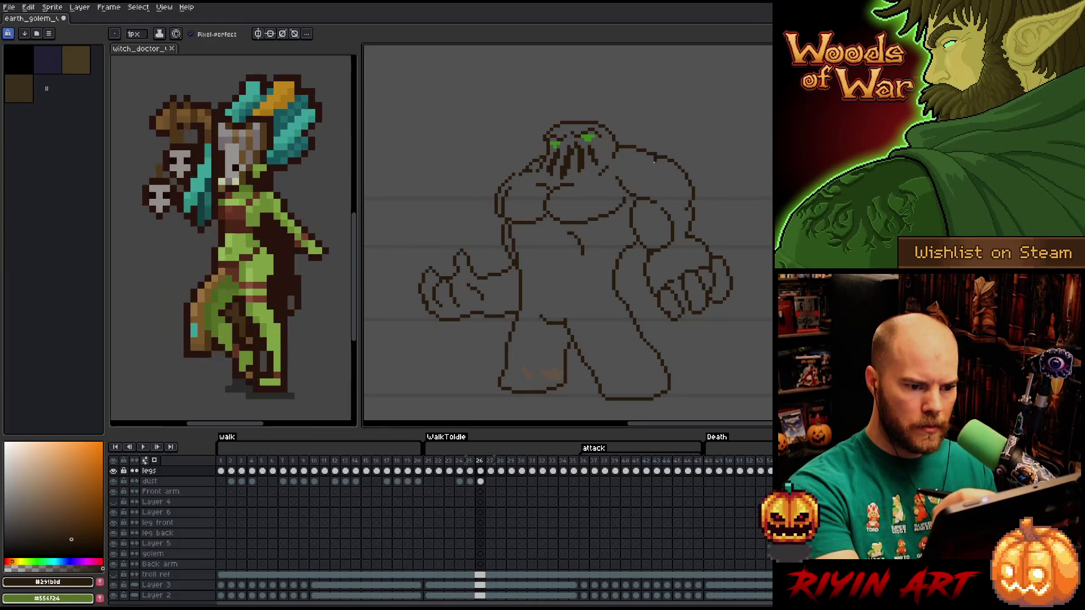
{"action": "key", "text": "e"}
{"action": "key", "text": "b"}
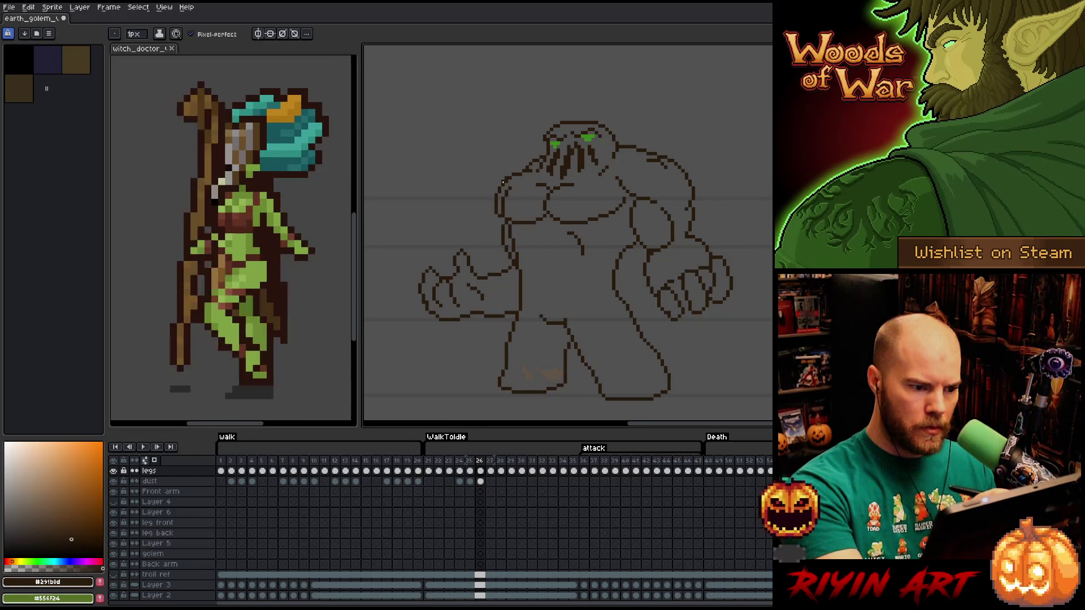
{"action": "key", "text": "e"}
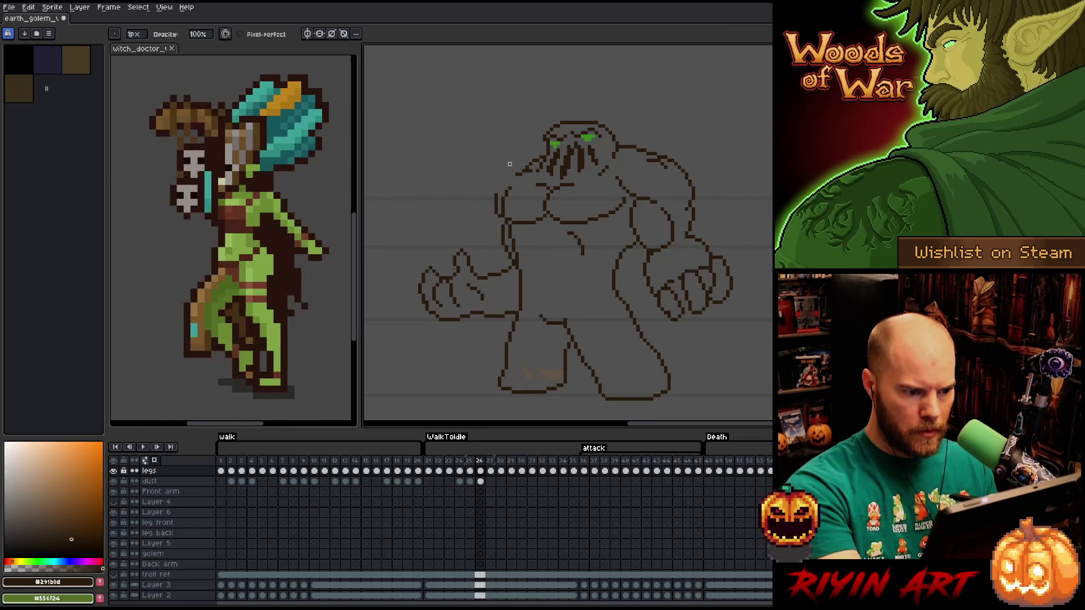
{"action": "key", "text": "b"}
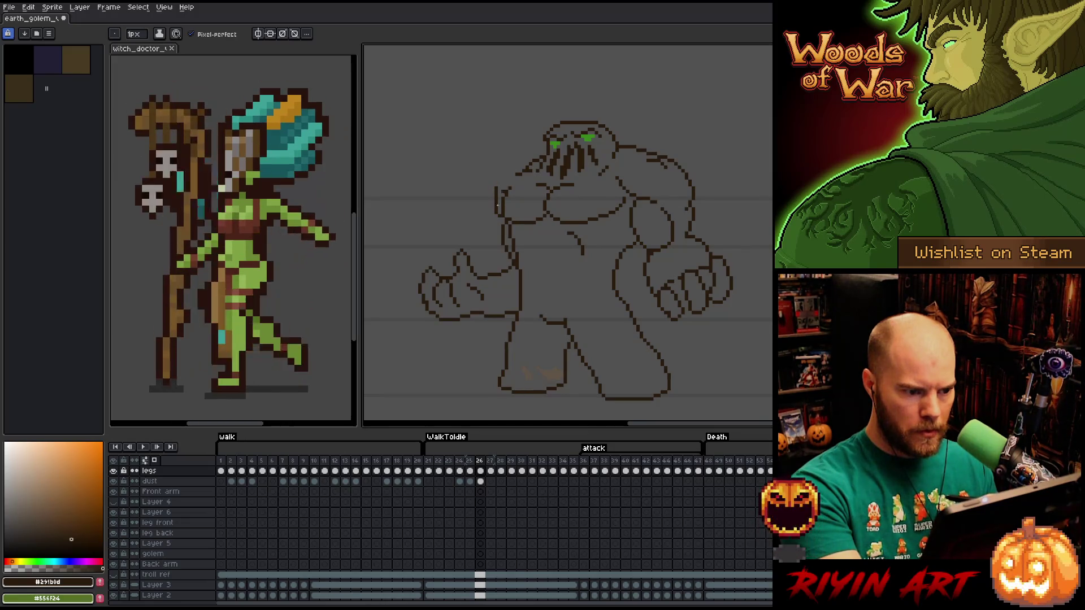
Try a darker stroke along the golem's left edge, then erase it again.
{"action": "left_click_drag", "start_coordinate": [493, 192], "coordinate": [496, 205]}
{"action": "key", "text": "e"}
{"action": "key", "text": "b"}
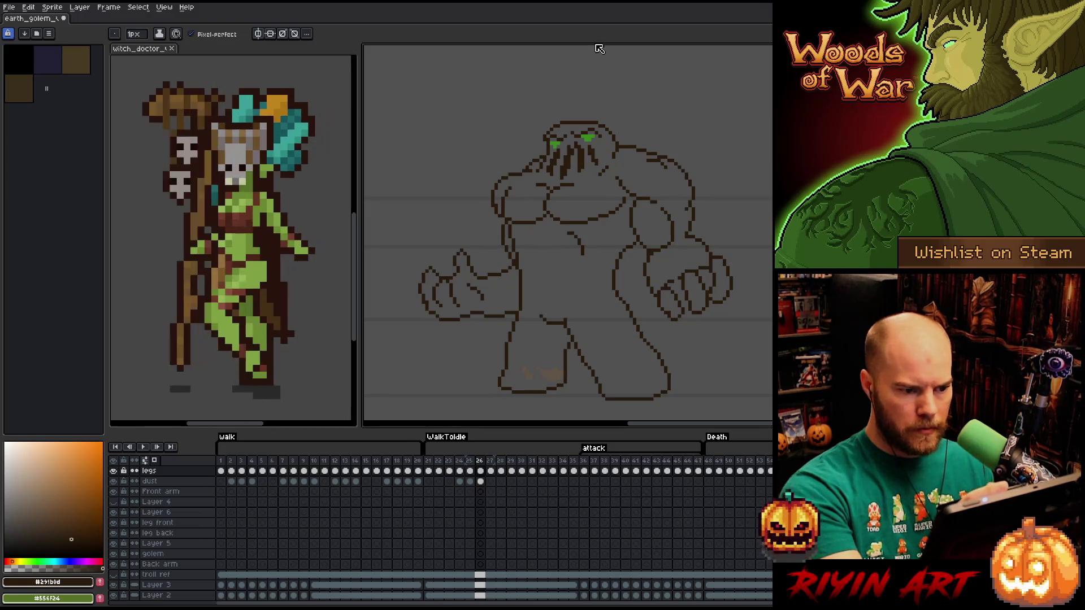
{"action": "key", "text": "e"}
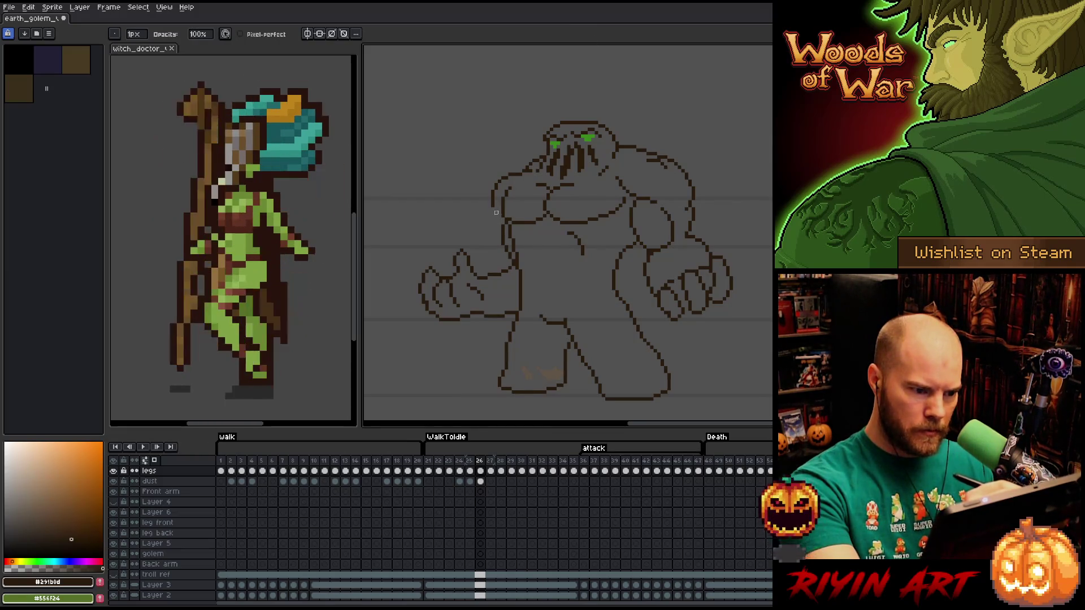
{"action": "key", "text": "b"}
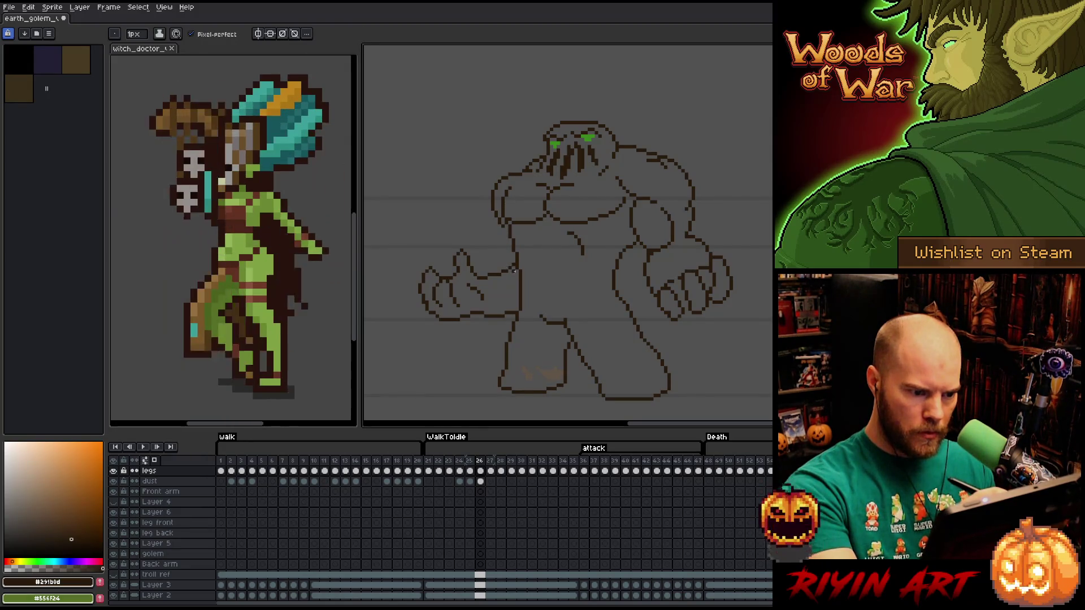
Draw a new line up the golem's left torso.
{"action": "mouse_move", "coordinate": [510, 270]}
{"action": "left_mouse_down"}
{"action": "mouse_move", "coordinate": [495, 246]}
{"action": "mouse_move", "coordinate": [499, 224]}
{"action": "left_mouse_up"}
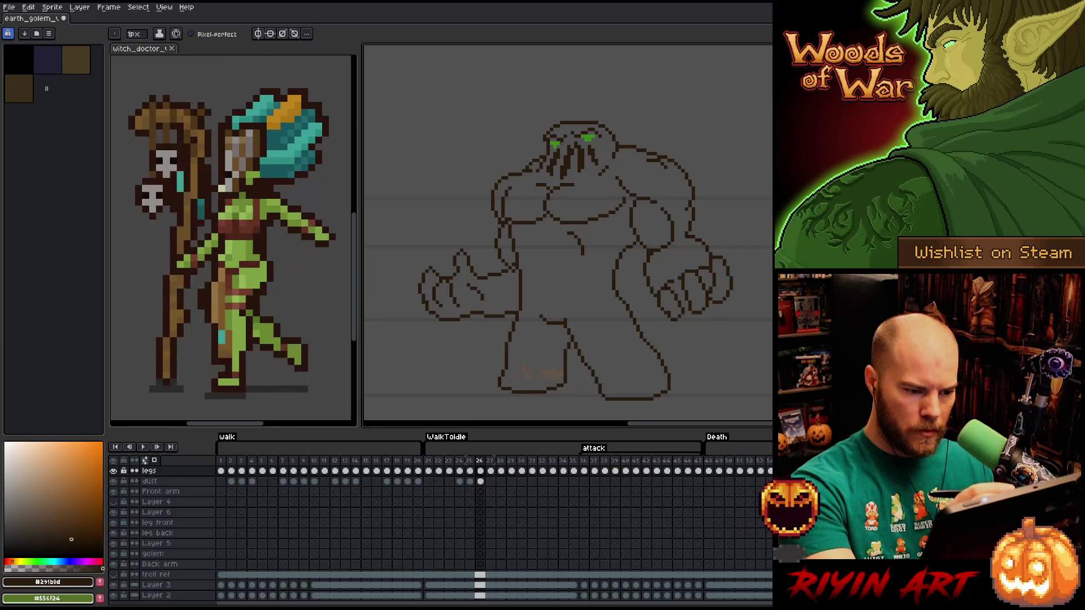
{"action": "key", "text": "e"}
{"action": "key", "text": "b"}
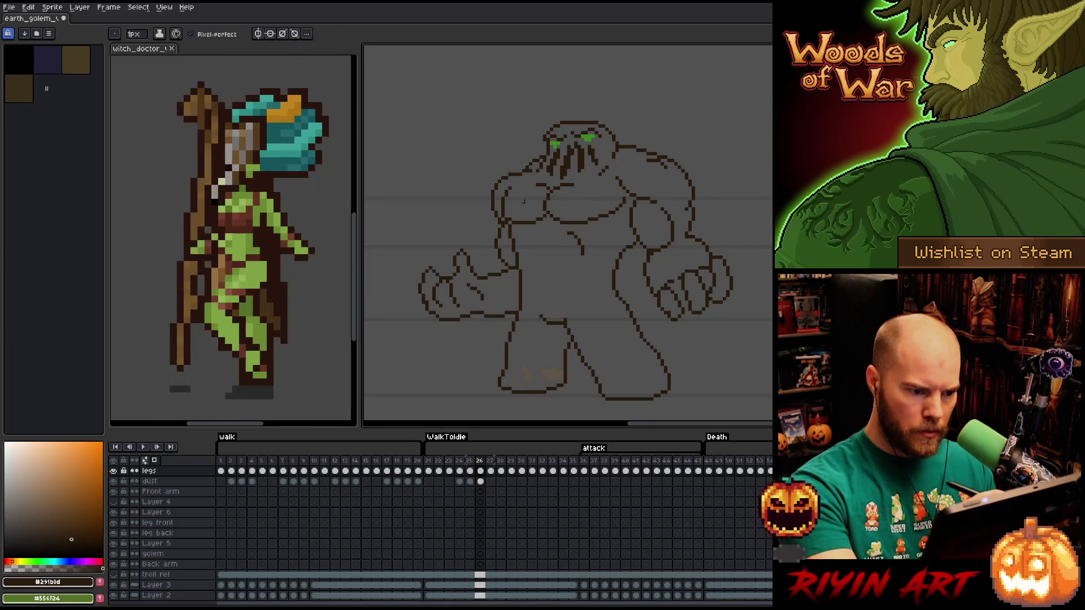
{"action": "key", "text": "e"}
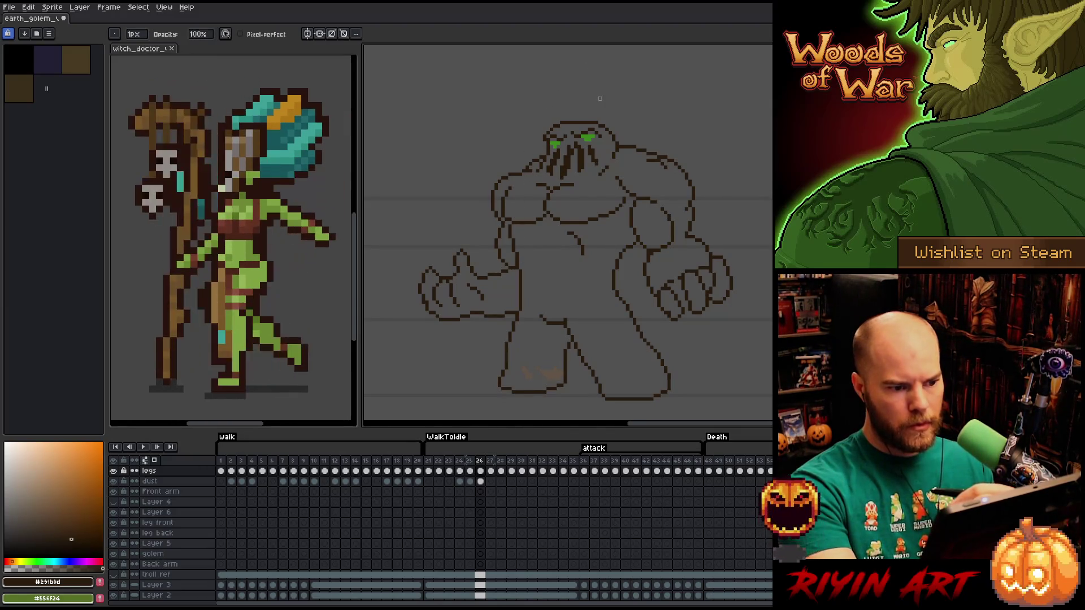
{"action": "key", "text": "e"}
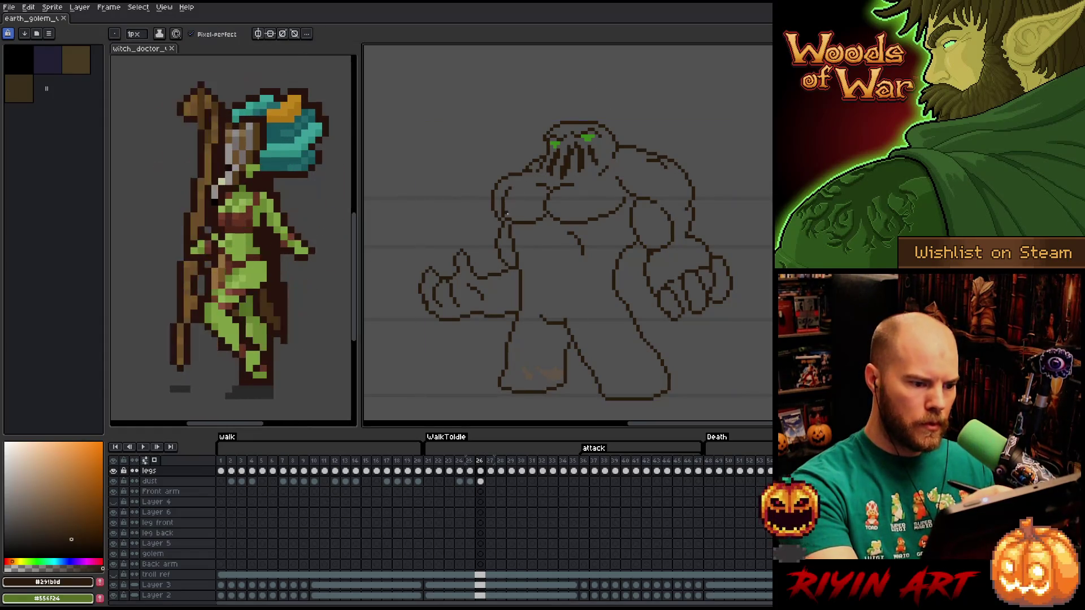
{"action": "key", "text": "b"}
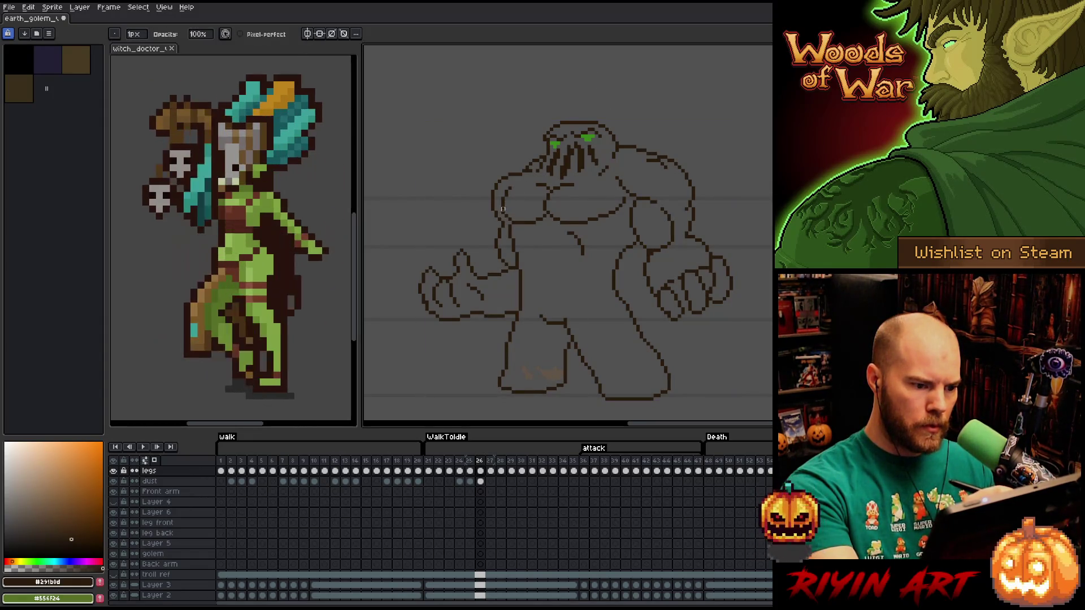
Select the golem's left shoulder lines and move them into a better position.
{"action": "key", "text": "m"}
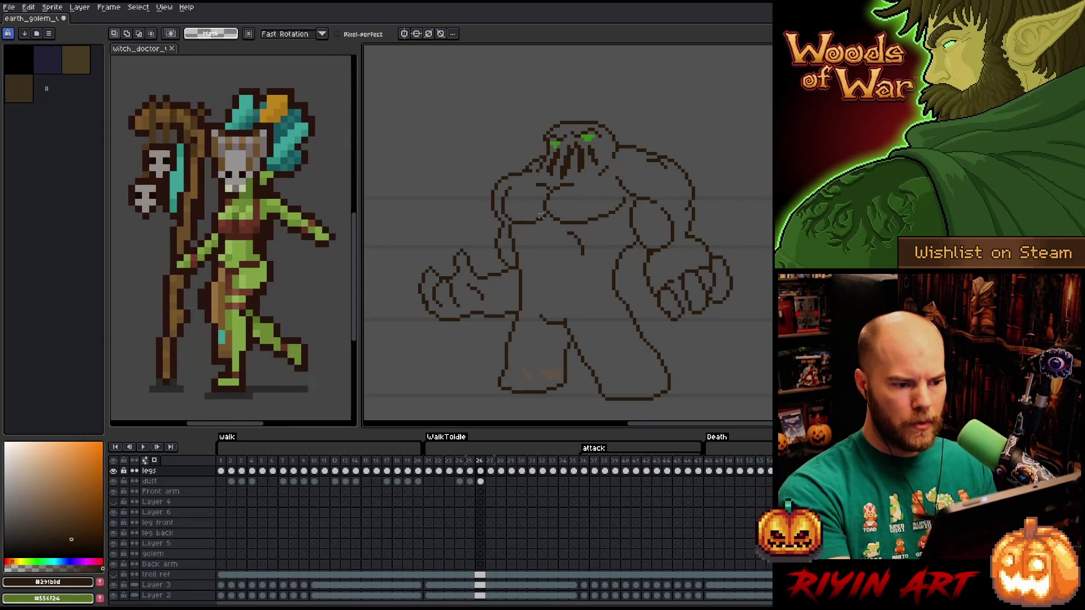
{"action": "left_click_drag", "start_coordinate": [521, 208], "coordinate": [496, 177]}
{"action": "key", "text": "ctrl+d"}
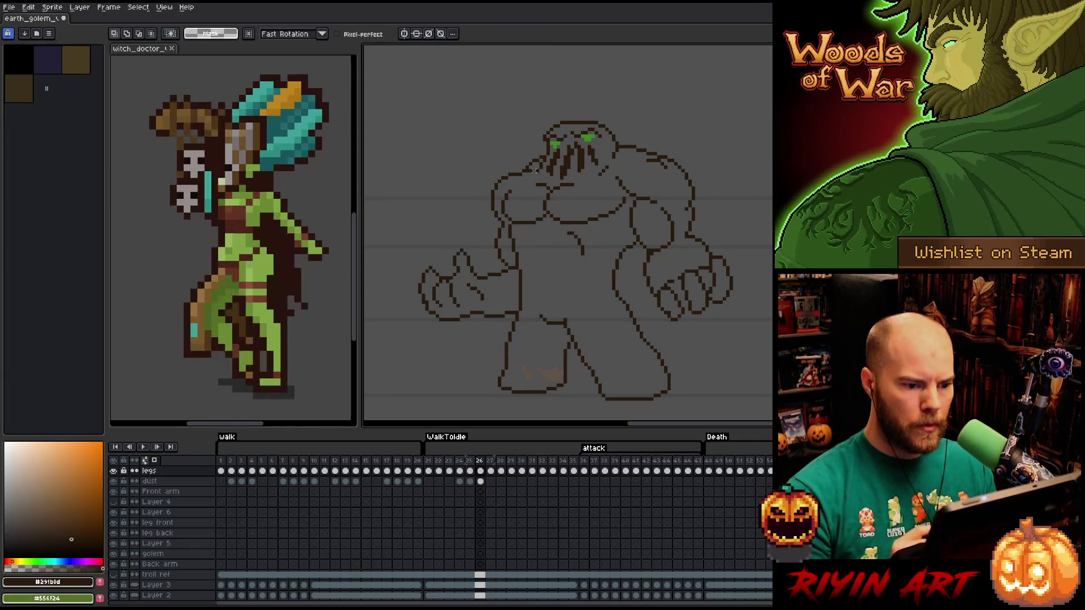
{"action": "key", "text": "b"}
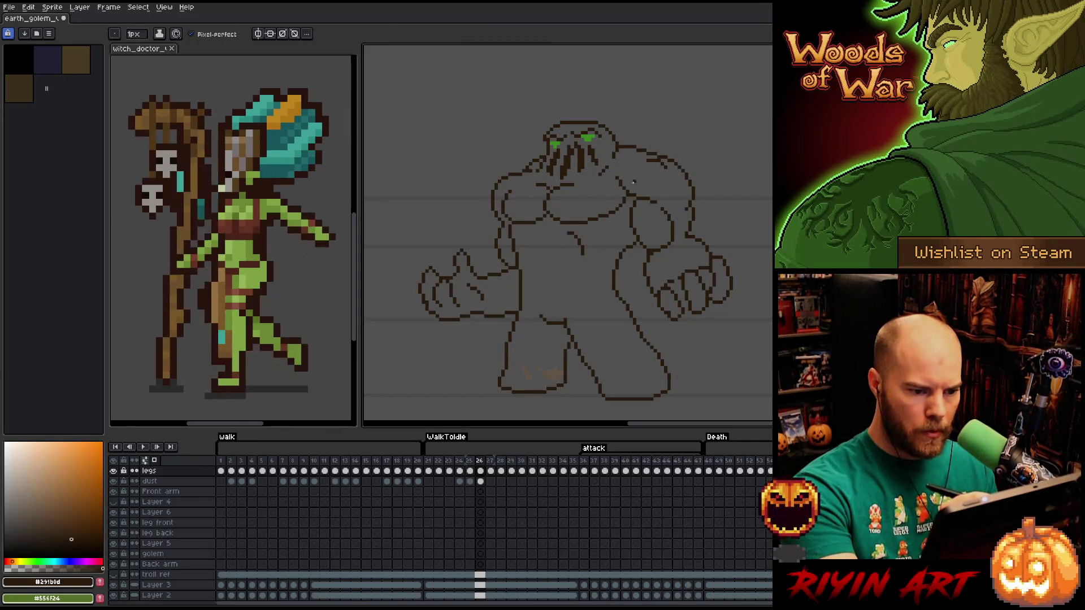
{"action": "key", "text": "e"}
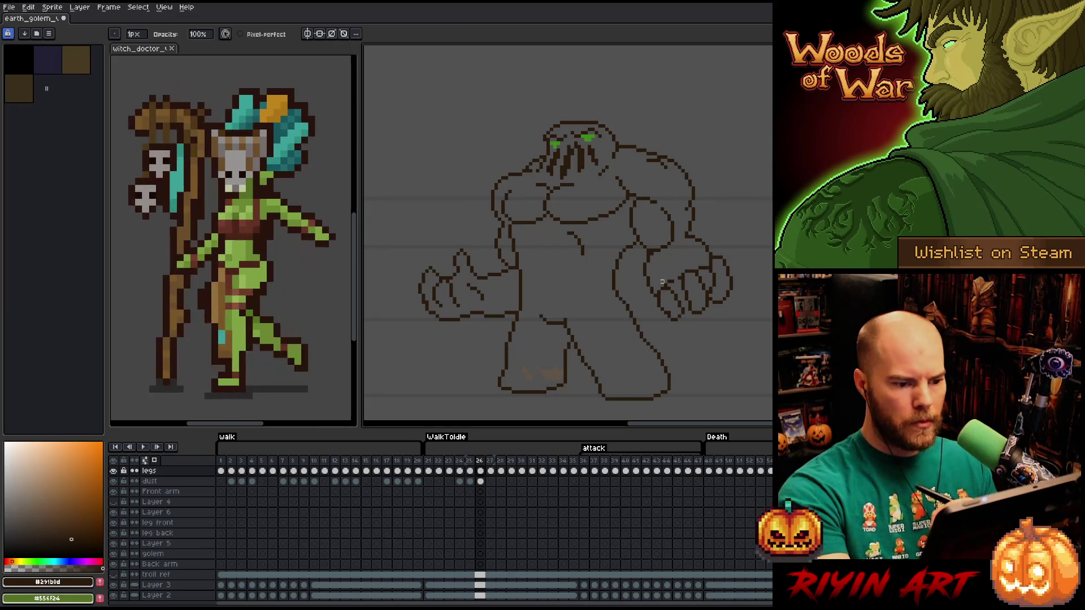
{"action": "key", "text": "m"}
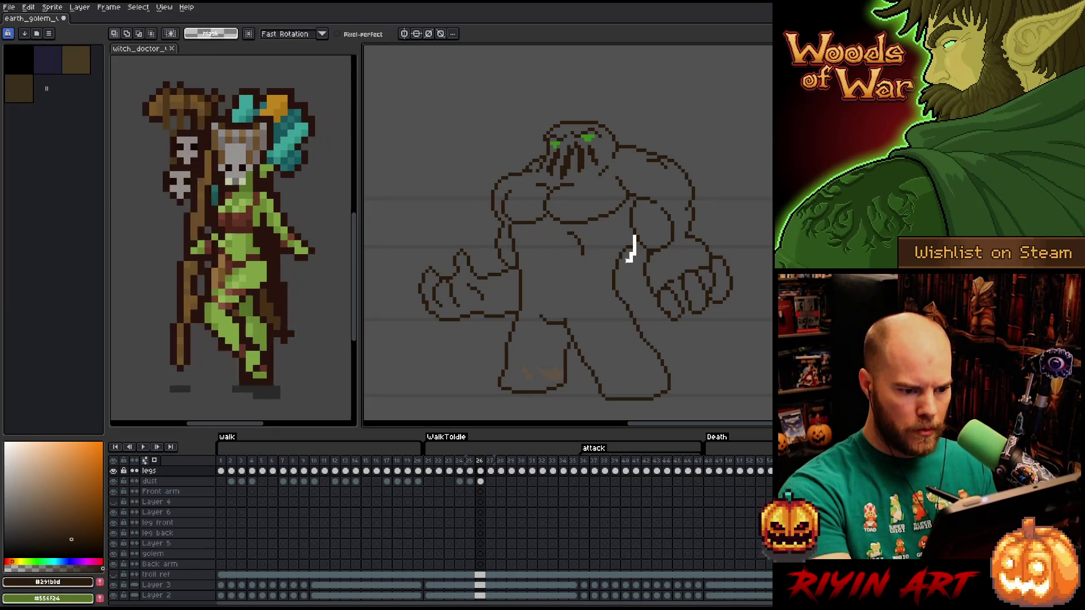
Select and release the chest lines, then add a small stroke near the golem's fist.
{"action": "mouse_move", "coordinate": [633, 249]}
{"action": "left_mouse_down"}
{"action": "mouse_move", "coordinate": [611, 274]}
{"action": "mouse_move", "coordinate": [633, 243]}
{"action": "mouse_move", "coordinate": [620, 254]}
{"action": "left_mouse_up"}
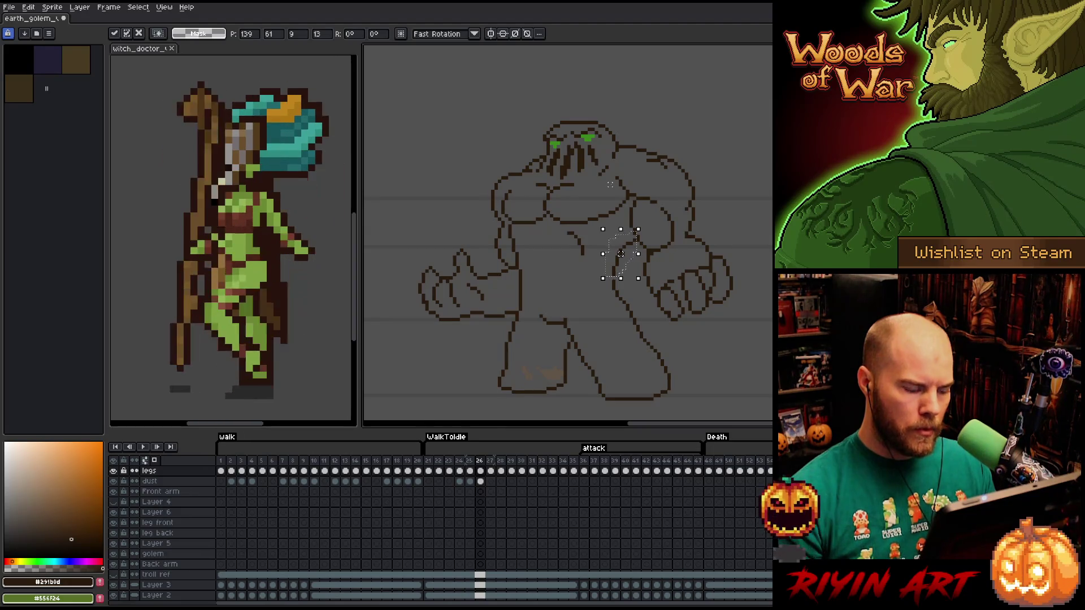
{"action": "key", "text": "ctrl+d"}
{"action": "key", "text": "b"}
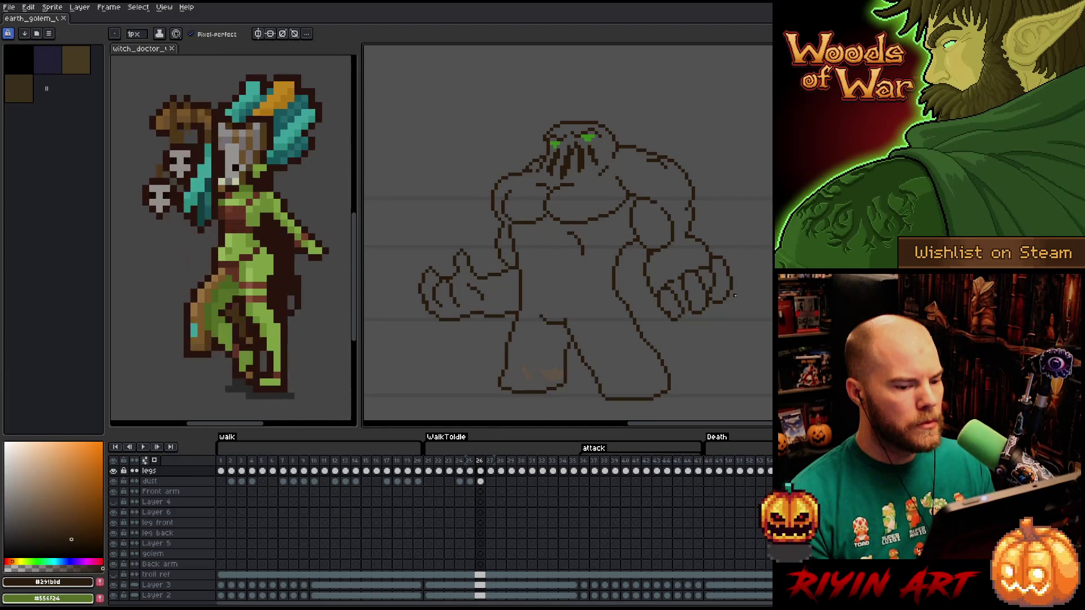
{"action": "left_click_drag", "start_coordinate": [735, 295], "coordinate": [687, 311]}
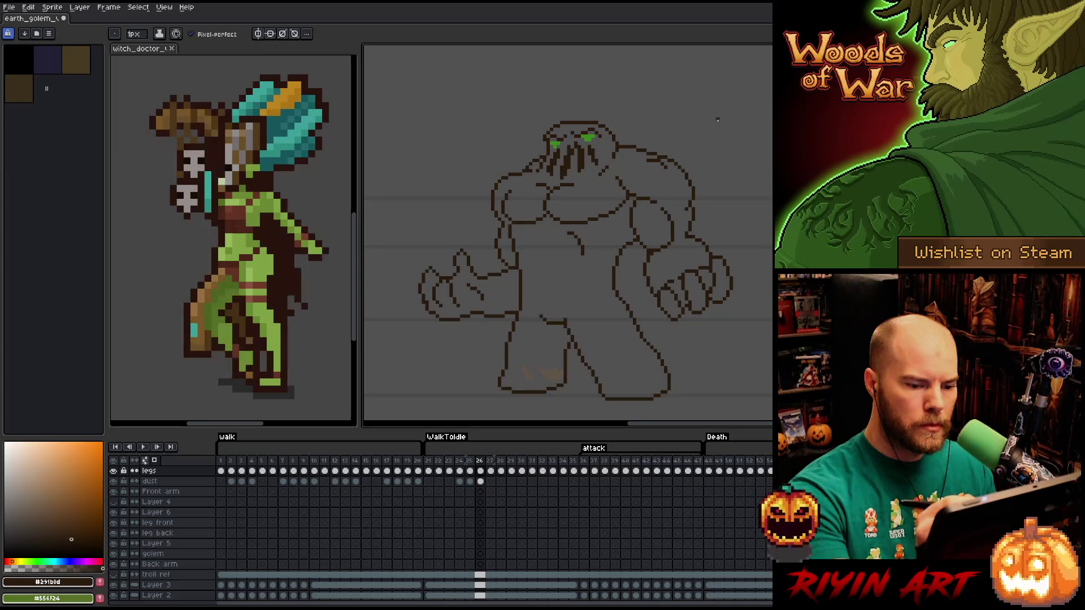
{"action": "key", "text": "e"}
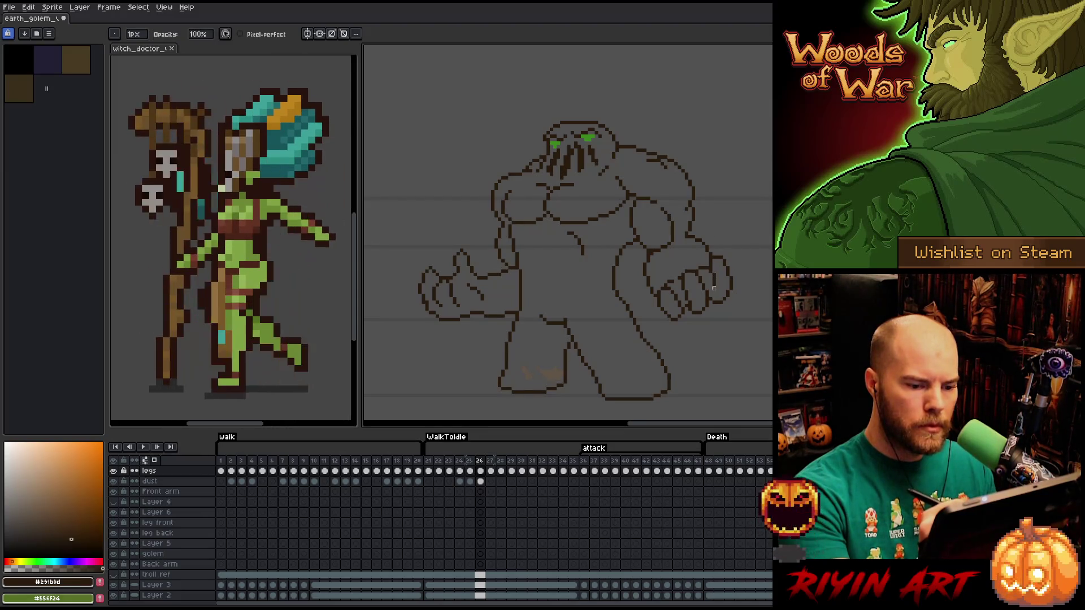
{"action": "key", "text": "b"}
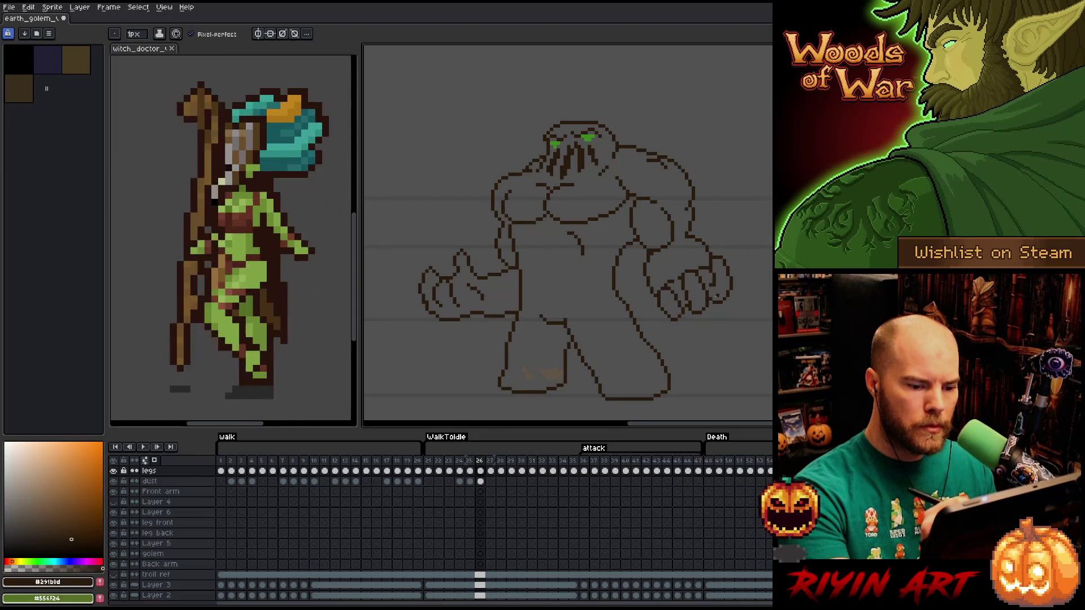
{"action": "key", "text": "e"}
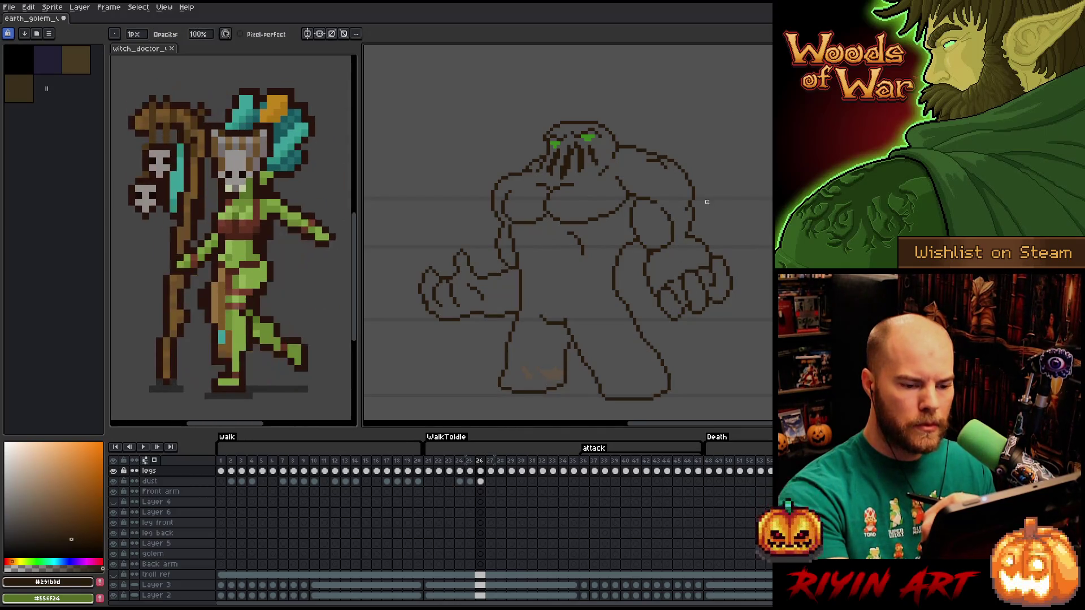
Draw a curved line around the golem's right hand.
{"action": "key", "text": "q"}
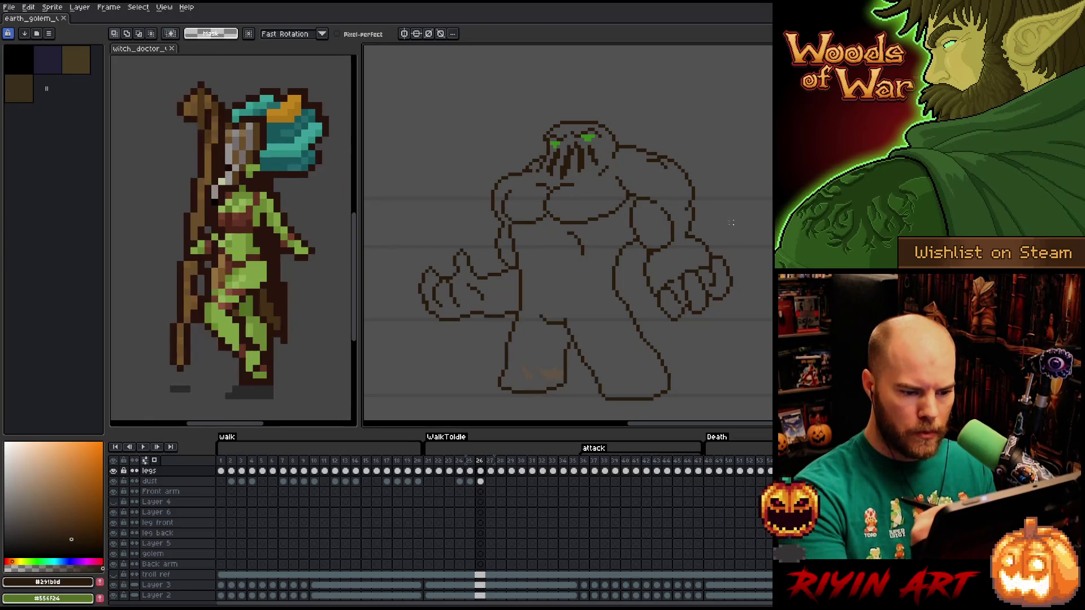
{"action": "key", "text": "b"}
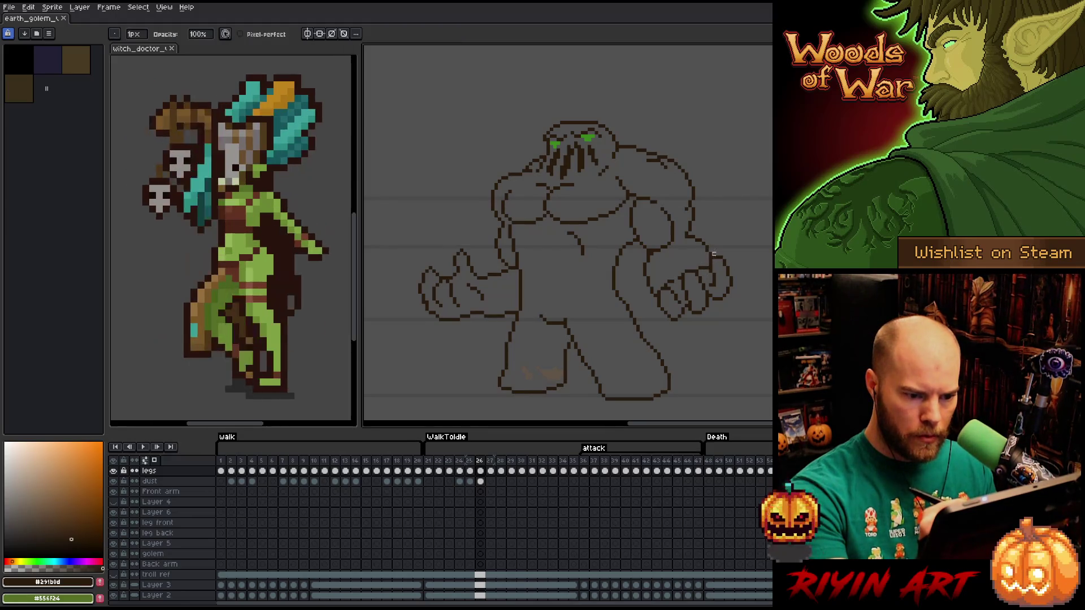
{"action": "key", "text": "e"}
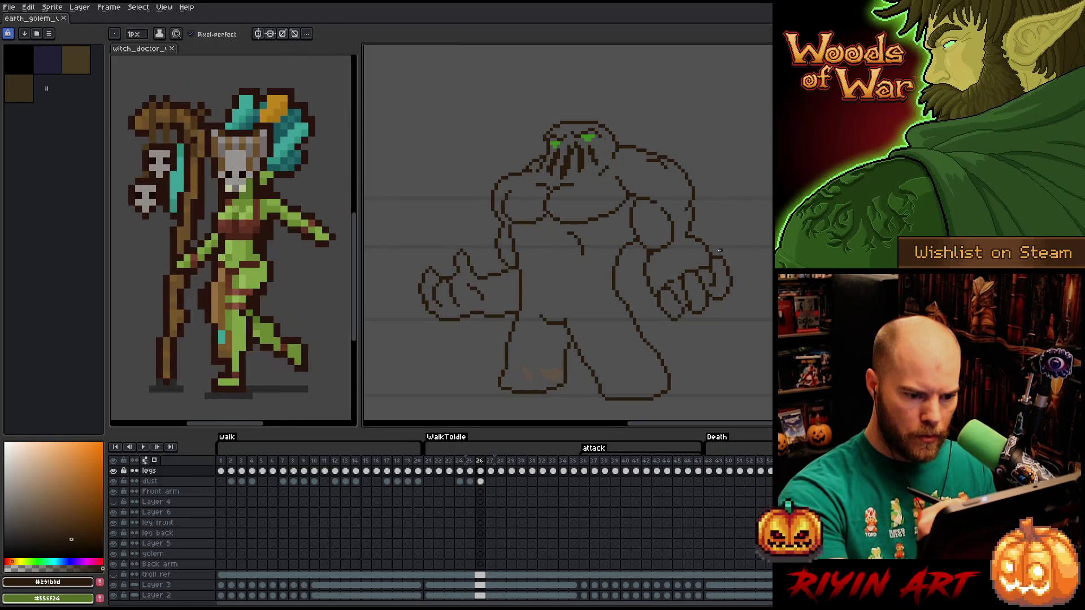
{"action": "mouse_move", "coordinate": [712, 254]}
{"action": "left_mouse_down"}
{"action": "mouse_move", "coordinate": [733, 249]}
{"action": "mouse_move", "coordinate": [728, 261]}
{"action": "left_mouse_up"}
{"action": "key", "text": "b"}
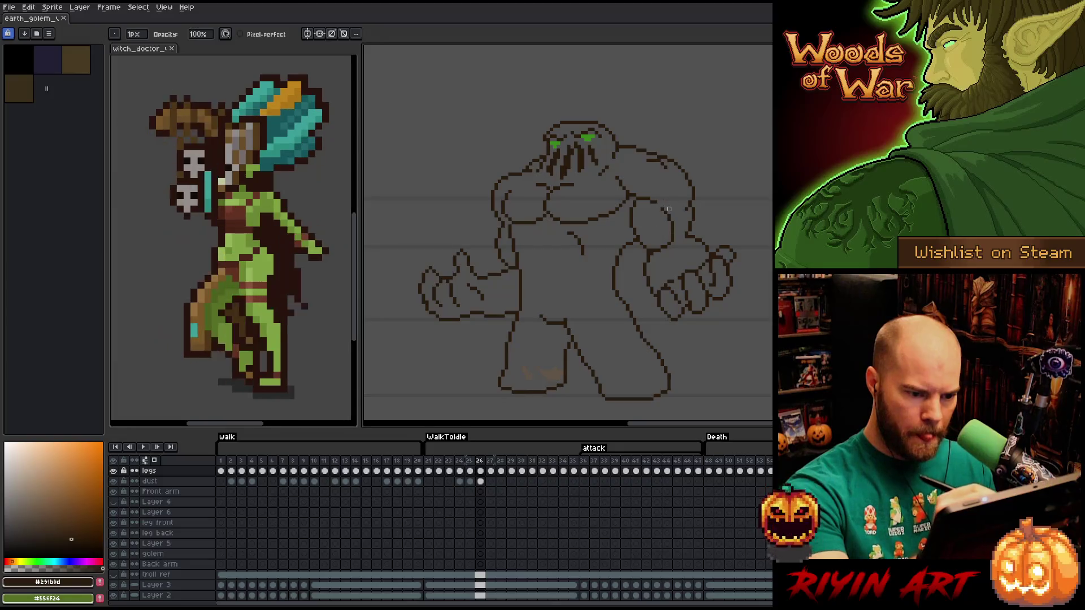
Lasso the lines beside the golem's chest and nudge them down-right.
{"action": "key", "text": "q"}
{"action": "mouse_move", "coordinate": [675, 212]}
{"action": "left_mouse_down"}
{"action": "mouse_move", "coordinate": [678, 233]}
{"action": "mouse_move", "coordinate": [654, 247]}
{"action": "mouse_move", "coordinate": [635, 235]}
{"action": "mouse_move", "coordinate": [636, 196]}
{"action": "mouse_move", "coordinate": [679, 210]}
{"action": "mouse_move", "coordinate": [683, 223]}
{"action": "left_mouse_up"}
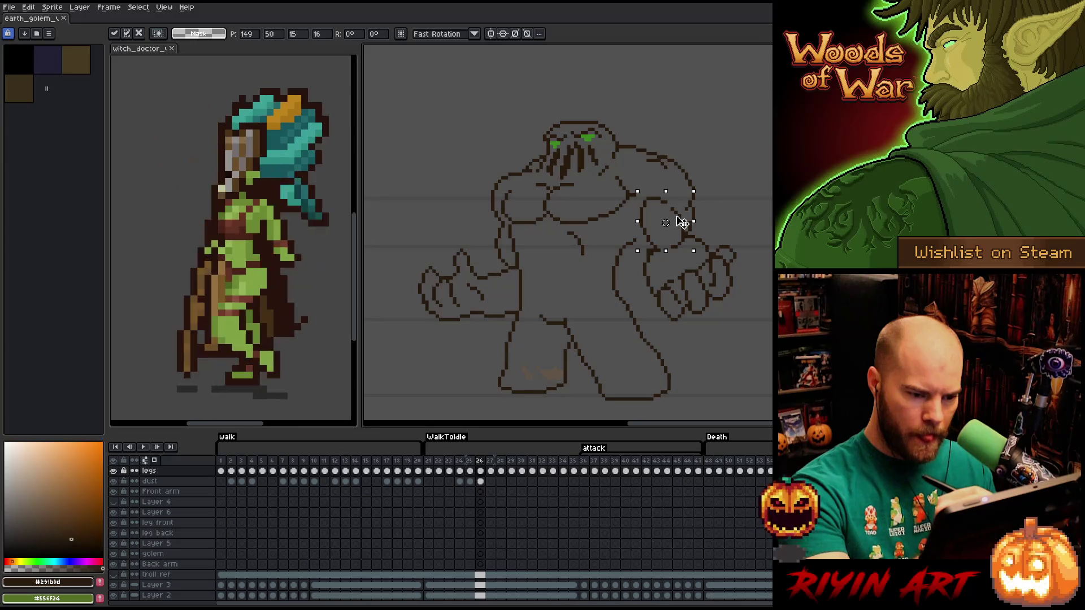
{"action": "key", "text": "b"}
{"action": "key", "text": "b"}
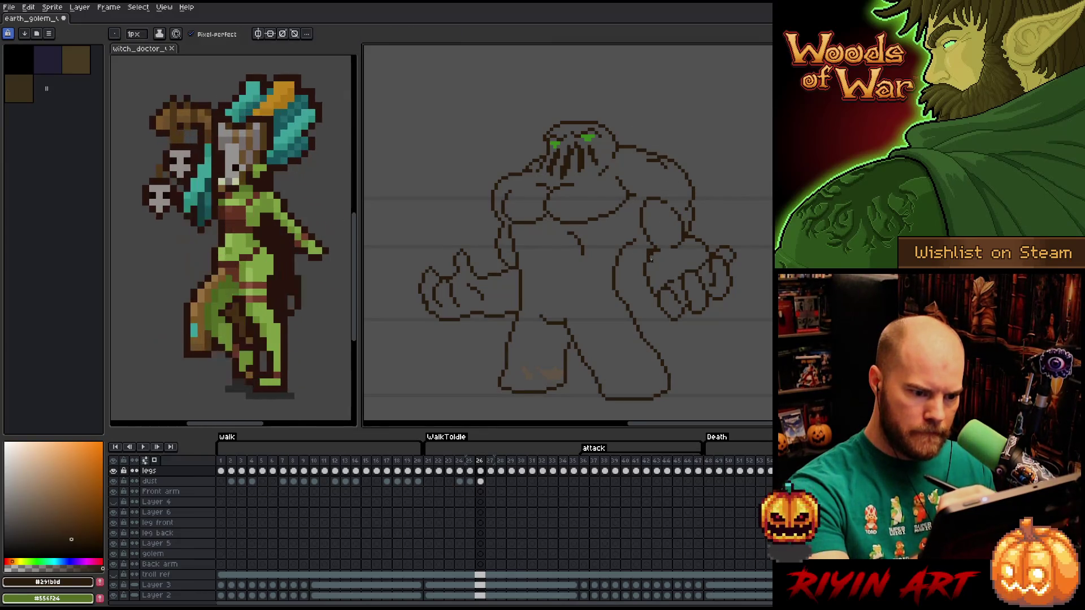
{"action": "key", "text": "e"}
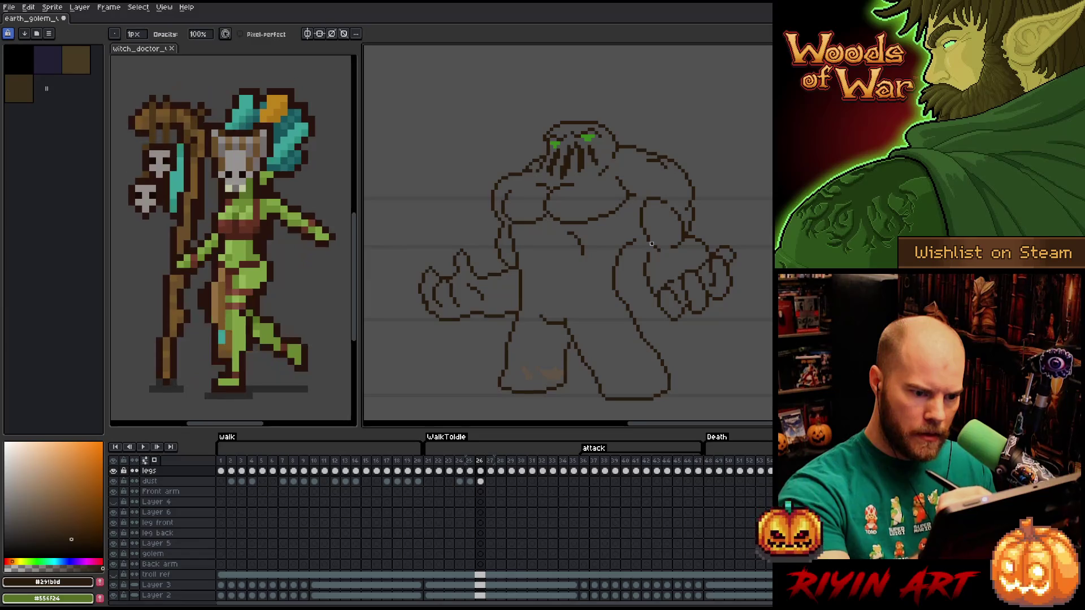
{"action": "key", "text": "b"}
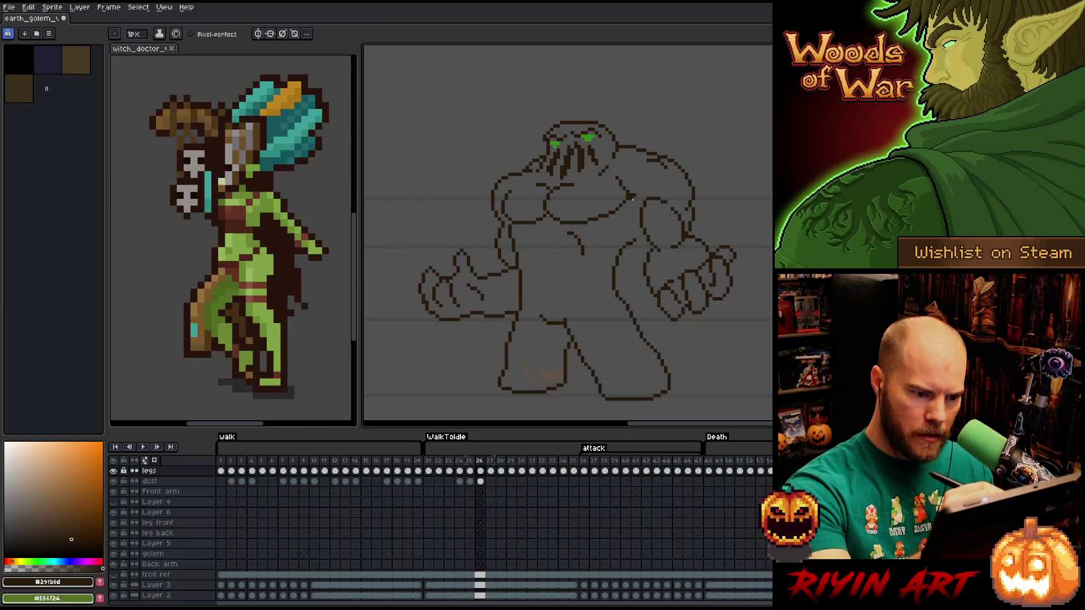
Try a shoulder-to-arm joining line, undo it, and add a short shoulder stroke instead.
{"action": "mouse_move", "coordinate": [633, 199]}
{"action": "left_mouse_down"}
{"action": "mouse_move", "coordinate": [640, 228]}
{"action": "mouse_move", "coordinate": [633, 197]}
{"action": "left_mouse_up"}
{"action": "key", "text": "ctrl+z"}
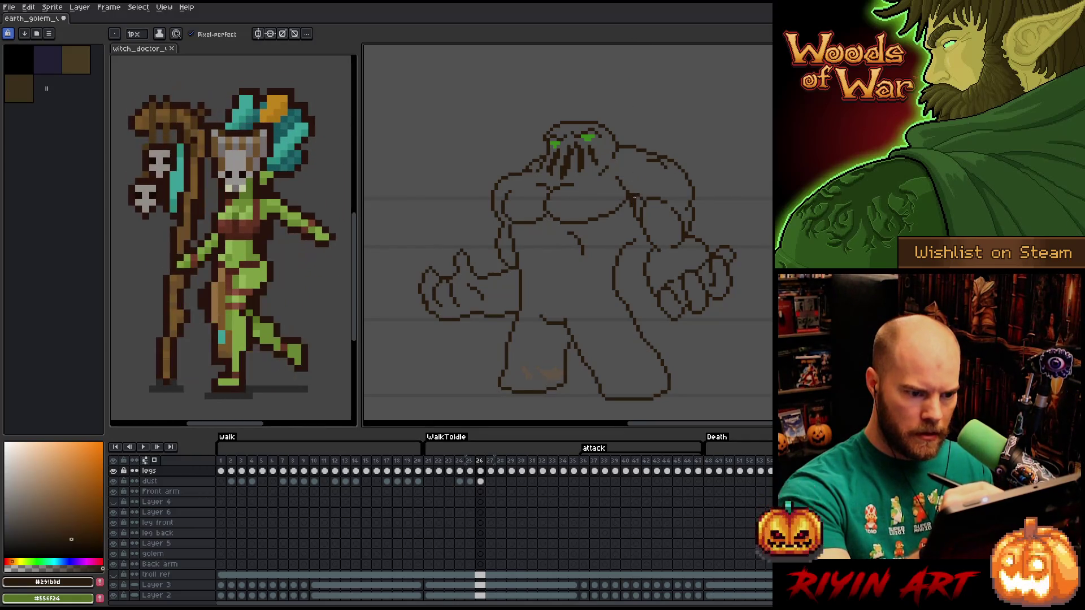
{"action": "key", "text": "b"}
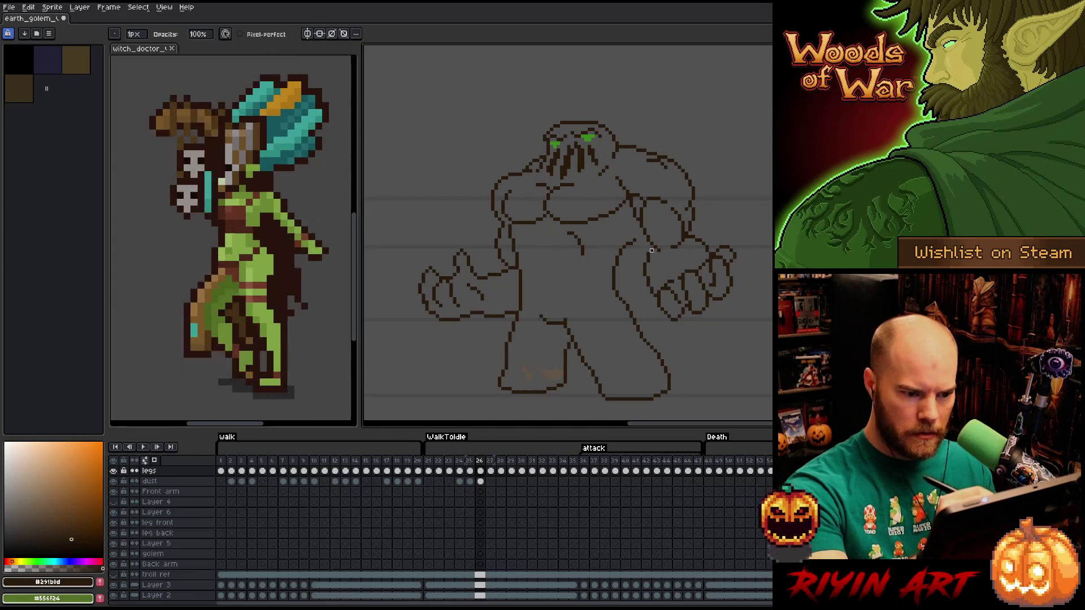
{"action": "key", "text": "e"}
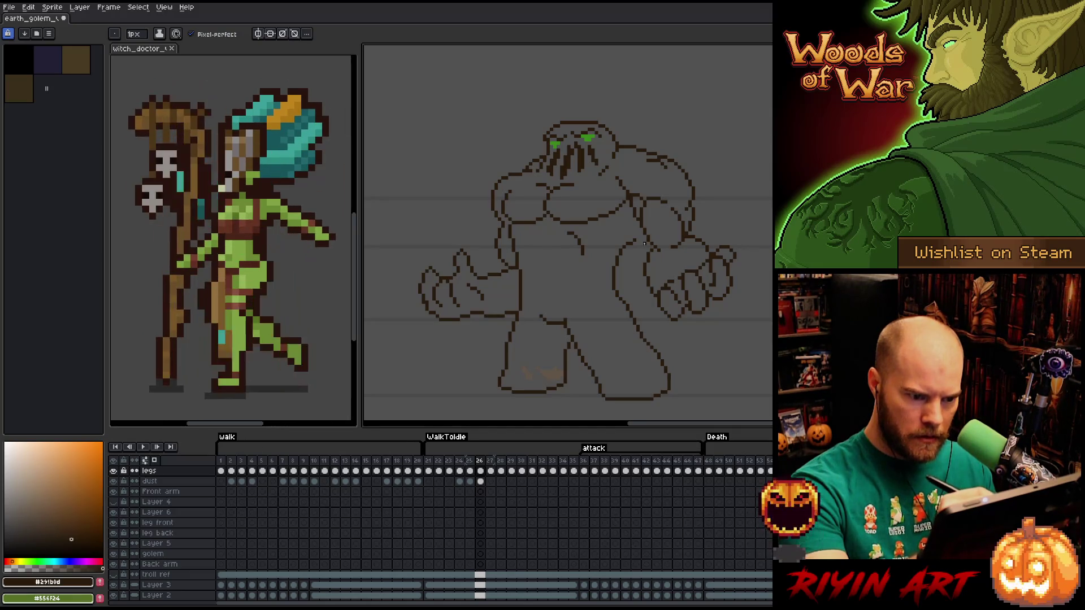
{"action": "key", "text": "b"}
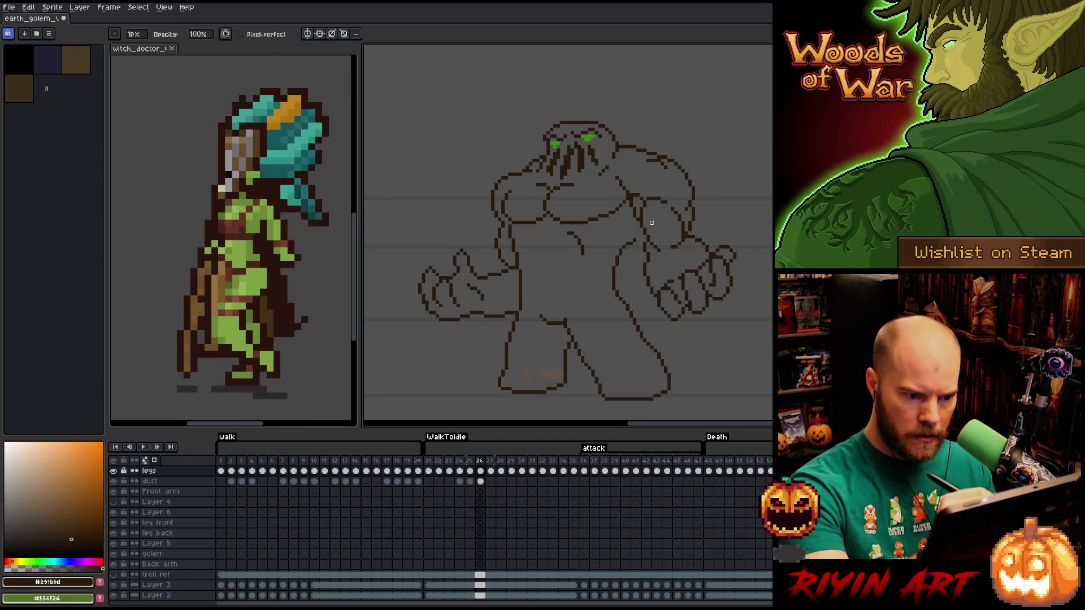
{"action": "key", "text": "e"}
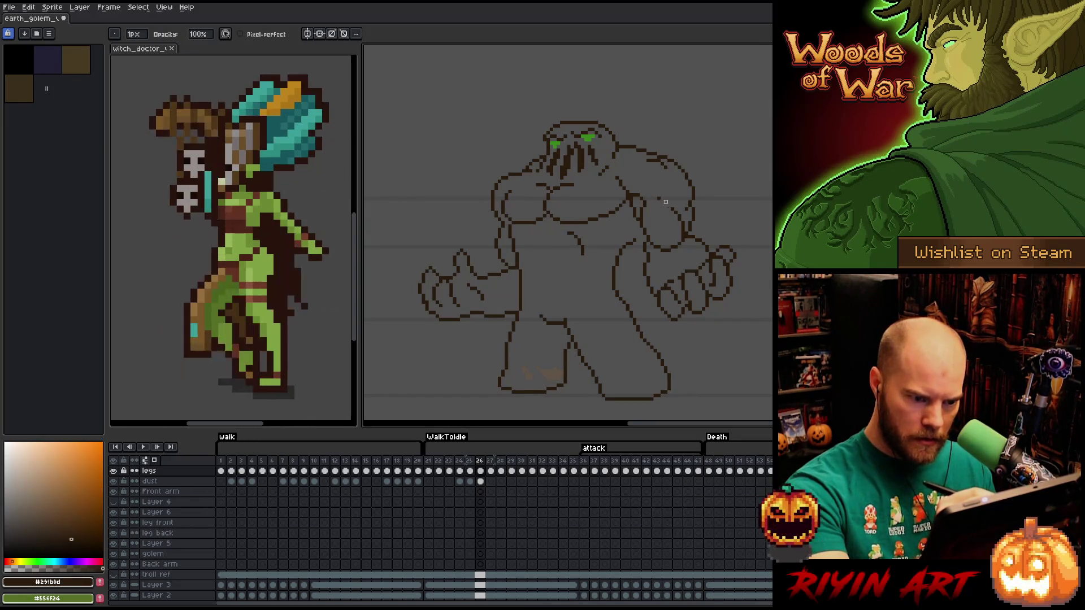
{"action": "left_click_drag", "start_coordinate": [651, 202], "coordinate": [663, 201]}
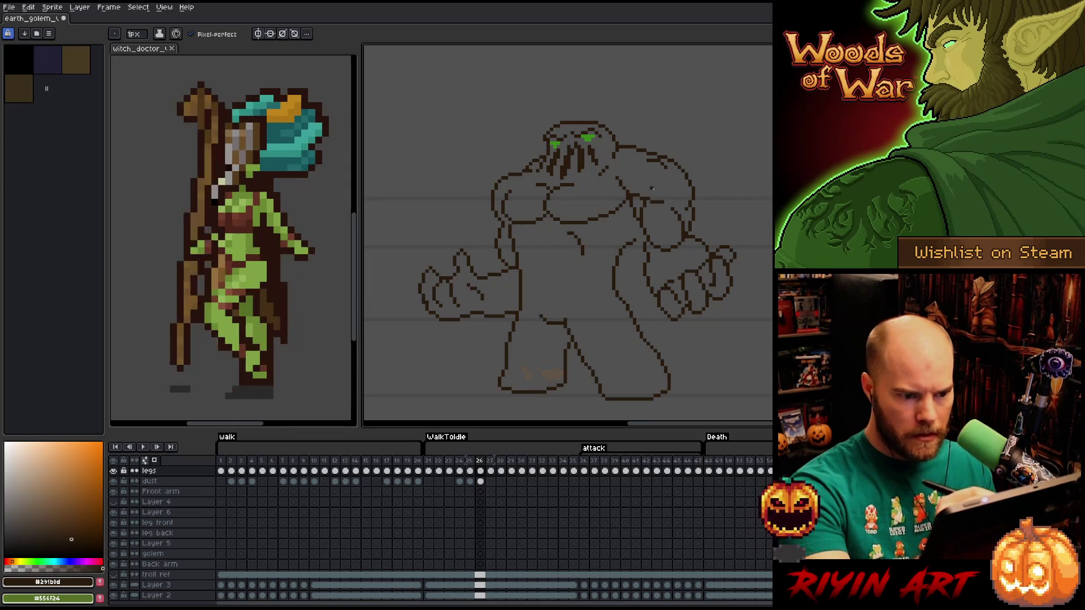
{"action": "key", "text": "e"}
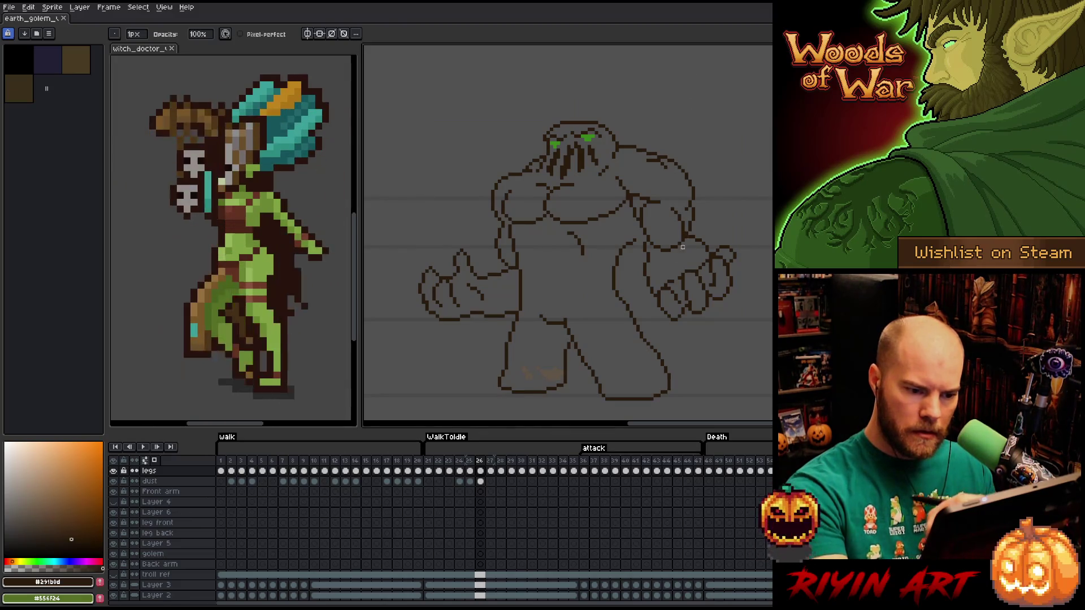
{"action": "key", "text": "e"}
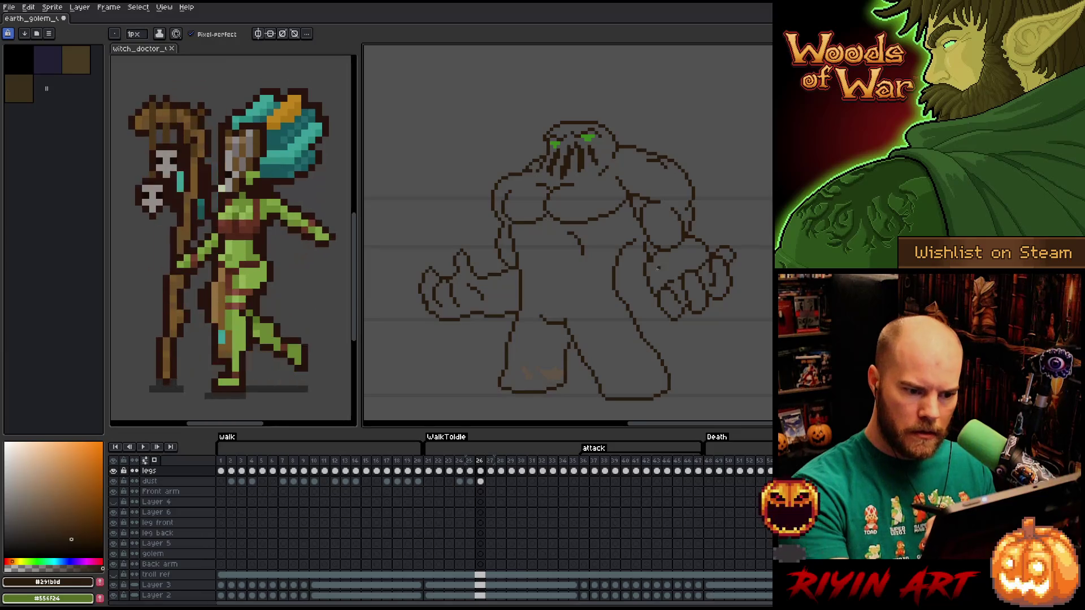
{"action": "key", "text": "b"}
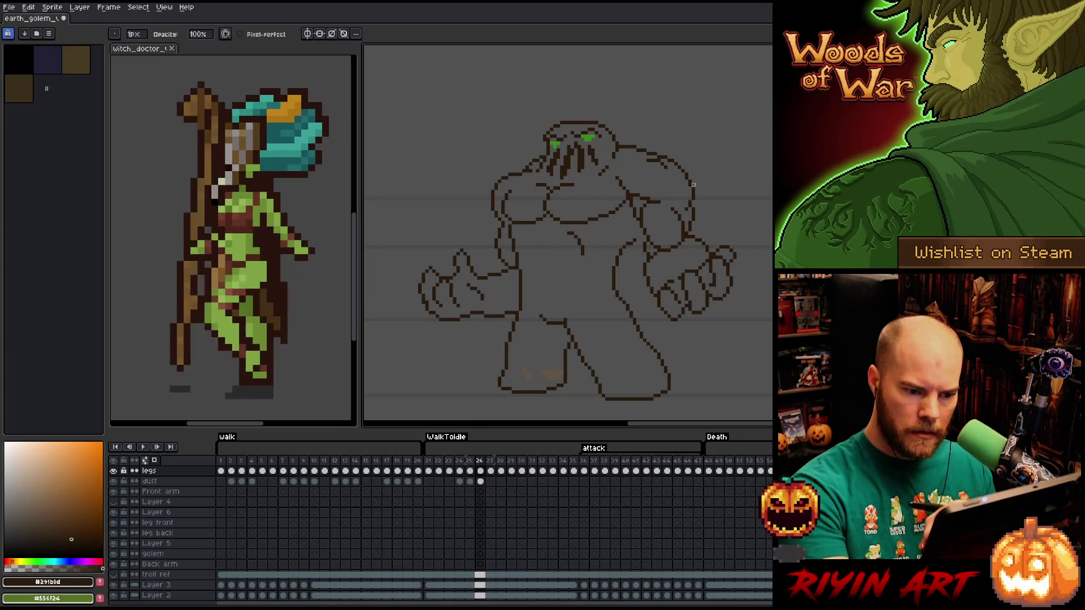
Lasso then deselect the right forearm, and add a pixel to the arm outline.
{"action": "key", "text": "m"}
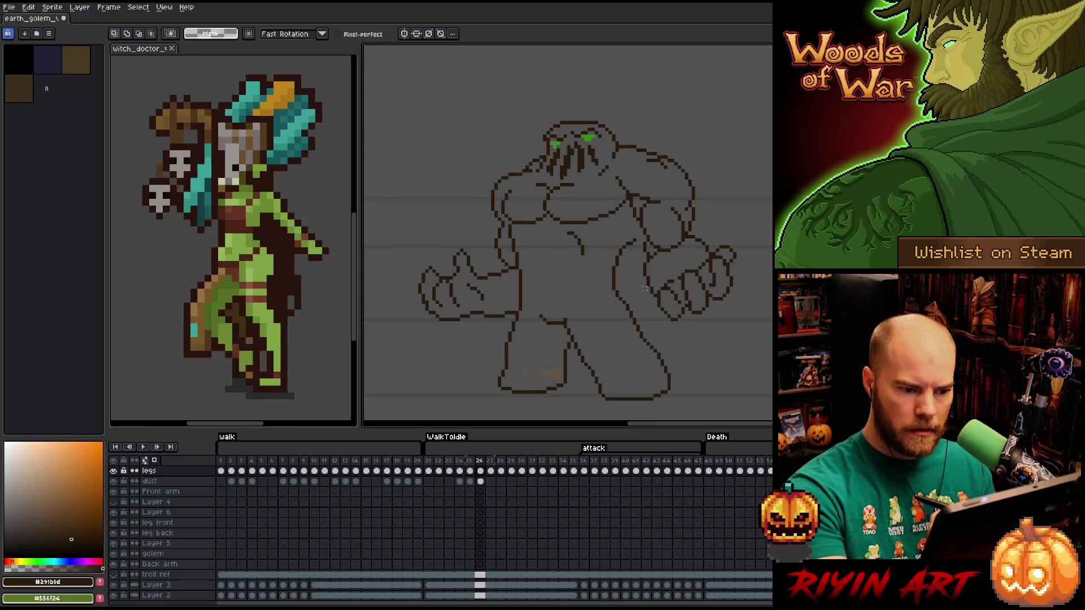
{"action": "mouse_move", "coordinate": [636, 263]}
{"action": "left_mouse_down"}
{"action": "mouse_move", "coordinate": [645, 254]}
{"action": "mouse_move", "coordinate": [659, 271]}
{"action": "mouse_move", "coordinate": [655, 310]}
{"action": "mouse_move", "coordinate": [656, 275]}
{"action": "left_mouse_up"}
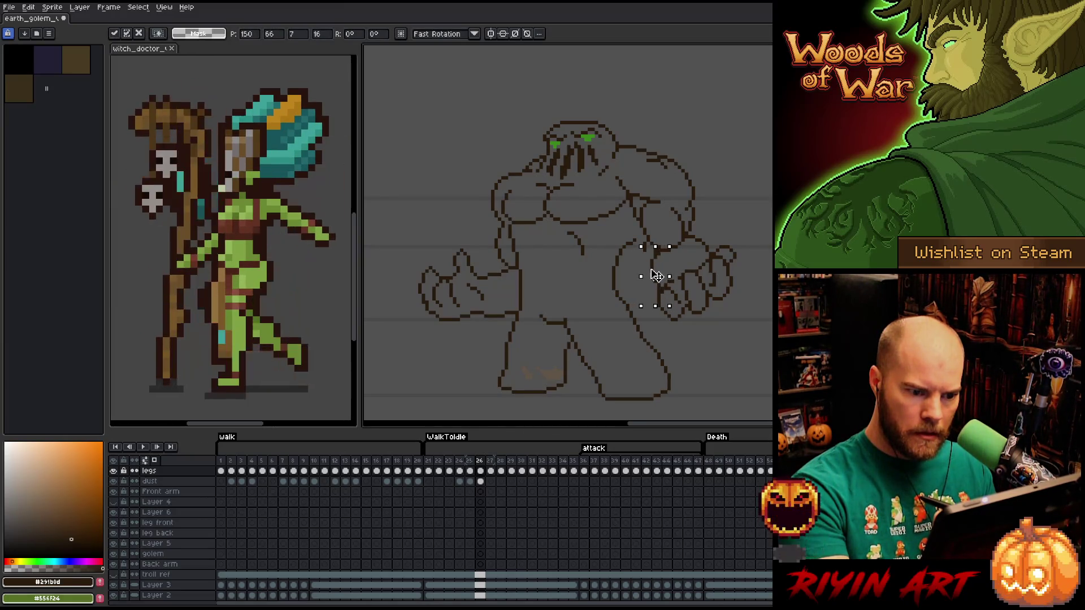
{"action": "key", "text": "ctrl+d"}
{"action": "key", "text": "b"}
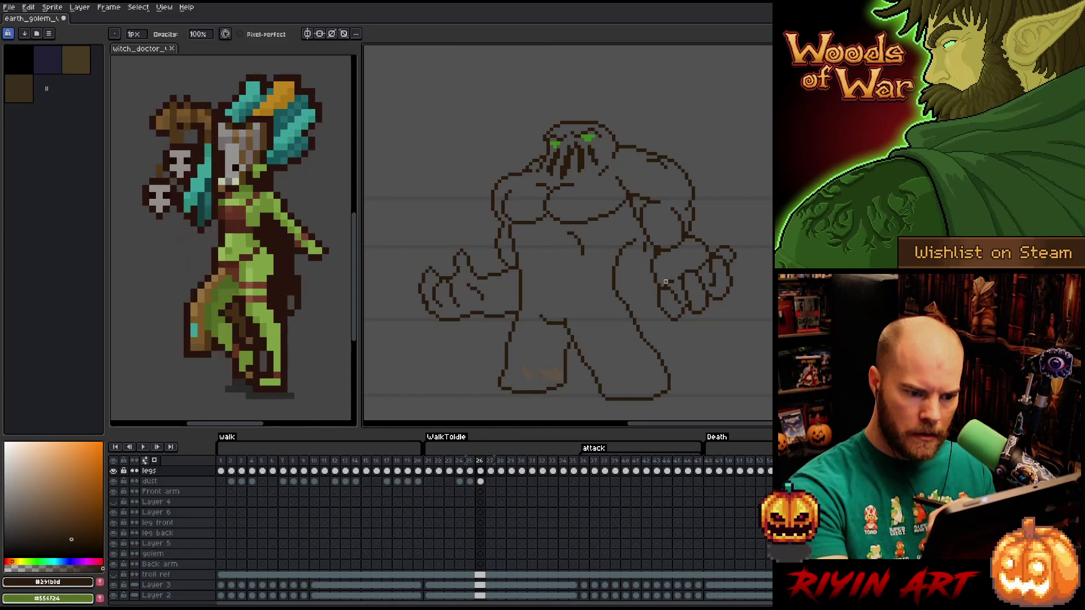
{"action": "key", "text": "e"}
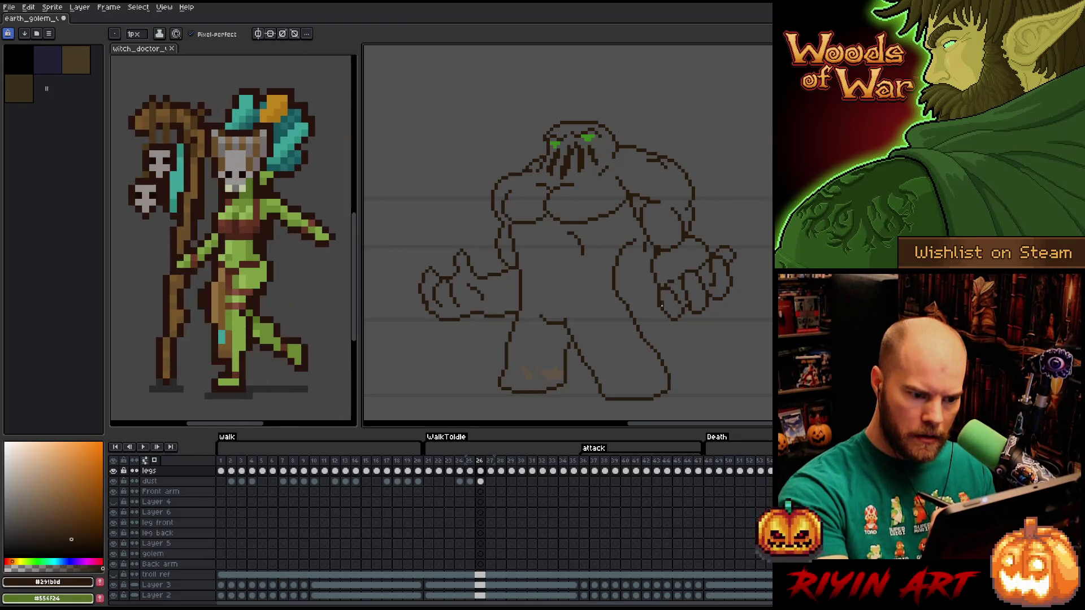
{"action": "key", "text": "b"}
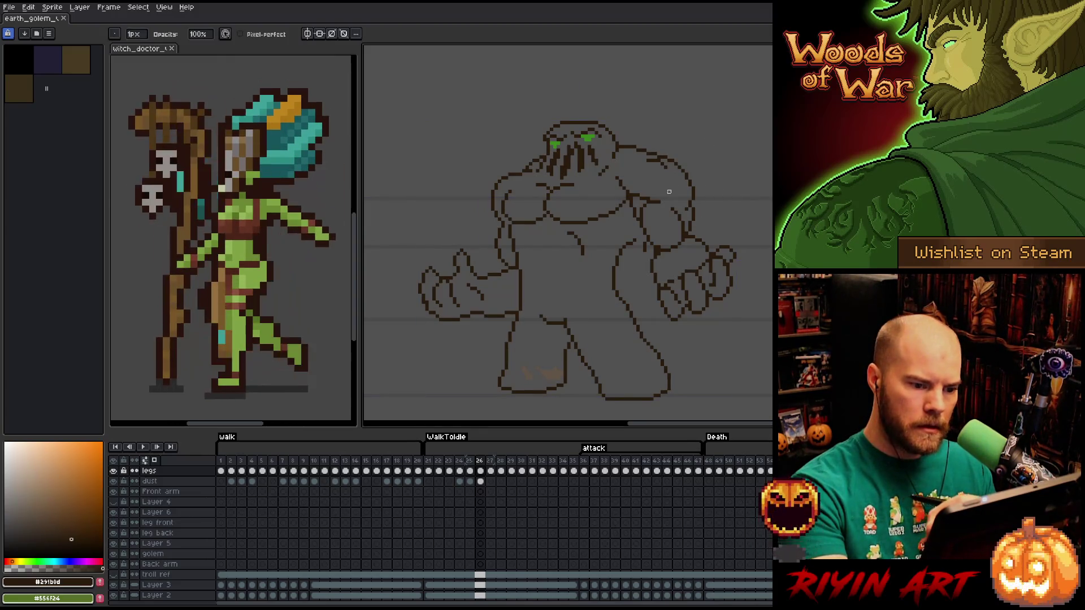
{"action": "left_click", "coordinate": [656, 252]}
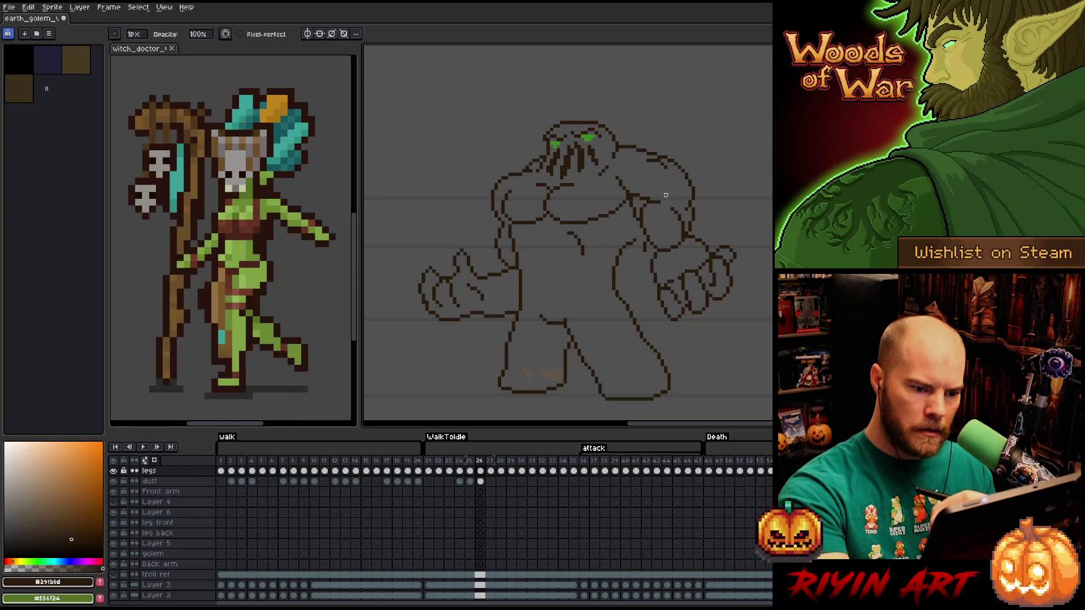
Erase a short stray stretch of the shoulder outline near the right arm.
{"action": "key", "text": "e"}
{"action": "key", "text": "b"}
{"action": "key", "text": "e"}
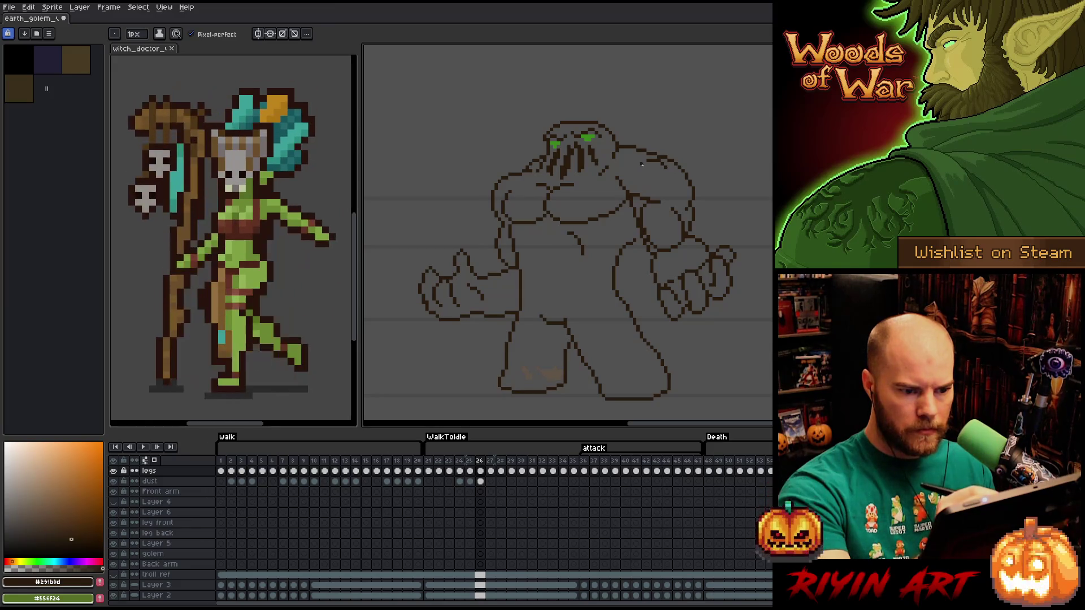
{"action": "key", "text": "e"}
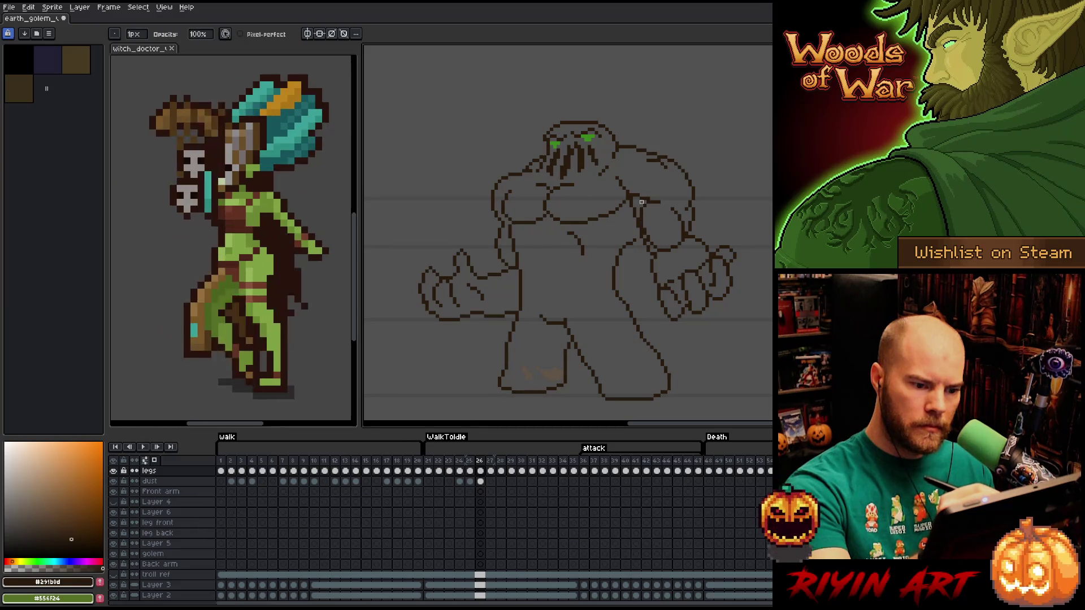
{"action": "left_click_drag", "start_coordinate": [644, 233], "coordinate": [641, 208]}
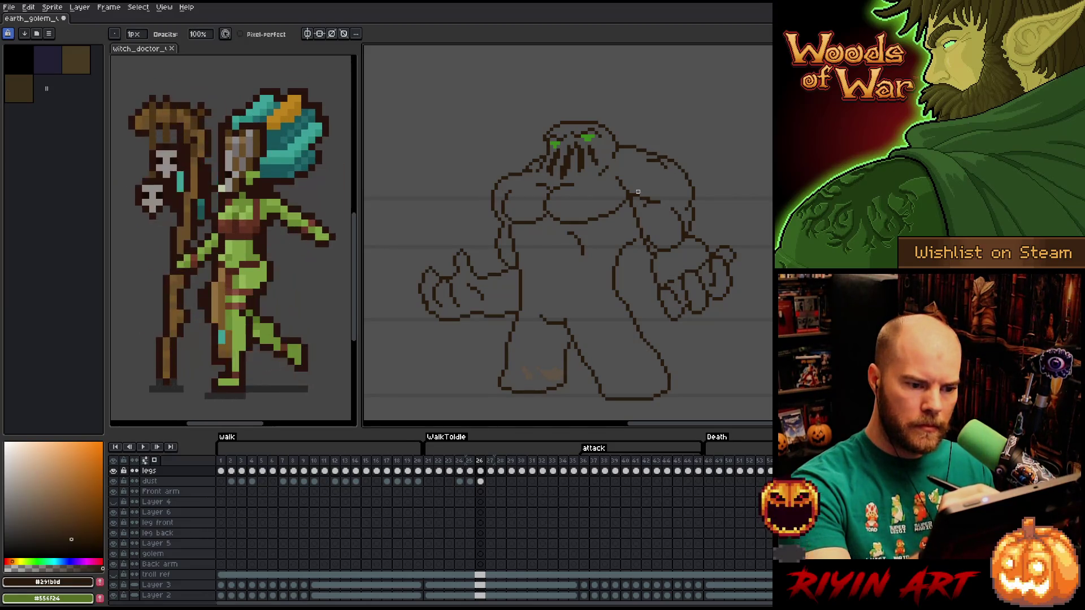
{"action": "key", "text": "b"}
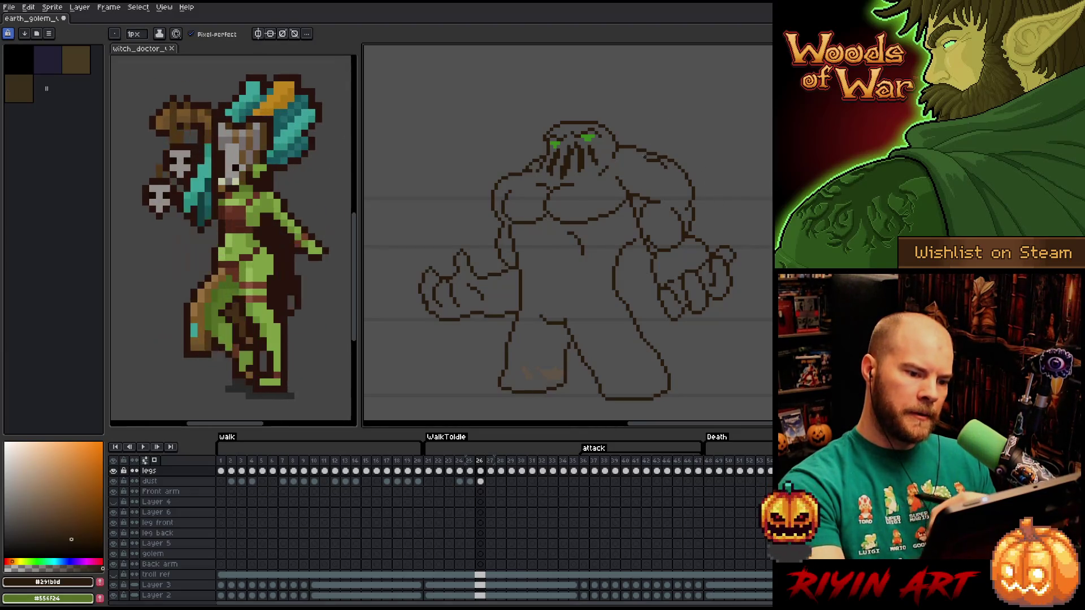
{"action": "key", "text": "e"}
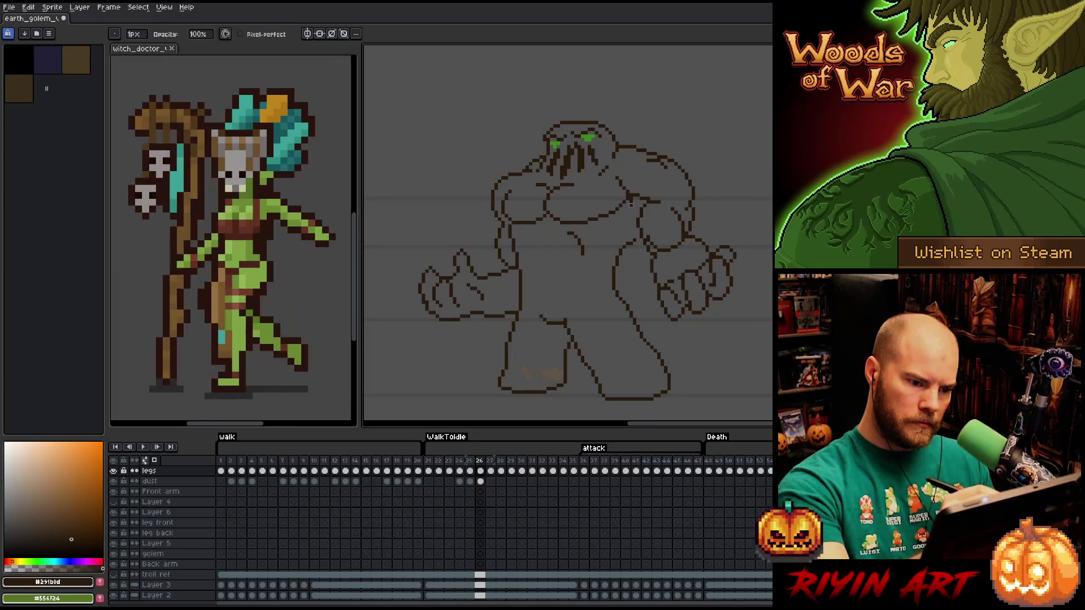
{"action": "key", "text": "b"}
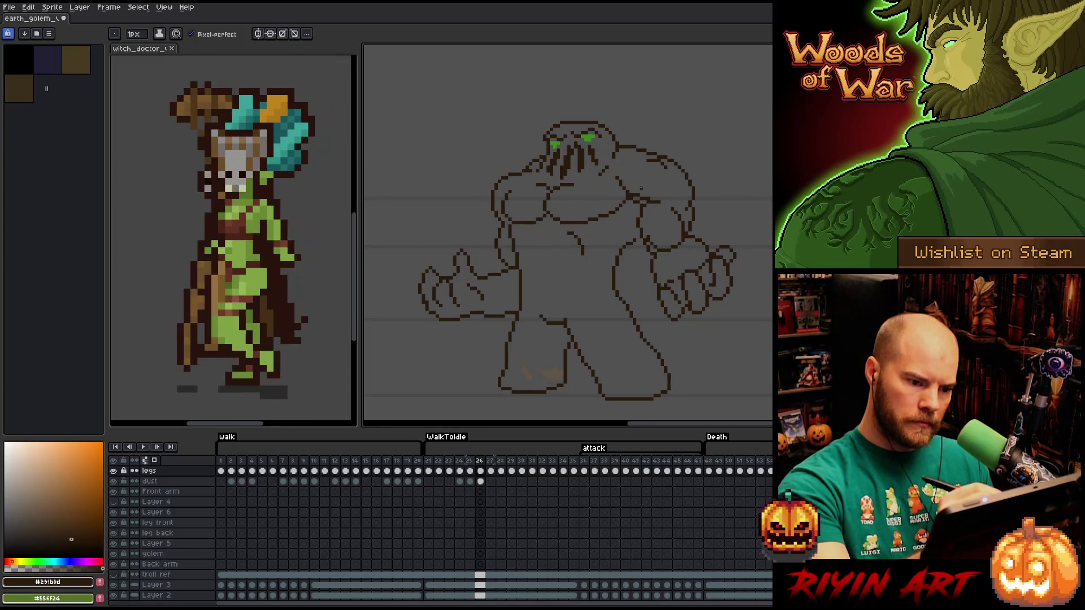
{"action": "key", "text": "e"}
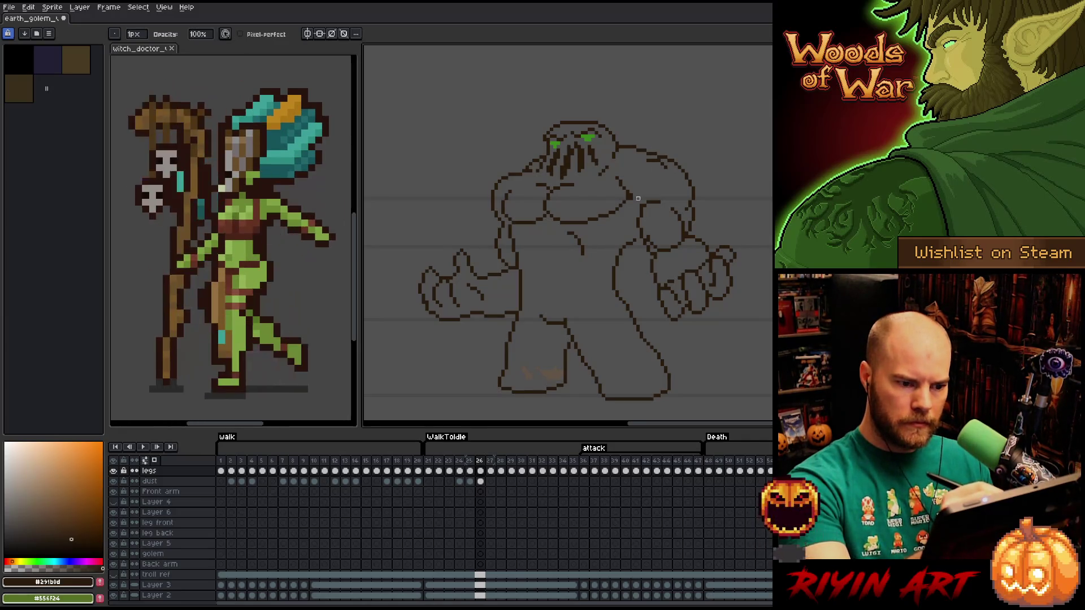
{"action": "key", "text": "b"}
{"action": "key", "text": "e"}
{"action": "key", "text": "b"}
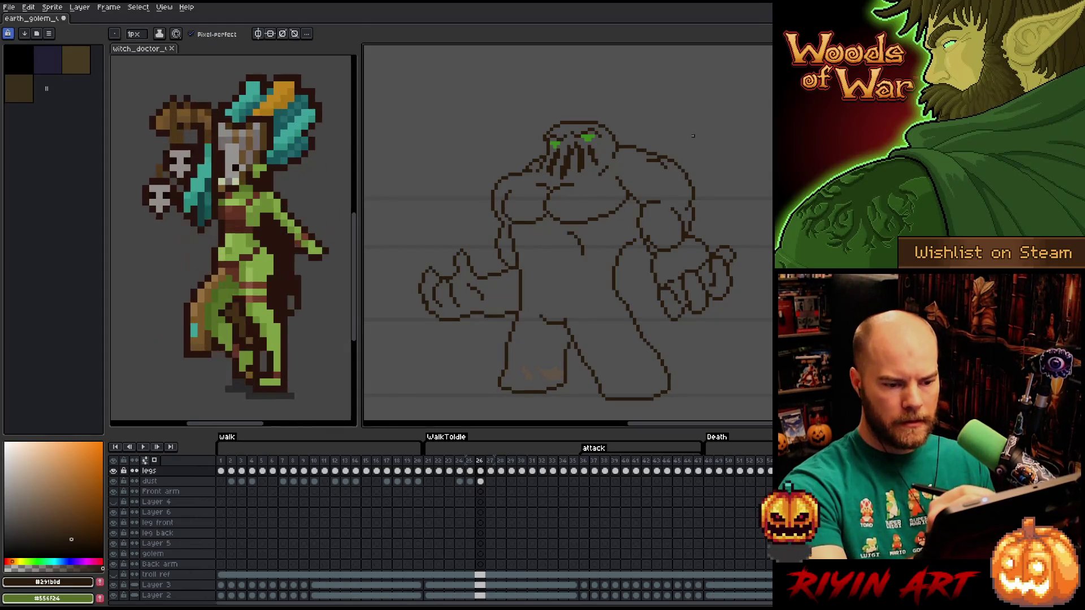
Lasso the golem's right shoulder and arm region and shift it slightly inward.
{"action": "key", "text": "m"}
{"action": "mouse_move", "coordinate": [680, 206]}
{"action": "left_mouse_down"}
{"action": "mouse_move", "coordinate": [677, 231]}
{"action": "mouse_move", "coordinate": [650, 229]}
{"action": "mouse_move", "coordinate": [635, 218]}
{"action": "mouse_move", "coordinate": [660, 192]}
{"action": "left_mouse_up"}
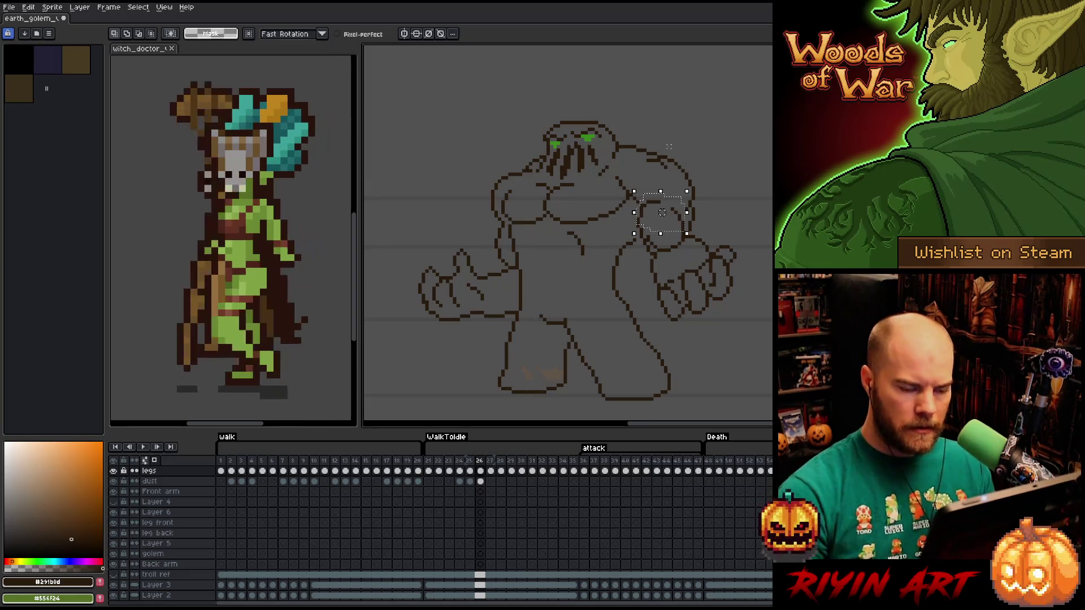
{"action": "key", "text": "ctrl+d"}
{"action": "key", "text": "b"}
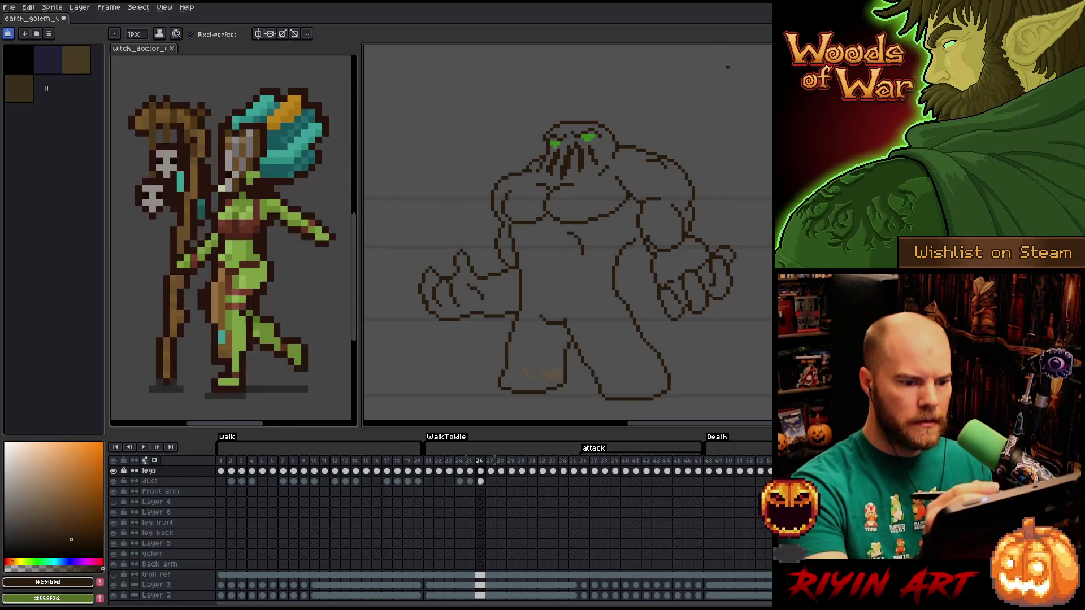
{"action": "key", "text": "q"}
{"action": "mouse_move", "coordinate": [759, 290]}
{"action": "left_mouse_down"}
{"action": "mouse_move", "coordinate": [755, 234]}
{"action": "mouse_move", "coordinate": [677, 156]}
{"action": "mouse_move", "coordinate": [664, 157]}
{"action": "left_mouse_up"}
{"action": "mouse_move", "coordinate": [770, 185]}
{"action": "left_mouse_down"}
{"action": "mouse_move", "coordinate": [749, 153]}
{"action": "mouse_move", "coordinate": [630, 134]}
{"action": "mouse_move", "coordinate": [652, 188]}
{"action": "mouse_move", "coordinate": [642, 214]}
{"action": "mouse_move", "coordinate": [650, 283]}
{"action": "mouse_move", "coordinate": [713, 352]}
{"action": "left_mouse_up"}
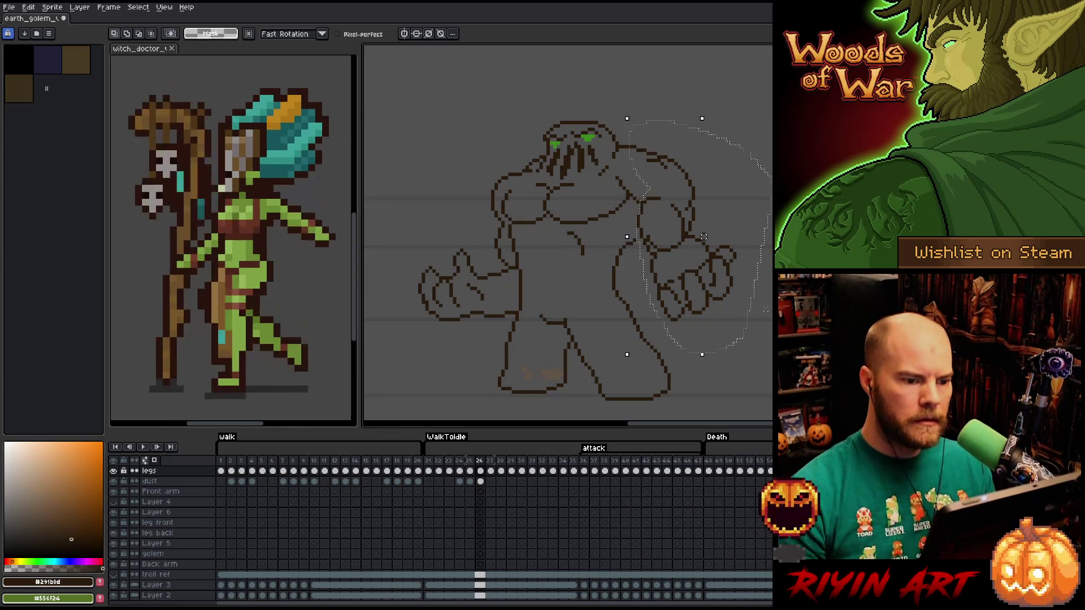
{"action": "key", "text": "ctrl+d"}
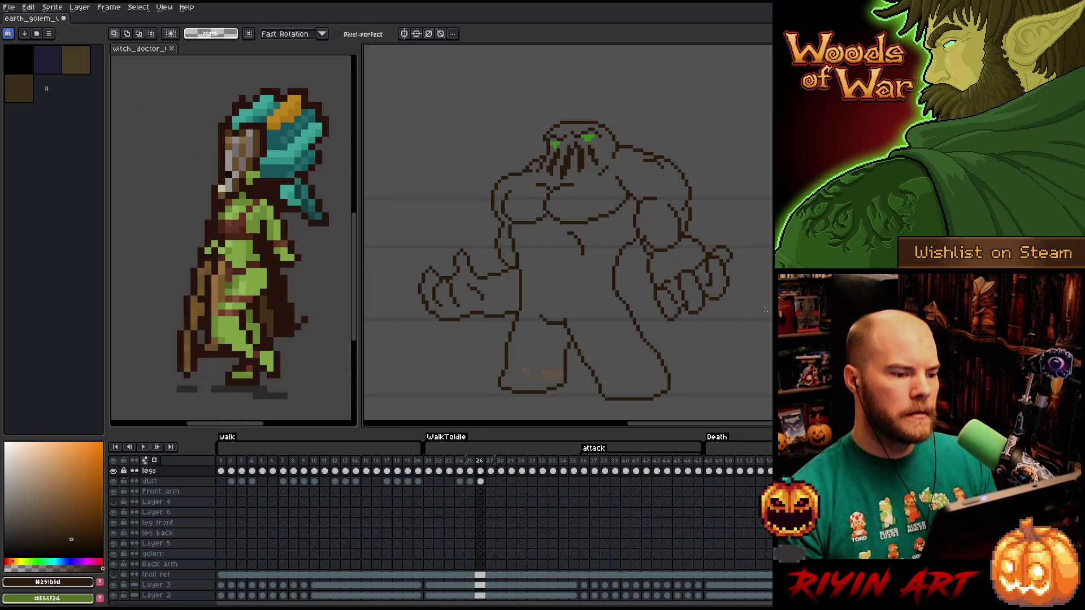
{"action": "right_click", "coordinate": [522, 275]}
{"action": "key", "text": "Escape"}
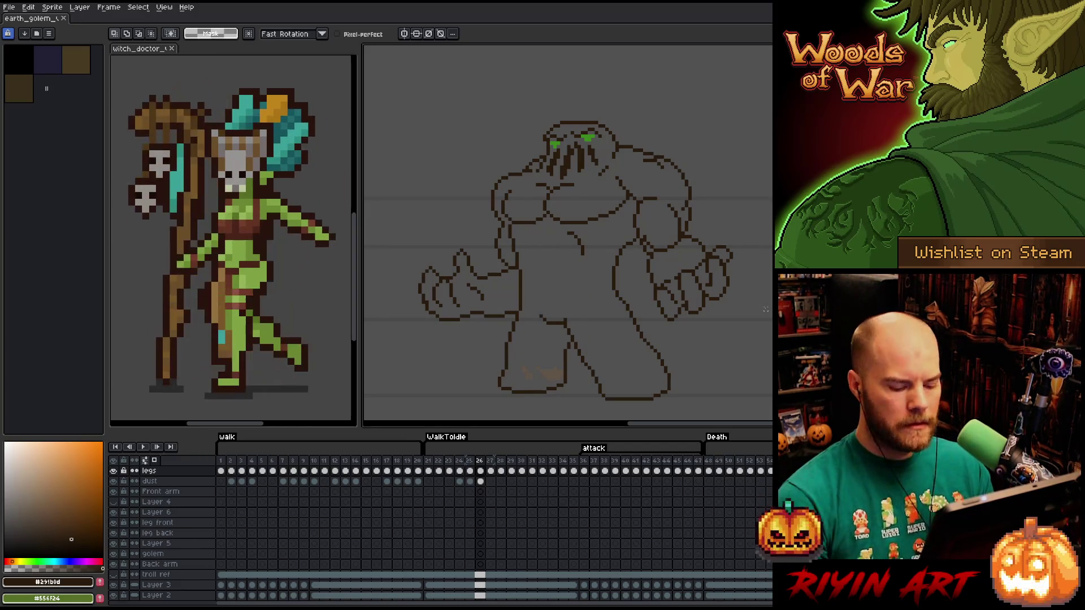
Flip between frames 24, 25 and 26 to compare the golem's poses.
{"action": "key", "text": "Left"}
{"action": "key", "text": "Right"}
{"action": "key", "text": "Left"}
{"action": "key", "text": "Left"}
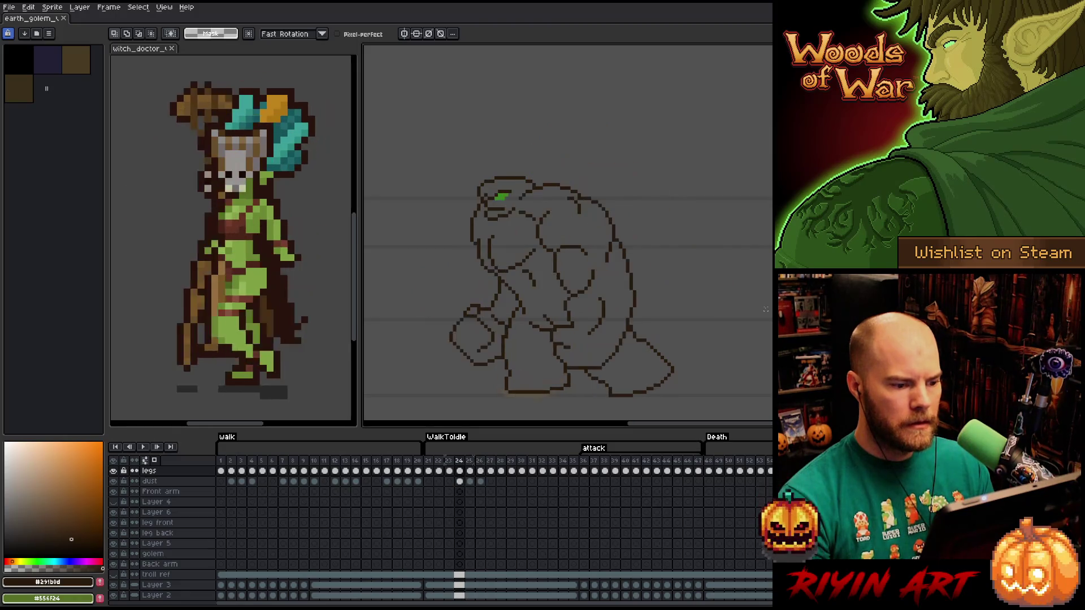
{"action": "key", "text": "Right"}
{"action": "key", "text": "Left"}
{"action": "key", "text": "Left"}
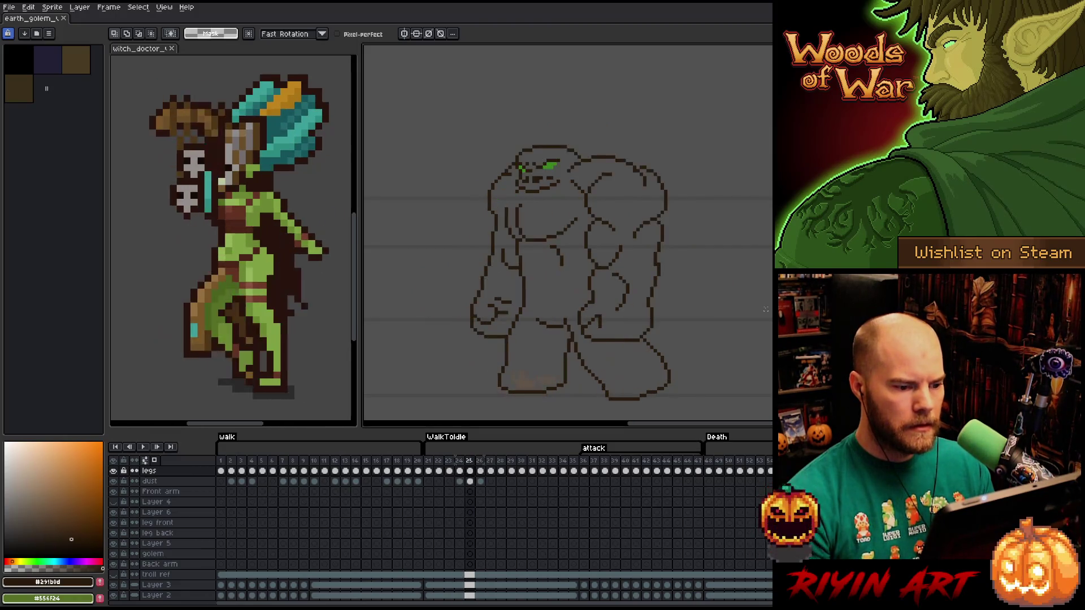
{"action": "key", "text": "Right"}
{"action": "key", "text": "Right"}
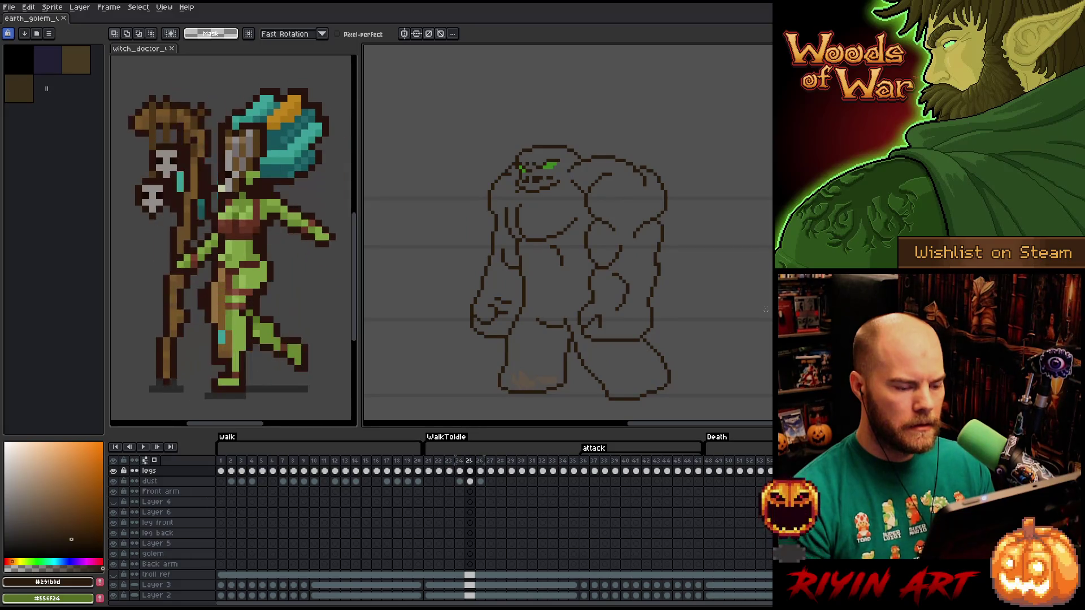
{"action": "key", "text": "Left"}
{"action": "key", "text": "Right"}
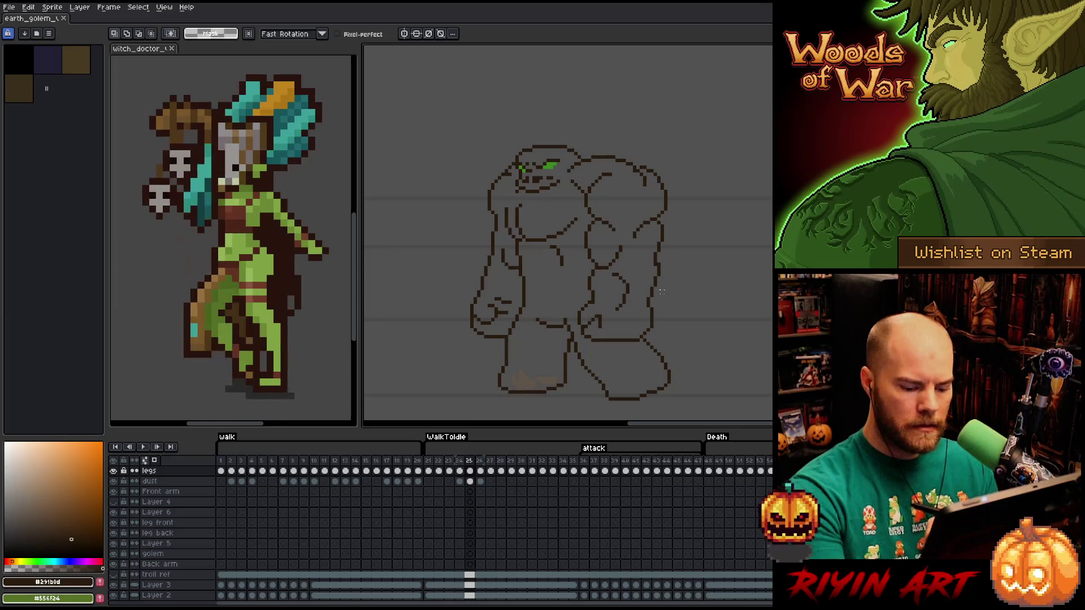
{"action": "key", "text": "Left"}
{"action": "key", "text": "Right"}
{"action": "key", "text": "Right"}
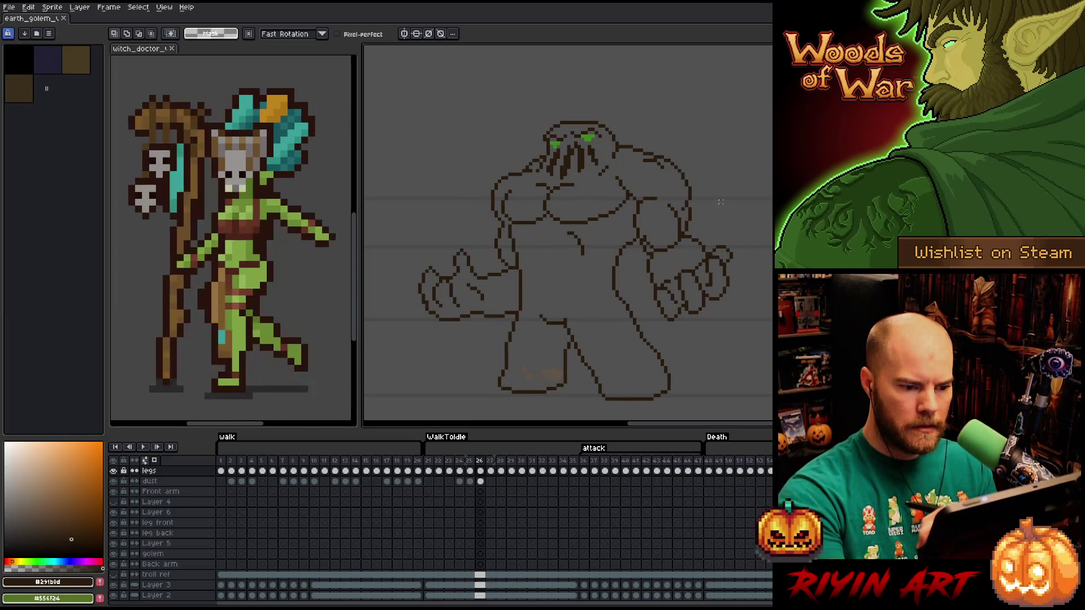
{"action": "key", "text": "Left"}
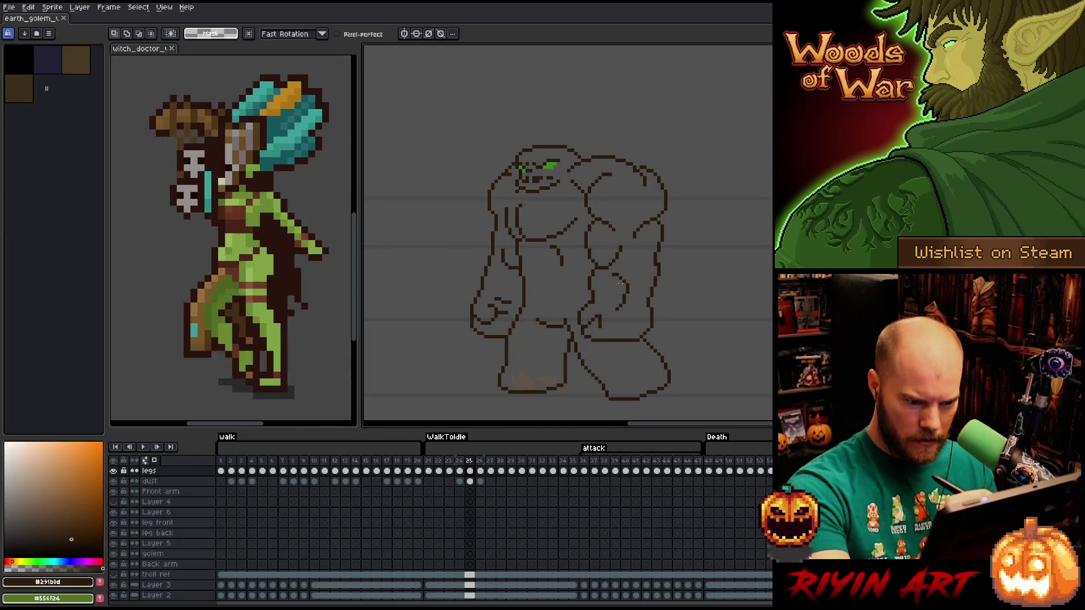
Play the animation, then replay it starting from frame 22.
{"action": "key", "text": "Return"}
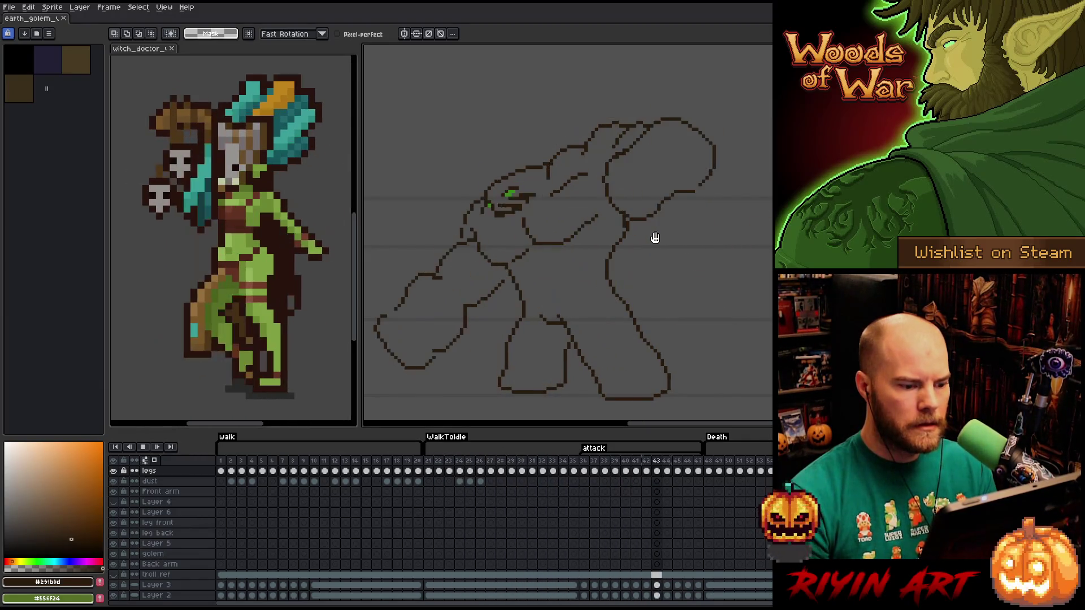
{"action": "key", "text": "Return"}
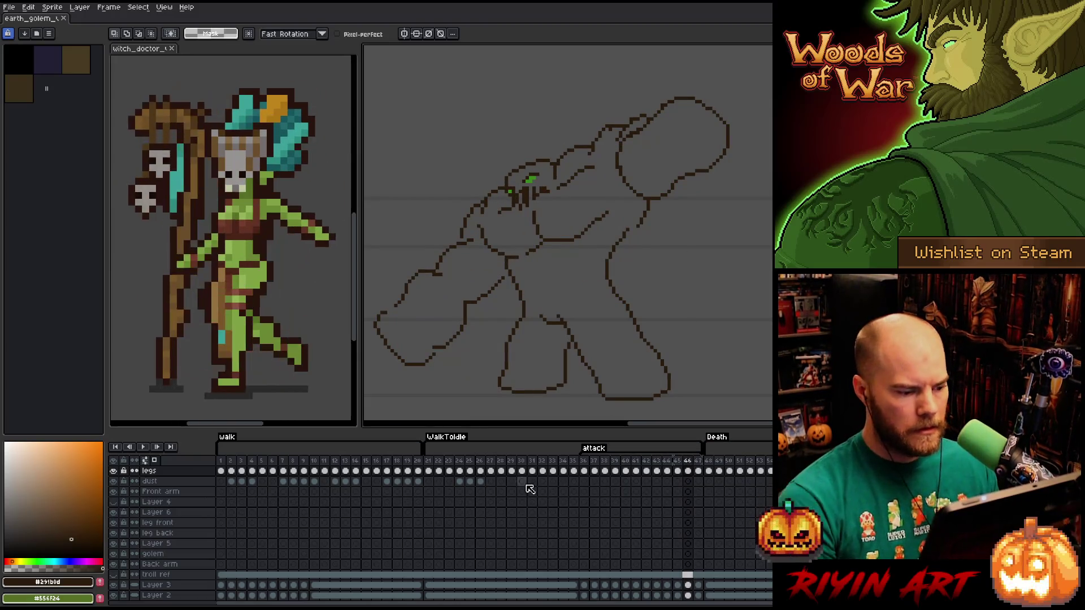
{"action": "left_click", "coordinate": [431, 462]}
{"action": "key", "text": "Return"}
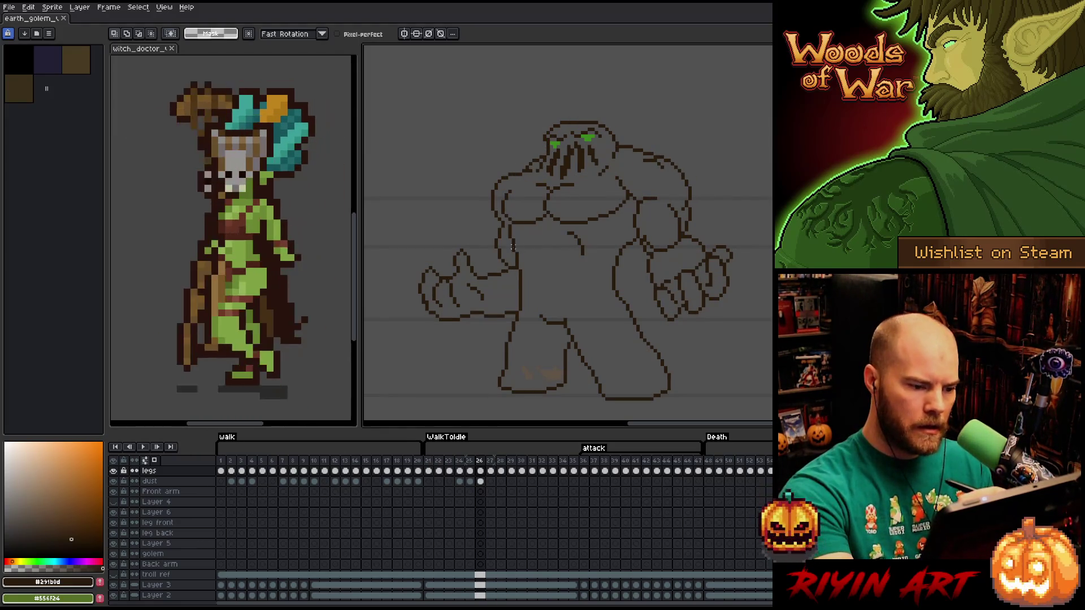
Redraw a longer pencil line down the golem's left torso after two undone attempts.
{"action": "key", "text": "b"}
{"action": "key", "text": "ctrl+z"}
{"action": "key", "text": "e"}
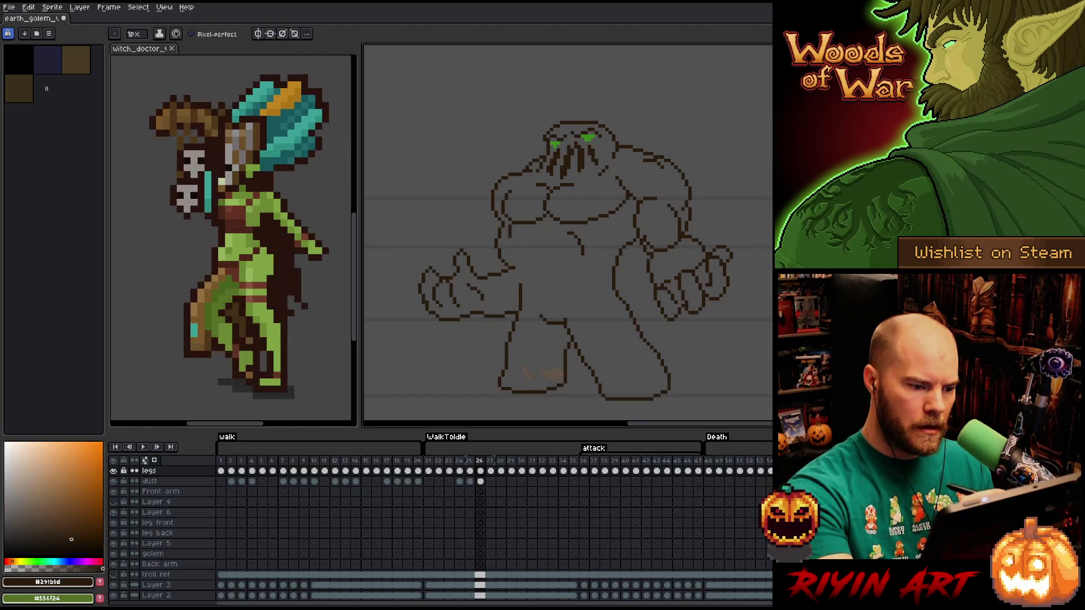
{"action": "left_click_drag", "start_coordinate": [509, 236], "coordinate": [516, 290]}
{"action": "key", "text": "ctrl+z"}
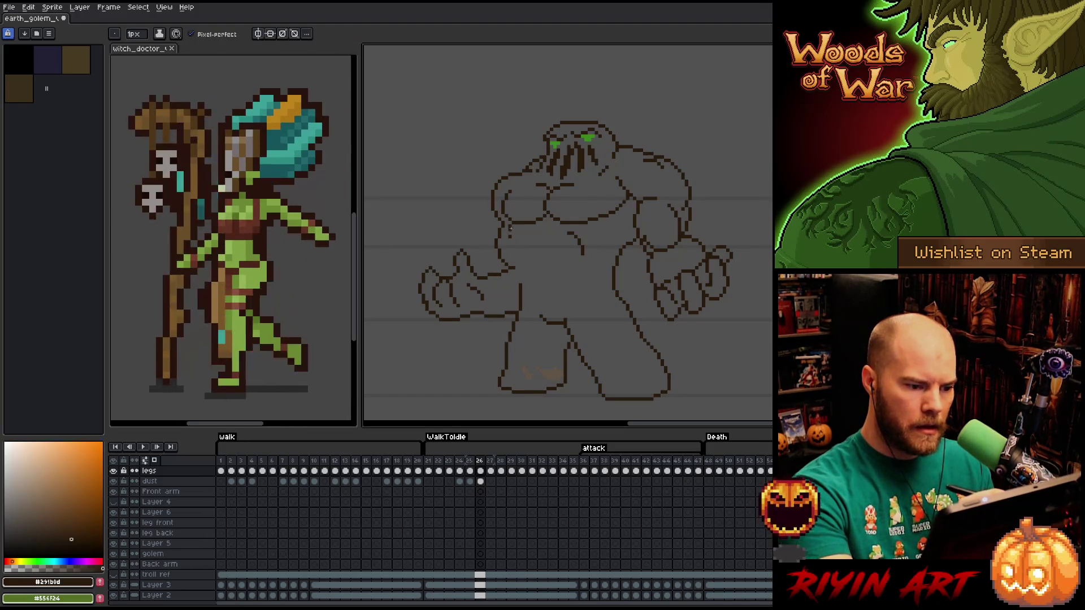
{"action": "left_click_drag", "start_coordinate": [505, 225], "coordinate": [517, 280]}
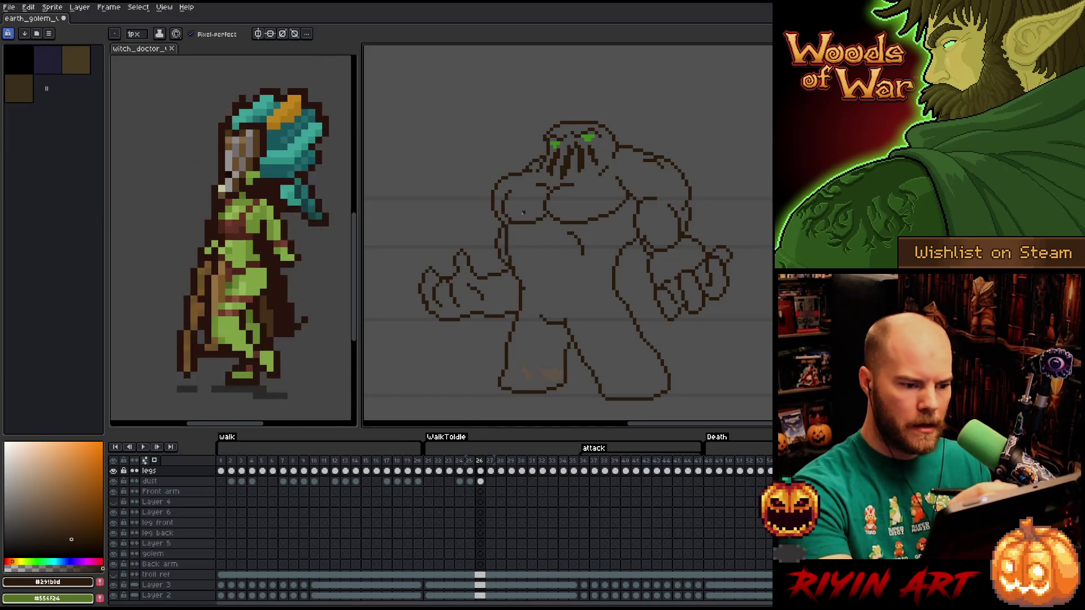
{"action": "key", "text": "ctrl+z"}
{"action": "left_click_drag", "start_coordinate": [505, 223], "coordinate": [517, 292]}
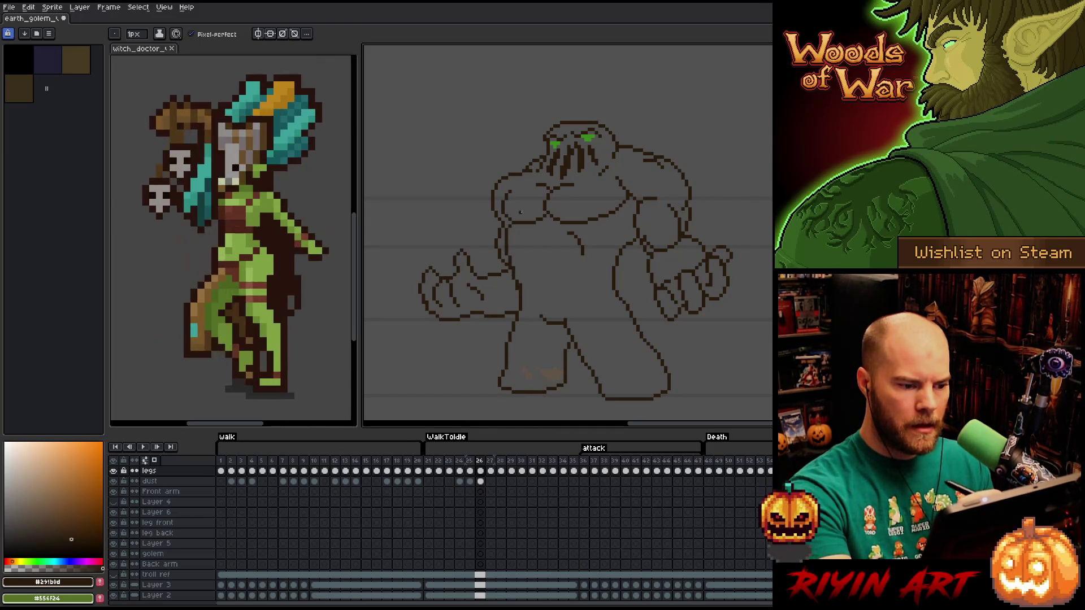
Refine the new left-side line, alternating between eraser and pencil.
{"action": "key", "text": "e"}
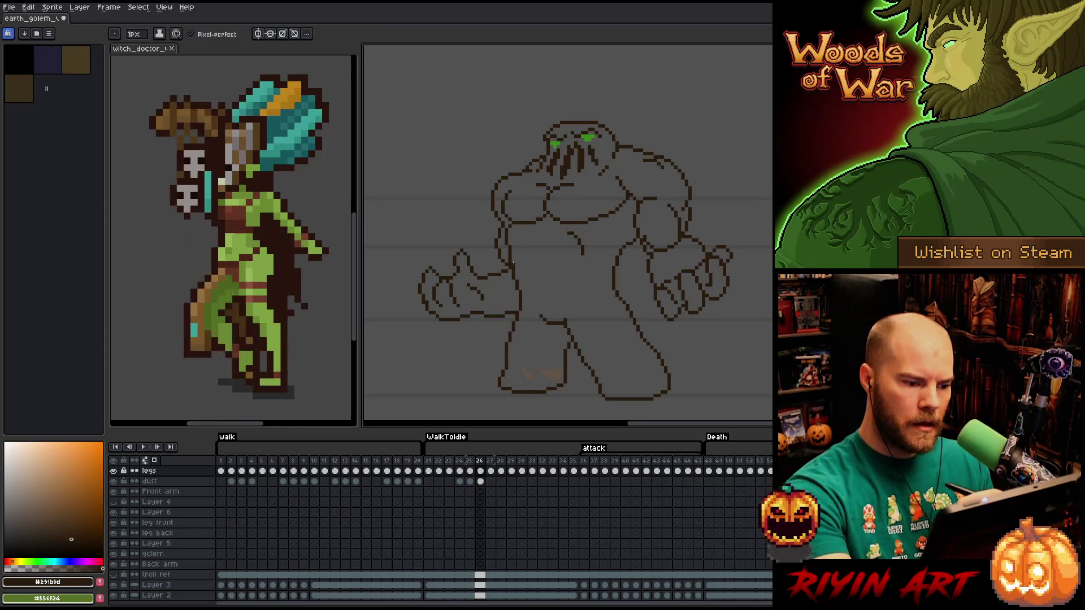
{"action": "key", "text": "e"}
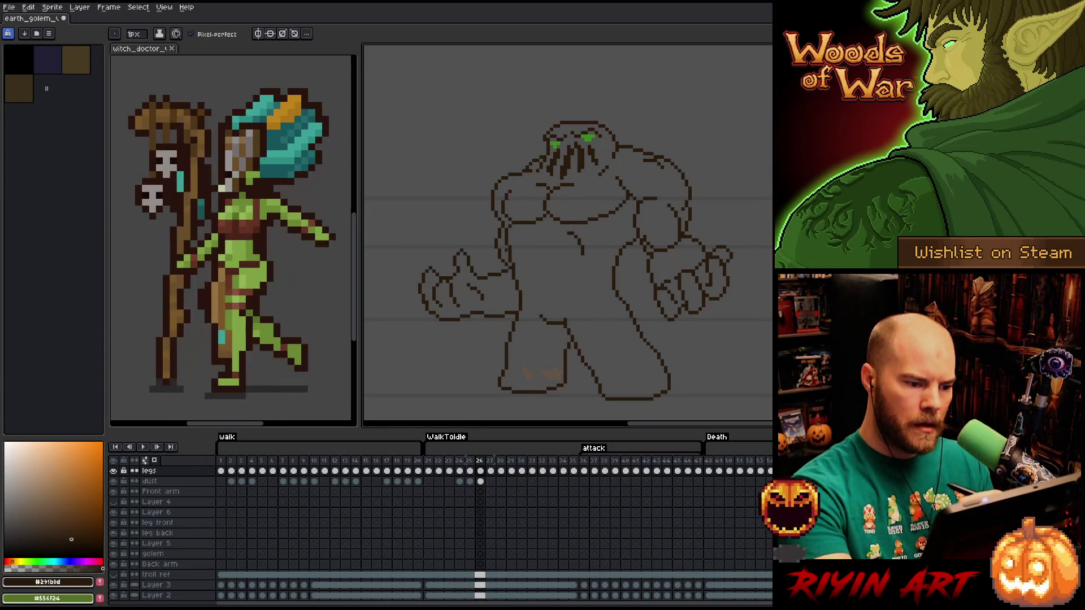
{"action": "key", "text": "b"}
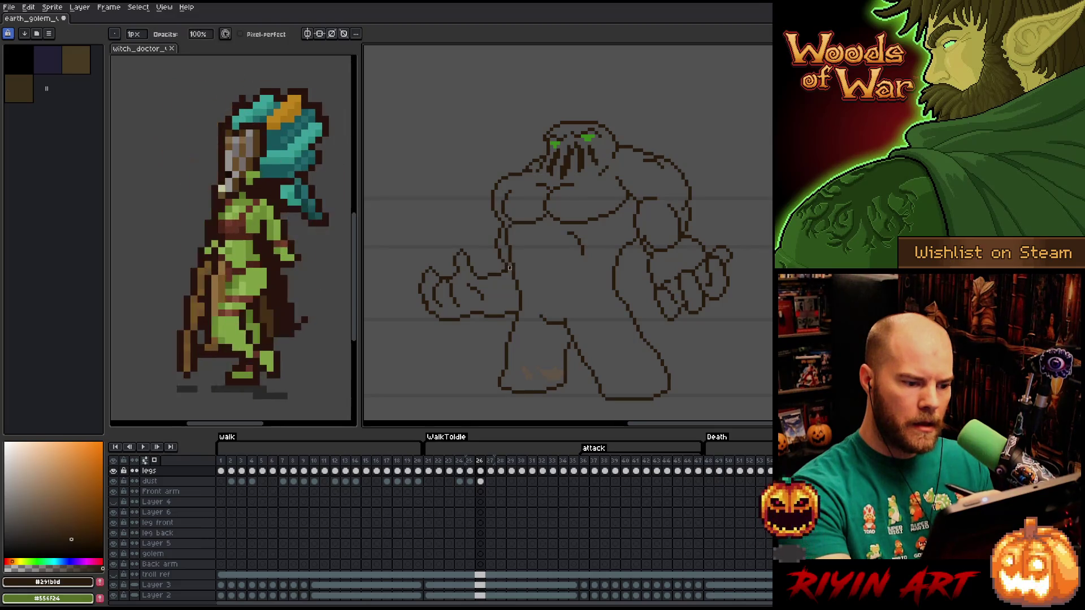
{"action": "key", "text": "e"}
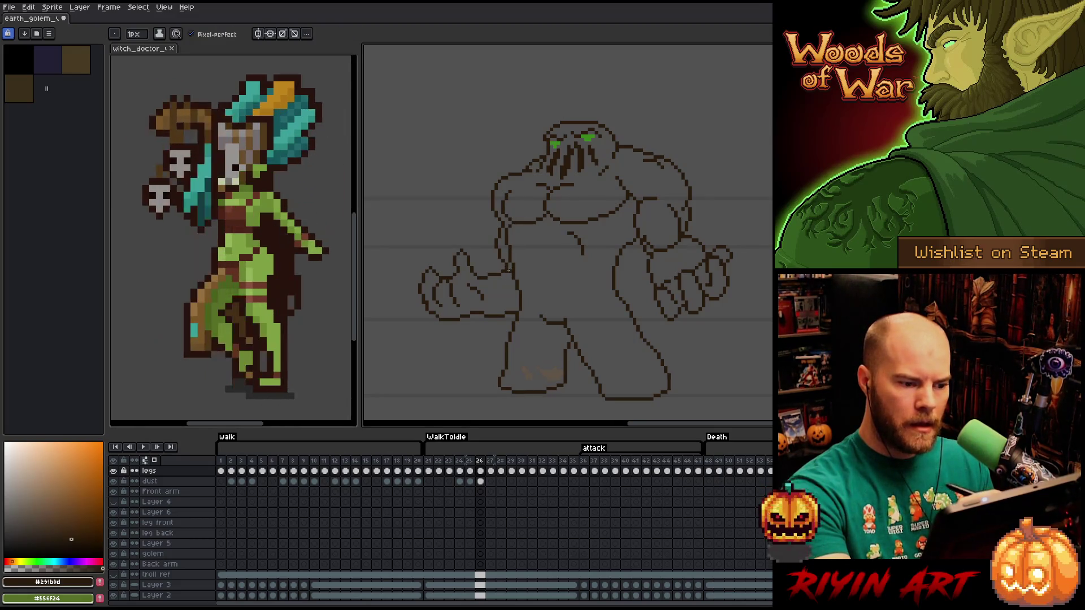
{"action": "key", "text": "b"}
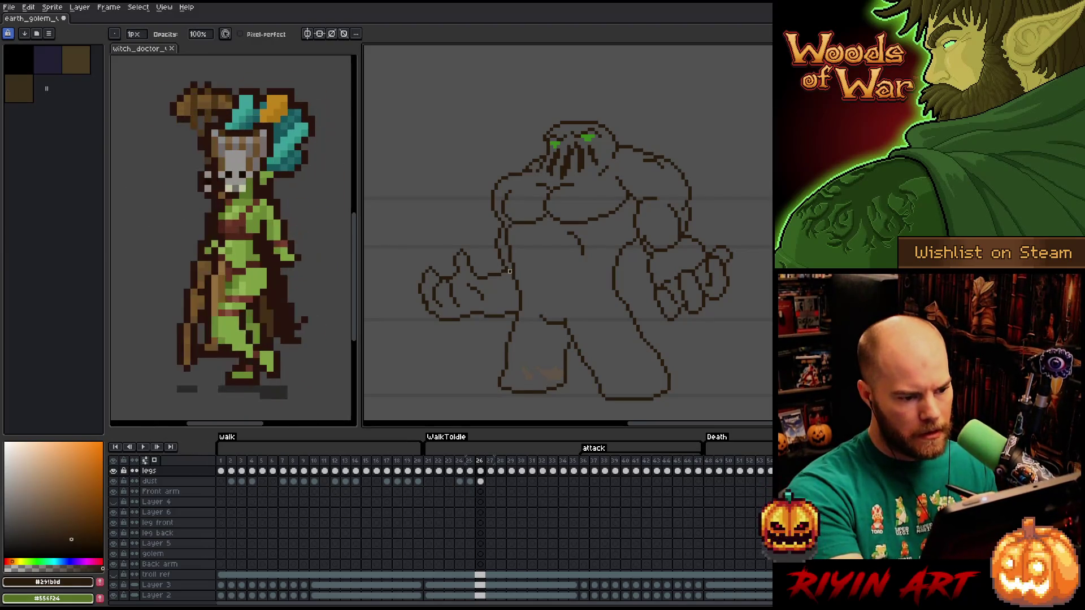
{"action": "key", "text": "e"}
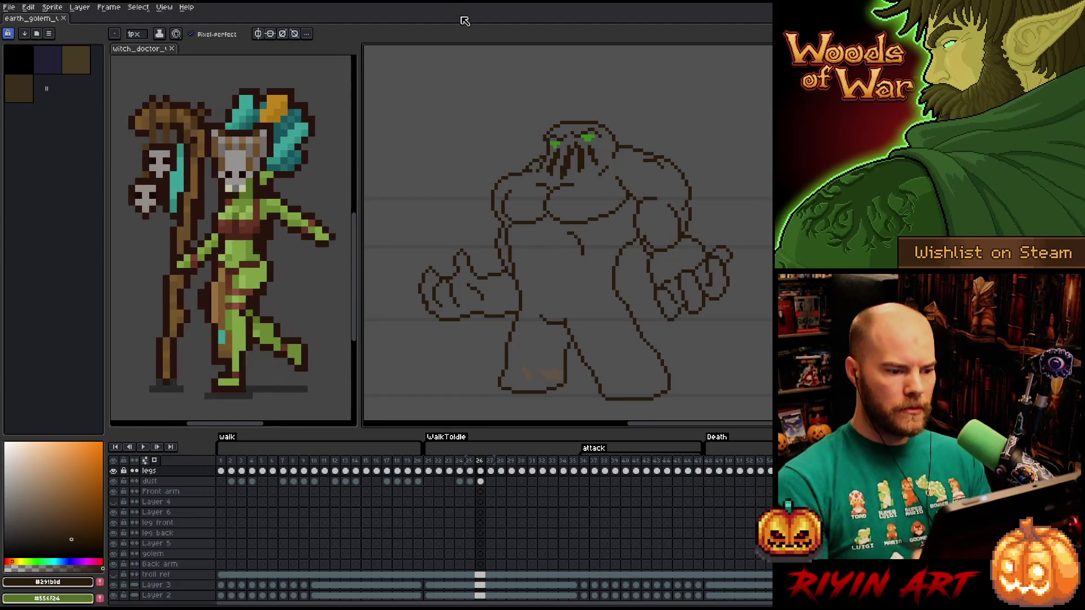
{"action": "key", "text": "m"}
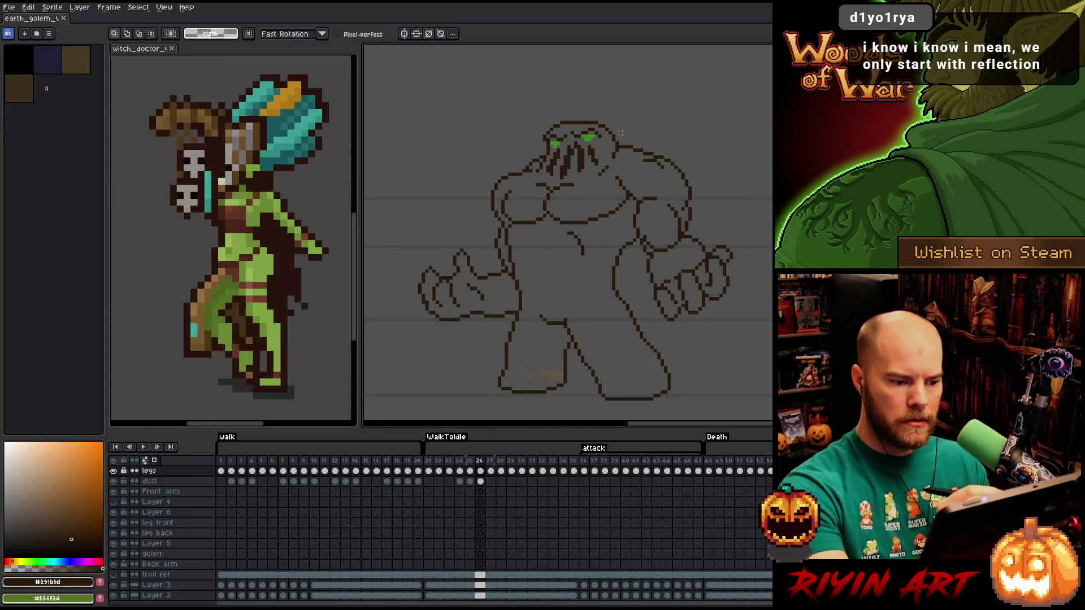
{"action": "left_click_drag", "start_coordinate": [520, 286], "coordinate": [509, 225]}
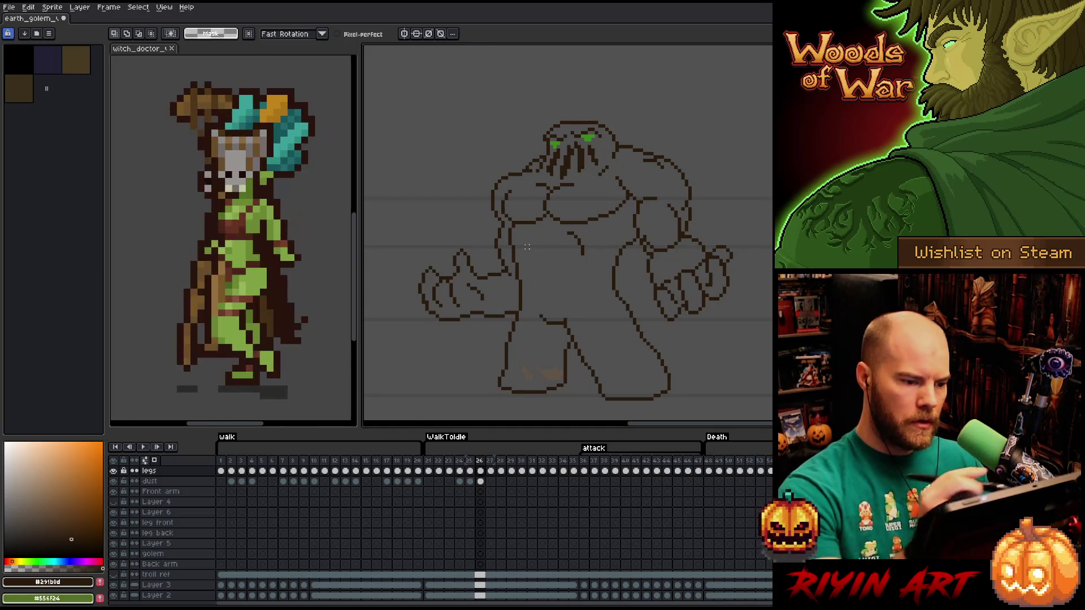
{"action": "mouse_move", "coordinate": [513, 188]}
{"action": "left_mouse_down"}
{"action": "mouse_move", "coordinate": [506, 209]}
{"action": "mouse_move", "coordinate": [520, 184]}
{"action": "left_mouse_up"}
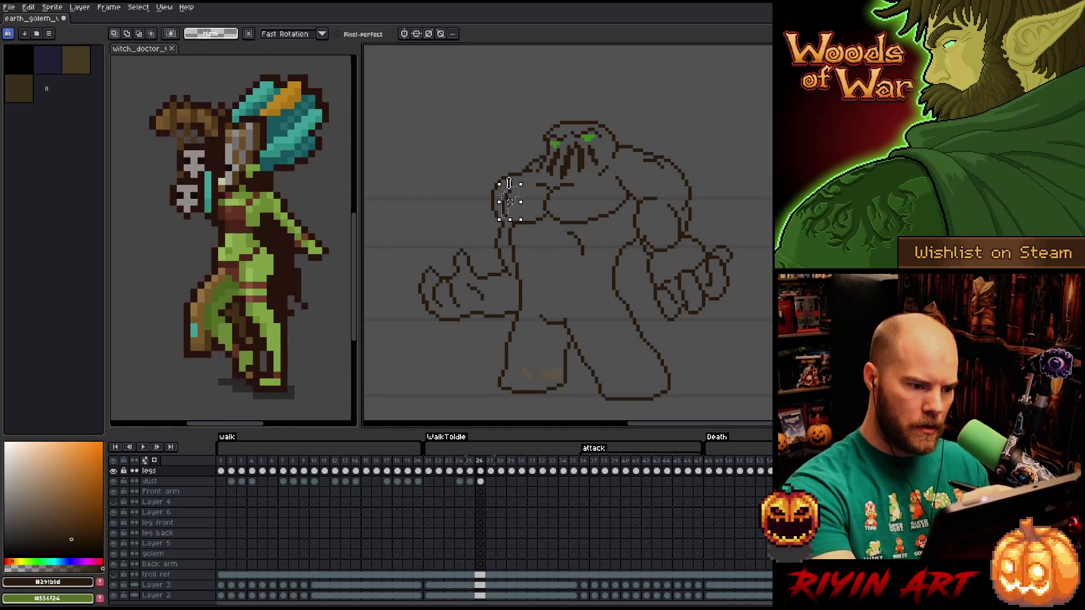
{"action": "left_click", "coordinate": [509, 183]}
{"action": "key", "text": "ctrl+d"}
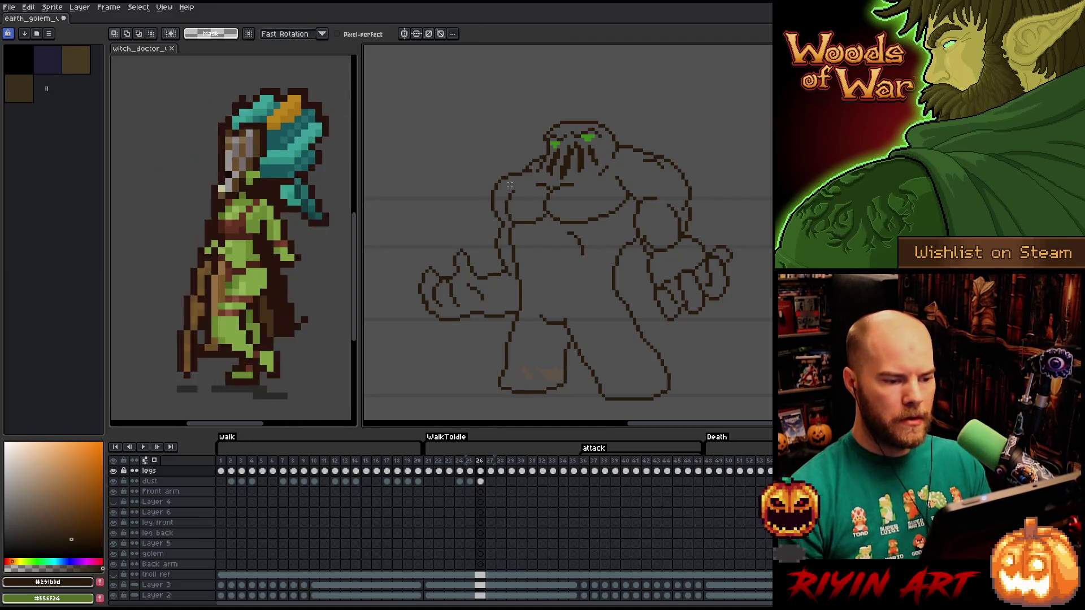
{"action": "left_click_drag", "start_coordinate": [515, 157], "coordinate": [500, 251]}
{"action": "key", "text": "ctrl+d"}
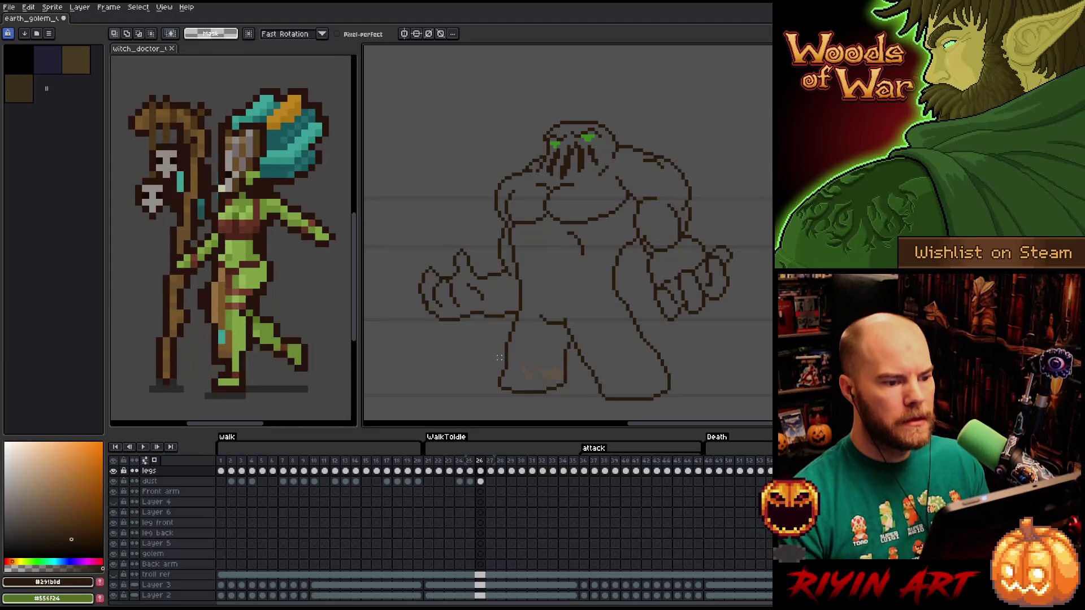
{"action": "key", "text": "b"}
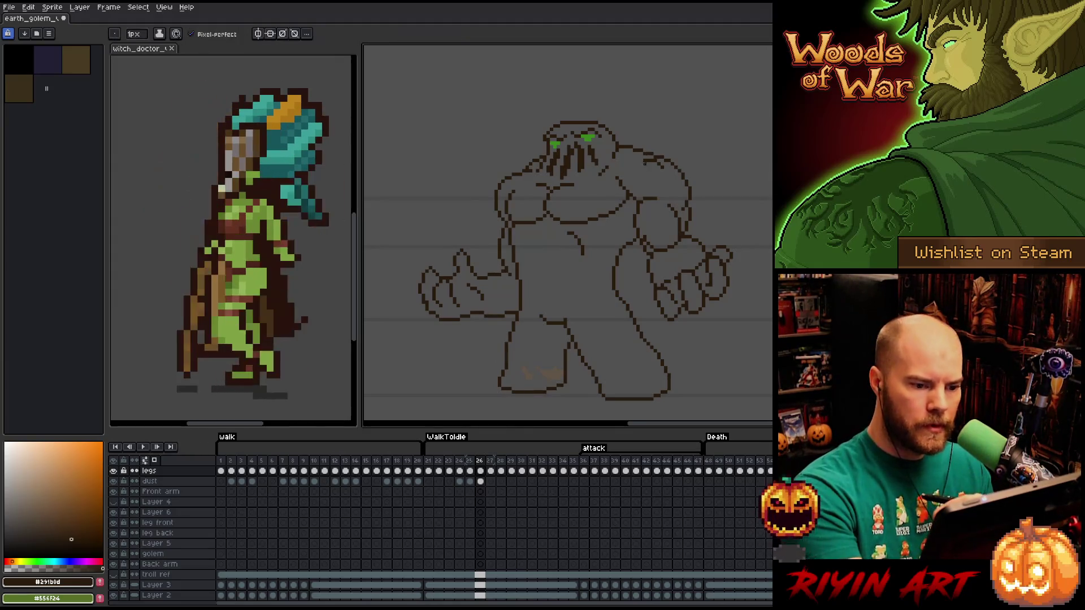
{"action": "key", "text": "e"}
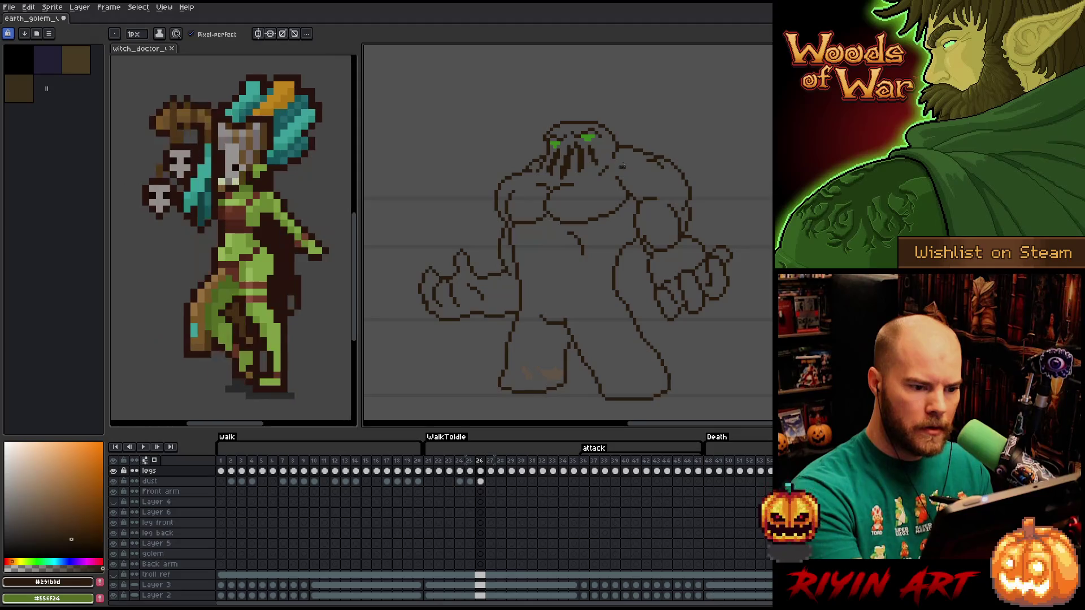
{"action": "key", "text": "b"}
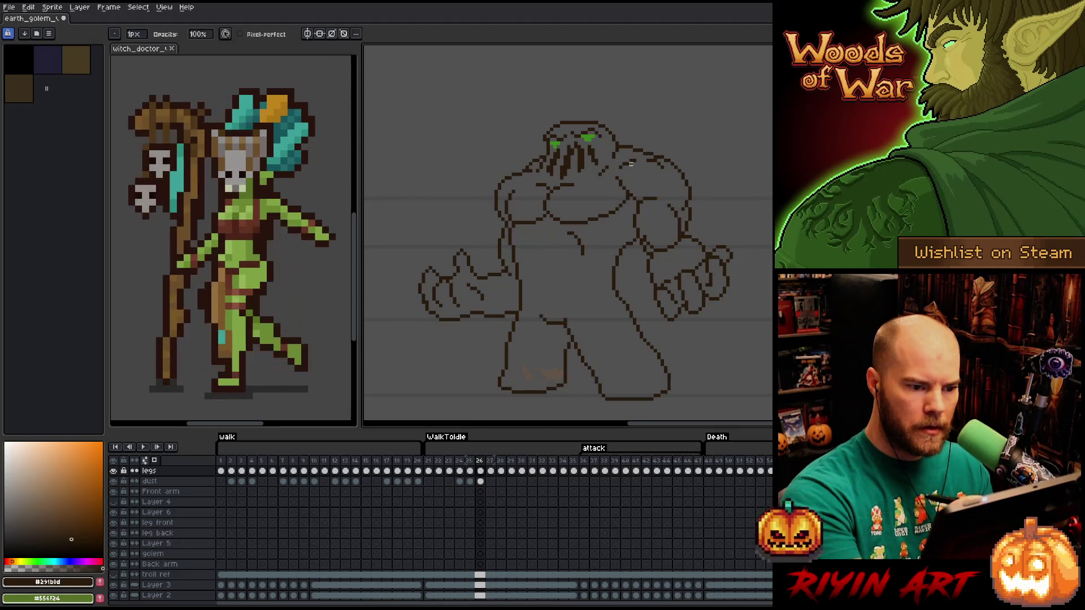
{"action": "key", "text": "m"}
{"action": "left_click_drag", "start_coordinate": [616, 152], "coordinate": [645, 179]}
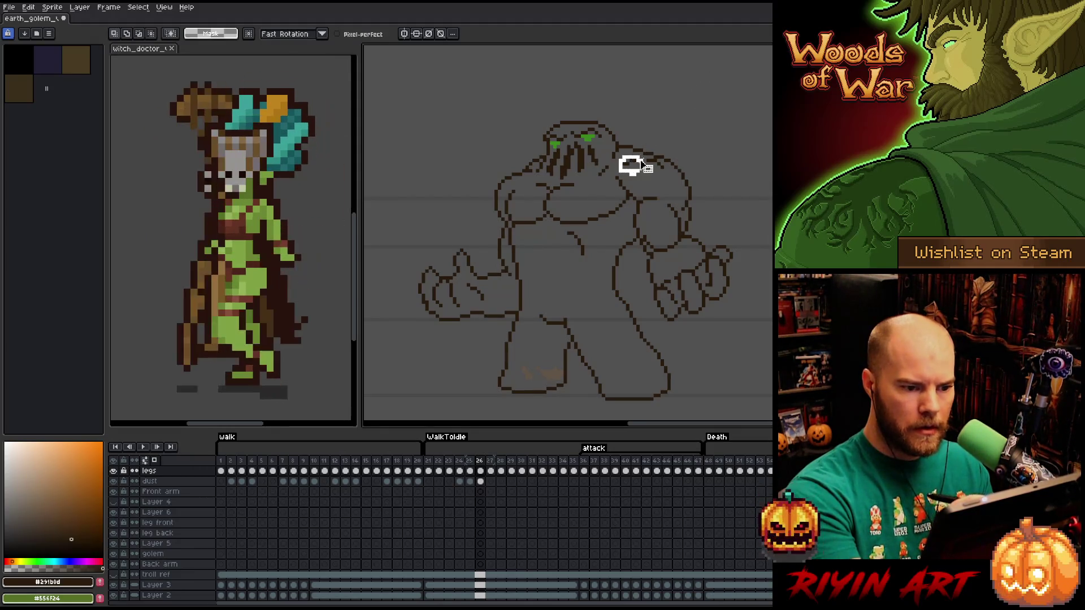
{"action": "left_click", "coordinate": [673, 109]}
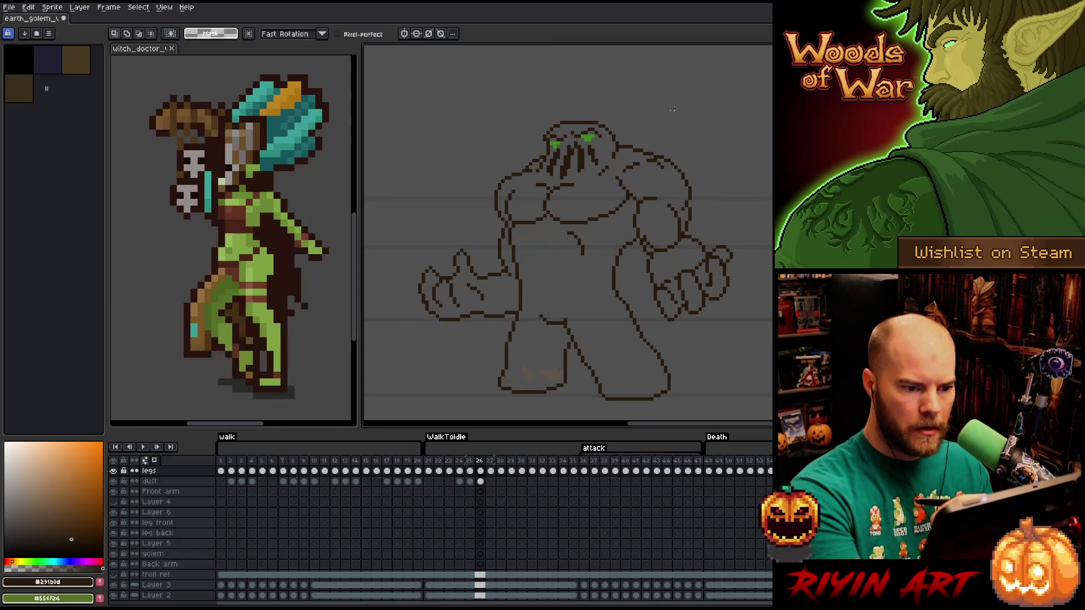
{"action": "key", "text": "b"}
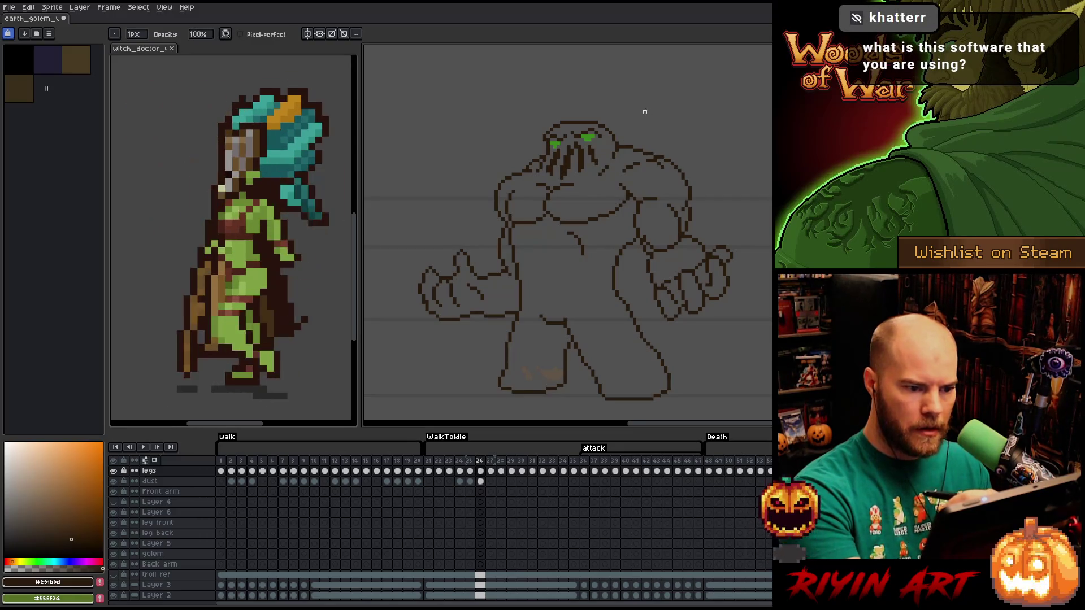
{"action": "key", "text": "e"}
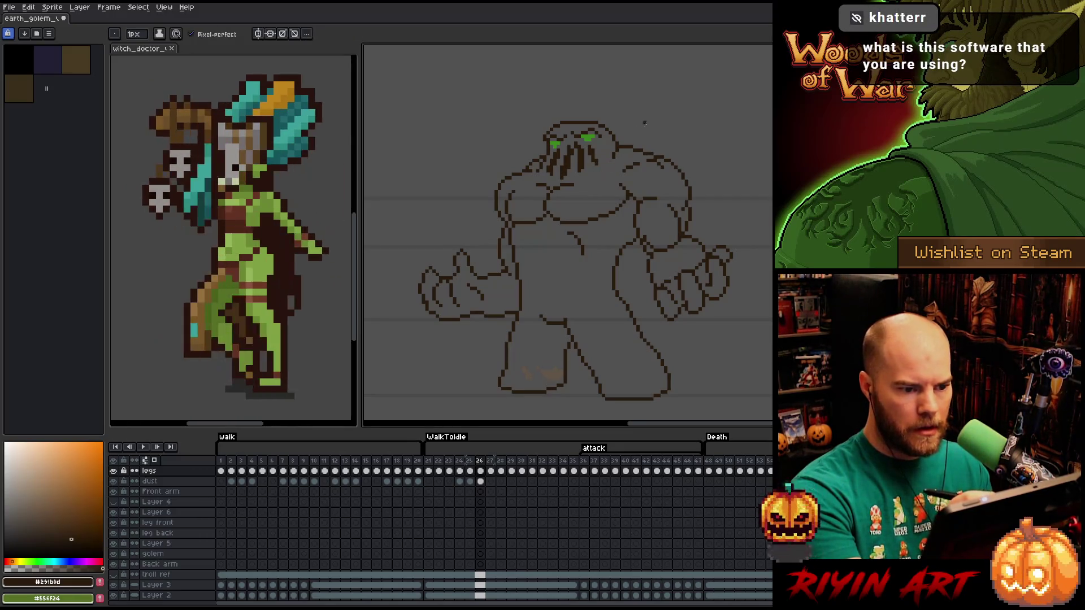
{"action": "key", "text": "b"}
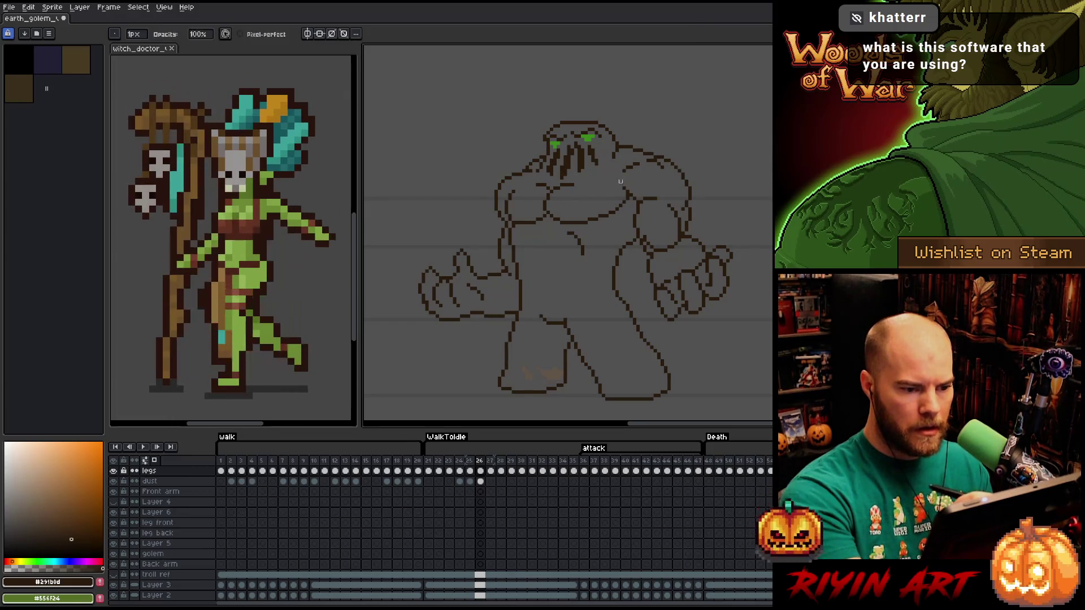
{"action": "key", "text": "e"}
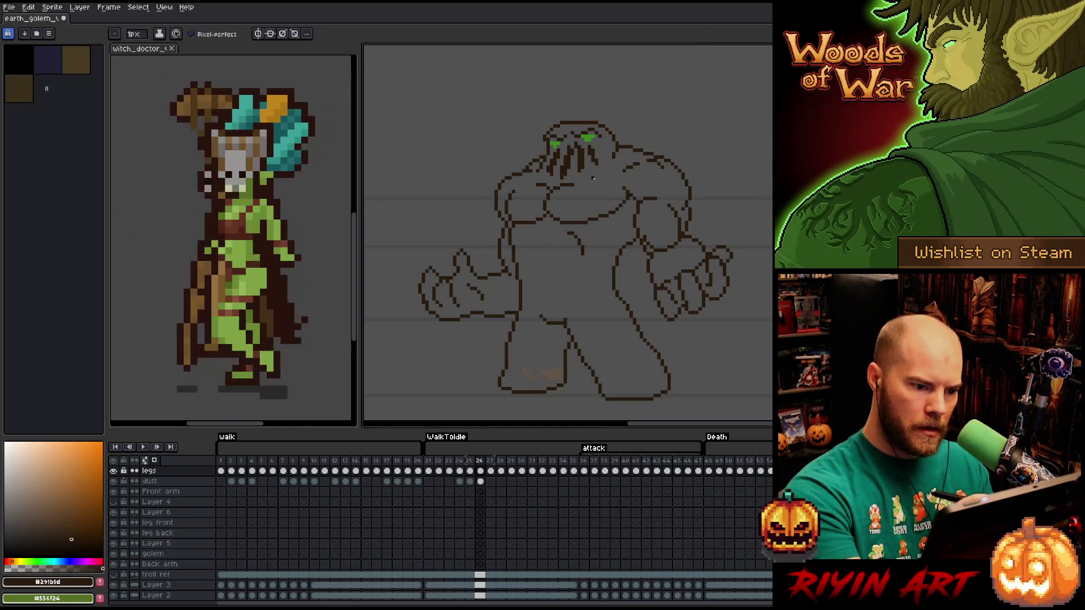
{"action": "key", "text": "b"}
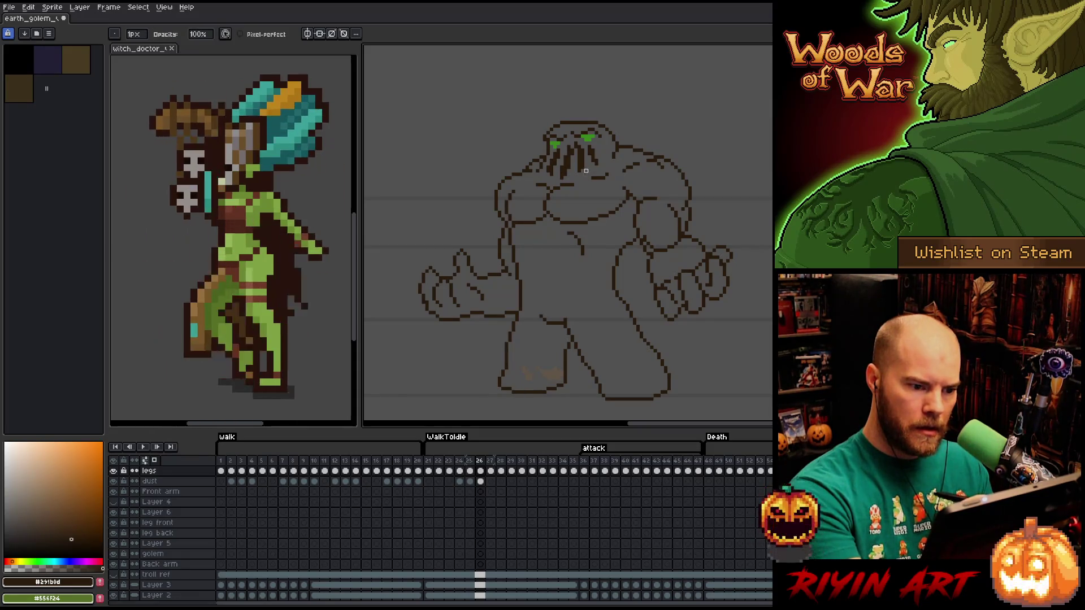
{"action": "key", "text": "e"}
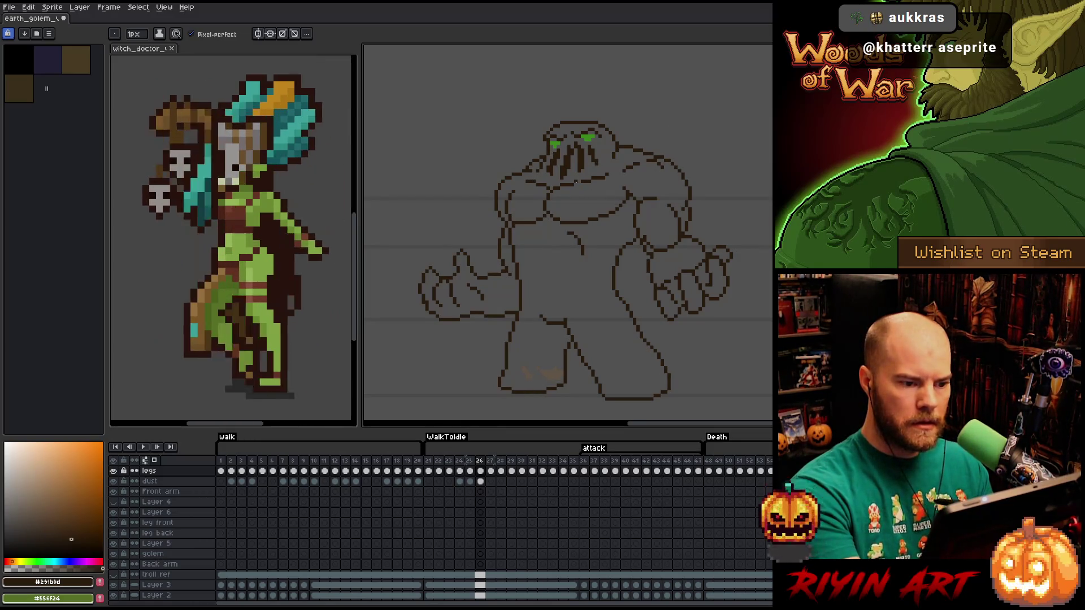
{"action": "key", "text": "e"}
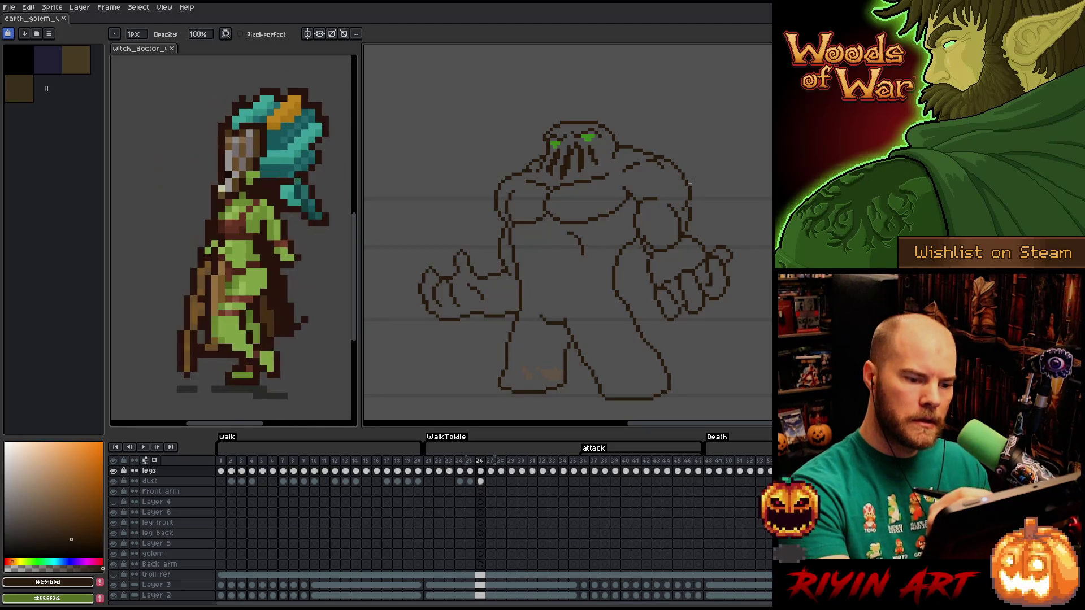
Select the golem's right-side fist and nudge it down one pixel.
{"action": "key", "text": "m"}
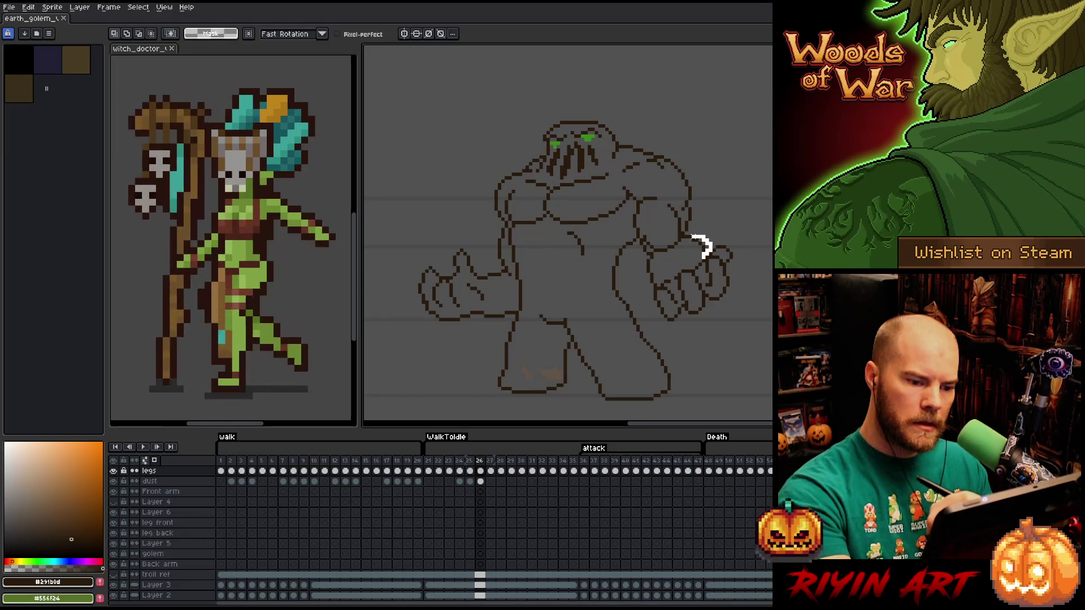
{"action": "left_click_drag", "start_coordinate": [715, 232], "coordinate": [682, 260]}
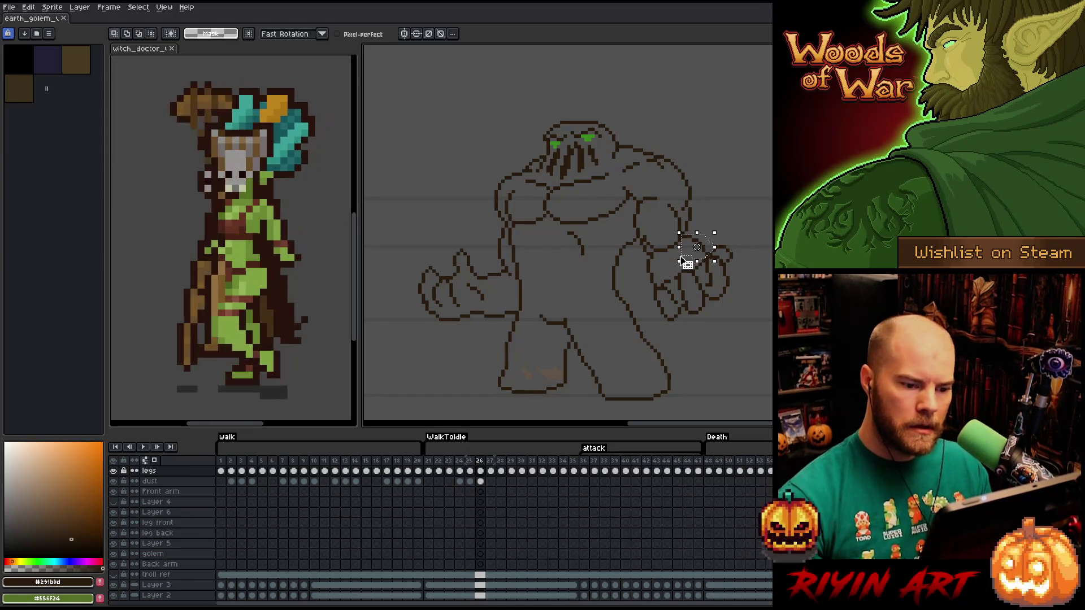
{"action": "key", "text": "Down"}
{"action": "key", "text": "Return"}
{"action": "key", "text": "ctrl+d"}
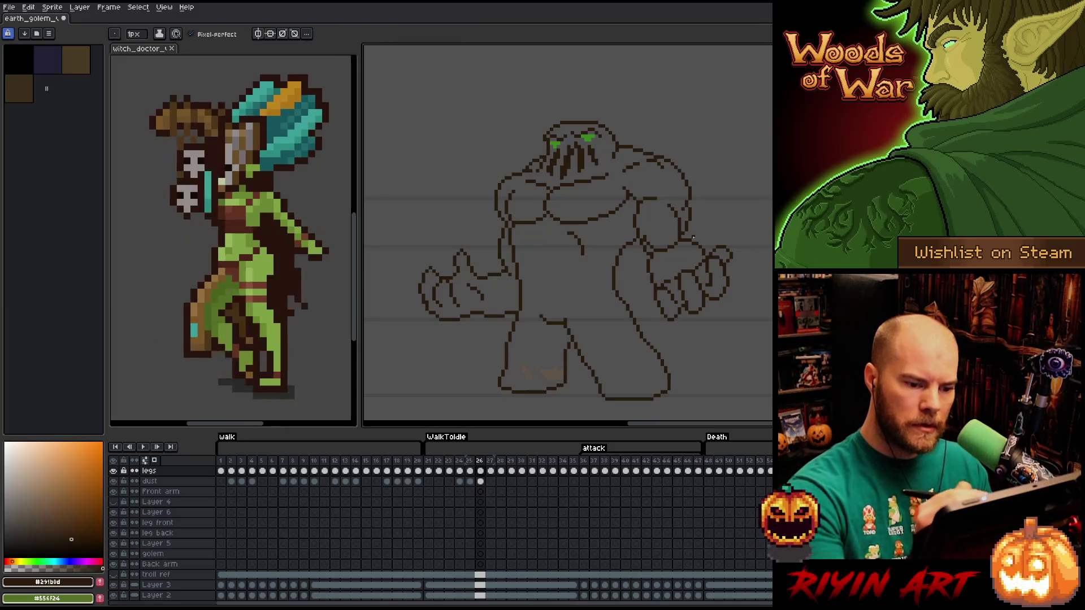
Draw a short outline stroke along the golem's arm and save the sprite.
{"action": "key", "text": "b"}
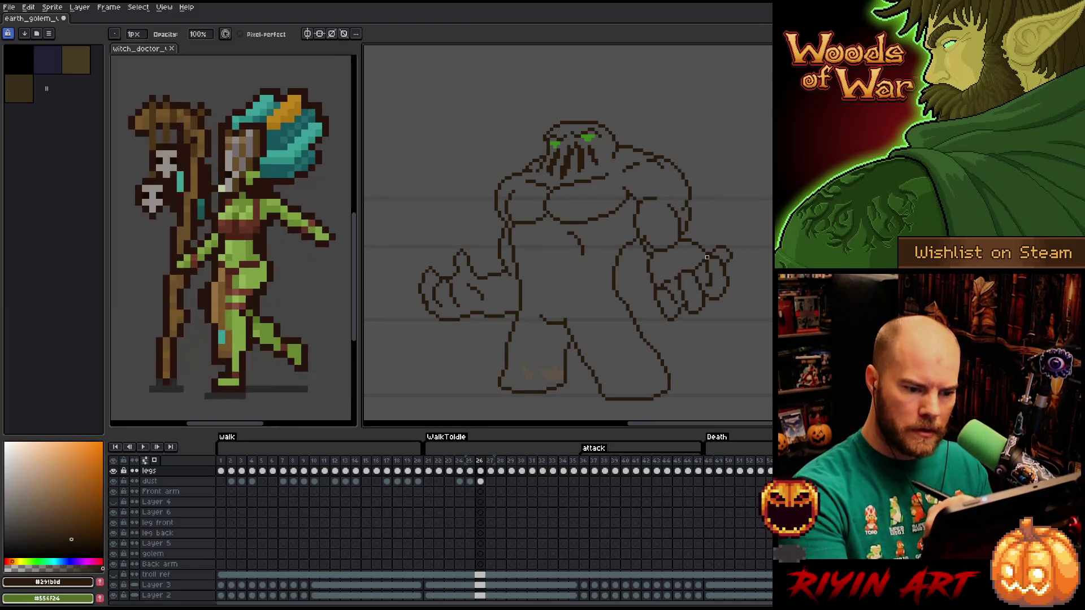
{"action": "key", "text": "e"}
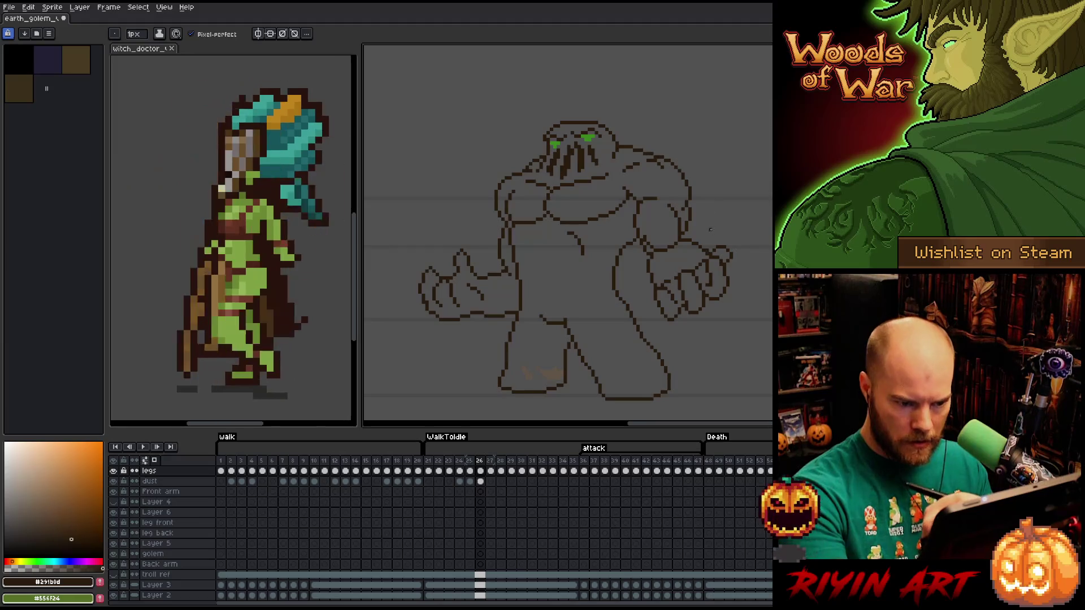
{"action": "key", "text": "b"}
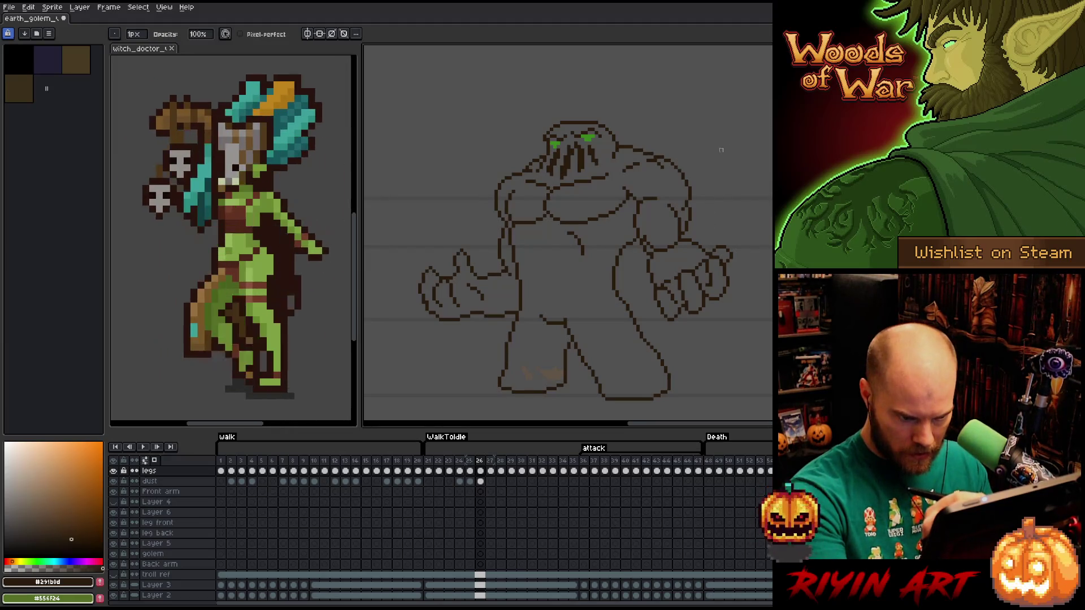
{"action": "key", "text": "e"}
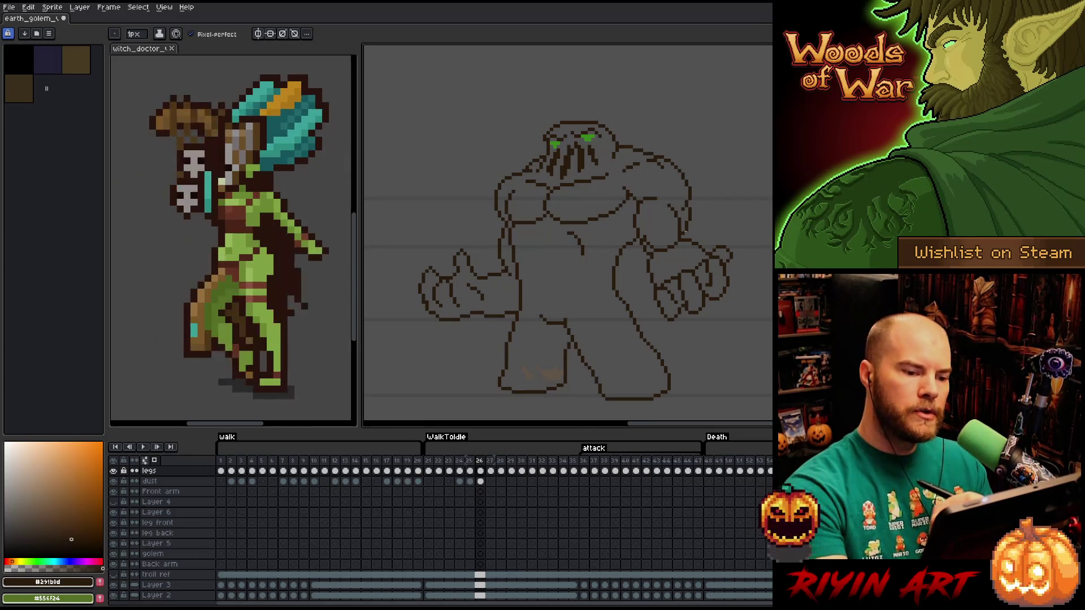
{"action": "key", "text": "e"}
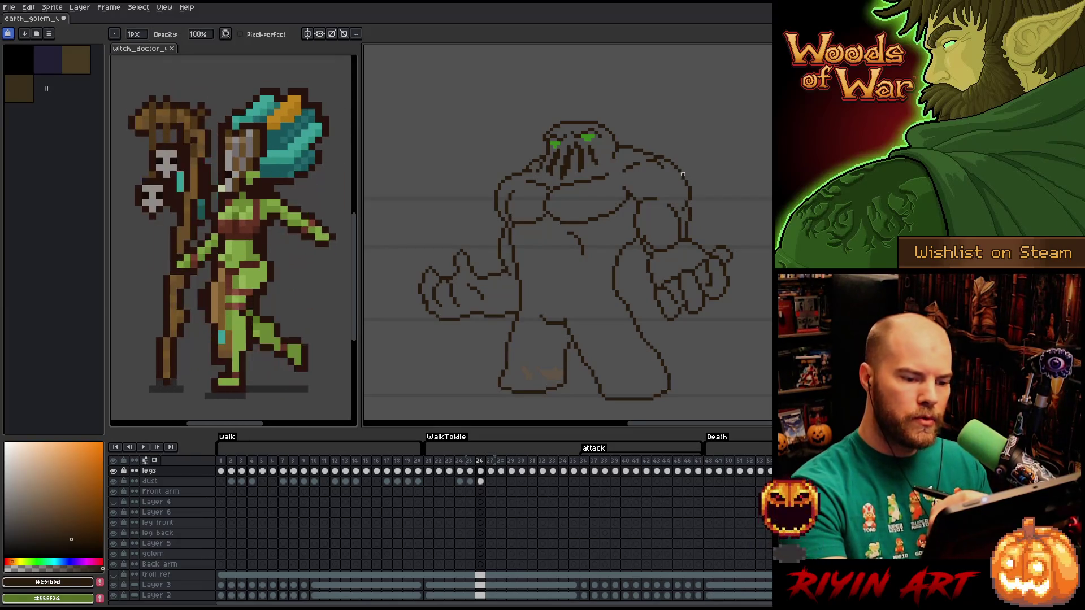
{"action": "key", "text": "v"}
{"action": "key", "text": "b"}
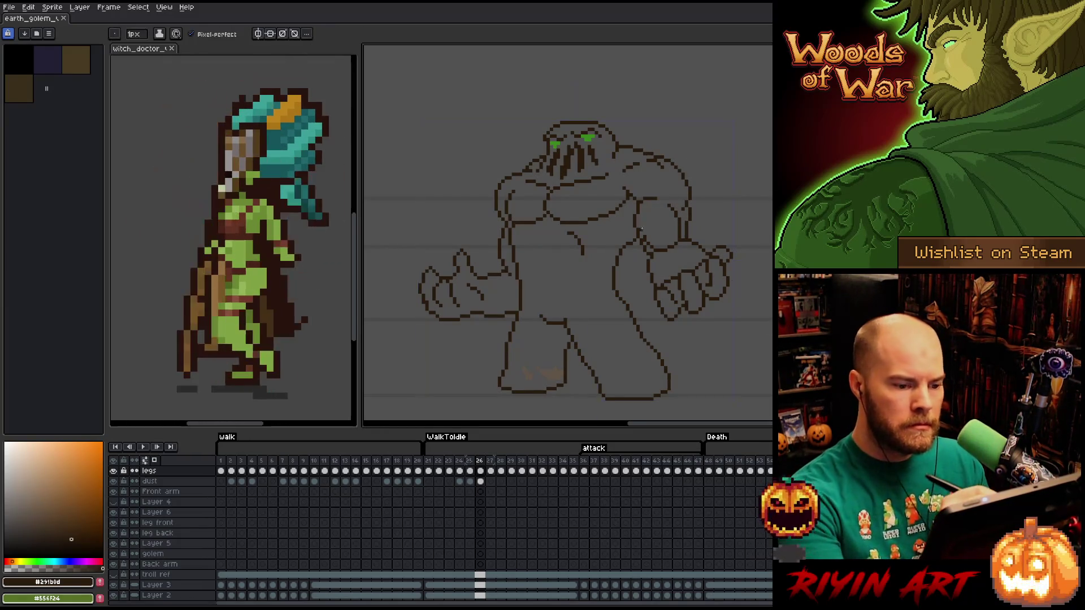
{"action": "left_click_drag", "start_coordinate": [644, 227], "coordinate": [642, 209]}
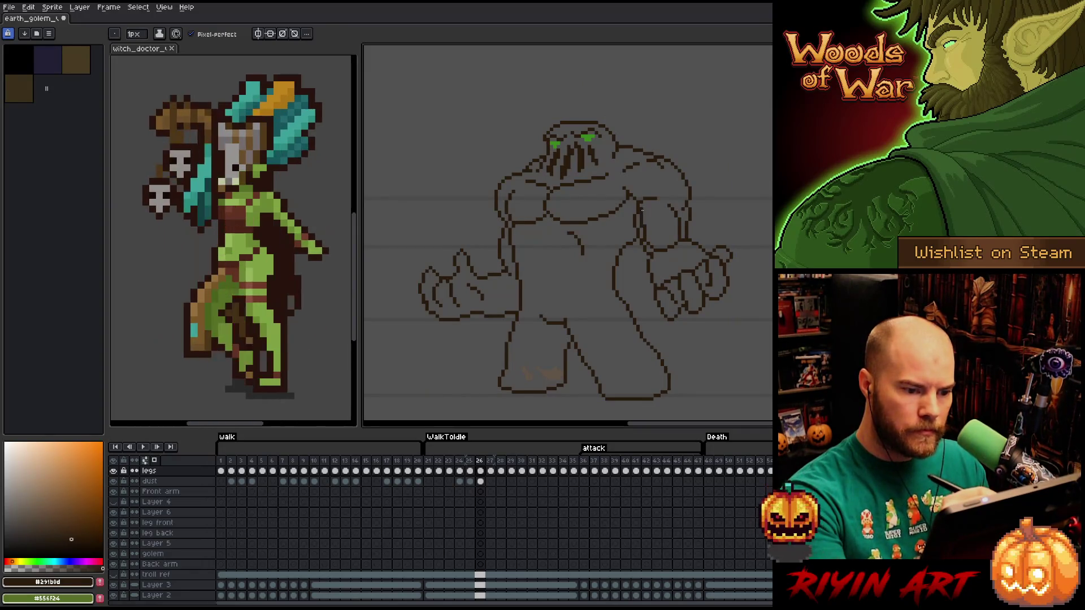
{"action": "key", "text": "e"}
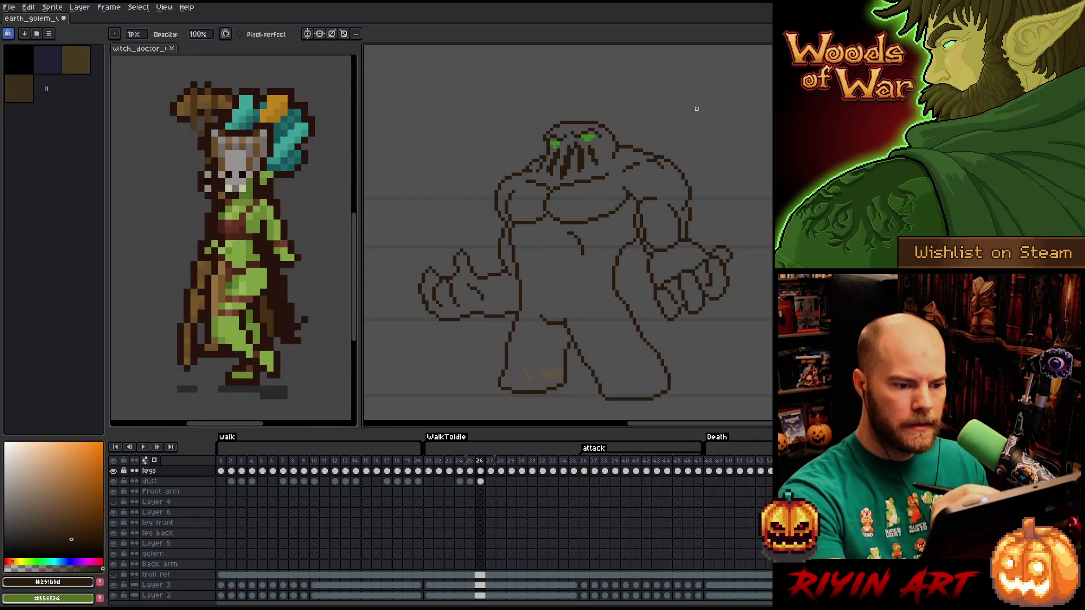
{"action": "key", "text": "ctrl+s"}
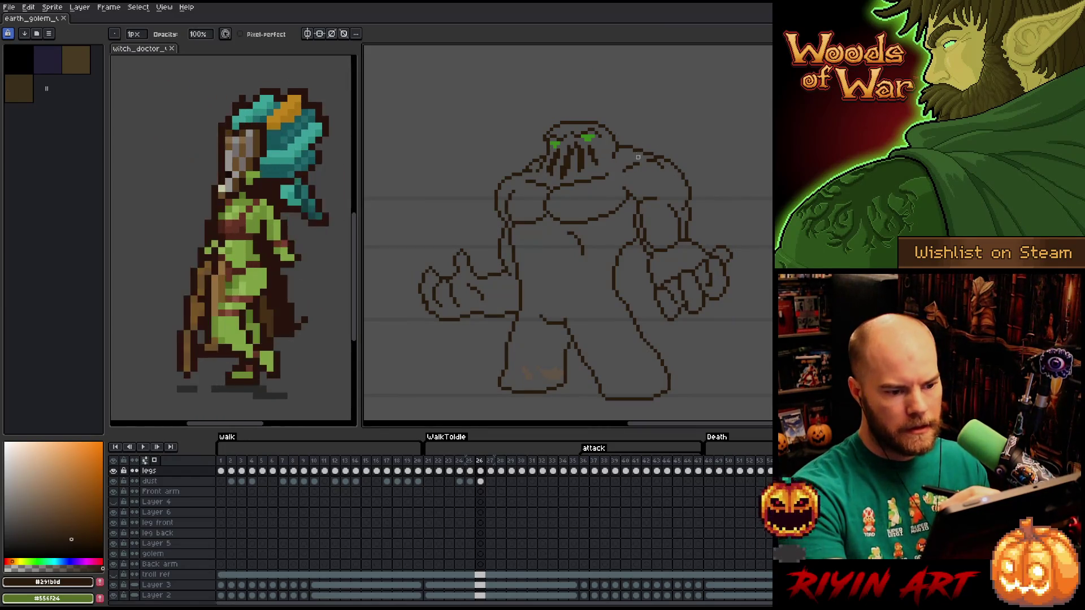
Add a pixel to the golem's shoulder outline.
{"action": "left_click", "coordinate": [635, 174]}
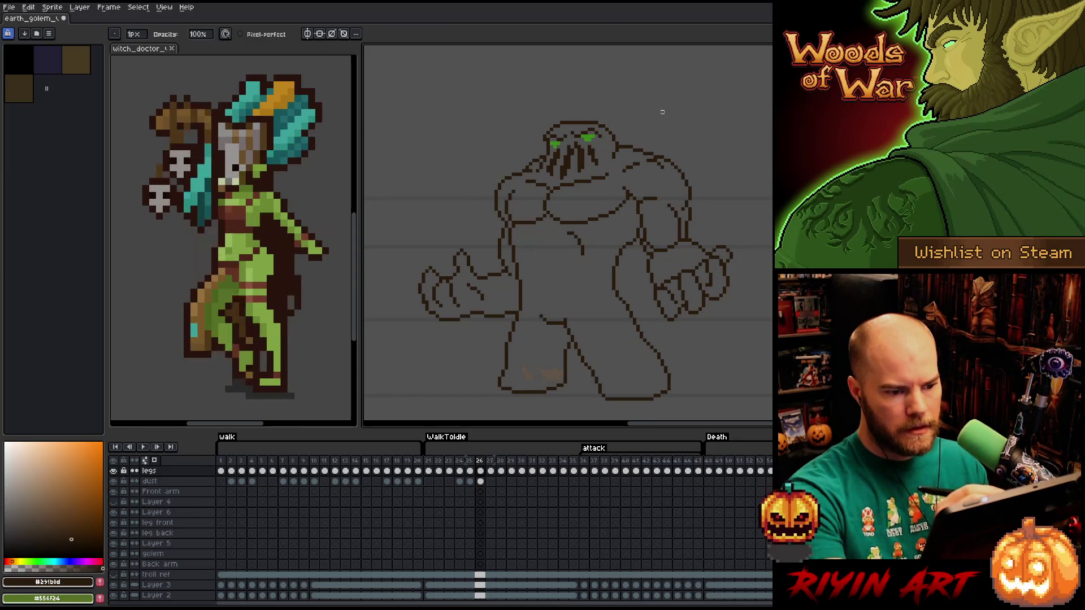
{"action": "key", "text": "e"}
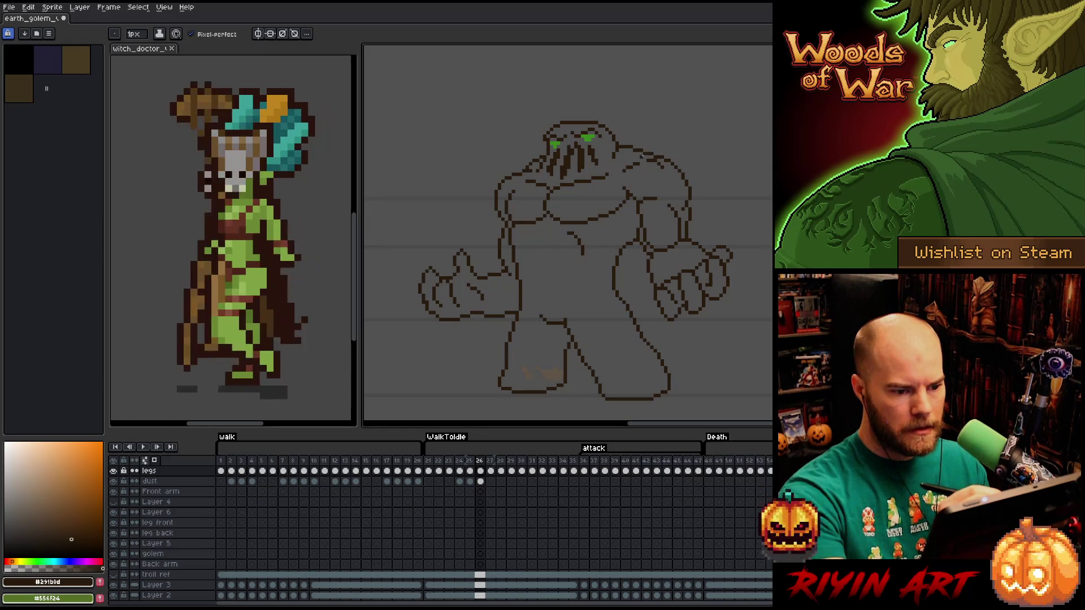
{"action": "key", "text": "b"}
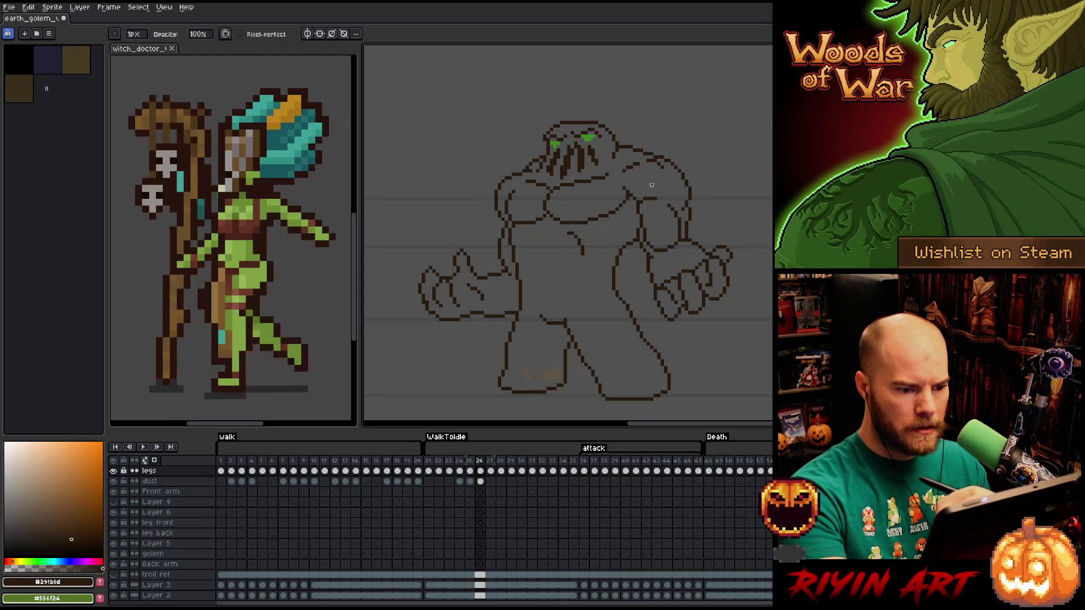
{"action": "key", "text": "e"}
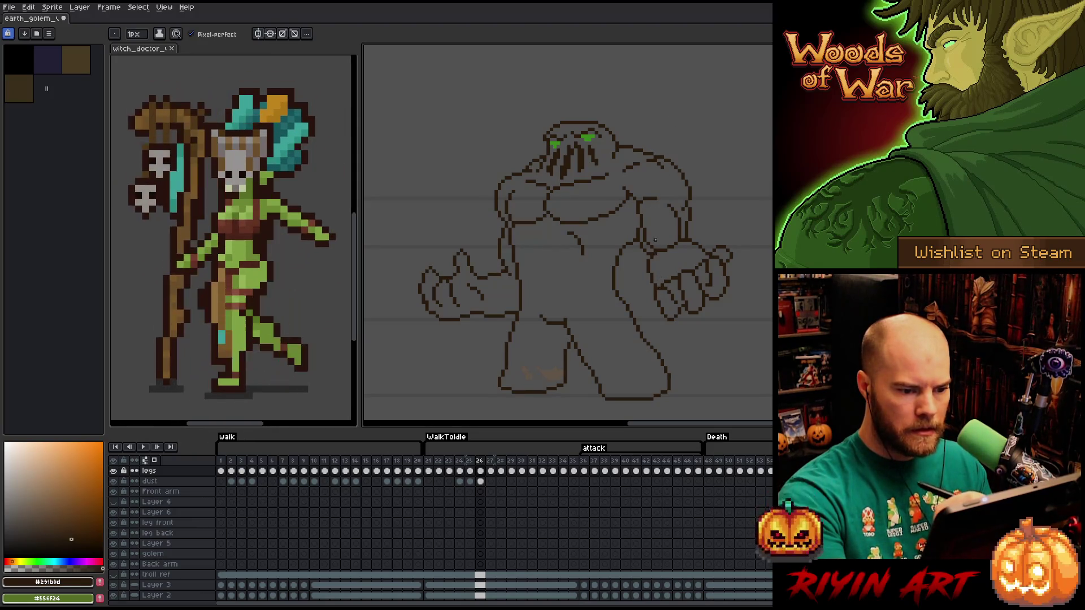
{"action": "key", "text": "b"}
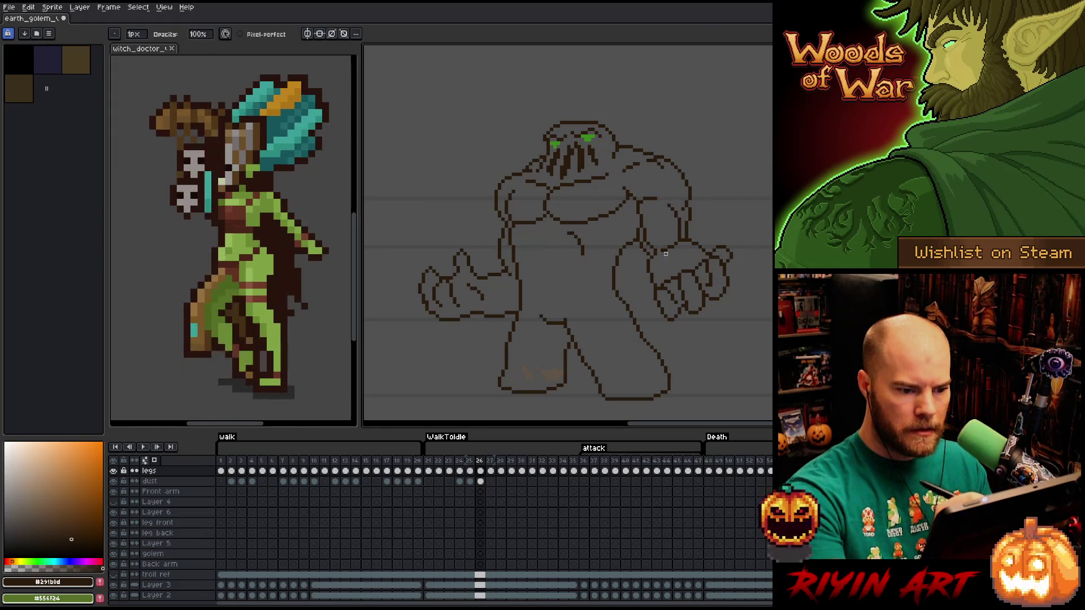
{"action": "key", "text": "e"}
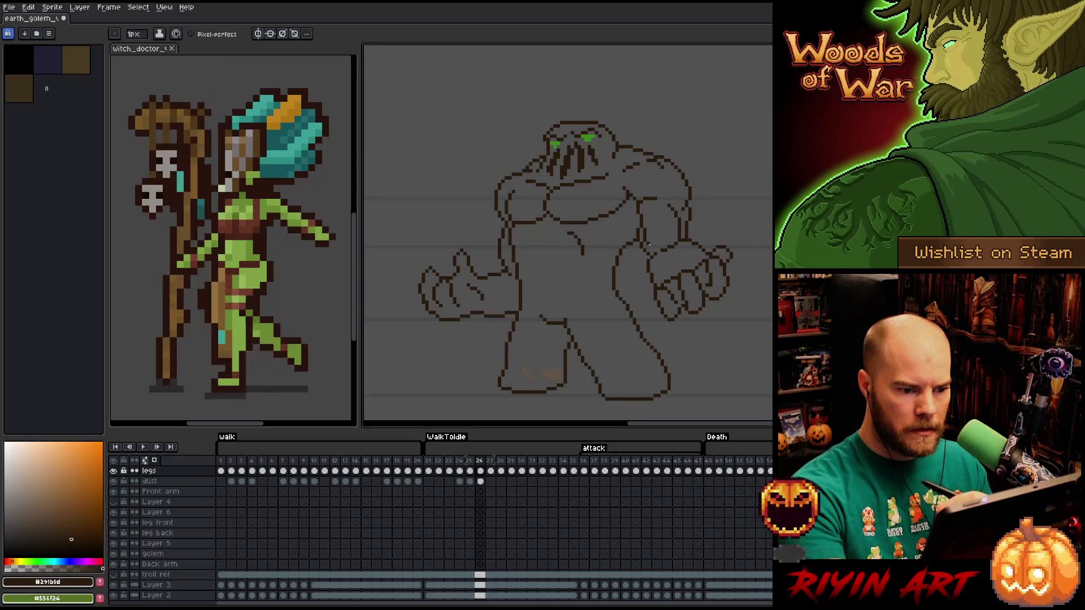
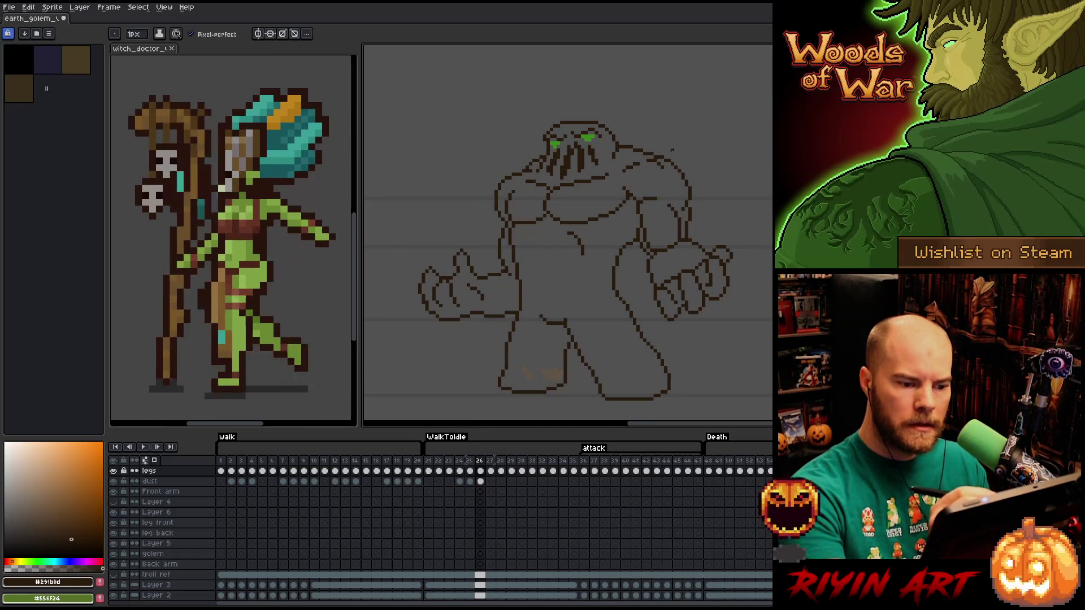
Erase and redraw stray pixels on the golem's right shoulder outline.
{"action": "key", "text": "e"}
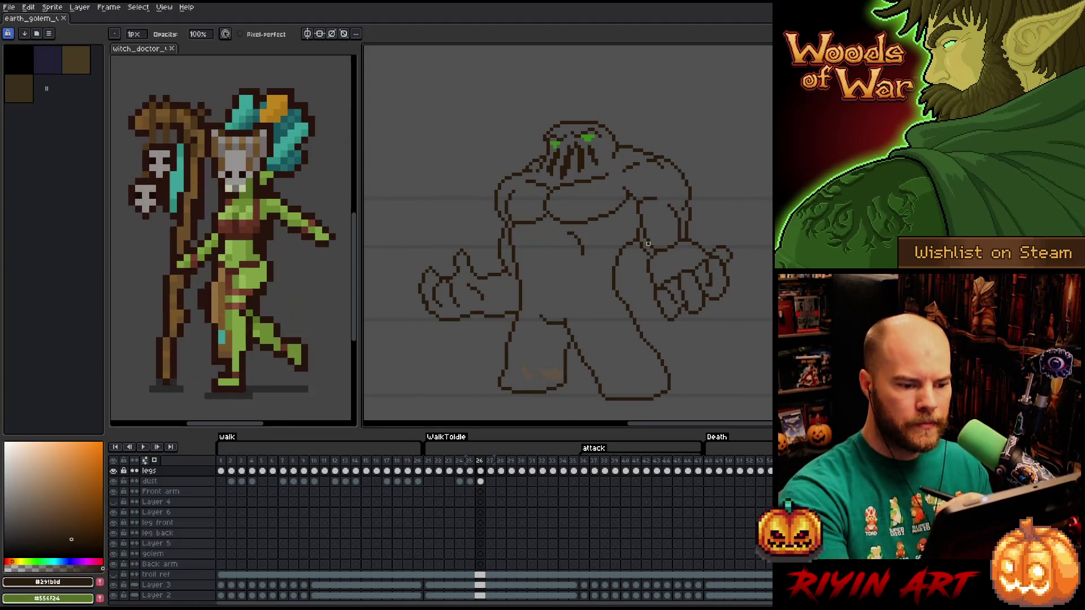
{"action": "key", "text": "b"}
{"action": "key", "text": "e"}
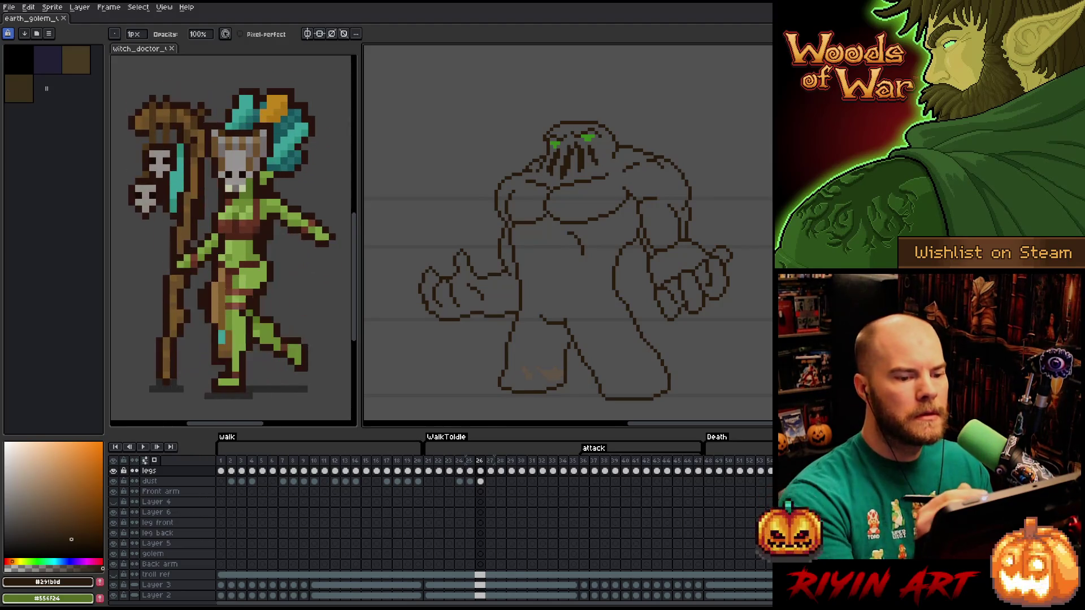
Lasso-select the golem's right shoulder outline, then deselect it.
{"action": "key", "text": "m"}
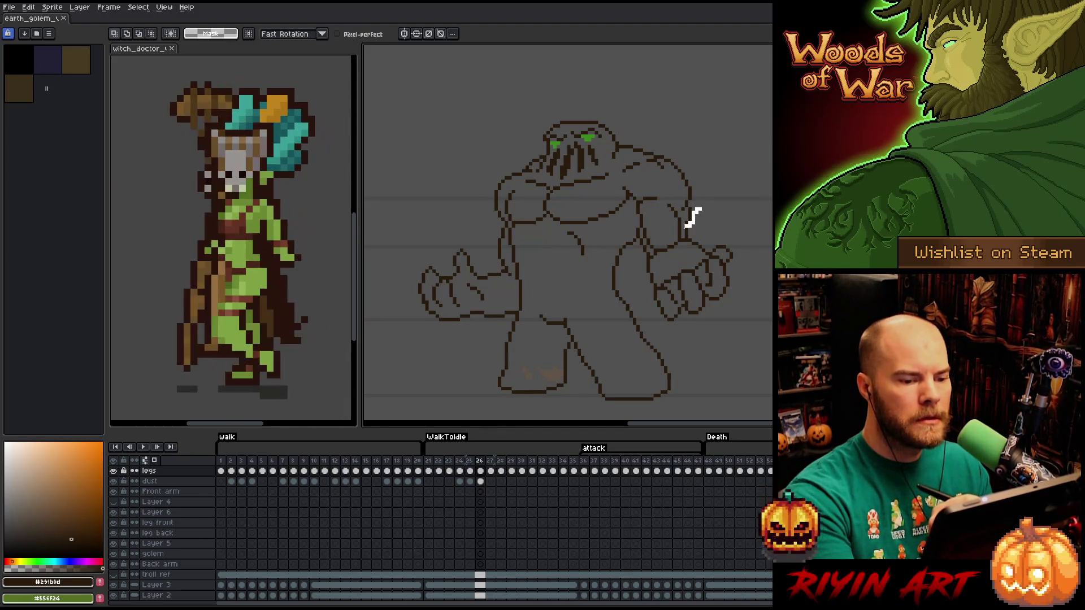
{"action": "mouse_move", "coordinate": [683, 225]}
{"action": "left_mouse_down"}
{"action": "mouse_move", "coordinate": [675, 175]}
{"action": "mouse_move", "coordinate": [701, 165]}
{"action": "mouse_move", "coordinate": [709, 193]}
{"action": "left_mouse_up"}
{"action": "key", "text": "ctrl+d"}
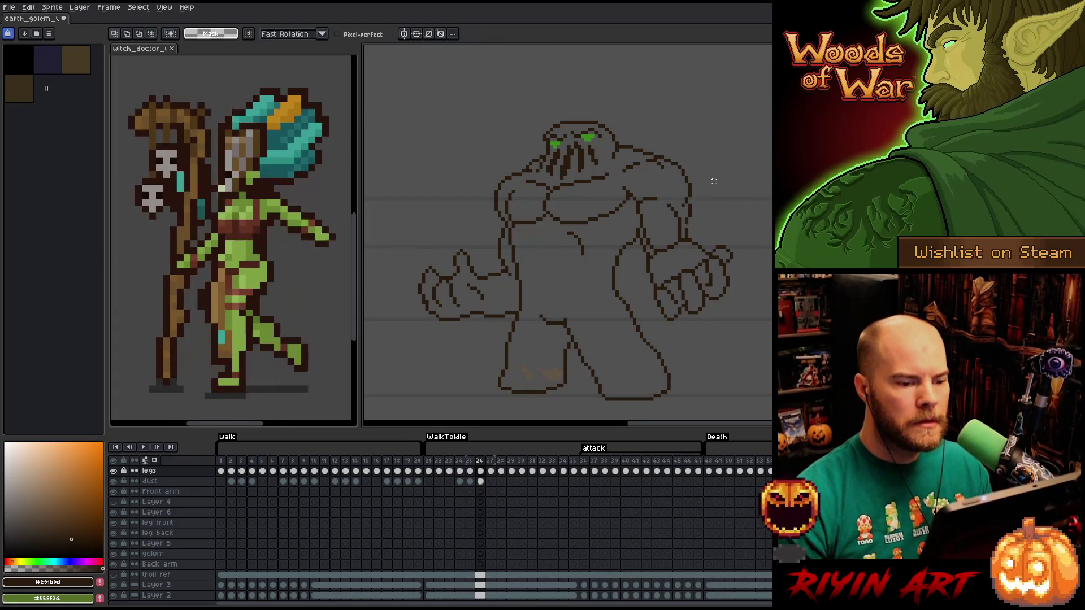
Keep refining the shoulder and upper-arm lines with the pencil and eraser.
{"action": "key", "text": "b"}
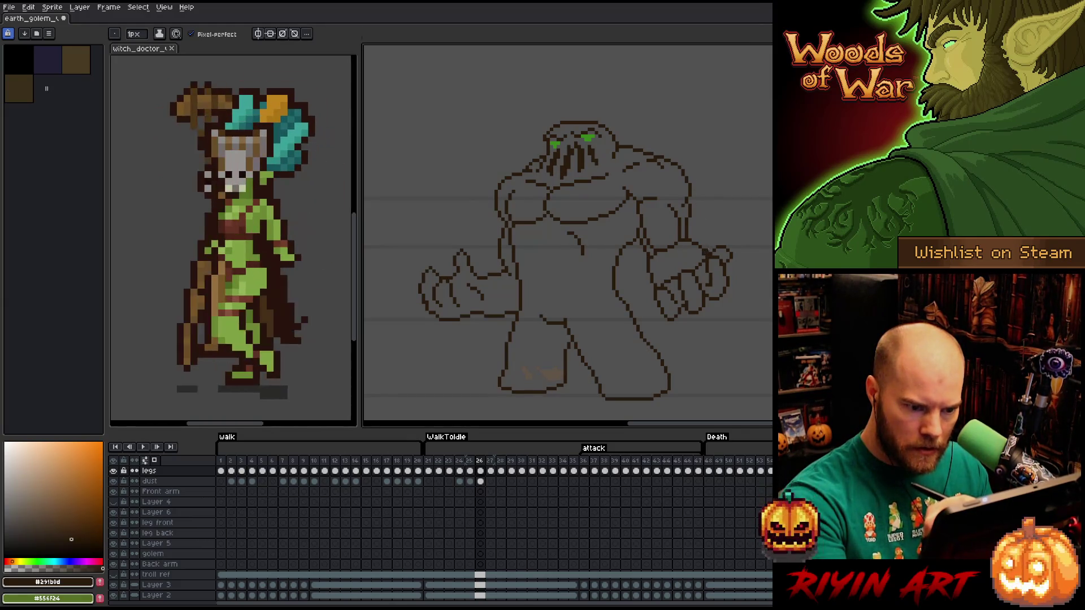
{"action": "key", "text": "e"}
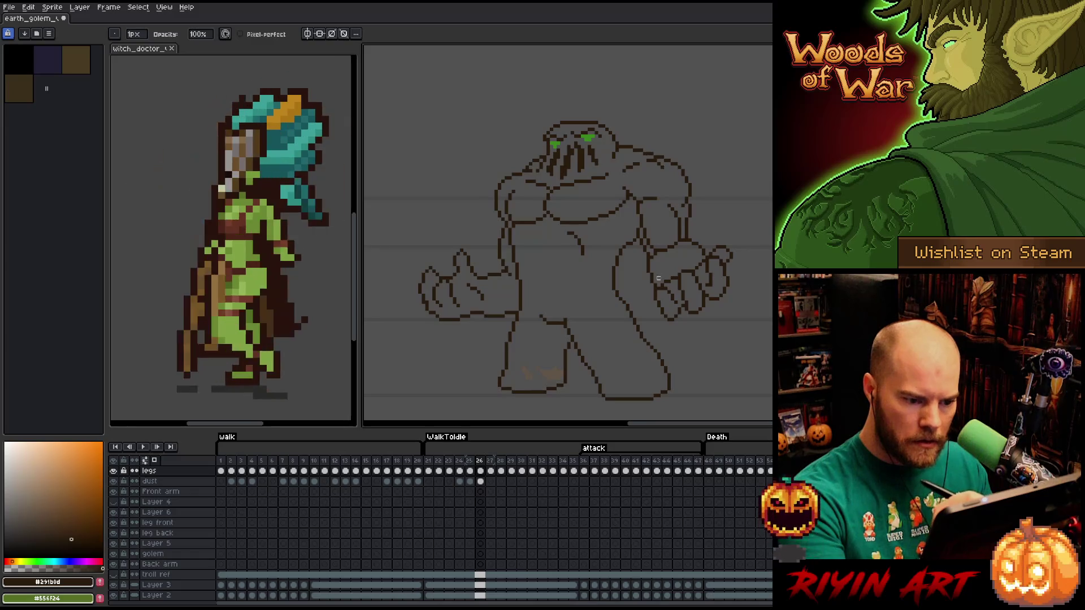
{"action": "key", "text": "b"}
{"action": "key", "text": "e"}
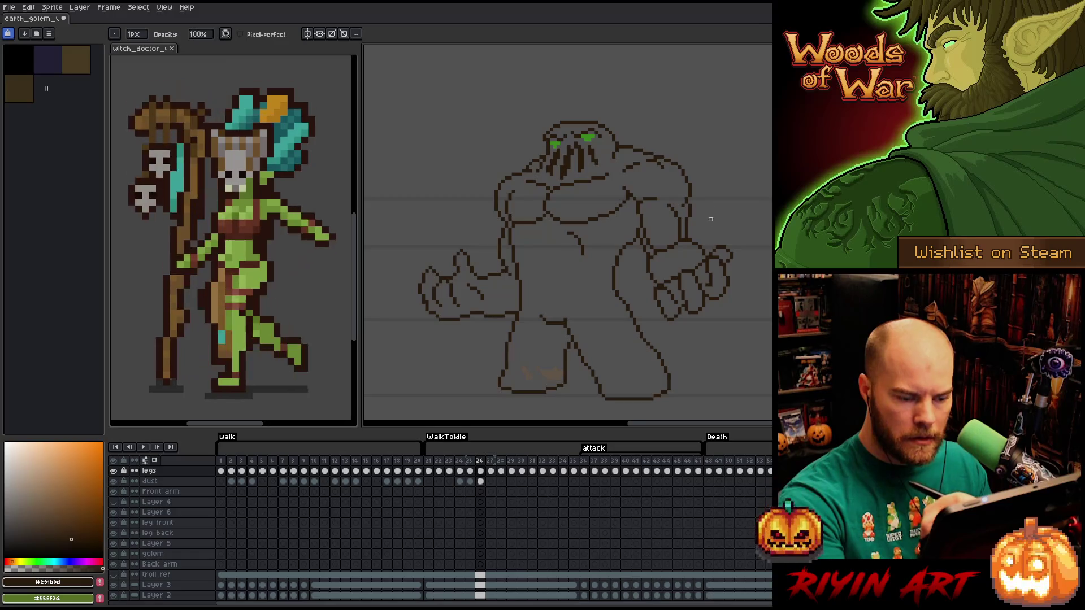
{"action": "key", "text": "b"}
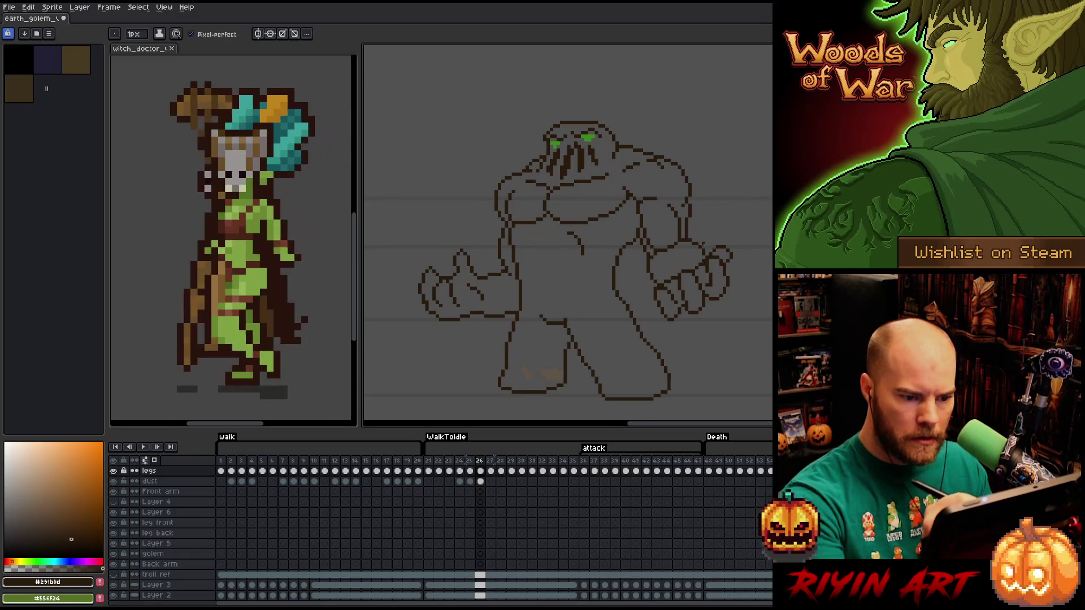
{"action": "key", "text": "e"}
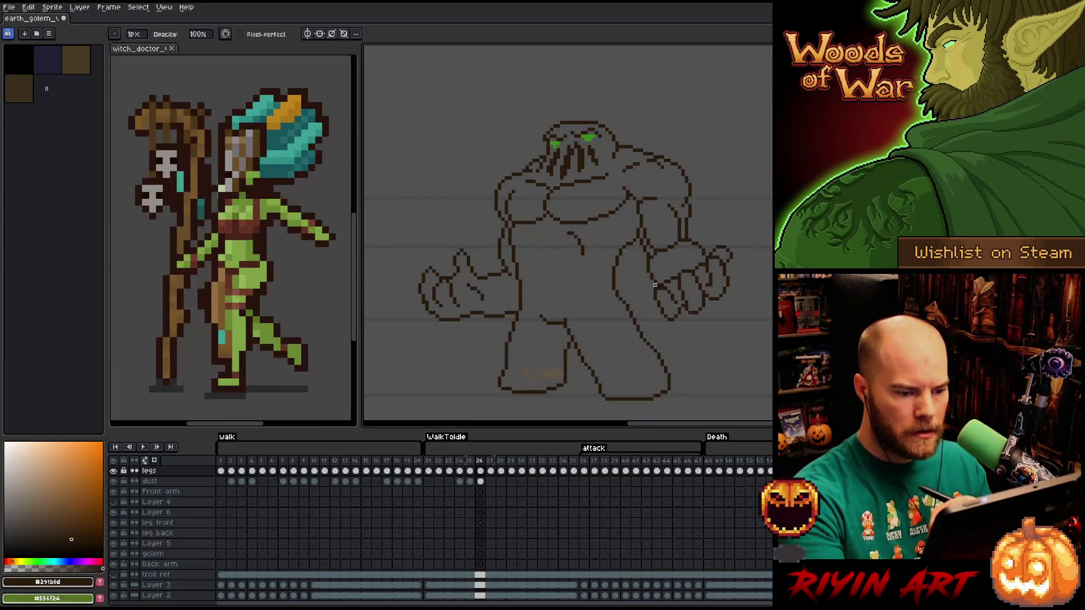
{"action": "right_click", "coordinate": [524, 277]}
{"action": "key", "text": "Escape"}
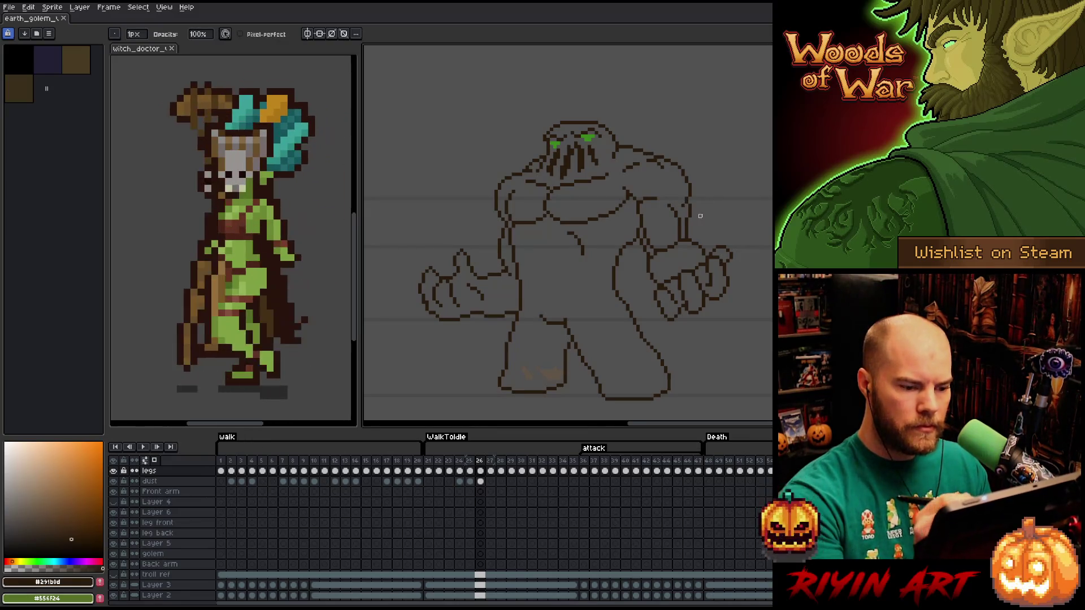
Lasso the golem's right-side fist and move it down about 6 px.
{"action": "key", "text": "q"}
{"action": "mouse_move", "coordinate": [753, 305]}
{"action": "left_mouse_down"}
{"action": "mouse_move", "coordinate": [752, 261]}
{"action": "mouse_move", "coordinate": [678, 225]}
{"action": "mouse_move", "coordinate": [644, 254]}
{"action": "mouse_move", "coordinate": [645, 277]}
{"action": "mouse_move", "coordinate": [695, 339]}
{"action": "left_mouse_up"}
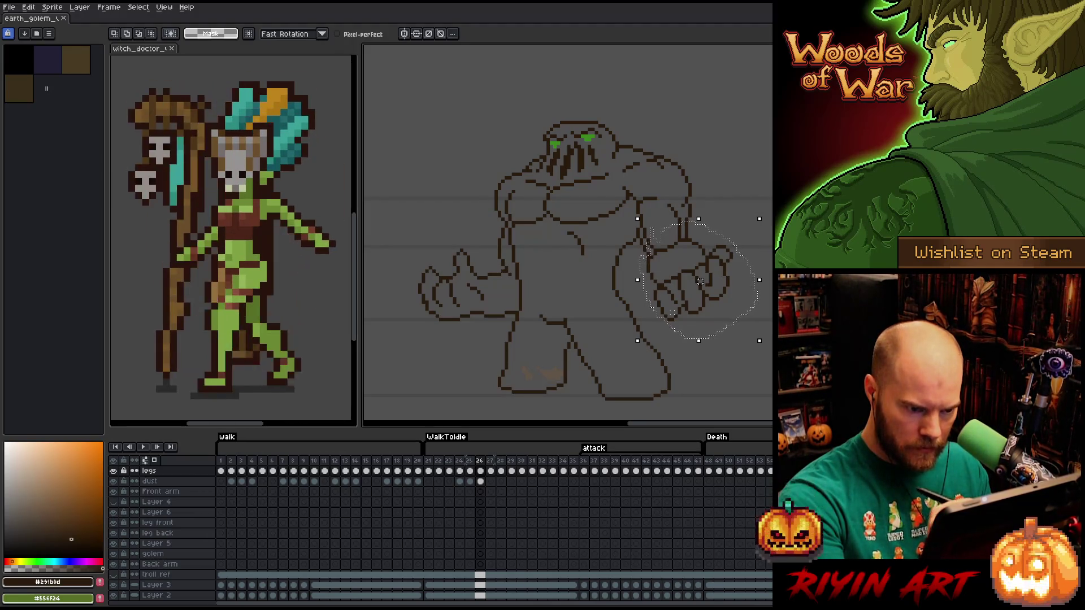
{"action": "left_click_drag", "start_coordinate": [680, 317], "coordinate": [680, 320]}
{"action": "key", "text": "ctrl+d"}
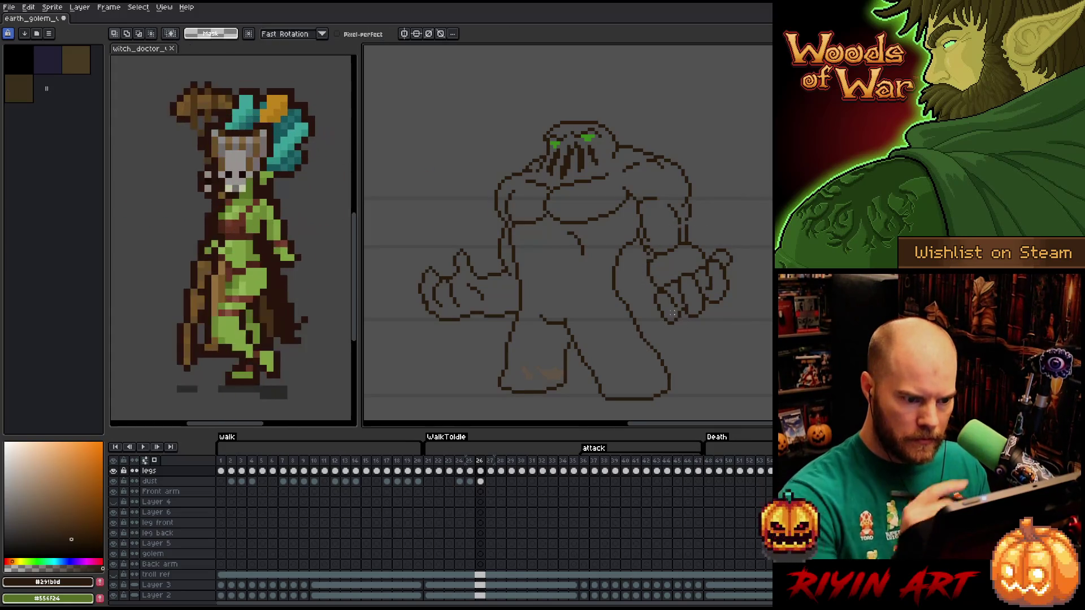
Redraw and erase the arm lines around the lowered right fist.
{"action": "key", "text": "b"}
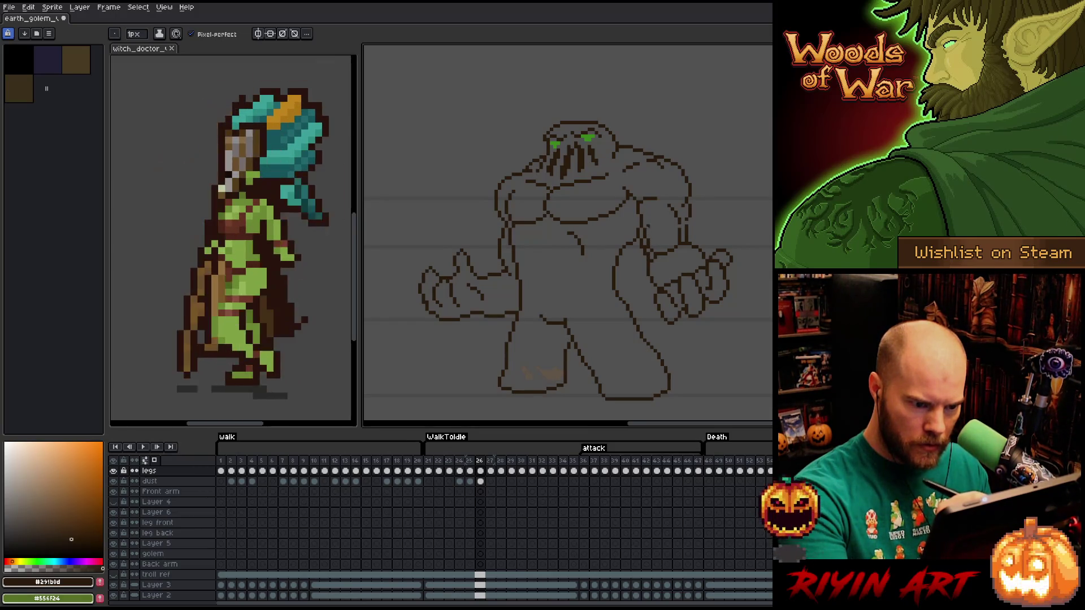
{"action": "key", "text": "e"}
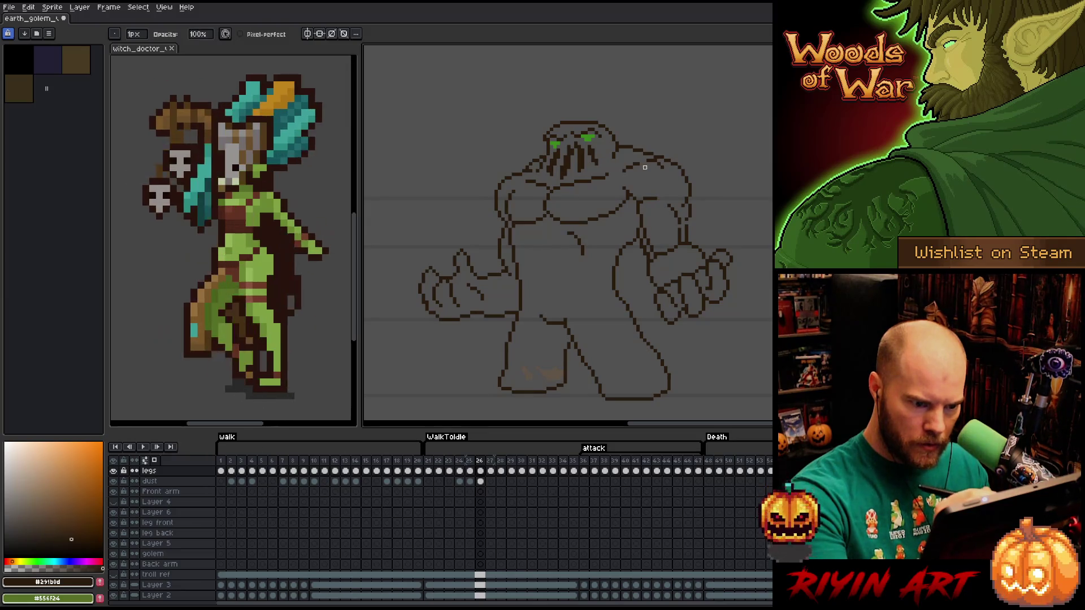
{"action": "key", "text": "b"}
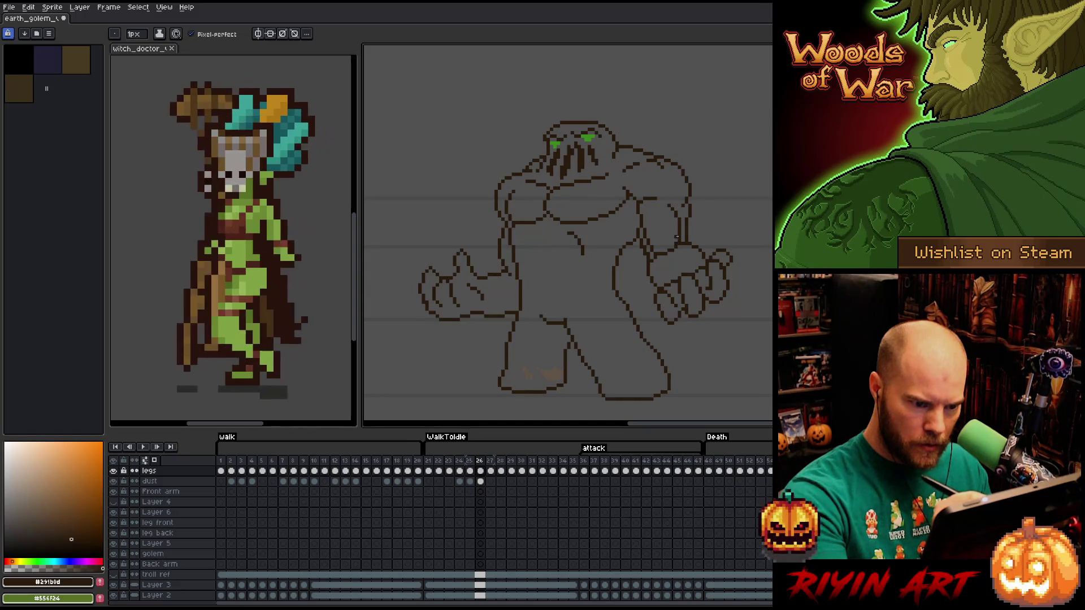
{"action": "key", "text": "e"}
{"action": "key", "text": "b"}
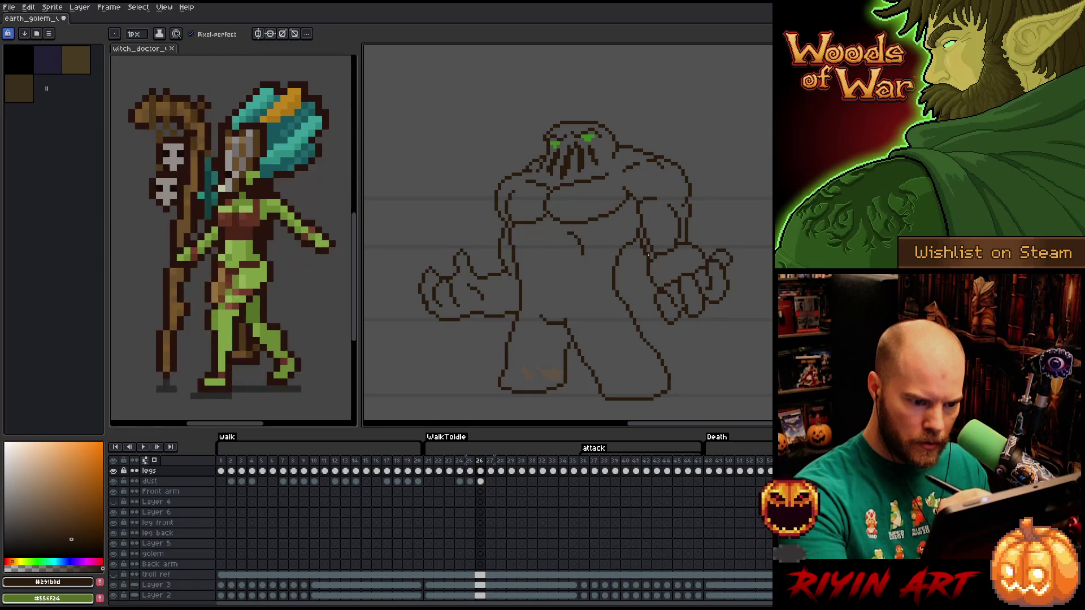
{"action": "key", "text": "e"}
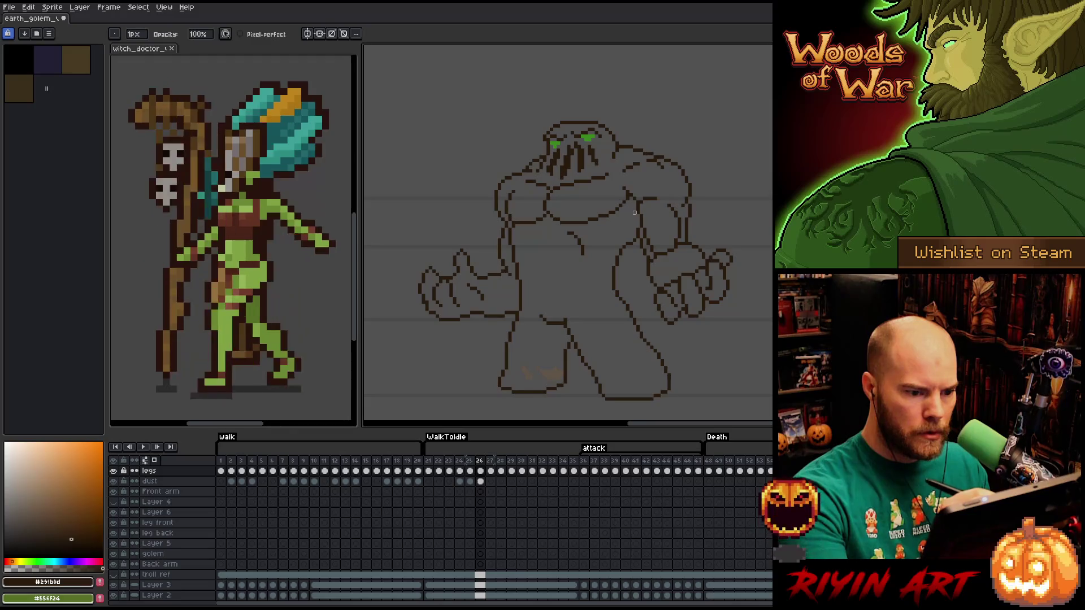
Alternate pencil and eraser to fix pixels on the golem's right shoulder.
{"action": "key", "text": "e"}
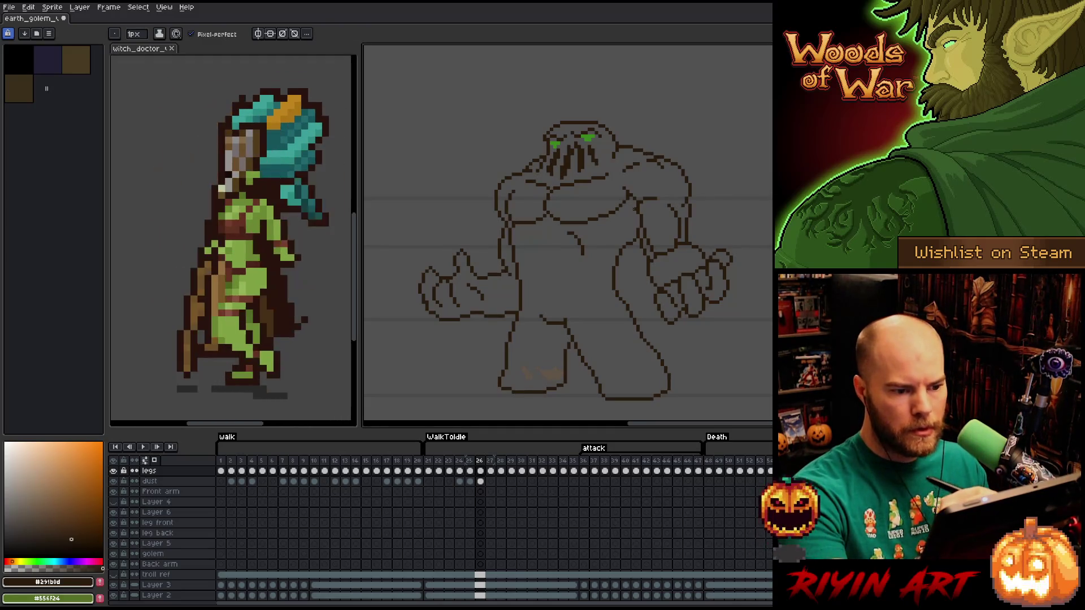
{"action": "key", "text": "b"}
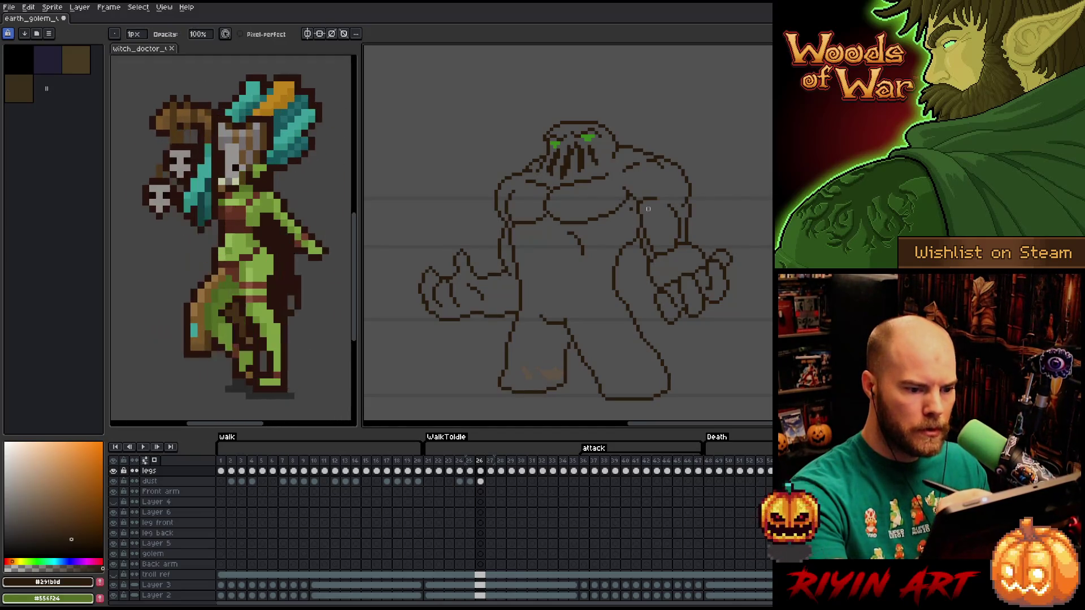
{"action": "key", "text": "e"}
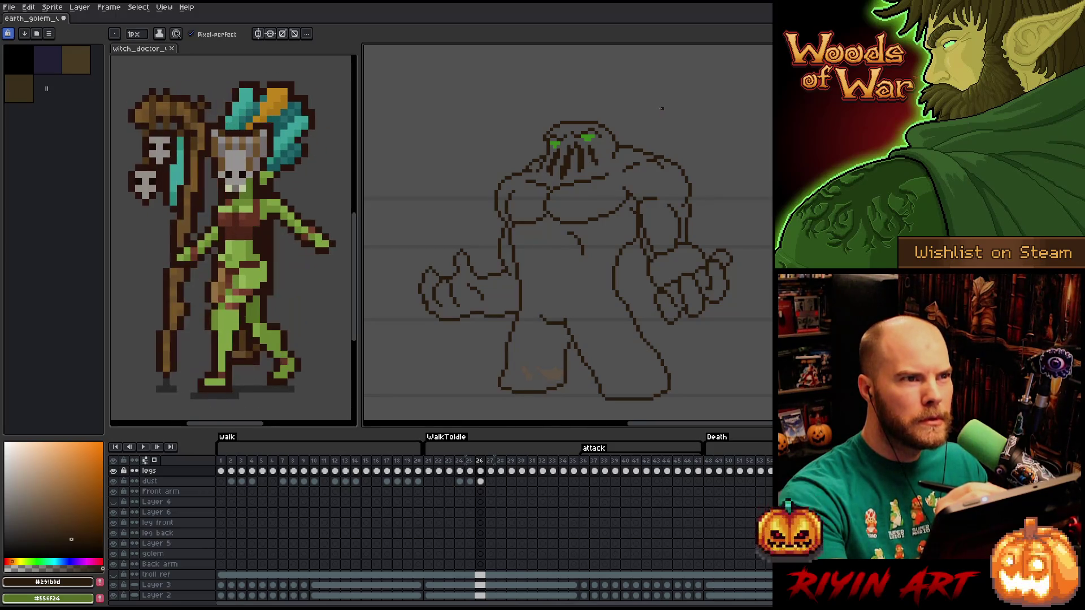
{"action": "key", "text": "e"}
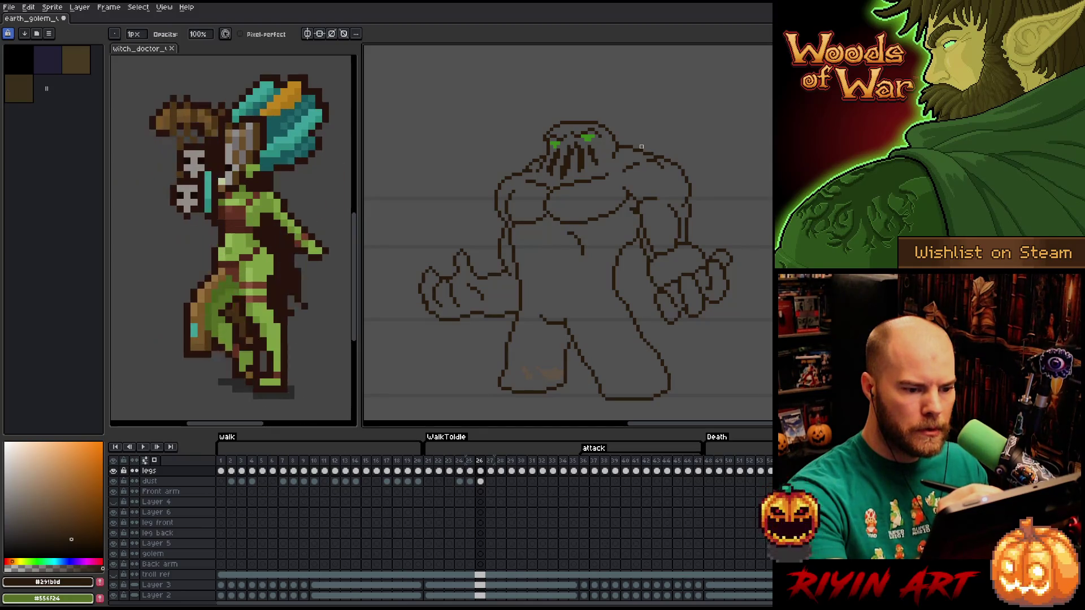
{"action": "key", "text": "b"}
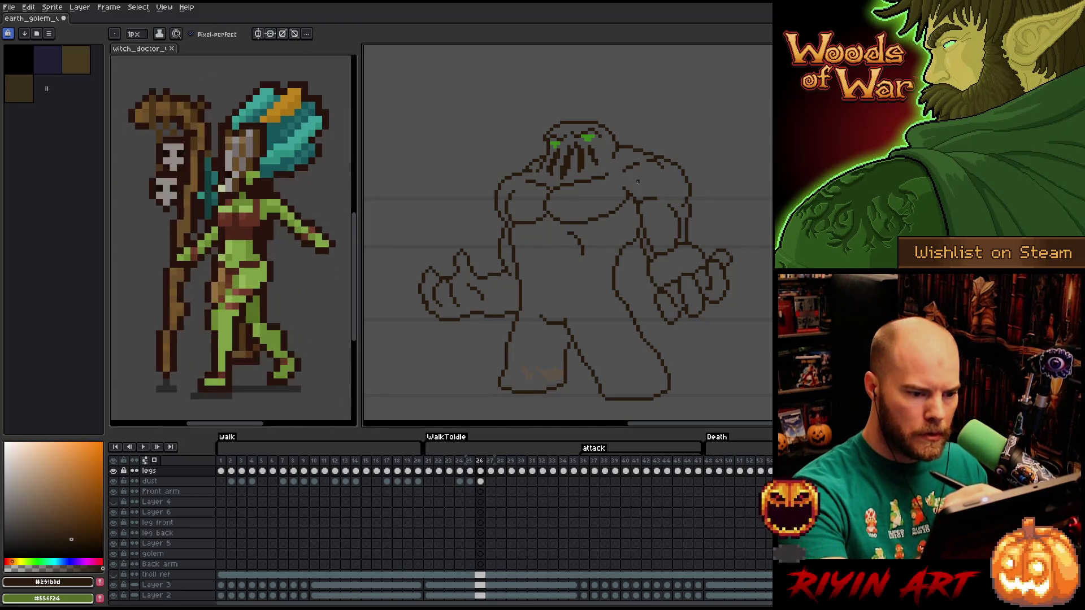
{"action": "key", "text": "e"}
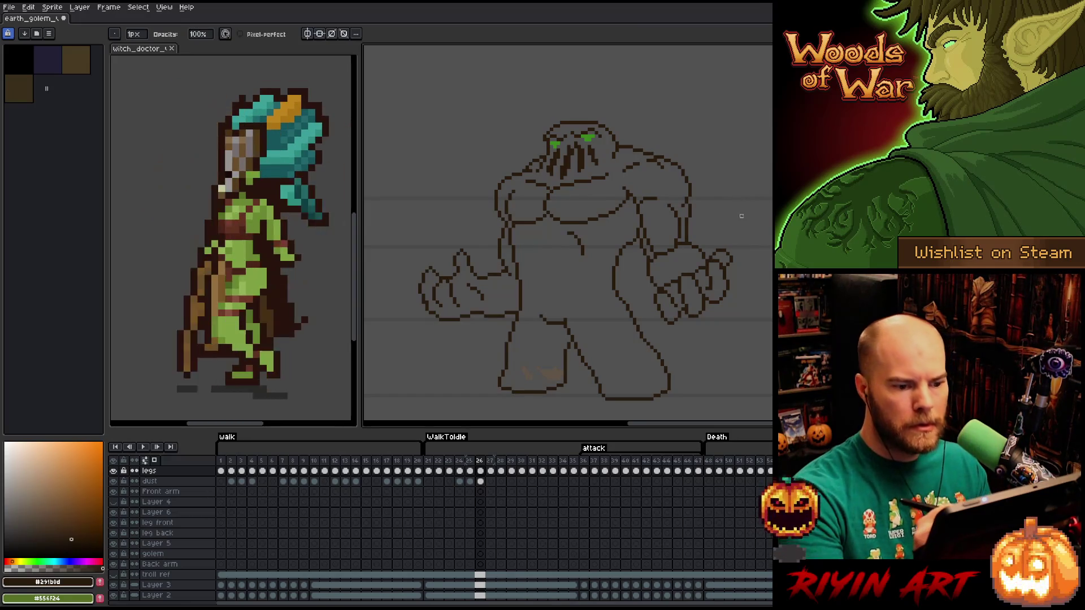
{"action": "key", "text": "b"}
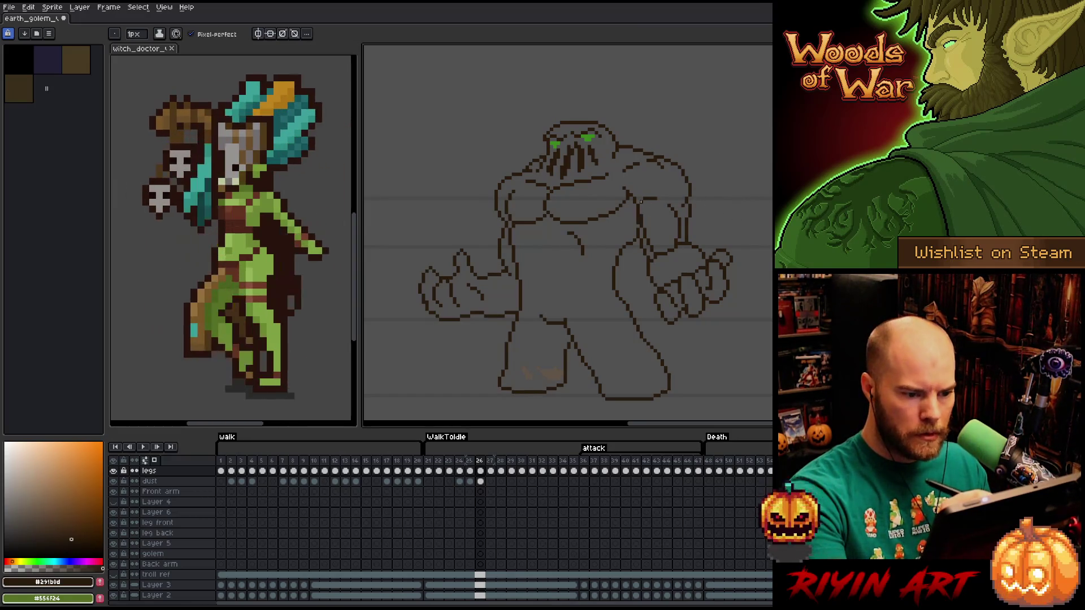
{"action": "key", "text": "e"}
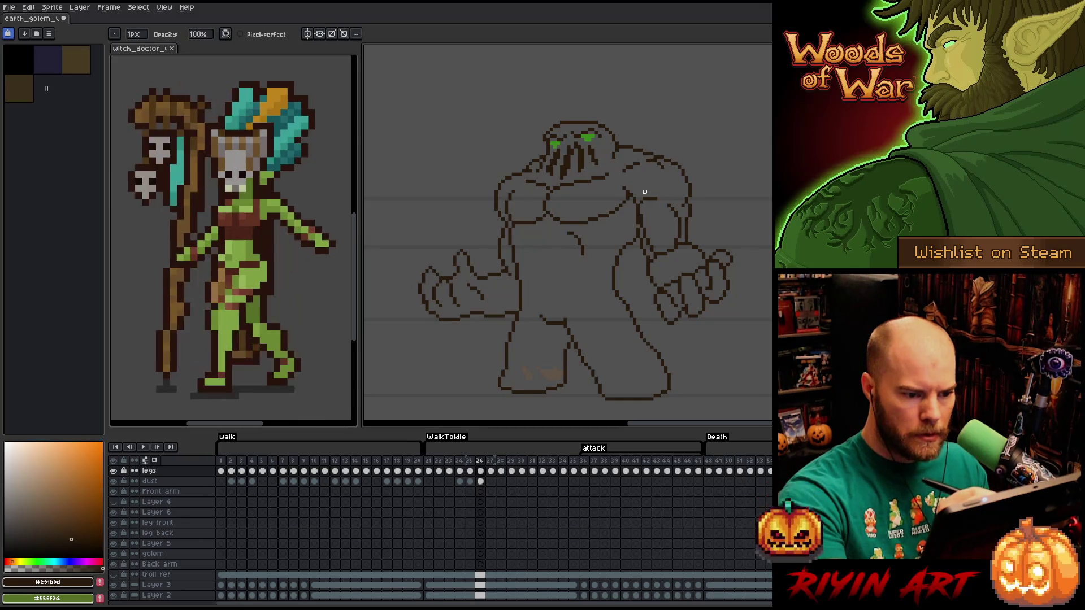
{"action": "key", "text": "b"}
{"action": "key", "text": "e"}
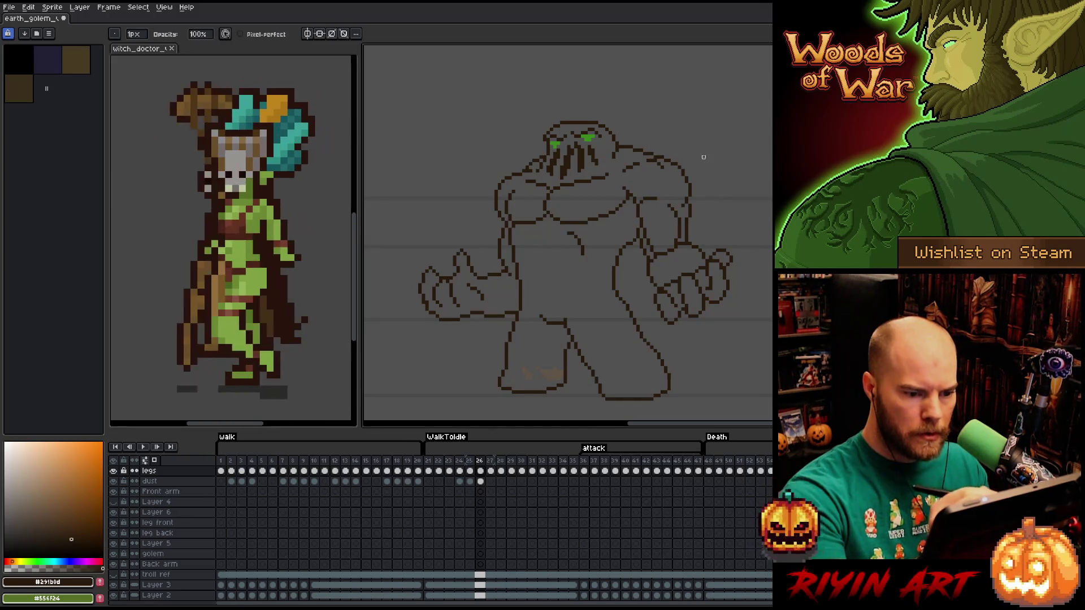
{"action": "key", "text": "b"}
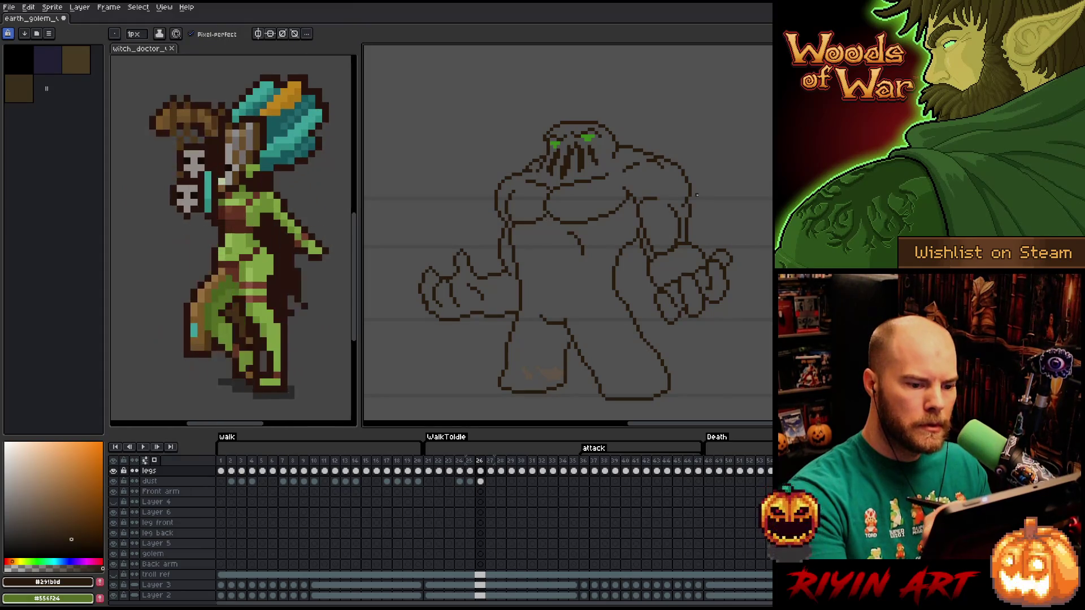
{"action": "key", "text": "e"}
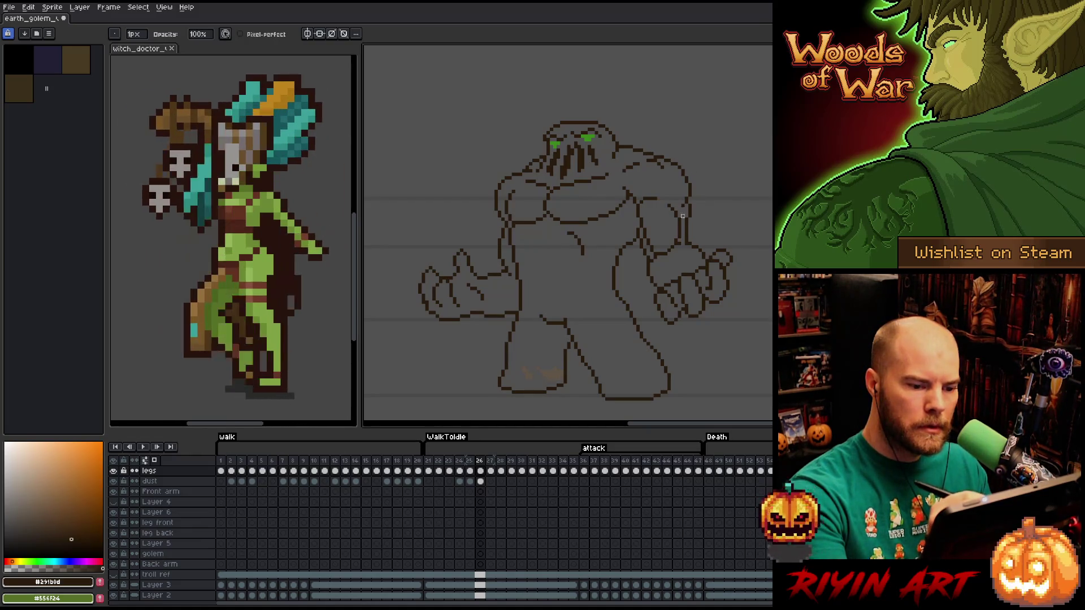
{"action": "key", "text": "e"}
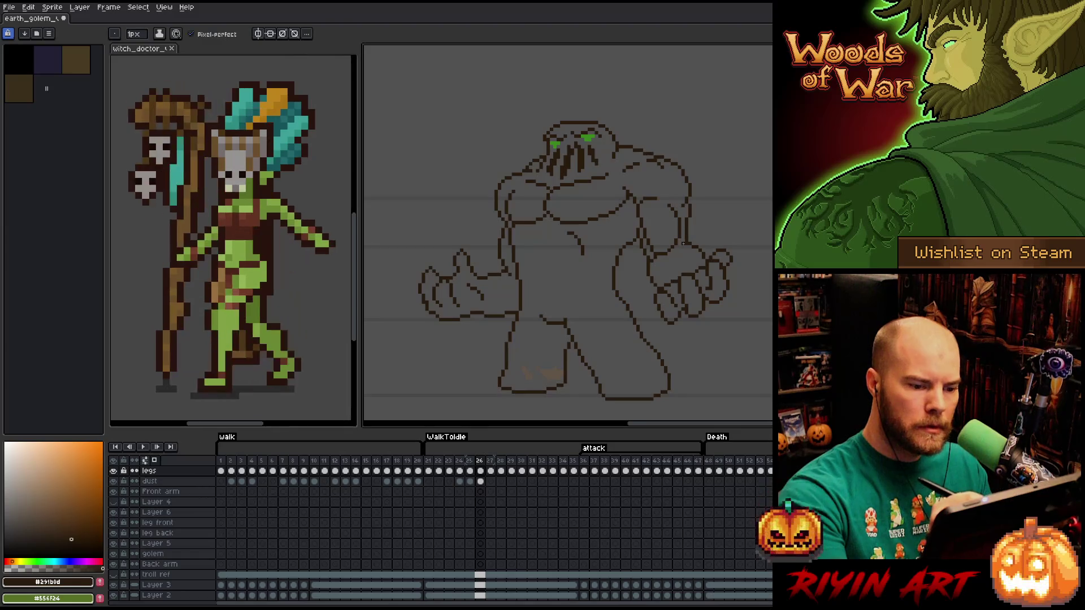
{"action": "key", "text": "b"}
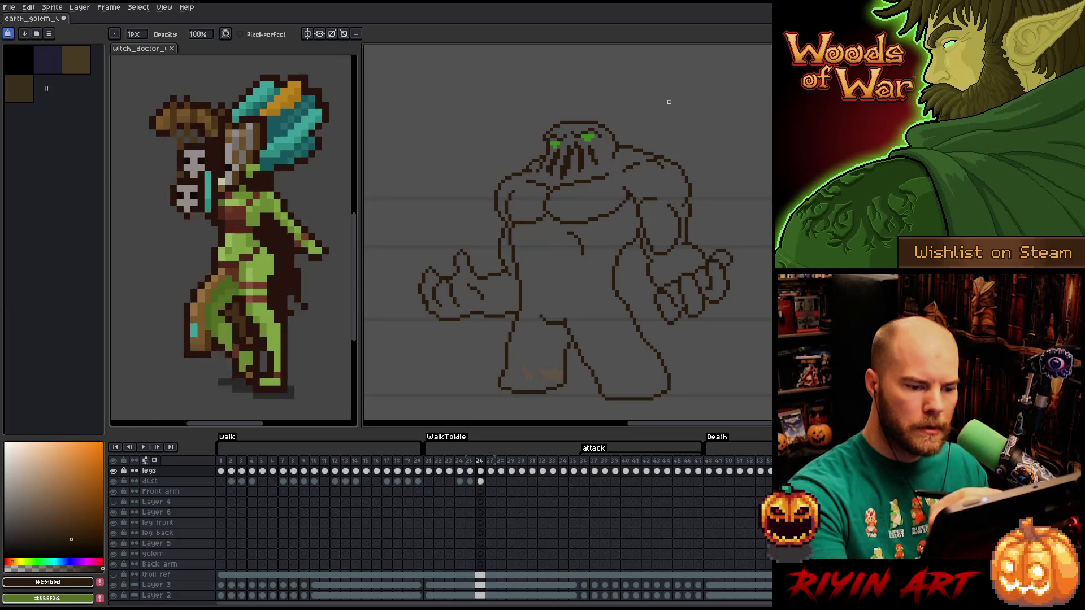
{"action": "key", "text": "e"}
{"action": "key", "text": "b"}
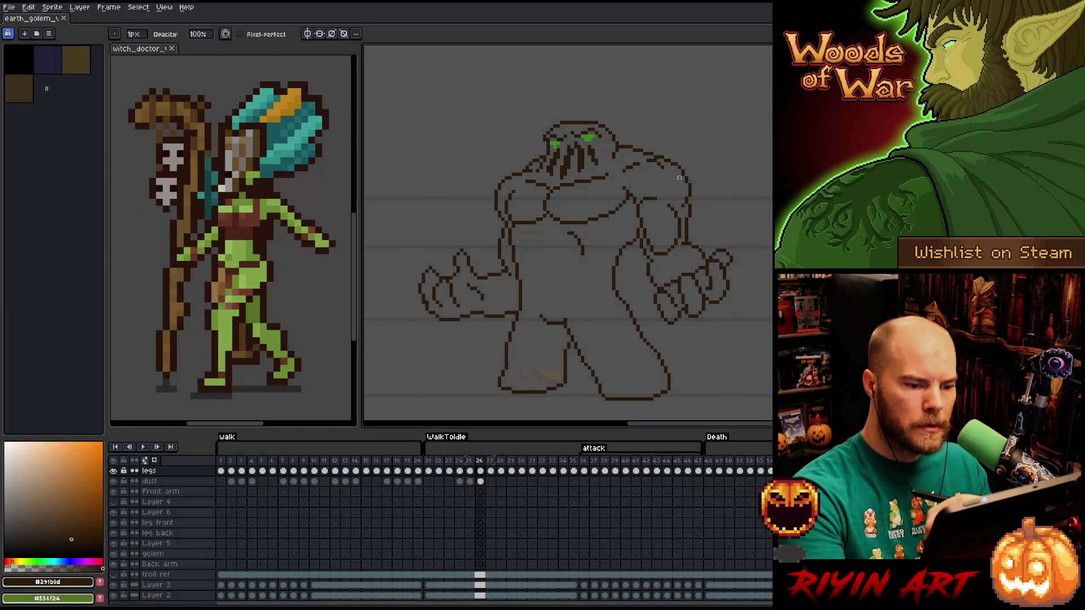
Marquee-select a small patch of the shoulder and clear it.
{"action": "key", "text": "m"}
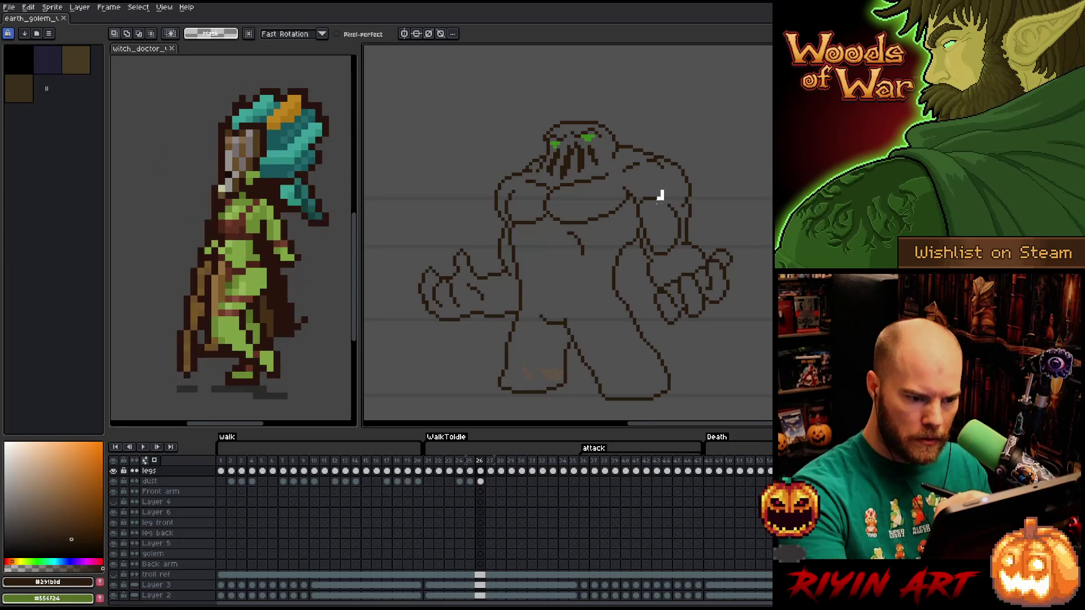
{"action": "left_click_drag", "start_coordinate": [634, 212], "coordinate": [666, 184]}
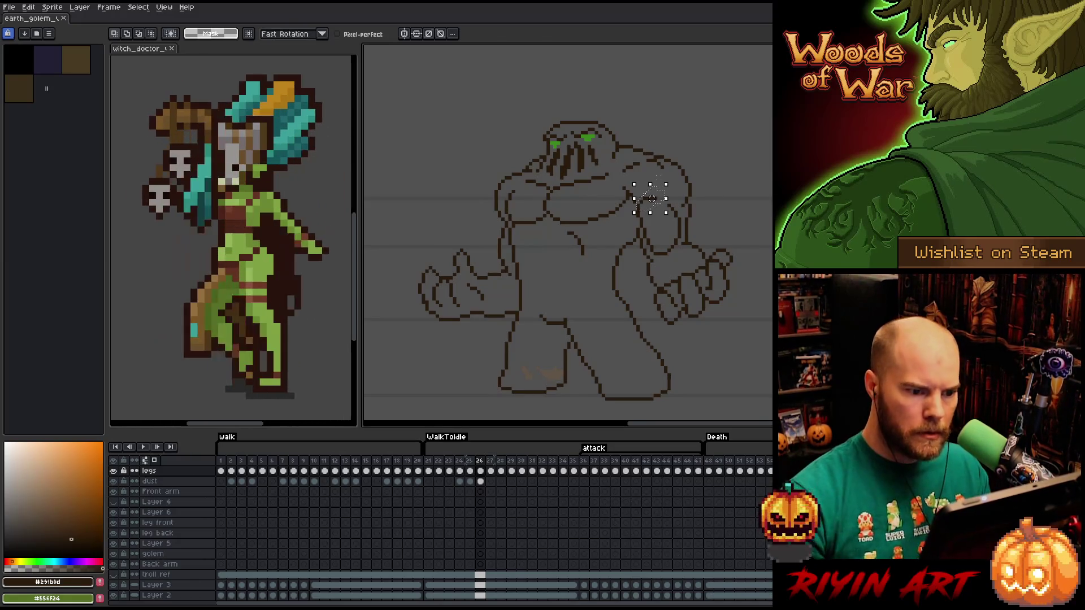
{"action": "key", "text": "ctrl+d"}
Draw a short vertical pencil stroke on the golem's shoulder.
{"action": "key", "text": "b"}
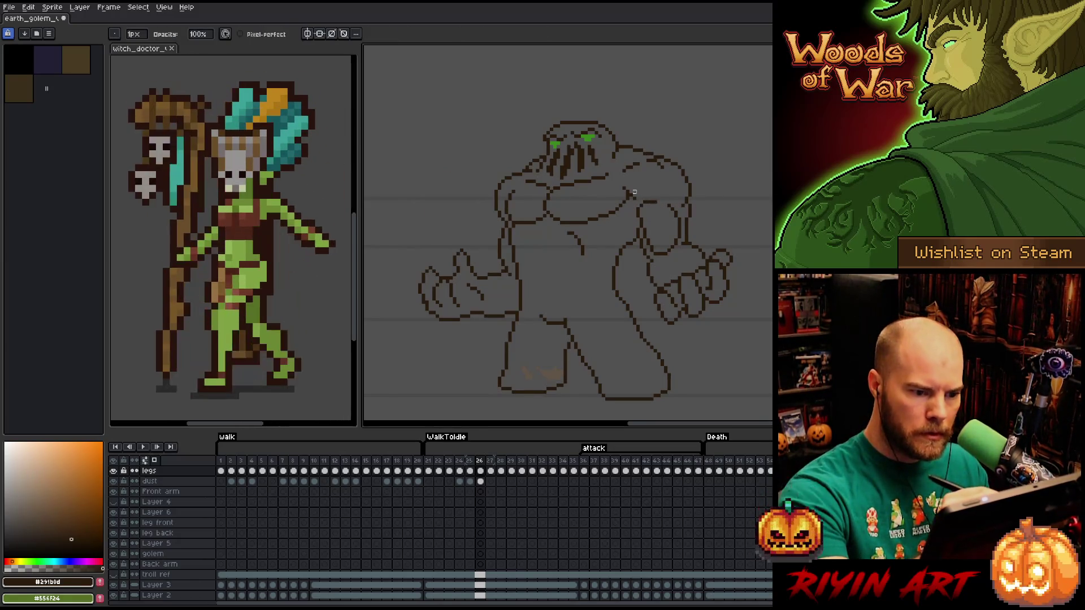
{"action": "key", "text": "e"}
{"action": "key", "text": "b"}
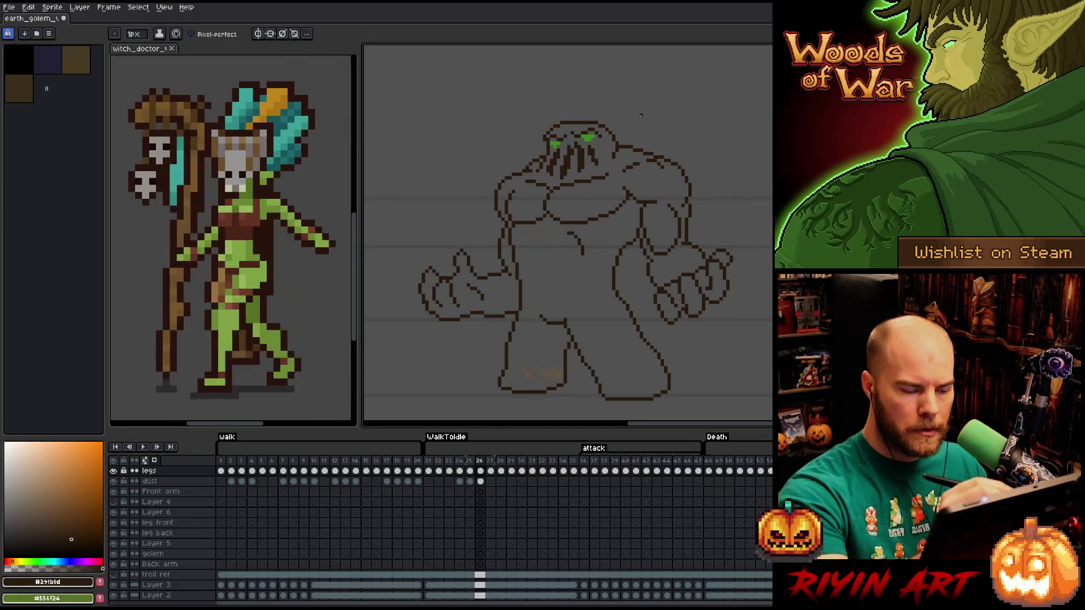
{"action": "key", "text": "e"}
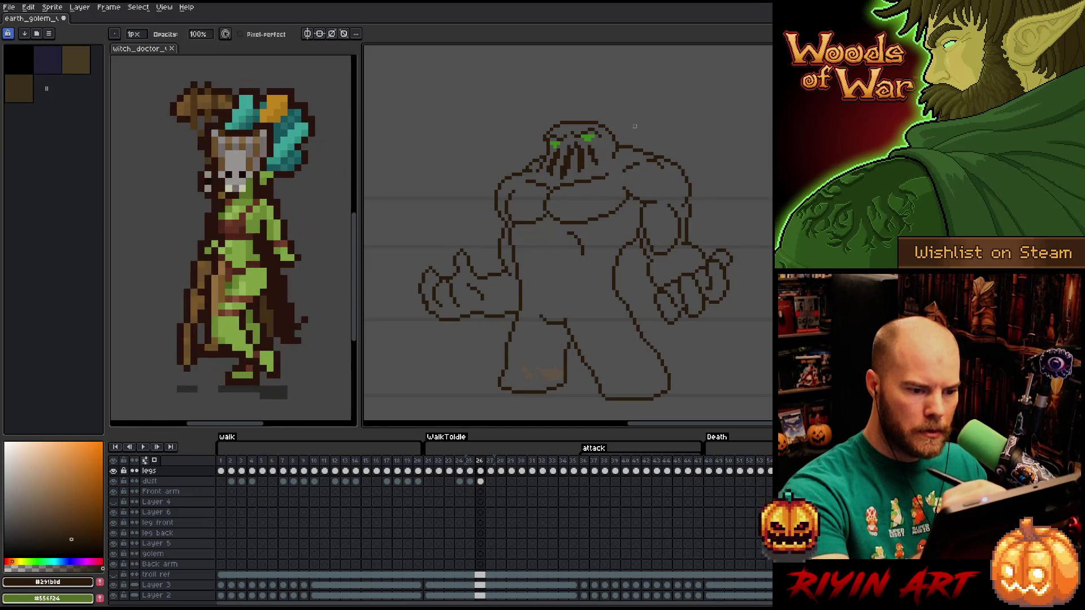
{"action": "key", "text": "b"}
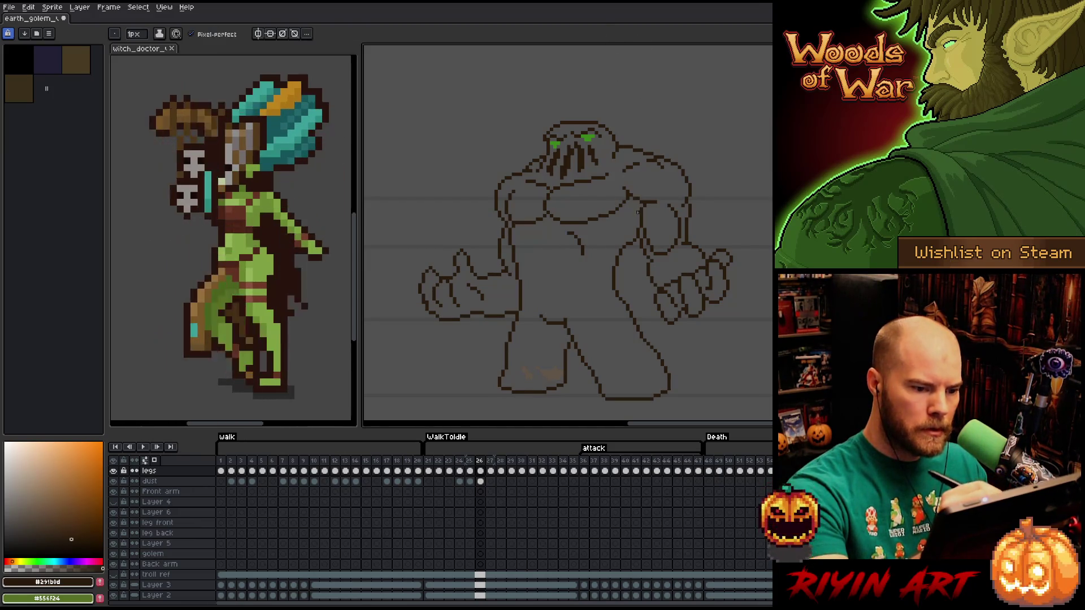
{"action": "left_click_drag", "start_coordinate": [635, 227], "coordinate": [635, 200]}
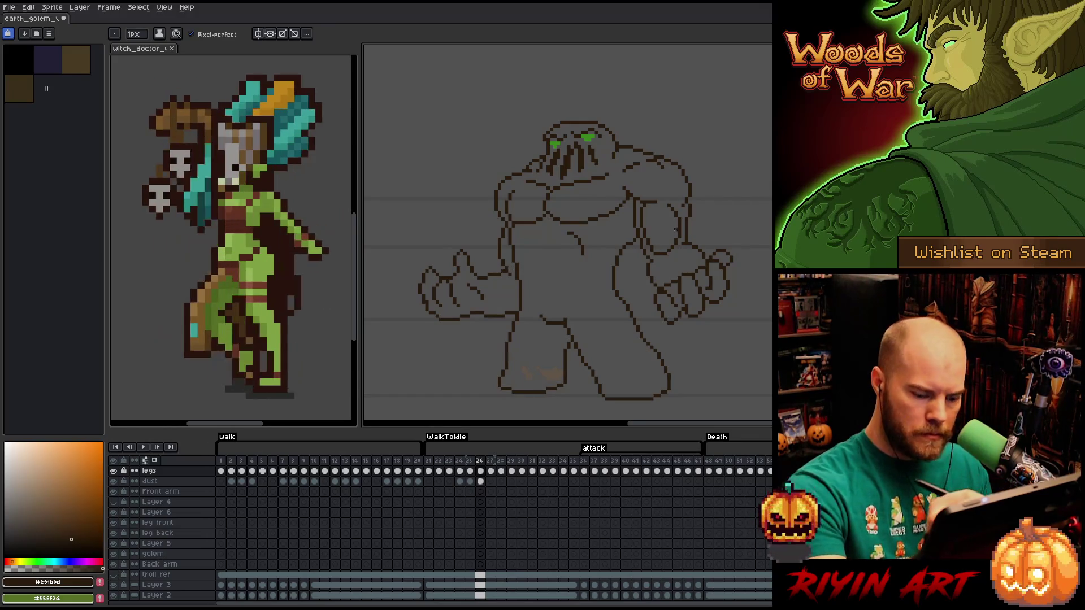
Lasso the golem's left arm and fist and reposition it lower.
{"action": "key", "text": "m"}
{"action": "mouse_move", "coordinate": [662, 254]}
{"action": "left_mouse_down"}
{"action": "mouse_move", "coordinate": [478, 219]}
{"action": "mouse_move", "coordinate": [509, 263]}
{"action": "mouse_move", "coordinate": [514, 300]}
{"action": "mouse_move", "coordinate": [499, 331]}
{"action": "mouse_move", "coordinate": [500, 244]}
{"action": "left_mouse_up"}
{"action": "key", "text": "q"}
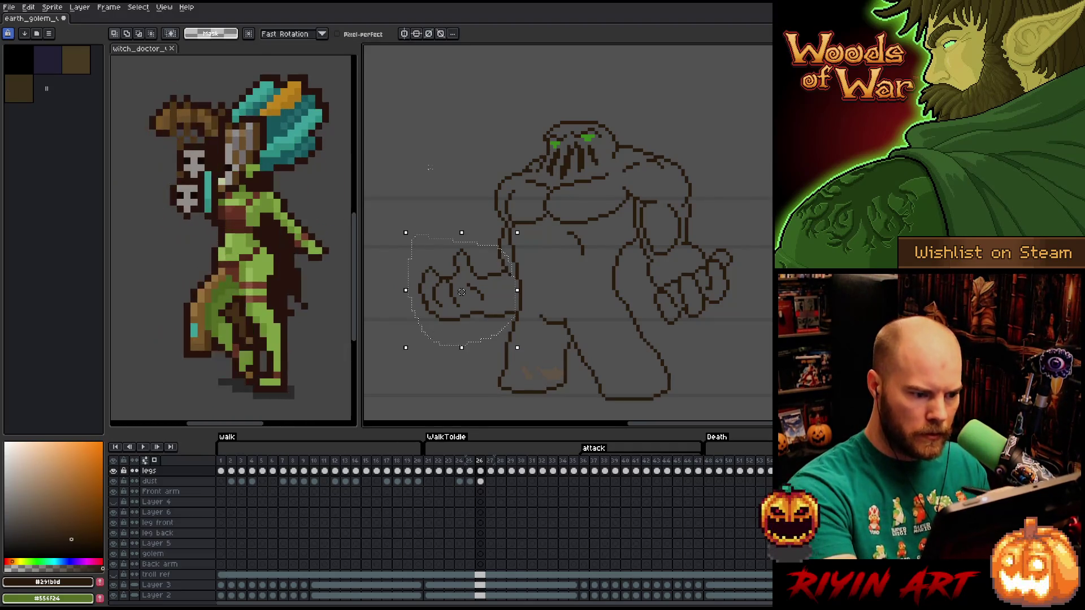
{"action": "key", "text": "ctrl+t"}
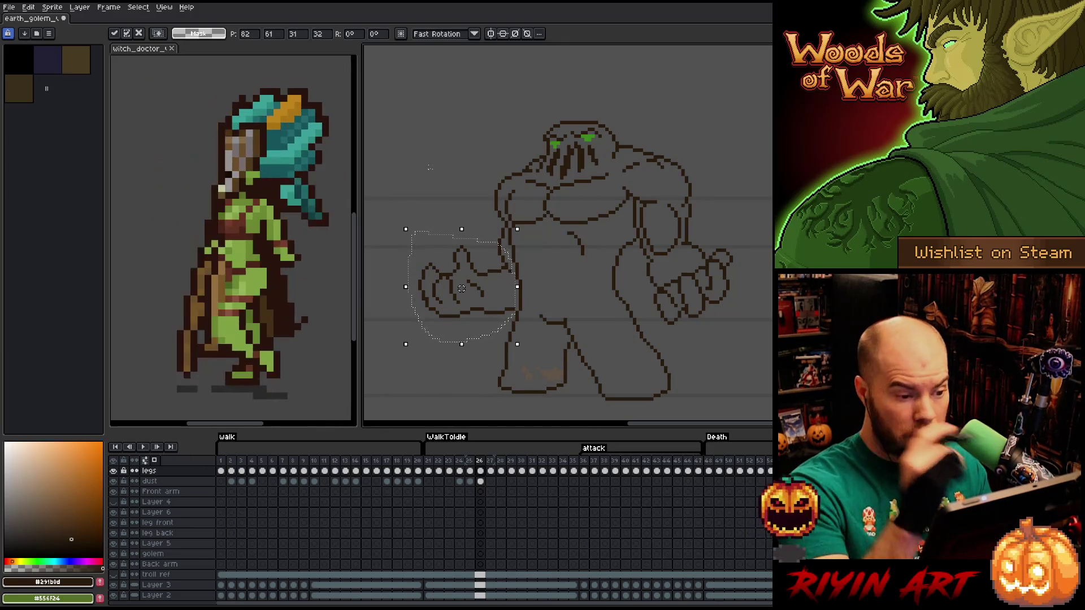
{"action": "key", "text": "b"}
{"action": "mouse_move", "coordinate": [480, 195]}
{"action": "left_mouse_down"}
{"action": "mouse_move", "coordinate": [501, 215]}
{"action": "mouse_move", "coordinate": [512, 291]}
{"action": "left_mouse_up"}
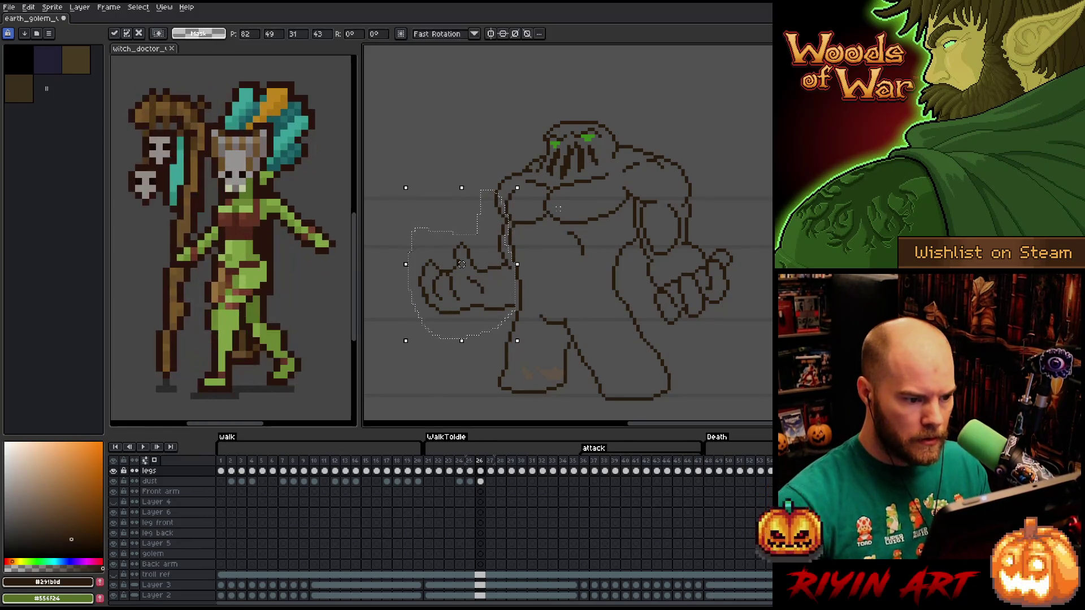
{"action": "key", "text": "ctrl+d"}
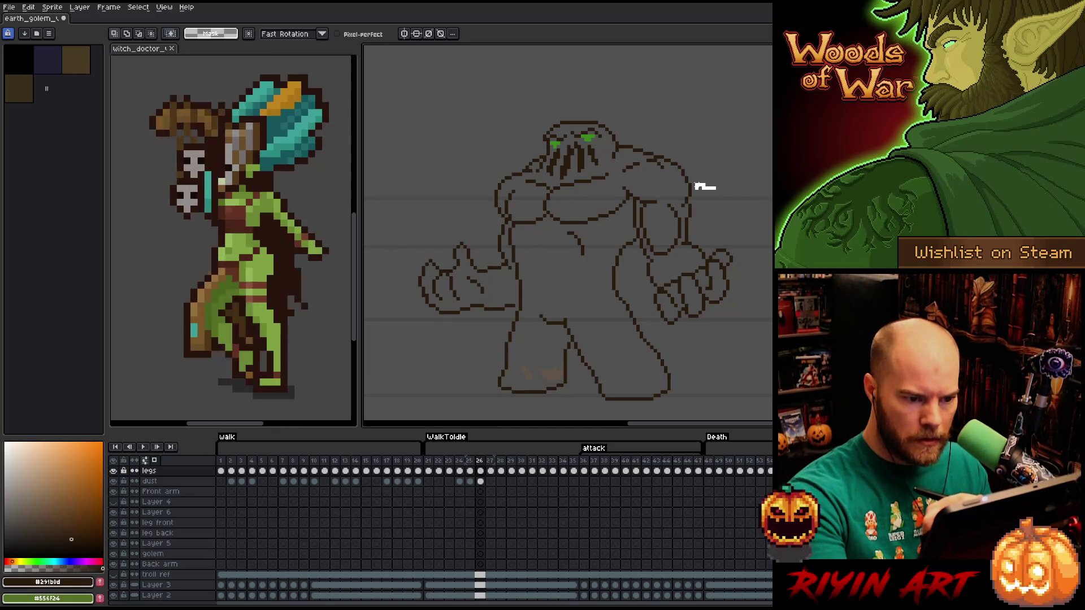
Lower the golem's right arm a few pixels by dragging and arrow-nudging its selection.
{"action": "mouse_move", "coordinate": [693, 182]}
{"action": "left_mouse_down"}
{"action": "mouse_move", "coordinate": [643, 191]}
{"action": "mouse_move", "coordinate": [634, 225]}
{"action": "mouse_move", "coordinate": [675, 346]}
{"action": "mouse_move", "coordinate": [756, 308]}
{"action": "left_mouse_up"}
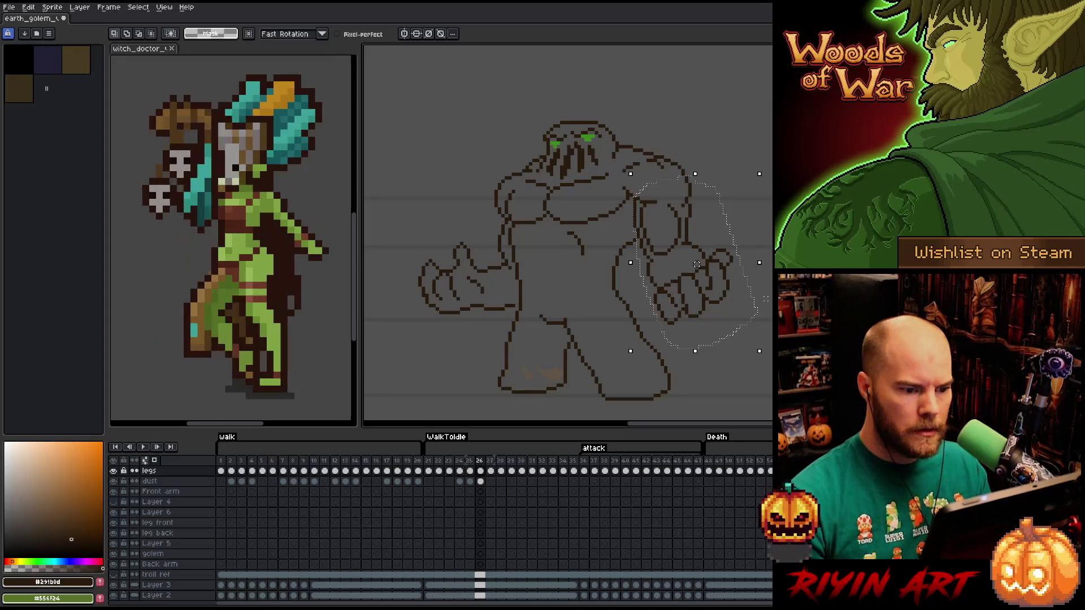
{"action": "left_click_drag", "start_coordinate": [697, 264], "coordinate": [697, 268]}
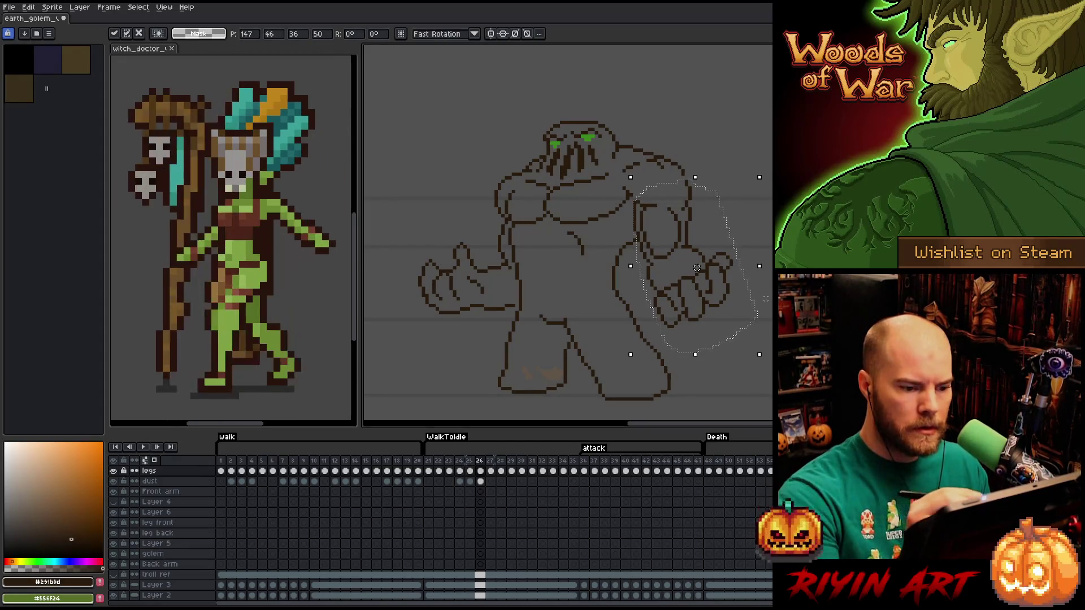
{"action": "key", "text": "ctrl+d"}
{"action": "key", "text": "m"}
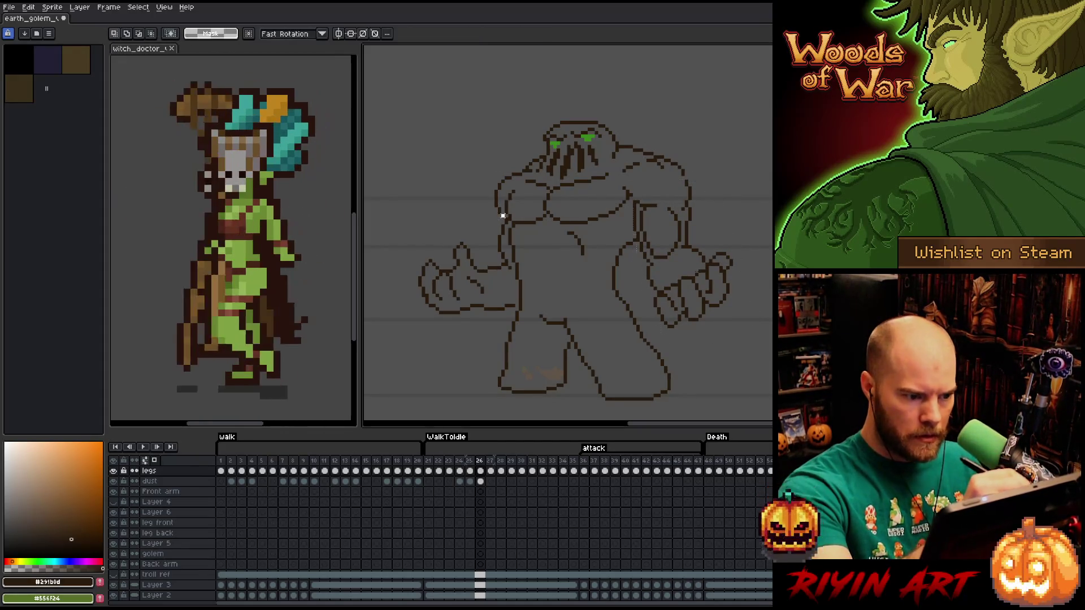
{"action": "left_click_drag", "start_coordinate": [501, 219], "coordinate": [694, 157]}
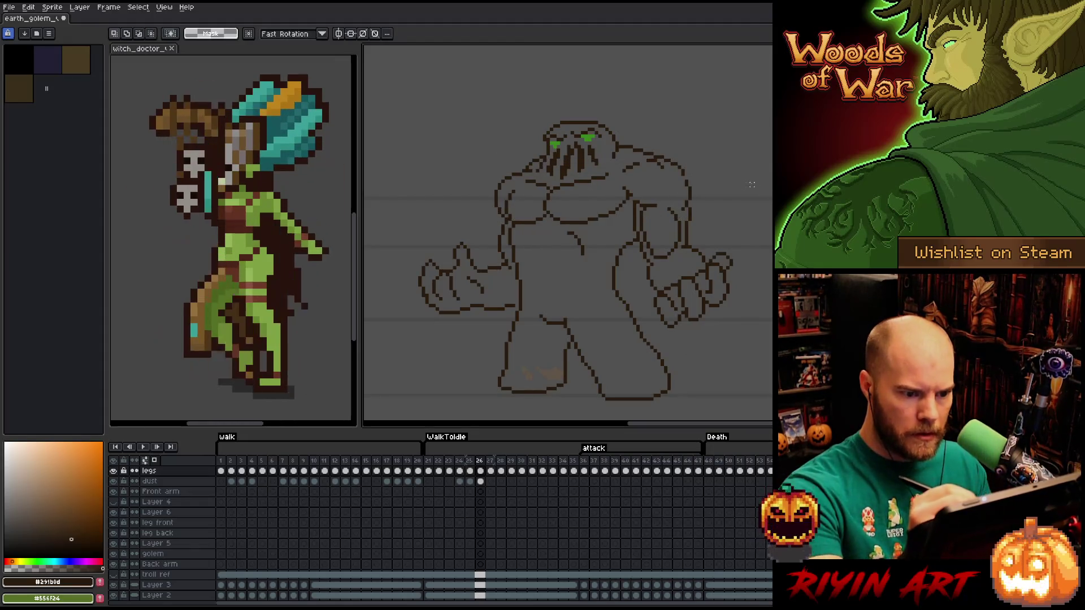
{"action": "key", "text": "q"}
{"action": "left_click_drag", "start_coordinate": [638, 192], "coordinate": [641, 249]}
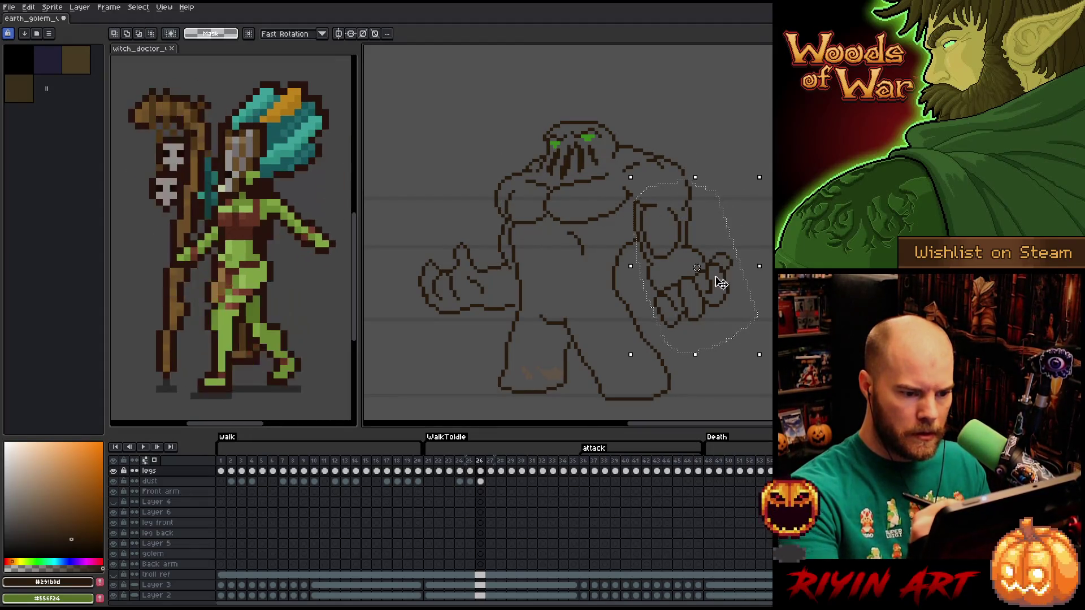
{"action": "key", "text": "Down"}
{"action": "key", "text": "Down"}
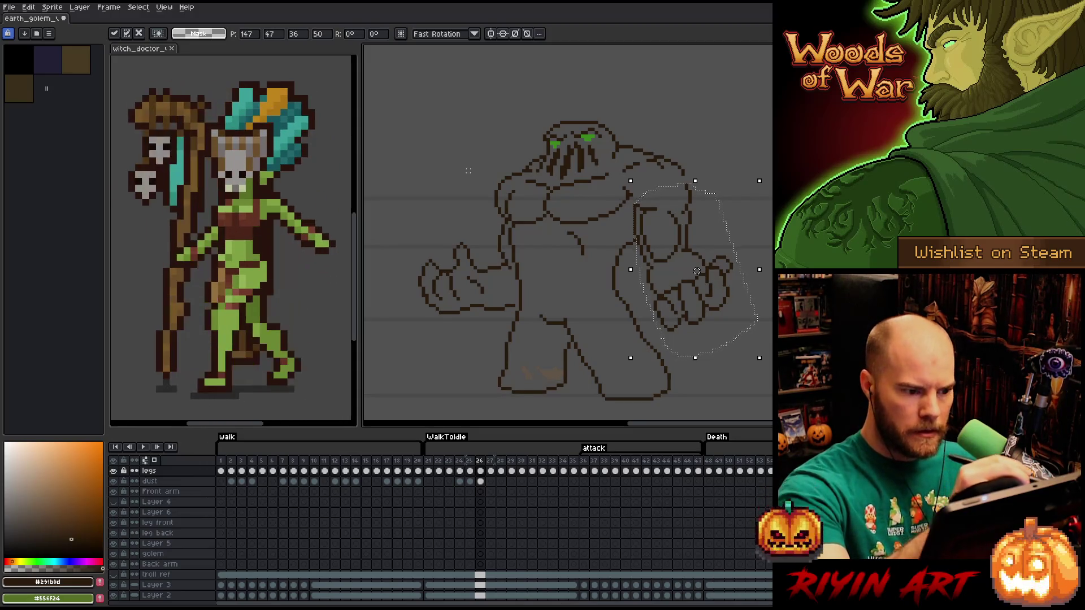
{"action": "left_click_drag", "start_coordinate": [496, 219], "coordinate": [749, 150]}
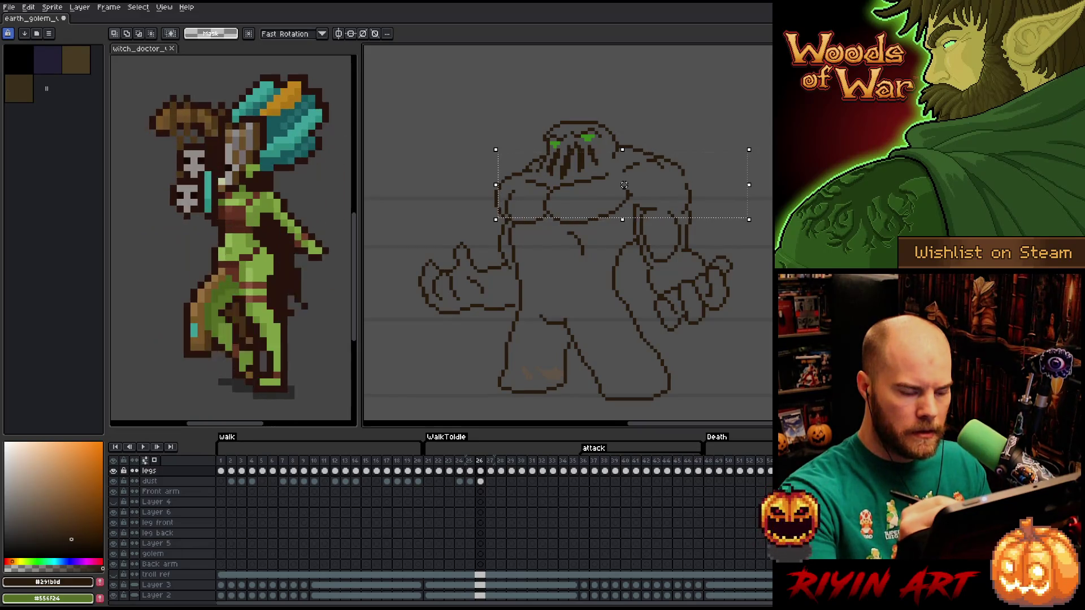
{"action": "key", "text": "ctrl+d"}
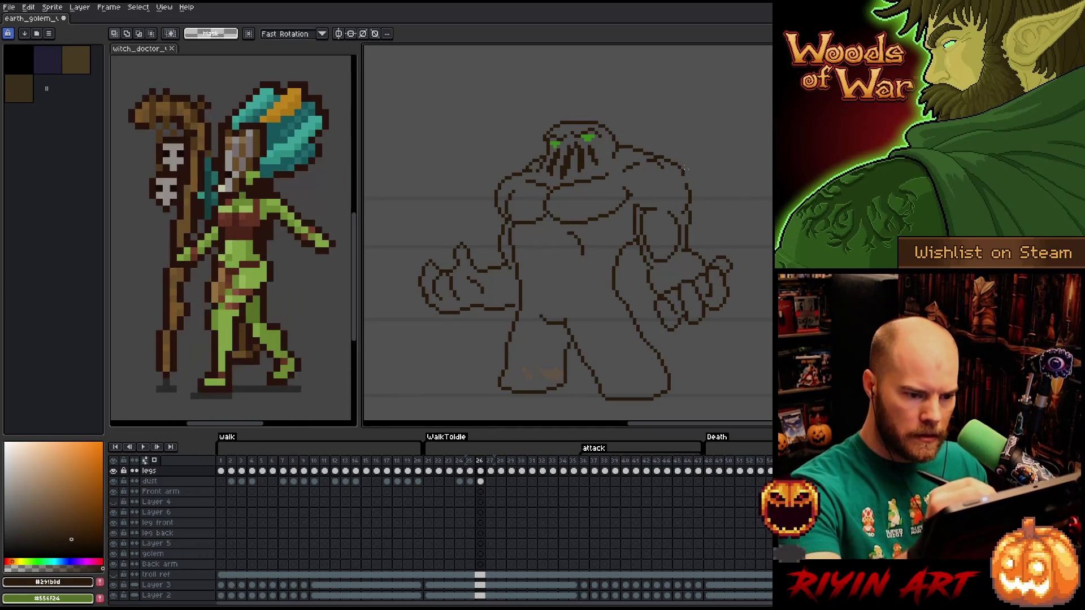
Redraw the right shoulder contour with the pencil, undoing and erasing to refine it.
{"action": "key", "text": "b"}
{"action": "mouse_move", "coordinate": [689, 174]}
{"action": "left_mouse_down"}
{"action": "mouse_move", "coordinate": [687, 198]}
{"action": "mouse_move", "coordinate": [687, 181]}
{"action": "left_mouse_up"}
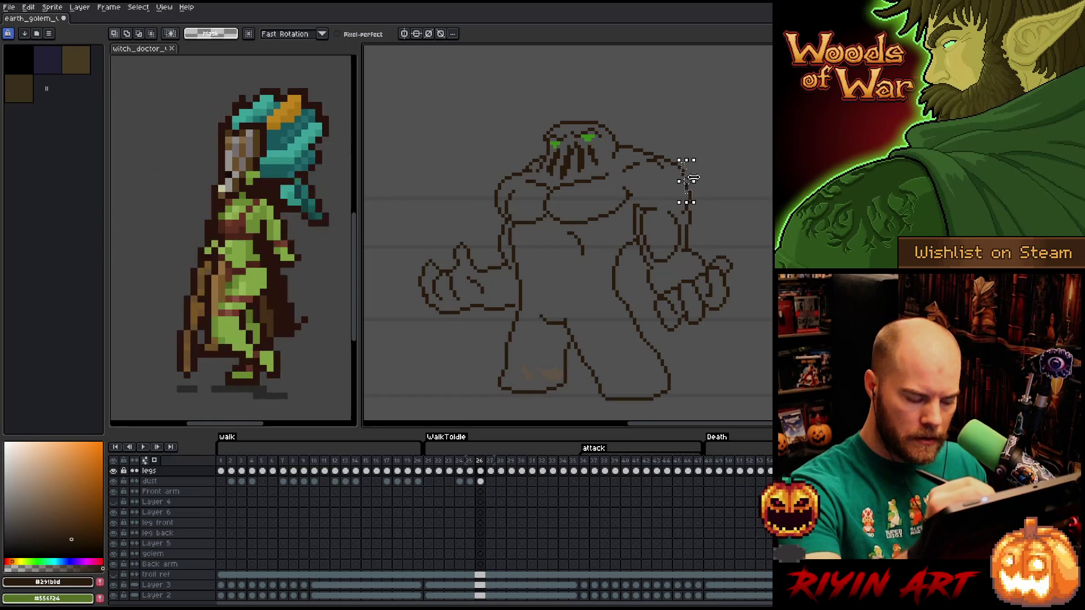
{"action": "key", "text": "ctrl+d"}
{"action": "key", "text": "b"}
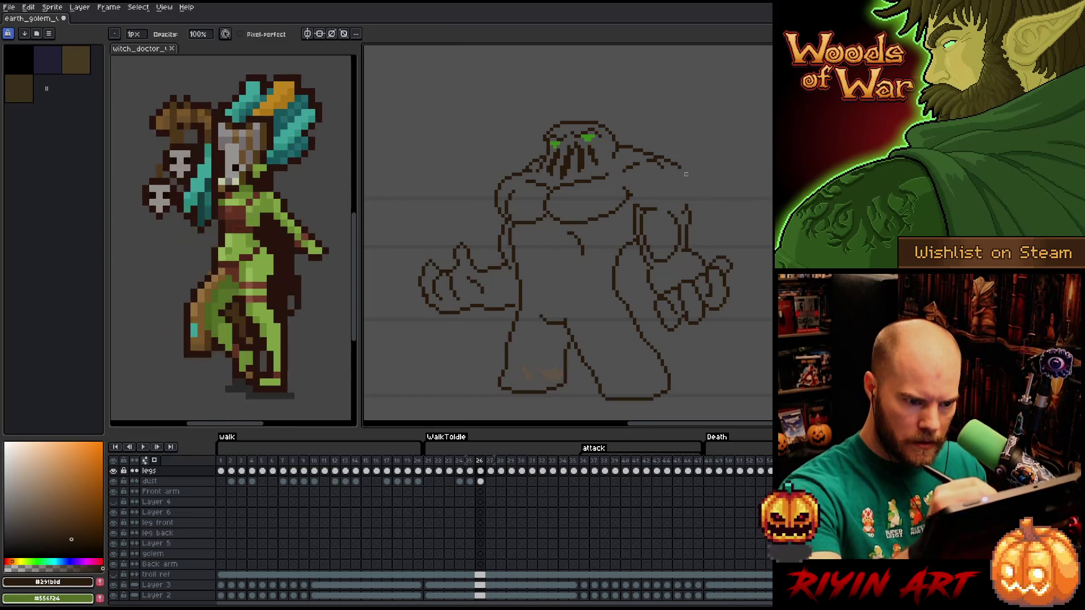
{"action": "key", "text": "b"}
{"action": "mouse_move", "coordinate": [681, 168]}
{"action": "left_mouse_down"}
{"action": "mouse_move", "coordinate": [694, 195]}
{"action": "mouse_move", "coordinate": [687, 208]}
{"action": "left_mouse_up"}
{"action": "key", "text": "ctrl+z"}
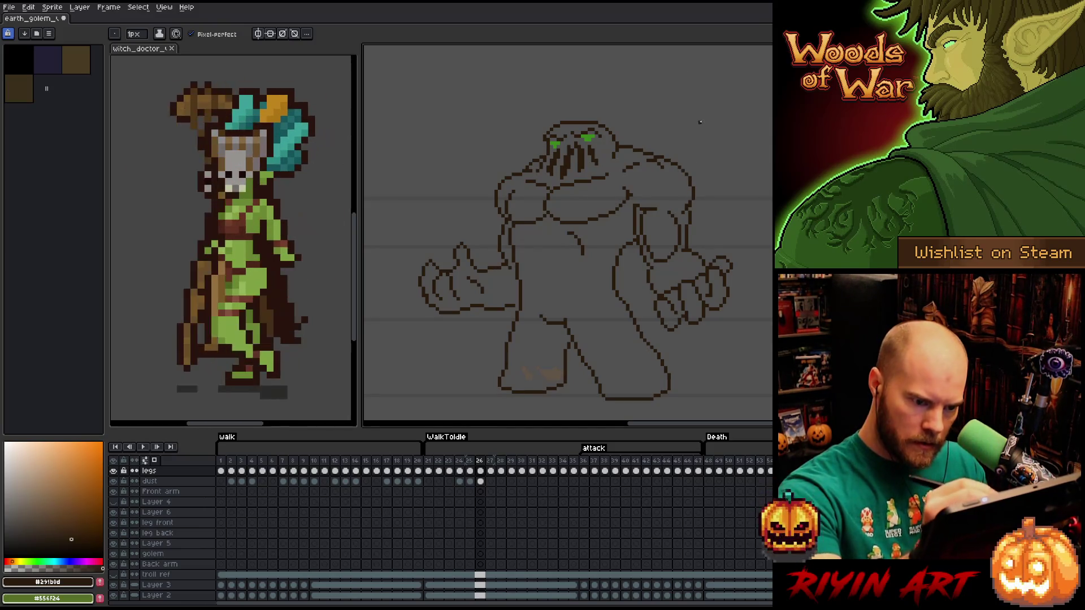
{"action": "key", "text": "e"}
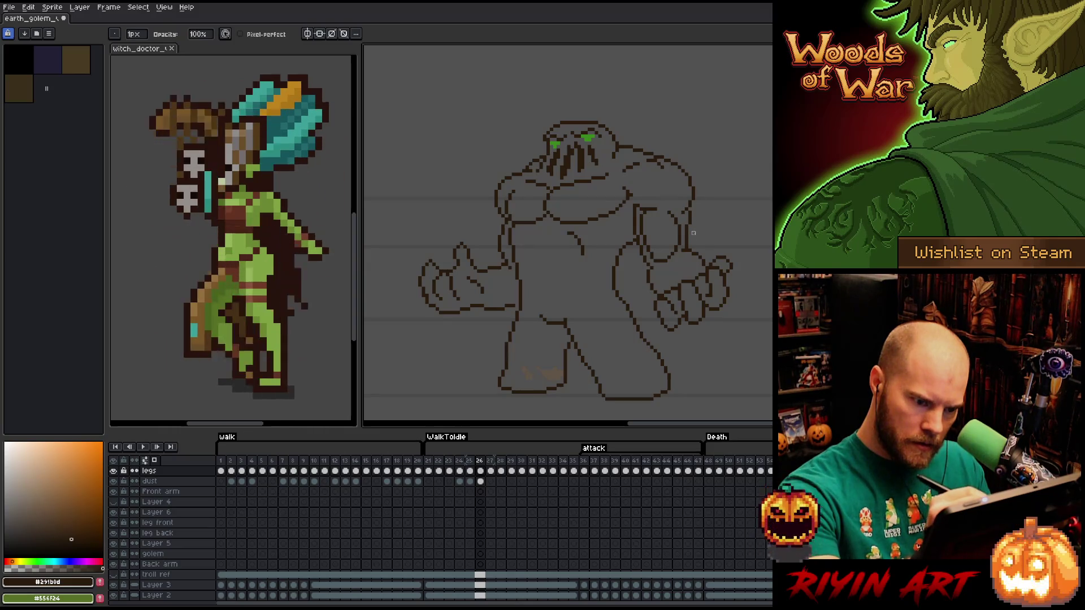
{"action": "key", "text": "b"}
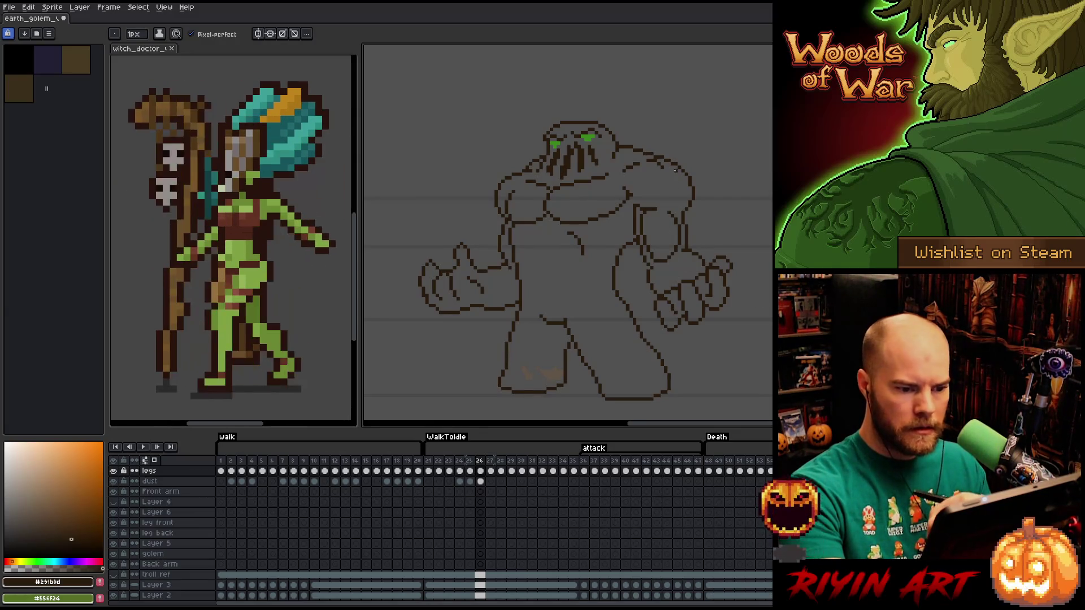
{"action": "key", "text": "e"}
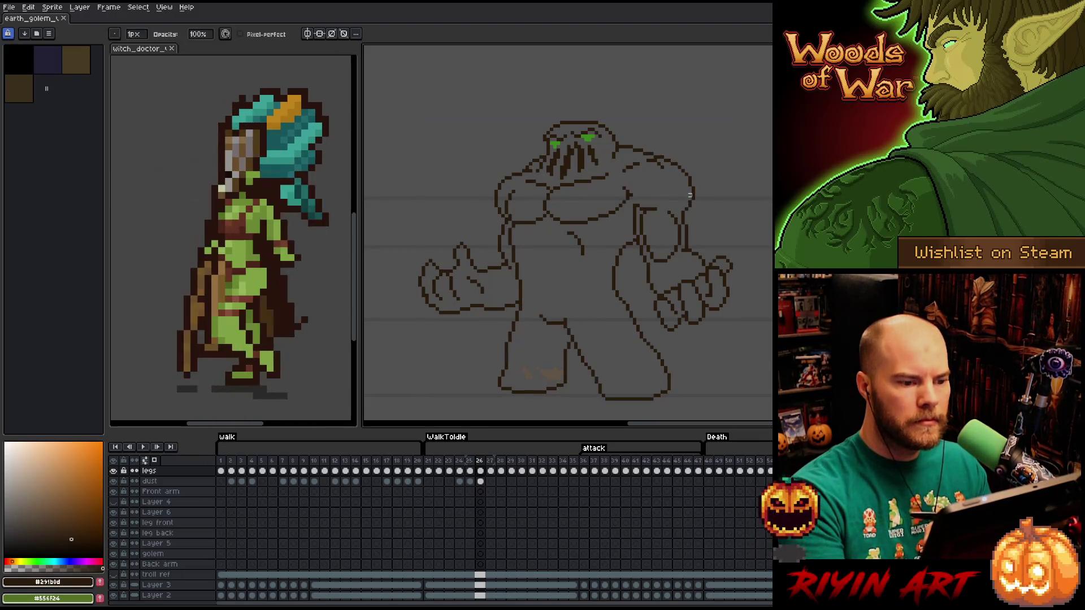
Compare attack frames 26 and 27, ending on frame 26.
{"action": "left_click", "coordinate": [491, 463]}
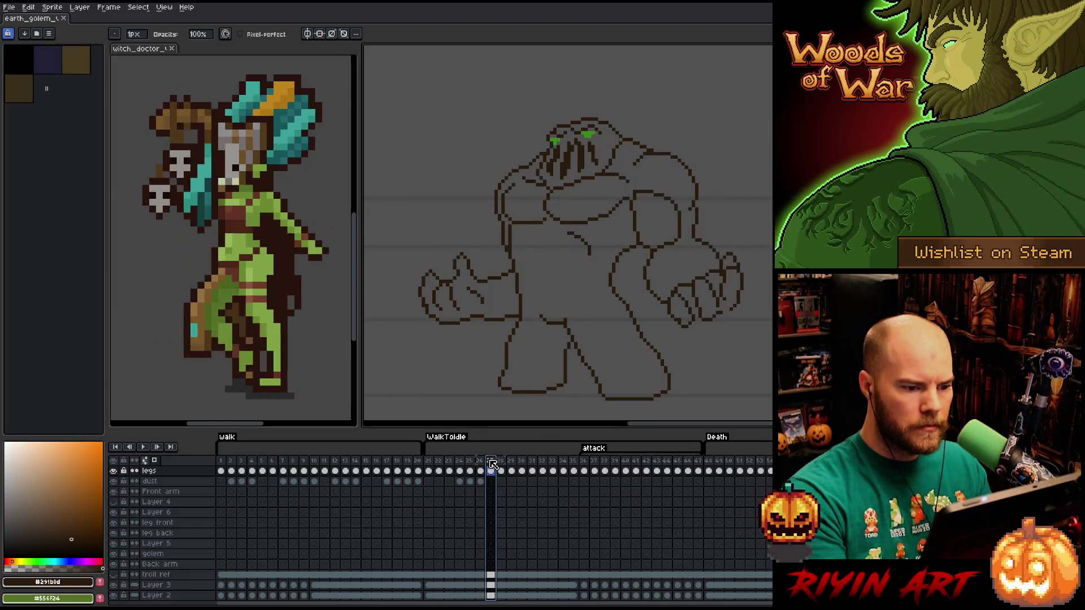
{"action": "key", "text": "Left"}
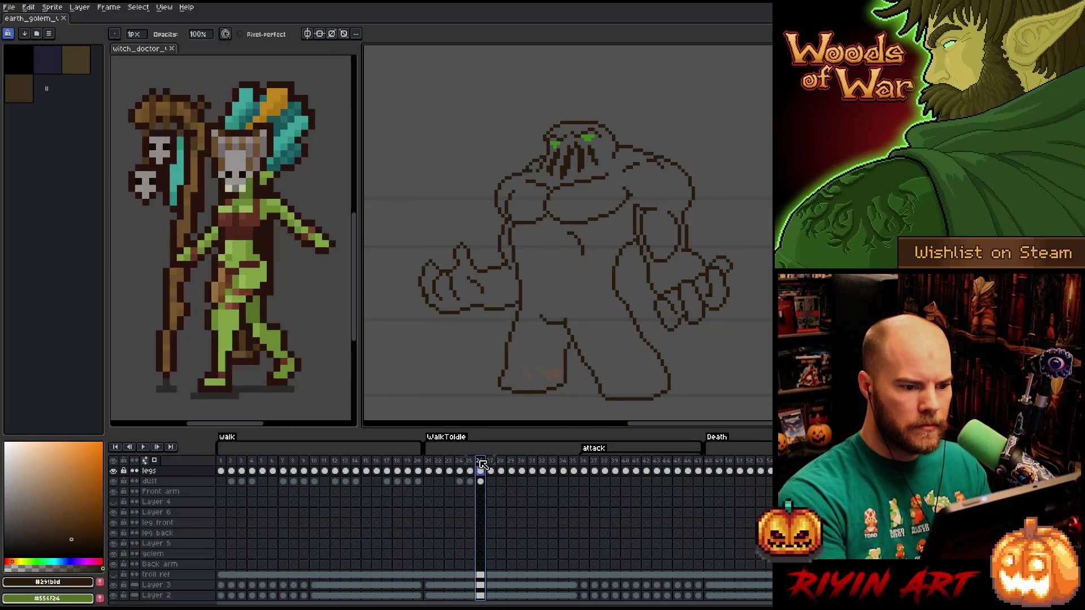
{"action": "left_click", "coordinate": [490, 469]}
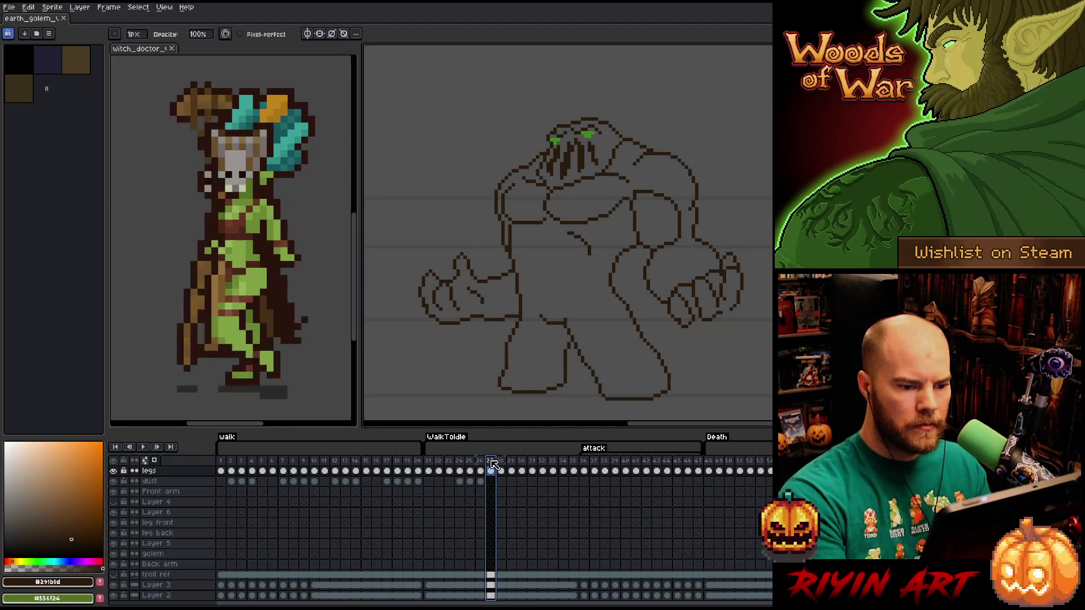
{"action": "key", "text": "Left"}
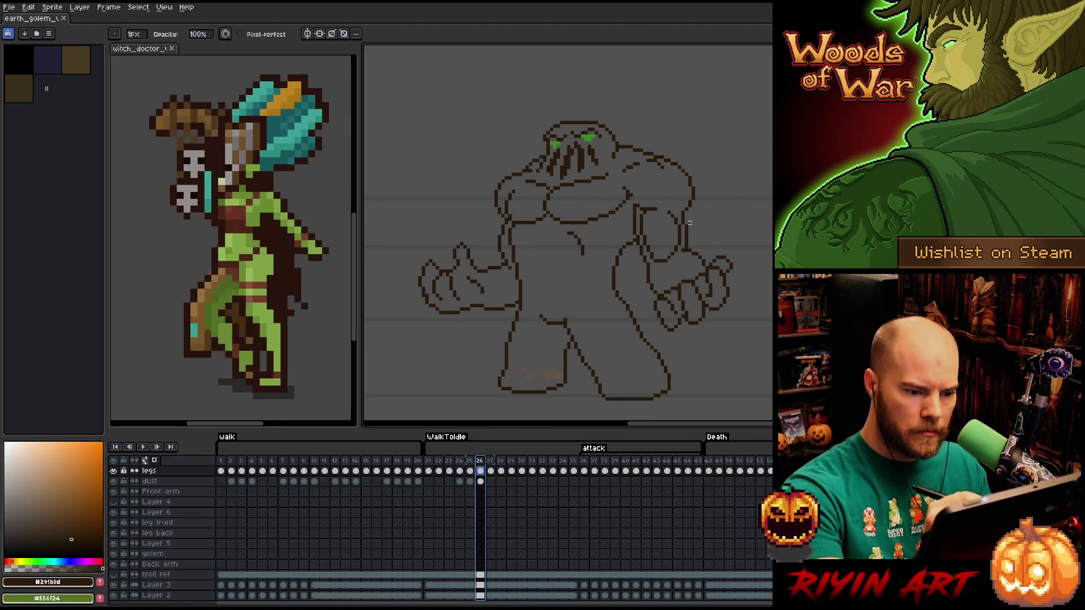
Fix the right arm and shoulder outline on frame 26 with pencil and eraser.
{"action": "key", "text": "e"}
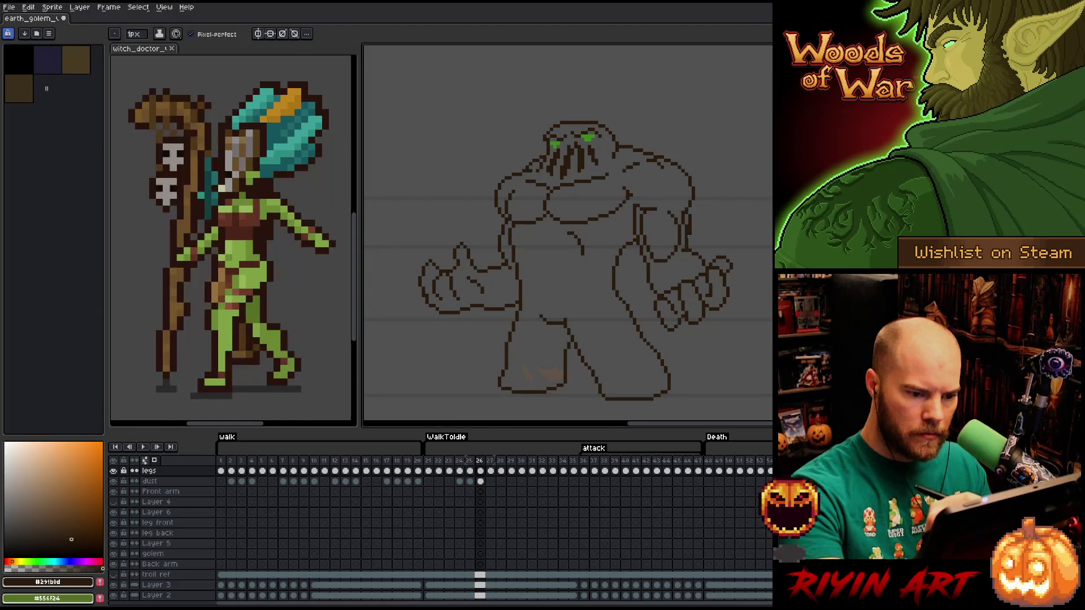
{"action": "key", "text": "b"}
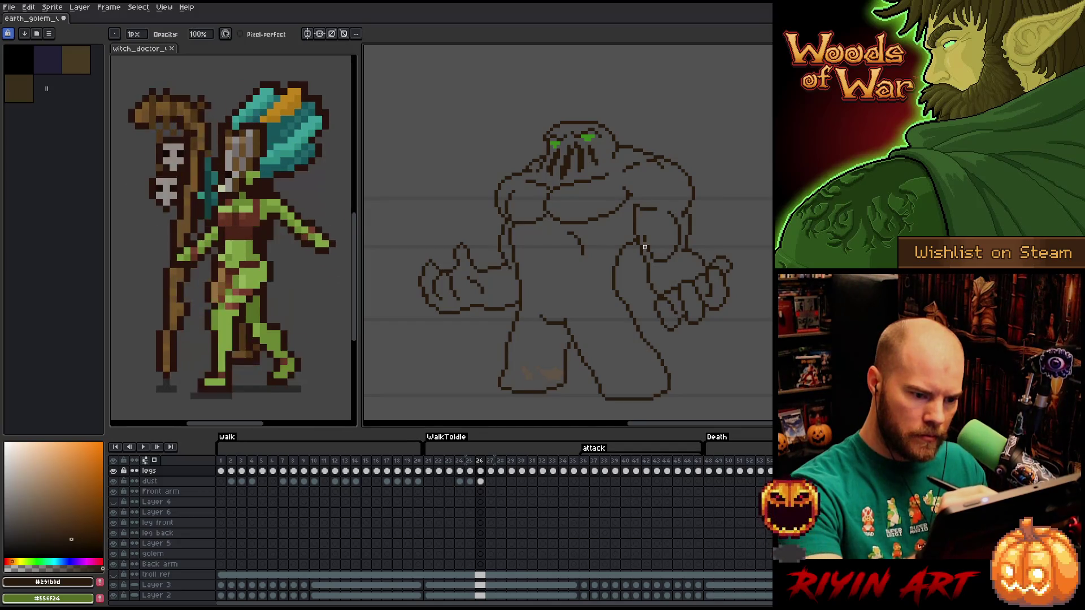
{"action": "key", "text": "e"}
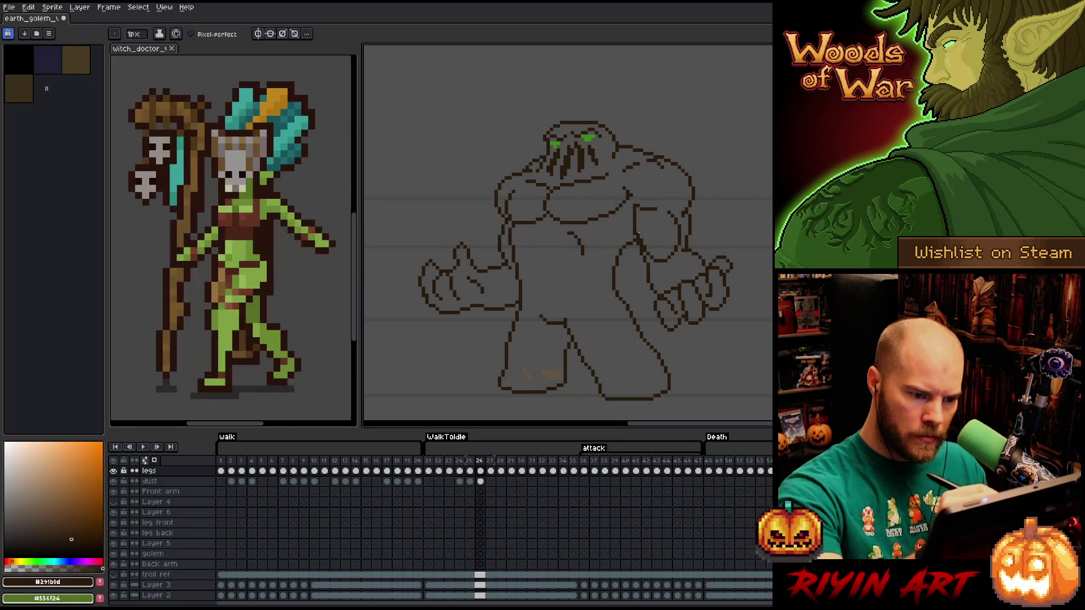
{"action": "key", "text": "b"}
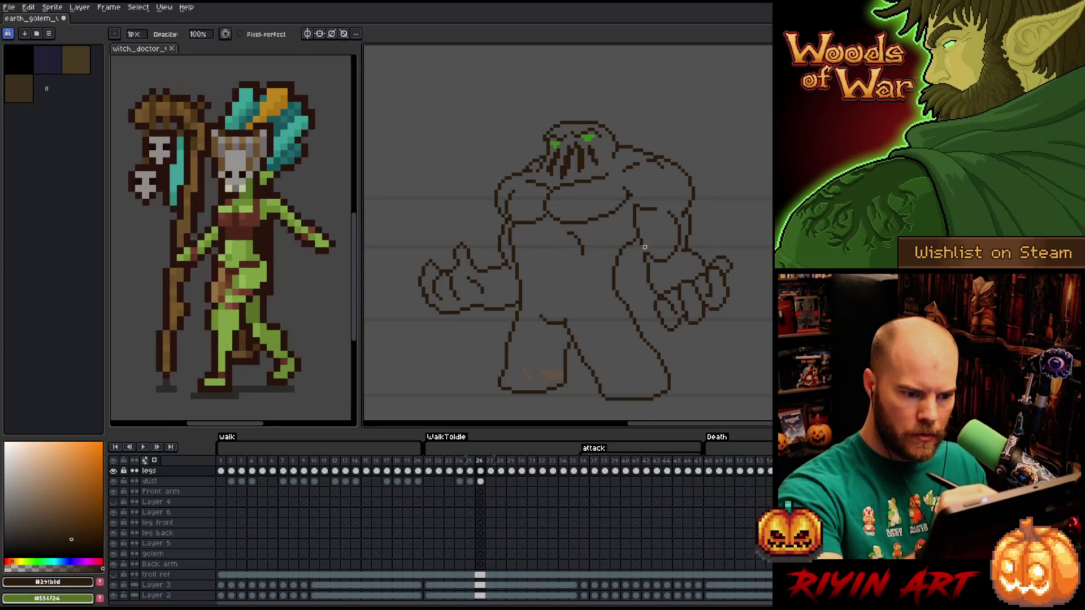
{"action": "key", "text": "e"}
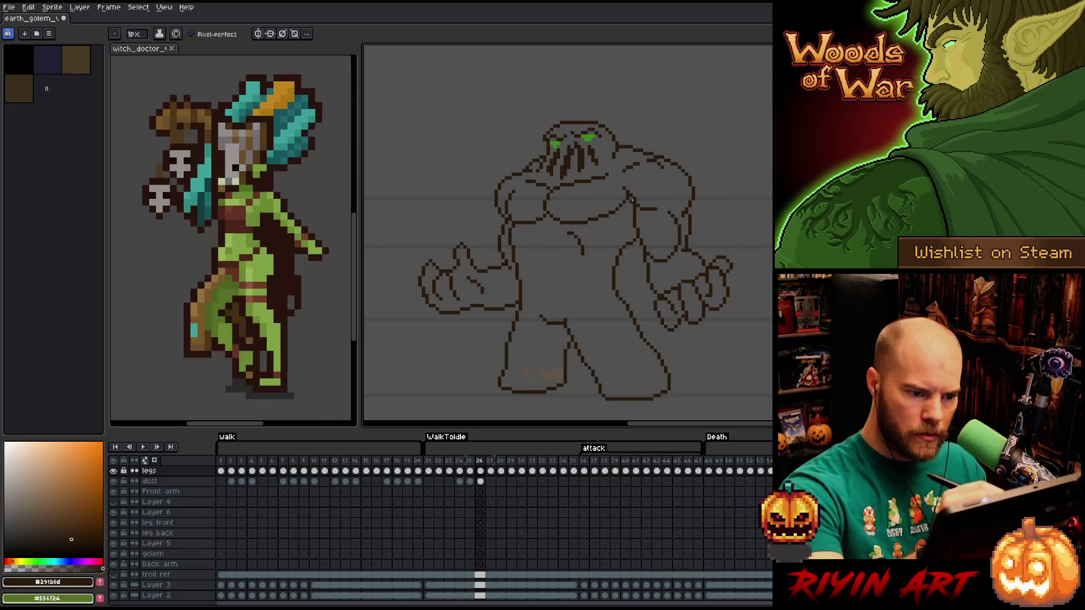
{"action": "key", "text": "e"}
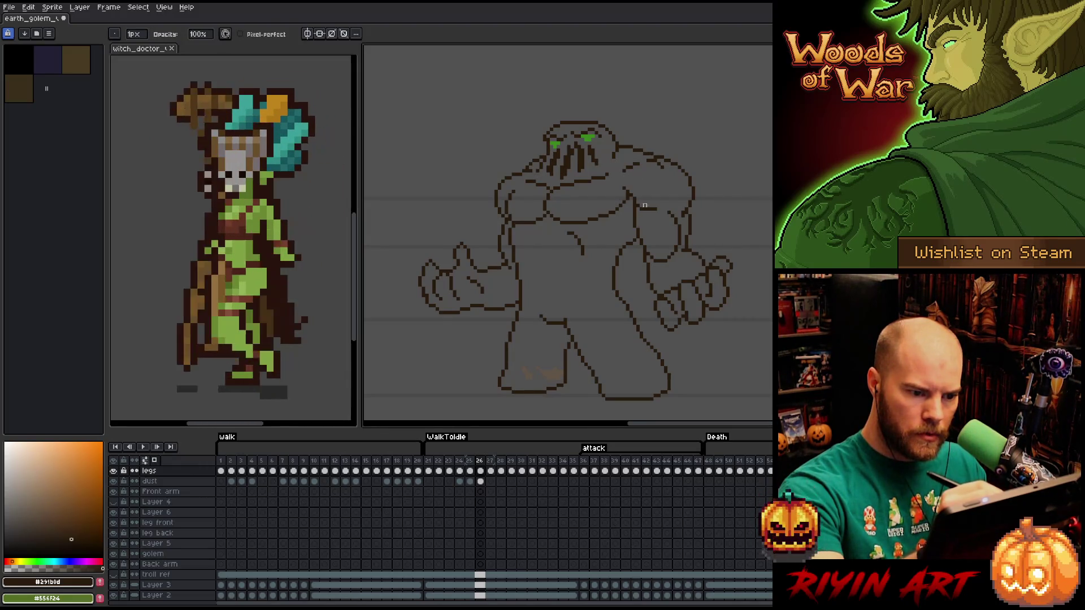
{"action": "key", "text": "b"}
{"action": "key", "text": "e"}
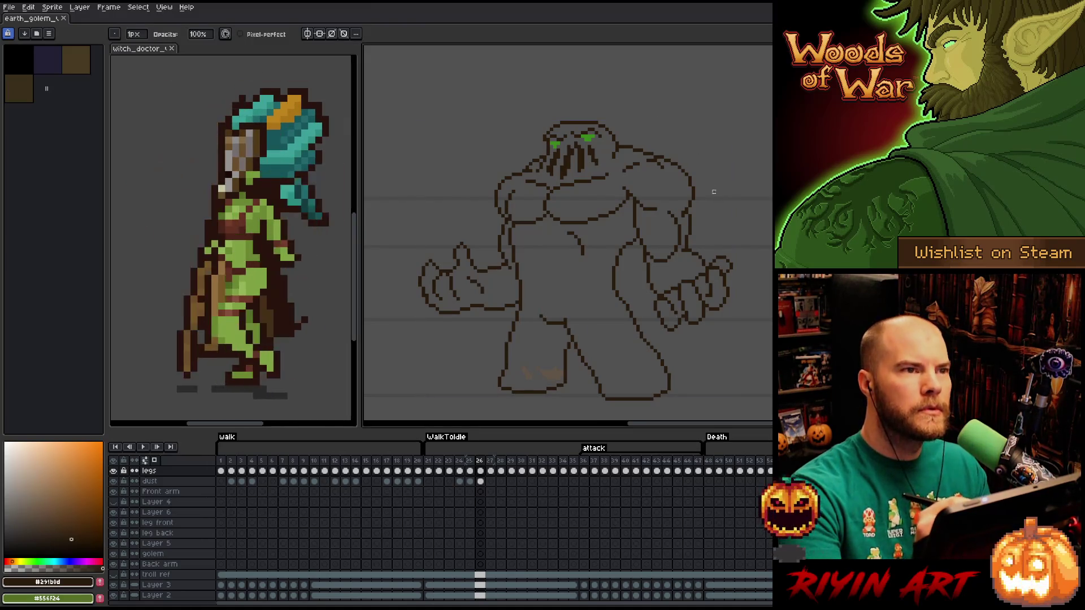
{"action": "key", "text": "b"}
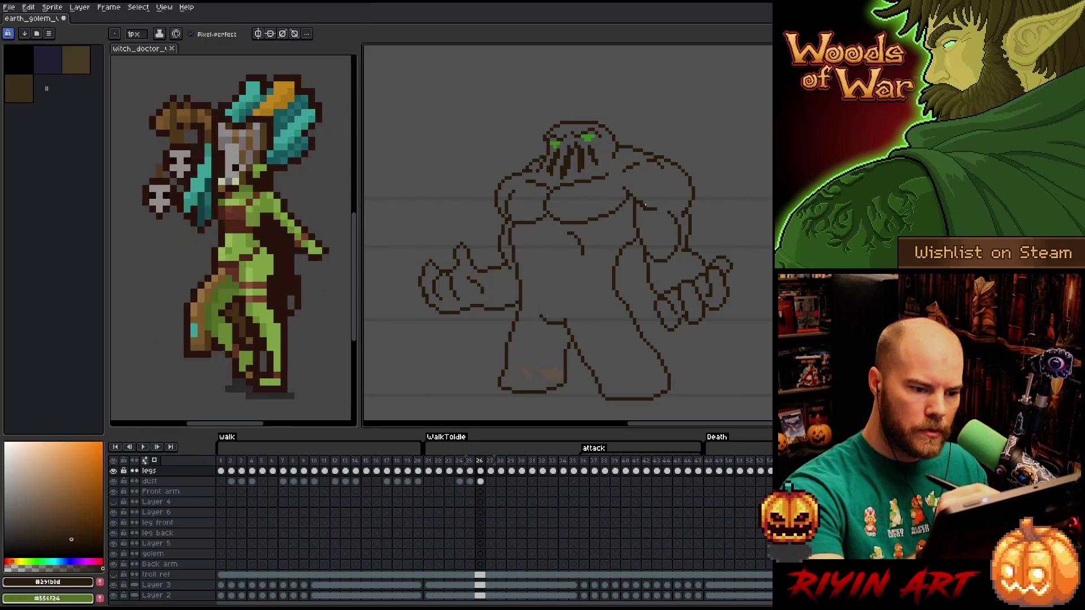
{"action": "key", "text": "e"}
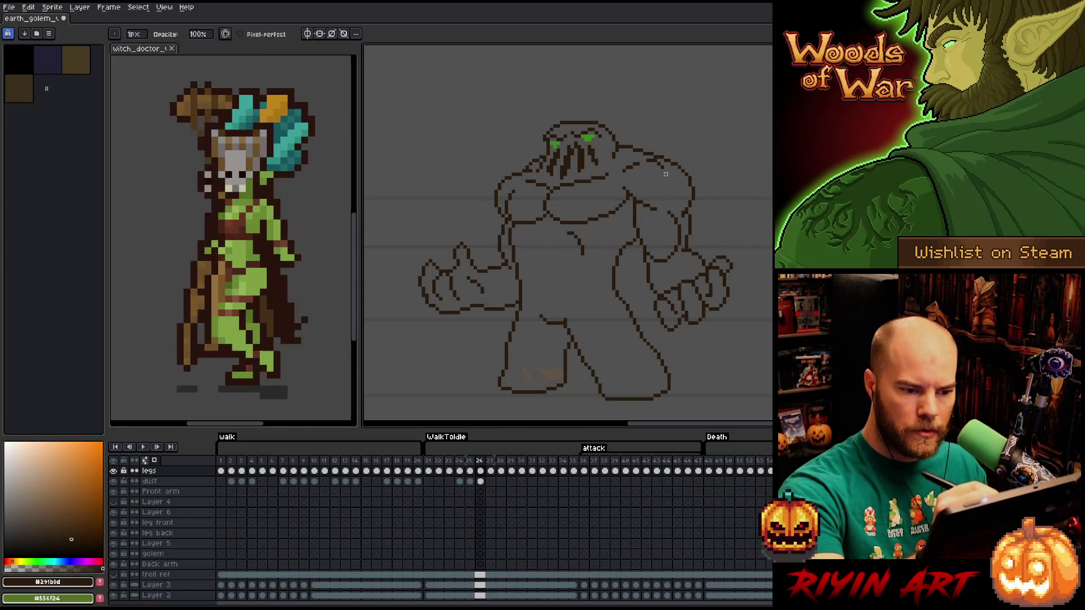
Clear a small rectangular patch of pixels on the golem's shoulder.
{"action": "key", "text": "m"}
{"action": "left_click_drag", "start_coordinate": [658, 202], "coordinate": [684, 237]}
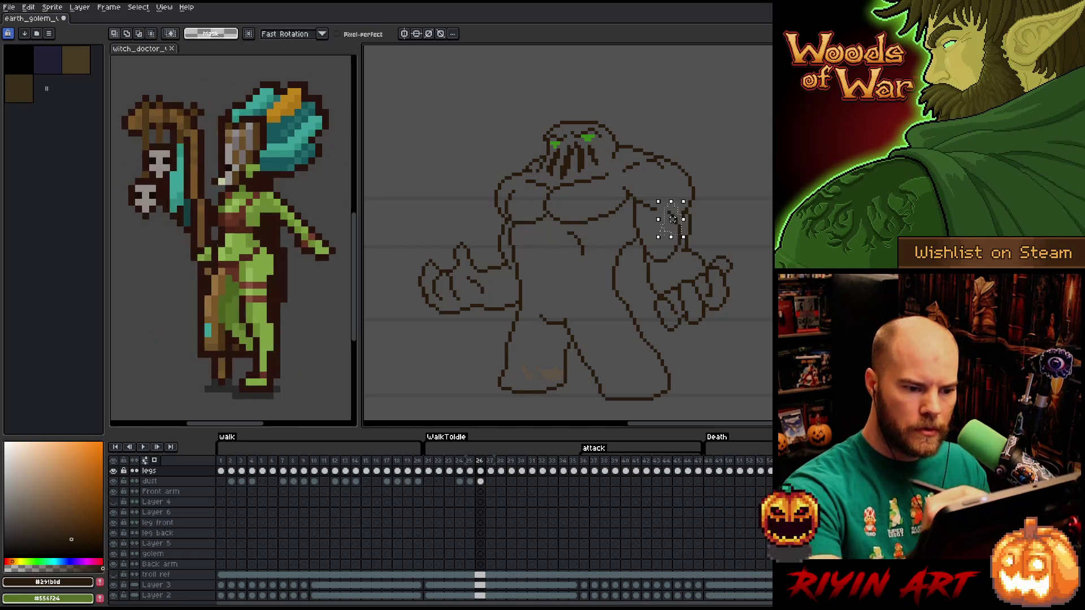
{"action": "key", "text": "ctrl+d"}
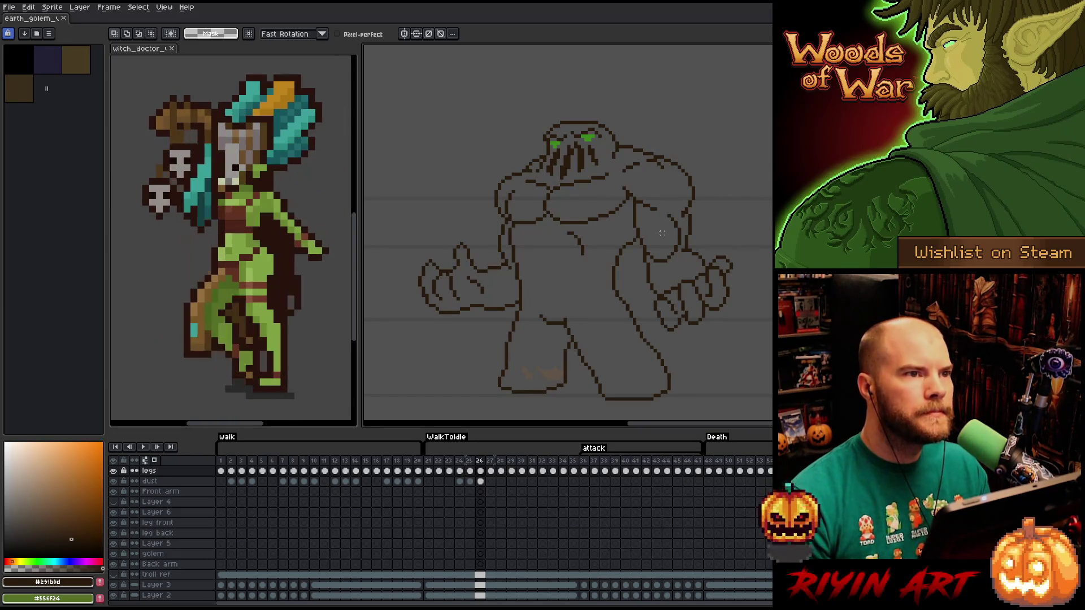
{"action": "key", "text": "b"}
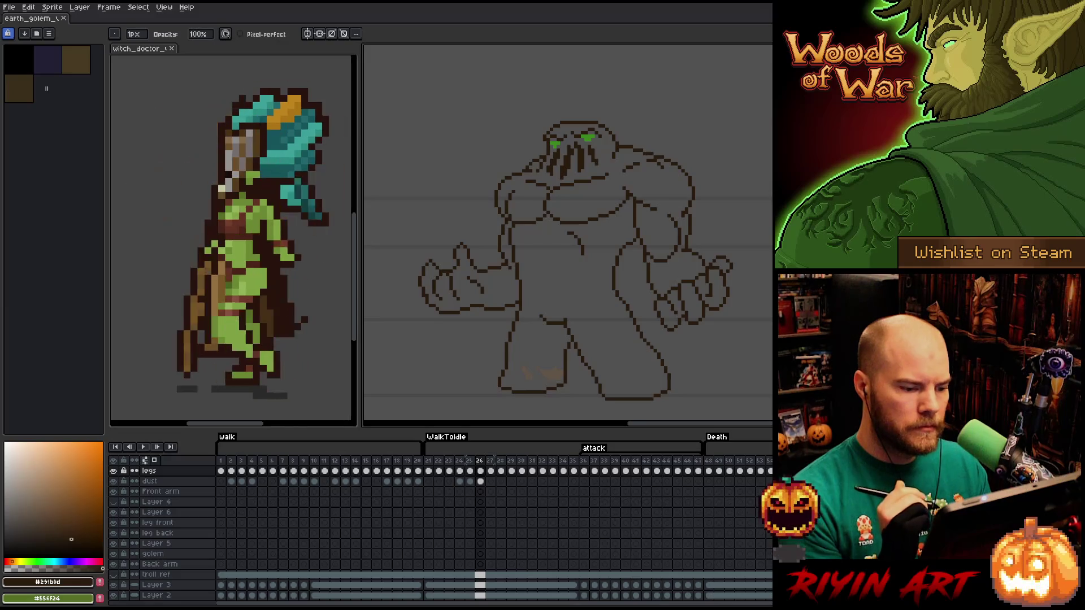
Flip between frames 26 and 27 to check the motion, then add a new layer.
{"action": "key", "text": "Right"}
{"action": "key", "text": "Left"}
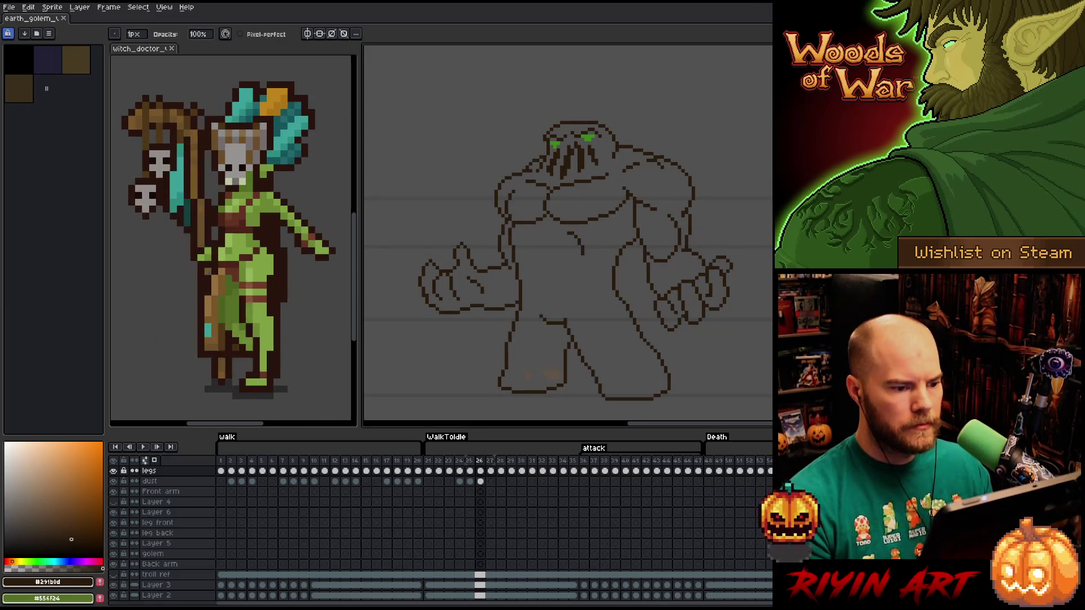
{"action": "key", "text": "Right"}
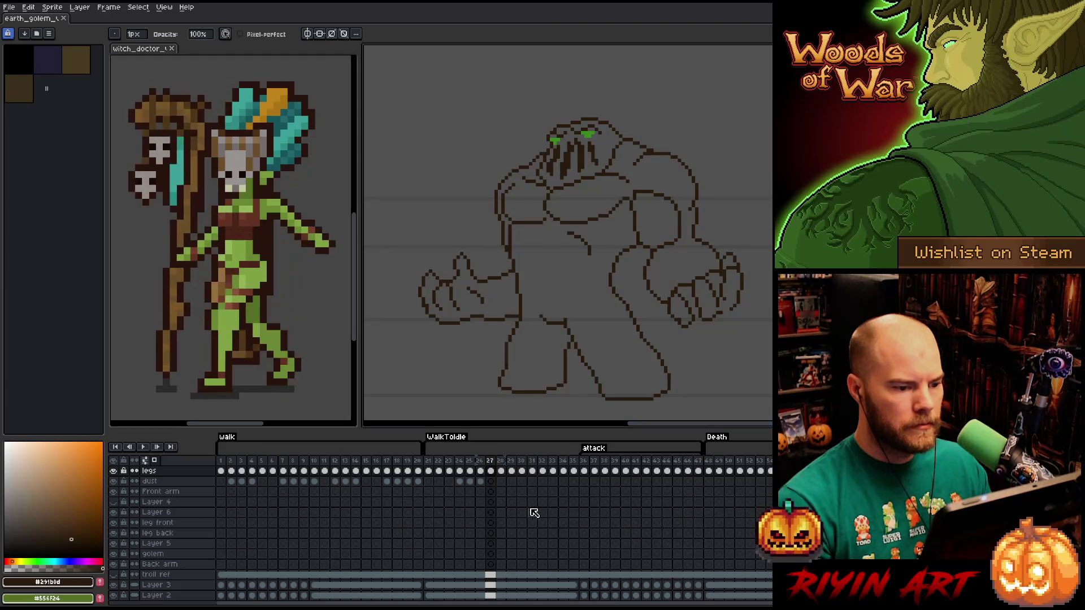
{"action": "key", "text": "Left"}
{"action": "key", "text": "Right"}
{"action": "key", "text": "Left"}
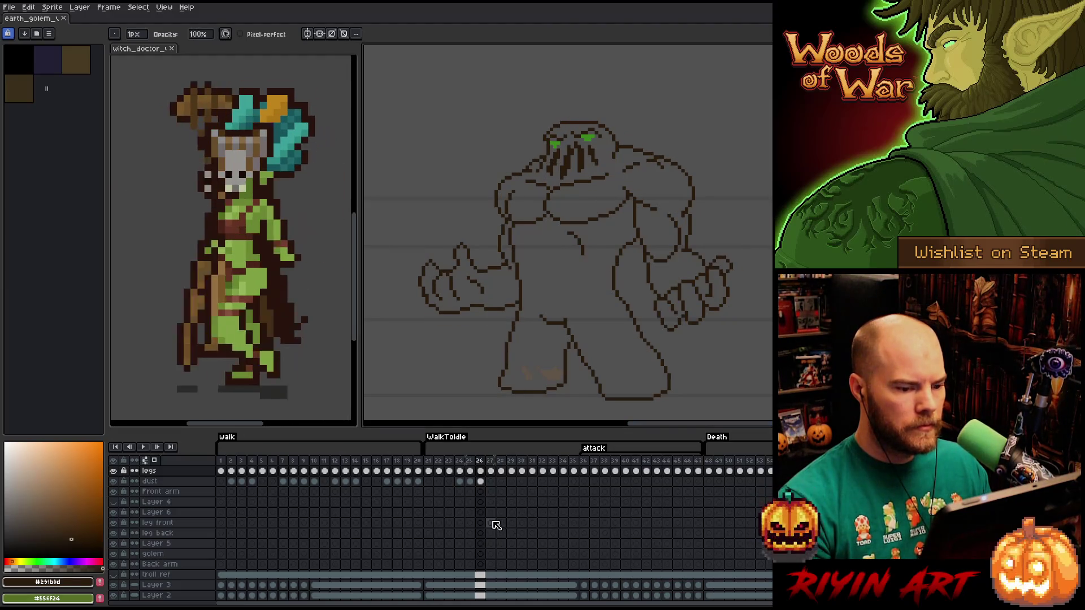
{"action": "key", "text": "Right"}
{"action": "key", "text": "Left"}
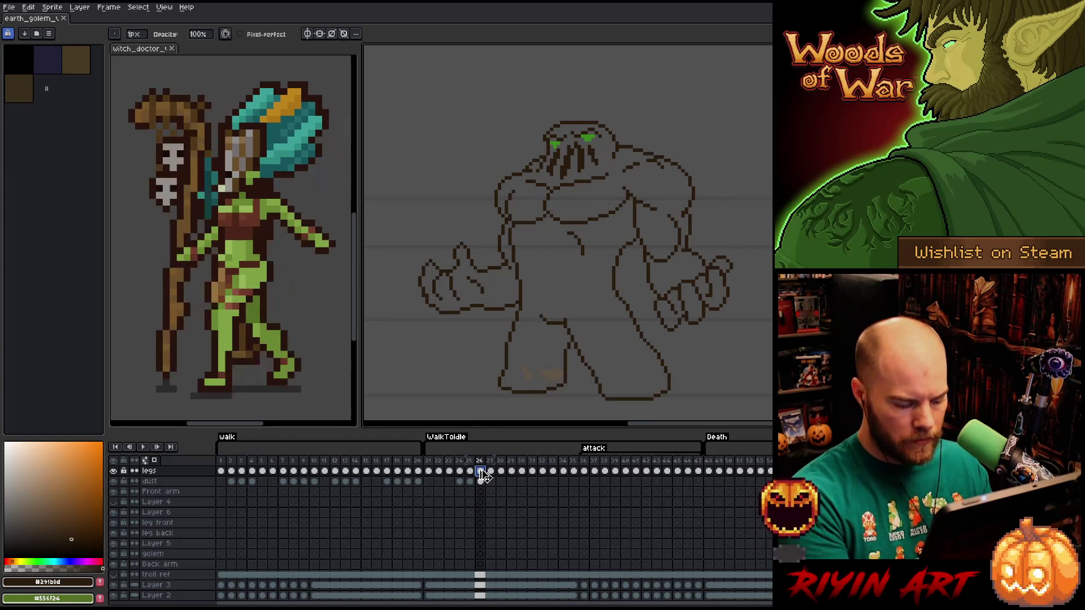
{"action": "key", "text": "shift+n"}
Select the Layer 7 and legs cels on frame 27, cancelling the Hue/Saturation dialog.
{"action": "left_click", "coordinate": [490, 471]}
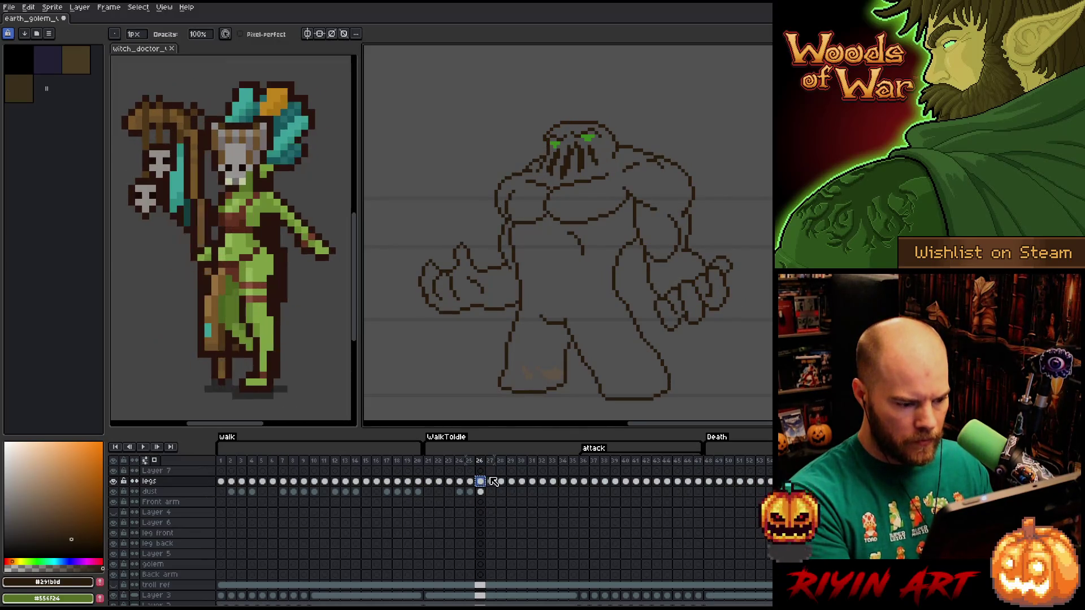
{"action": "left_click", "coordinate": [491, 472]}
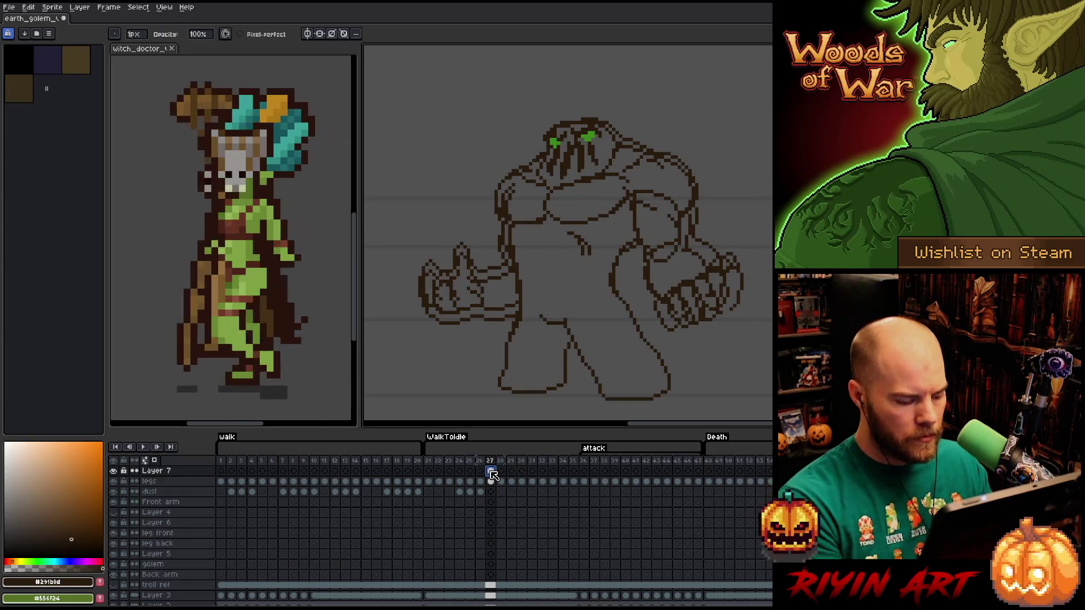
{"action": "left_click", "coordinate": [491, 481]}
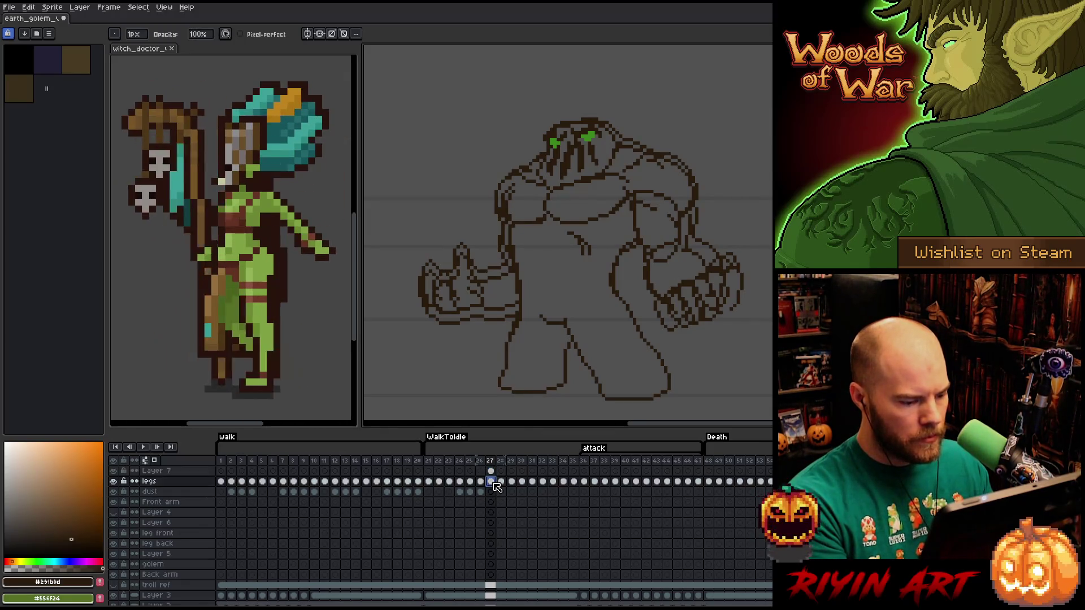
{"action": "key", "text": "ctrl+u"}
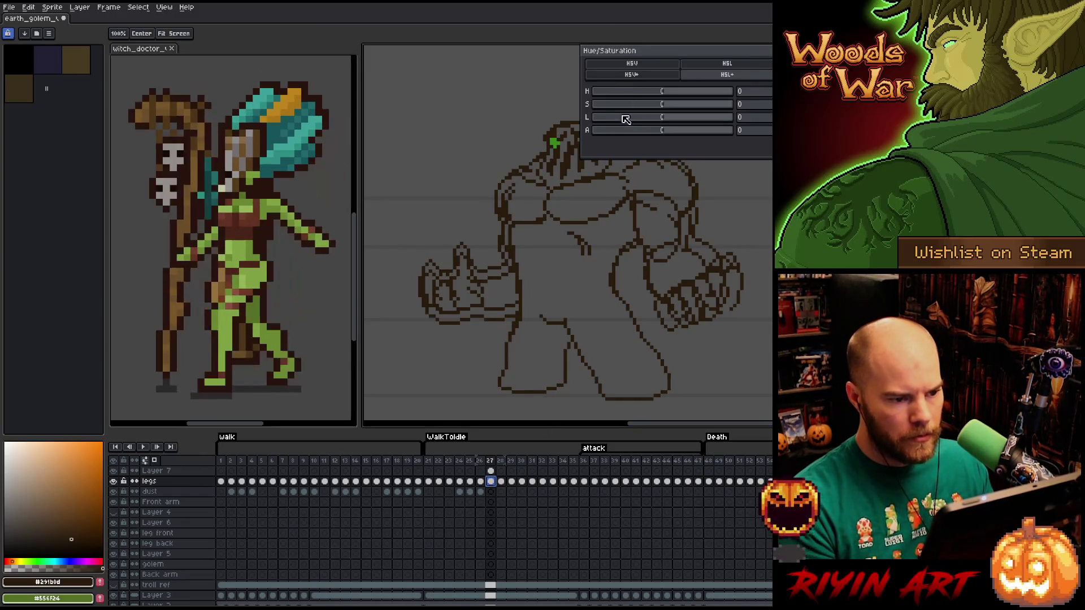
{"action": "key", "text": "Escape"}
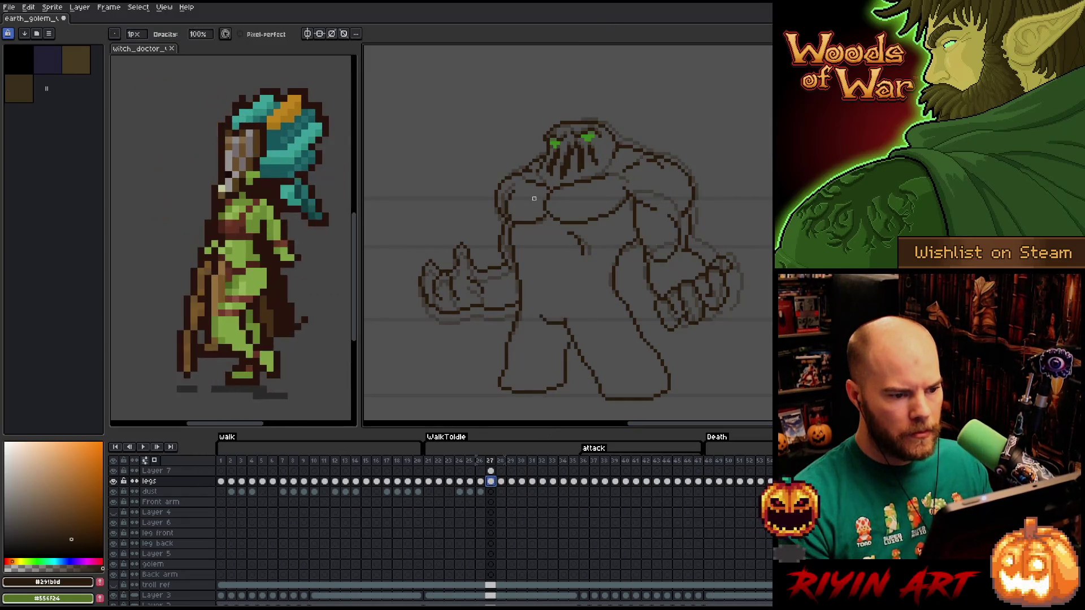
{"action": "key", "text": "m"}
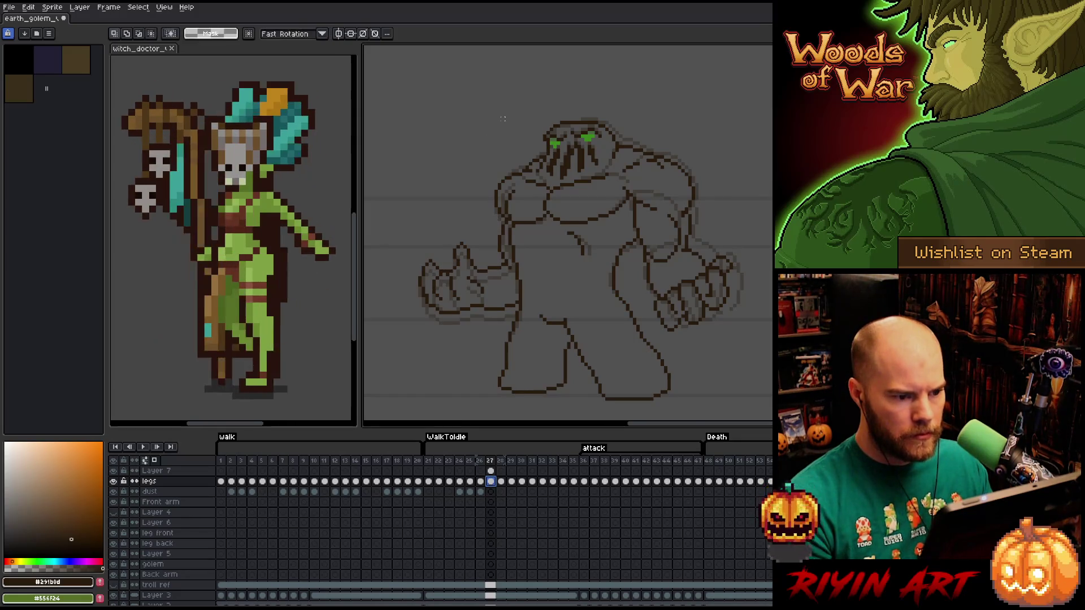
{"action": "scroll", "coordinate": [507, 114], "scroll_direction": "up", "scroll_amount": 1}
Lasso the golem's head, raise it about 8 px, and deselect.
{"action": "key", "text": "b"}
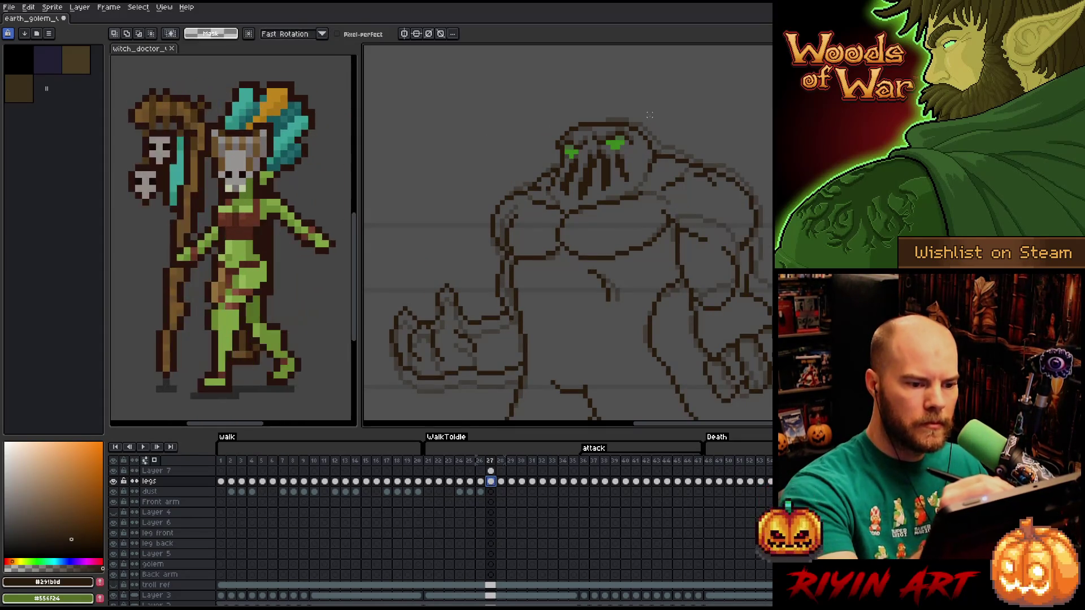
{"action": "mouse_move", "coordinate": [649, 114]}
{"action": "left_mouse_down"}
{"action": "mouse_move", "coordinate": [660, 141]}
{"action": "mouse_move", "coordinate": [647, 158]}
{"action": "mouse_move", "coordinate": [564, 175]}
{"action": "mouse_move", "coordinate": [574, 86]}
{"action": "left_mouse_up"}
{"action": "mouse_move", "coordinate": [603, 133]}
{"action": "left_mouse_down"}
{"action": "mouse_move", "coordinate": [633, 143]}
{"action": "mouse_move", "coordinate": [560, 144]}
{"action": "mouse_move", "coordinate": [587, 122]}
{"action": "mouse_move", "coordinate": [636, 141]}
{"action": "left_mouse_up"}
{"action": "left_click", "coordinate": [491, 470]}
{"action": "key", "text": "b"}
{"action": "key", "text": "ctrl+d"}
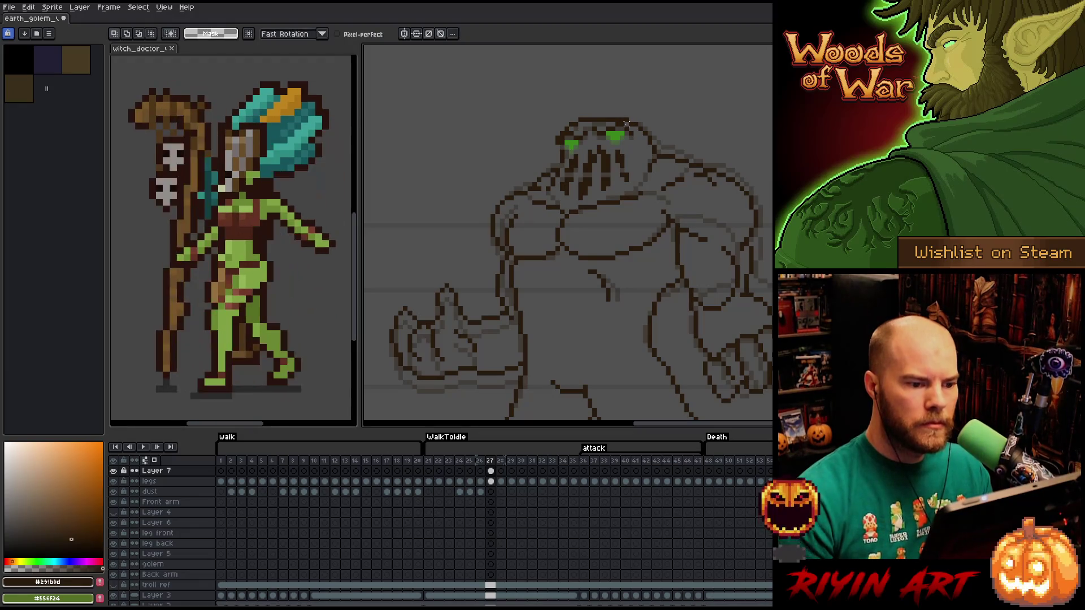
{"action": "key", "text": "b"}
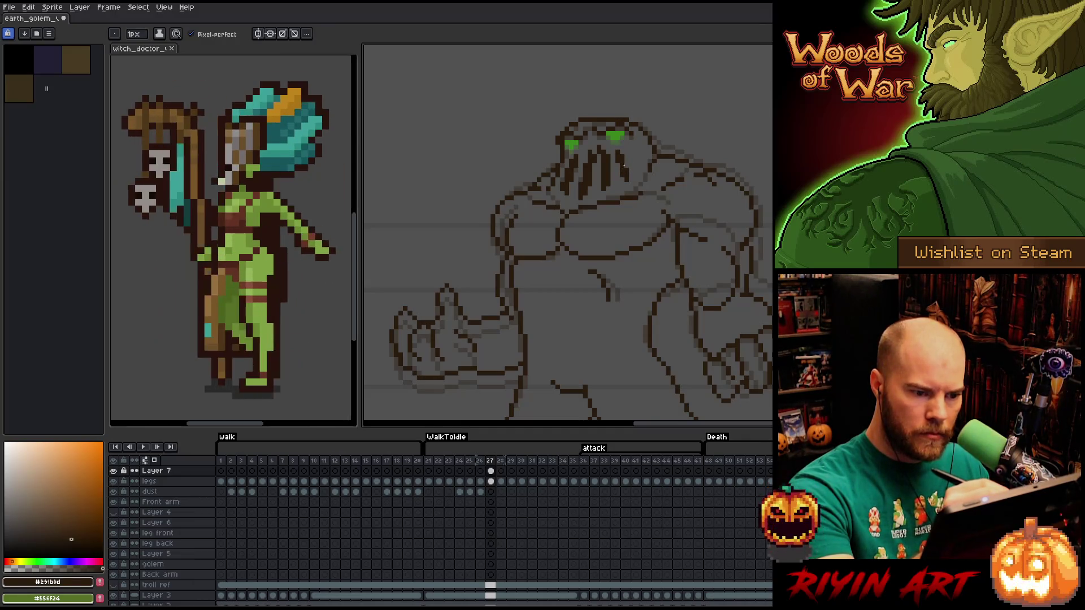
Lasso-select the golem's right shoulder and arm.
{"action": "left_click_drag", "start_coordinate": [709, 129], "coordinate": [687, 56]}
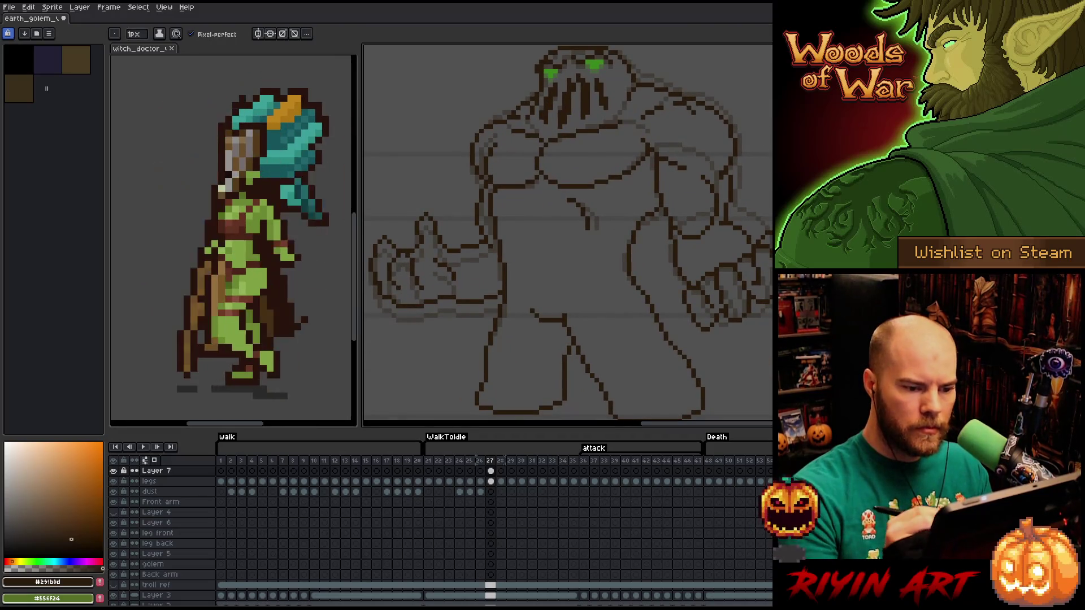
{"action": "key", "text": "q"}
{"action": "mouse_move", "coordinate": [755, 348]}
{"action": "left_mouse_down"}
{"action": "mouse_move", "coordinate": [681, 309]}
{"action": "mouse_move", "coordinate": [661, 246]}
{"action": "left_mouse_up"}
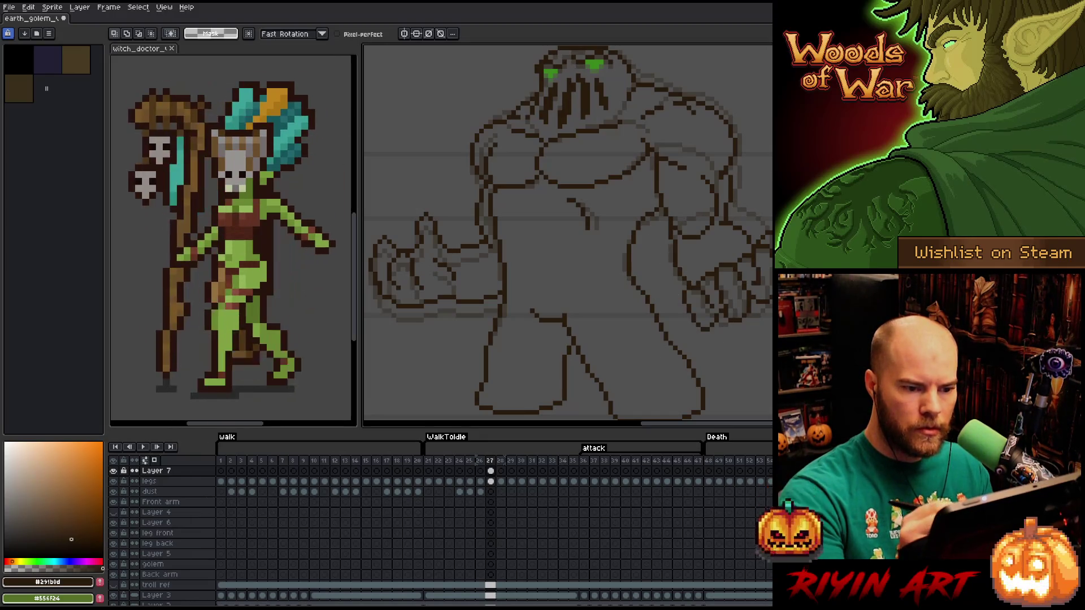
{"action": "mouse_move", "coordinate": [747, 104]}
{"action": "left_mouse_down"}
{"action": "mouse_move", "coordinate": [710, 94]}
{"action": "mouse_move", "coordinate": [703, 112]}
{"action": "mouse_move", "coordinate": [695, 281]}
{"action": "mouse_move", "coordinate": [725, 246]}
{"action": "mouse_move", "coordinate": [752, 246]}
{"action": "mouse_move", "coordinate": [771, 225]}
{"action": "left_mouse_up"}
Lasso the golem's right fist and shift it slightly right and down, then adjust the wrist.
{"action": "key", "text": "ctrl+d"}
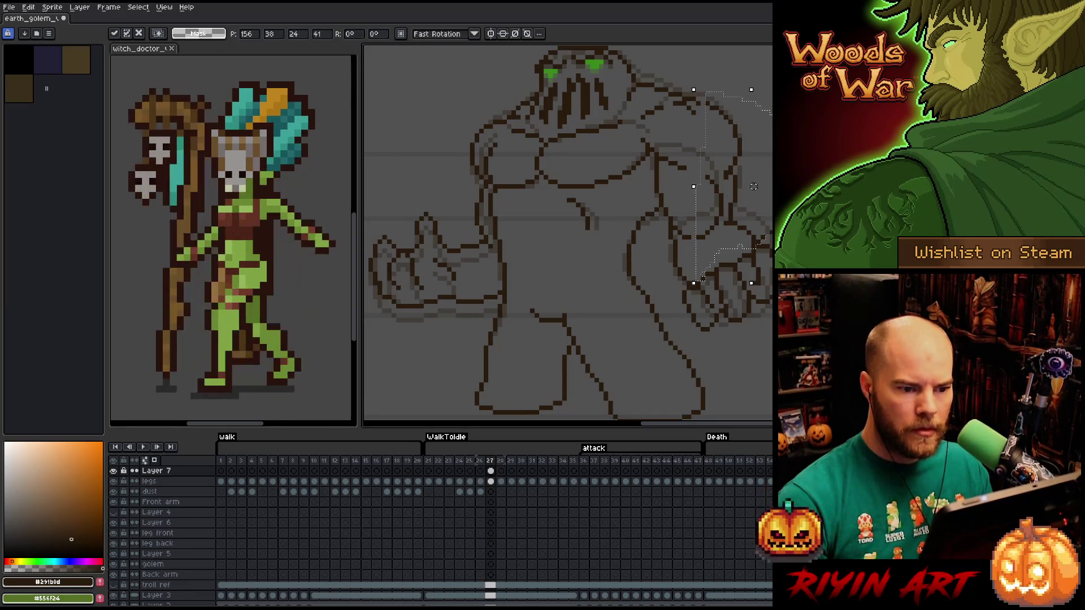
{"action": "key", "text": "b"}
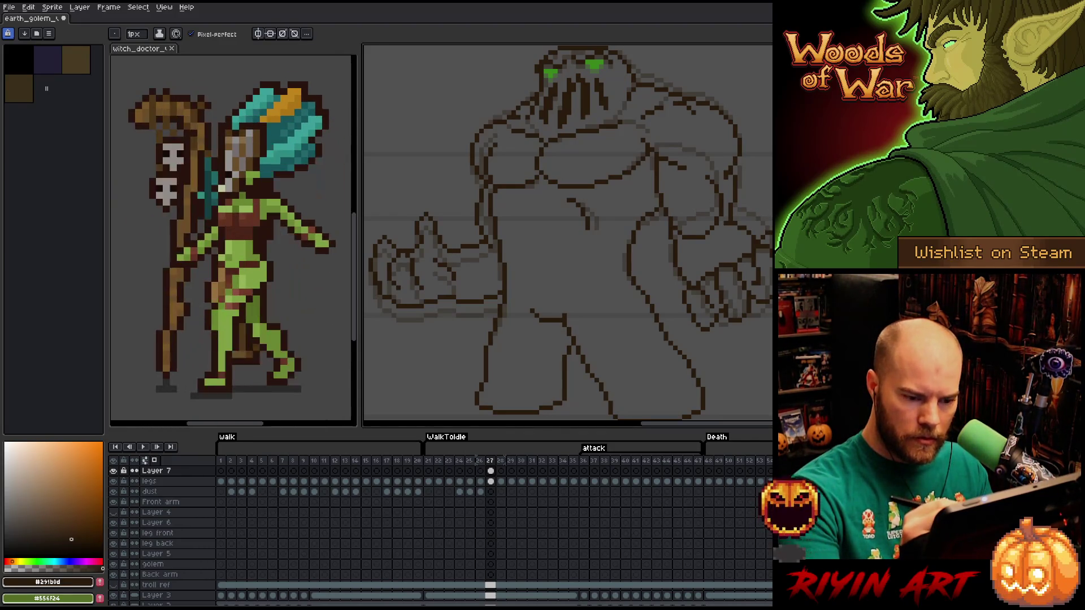
{"action": "key", "text": "q"}
{"action": "mouse_move", "coordinate": [772, 333]}
{"action": "left_mouse_down"}
{"action": "mouse_move", "coordinate": [751, 335]}
{"action": "mouse_move", "coordinate": [683, 303]}
{"action": "mouse_move", "coordinate": [769, 233]}
{"action": "left_mouse_up"}
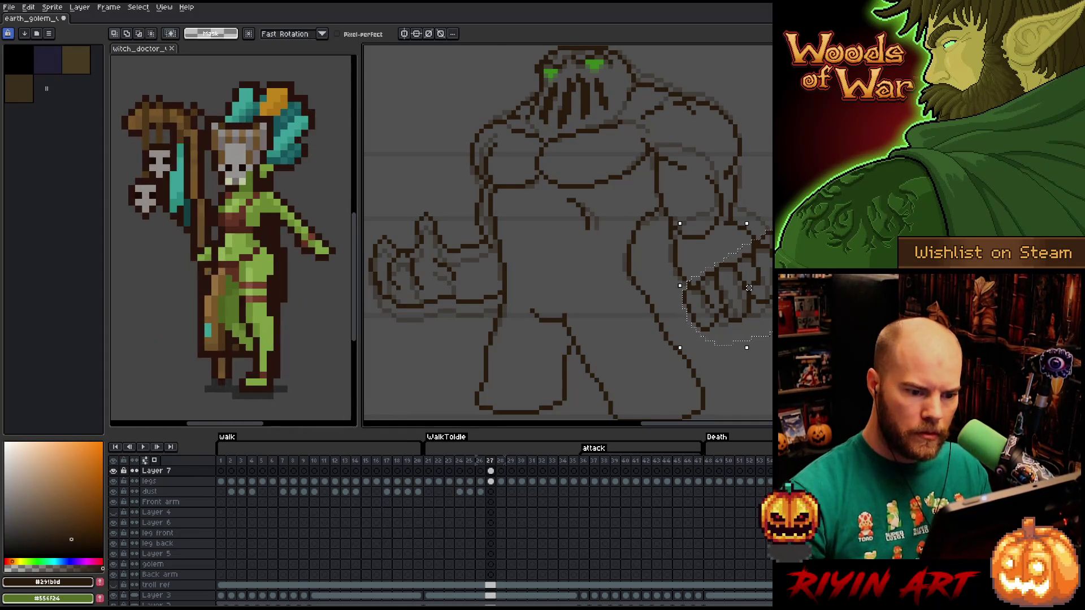
{"action": "left_click_drag", "start_coordinate": [749, 288], "coordinate": [753, 293]}
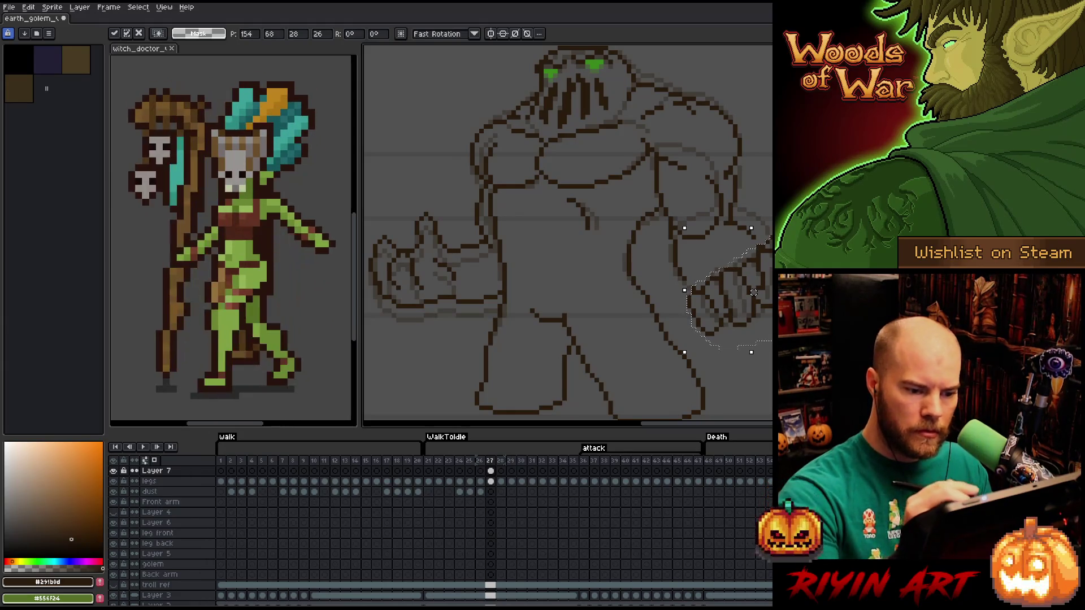
{"action": "mouse_move", "coordinate": [667, 249]}
{"action": "left_mouse_down"}
{"action": "mouse_move", "coordinate": [686, 266]}
{"action": "mouse_move", "coordinate": [663, 279]}
{"action": "left_mouse_up"}
{"action": "key", "text": "ctrl+d"}
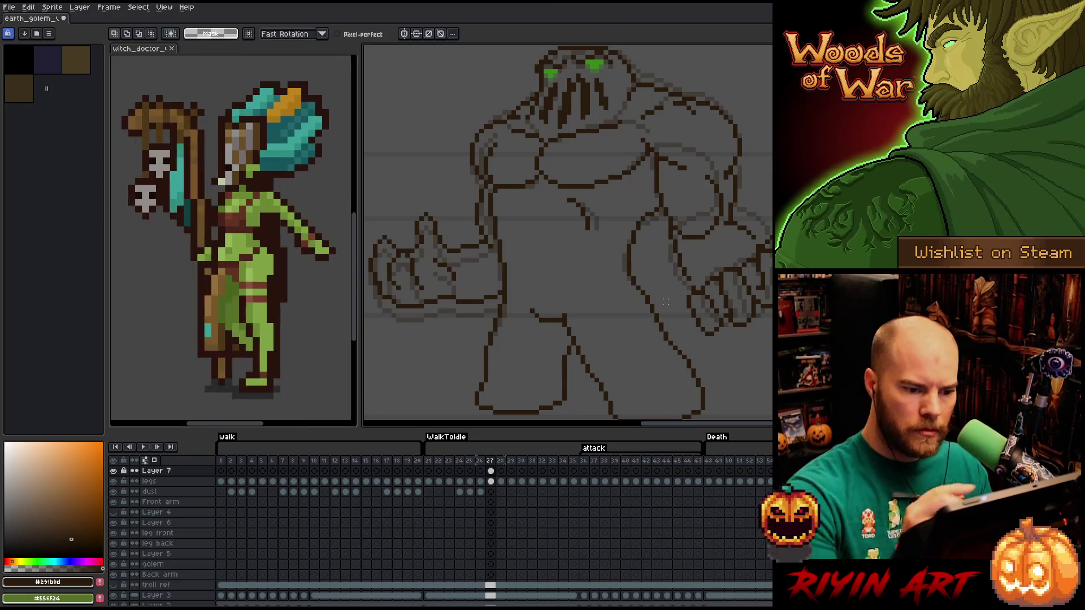
{"action": "key", "text": "b"}
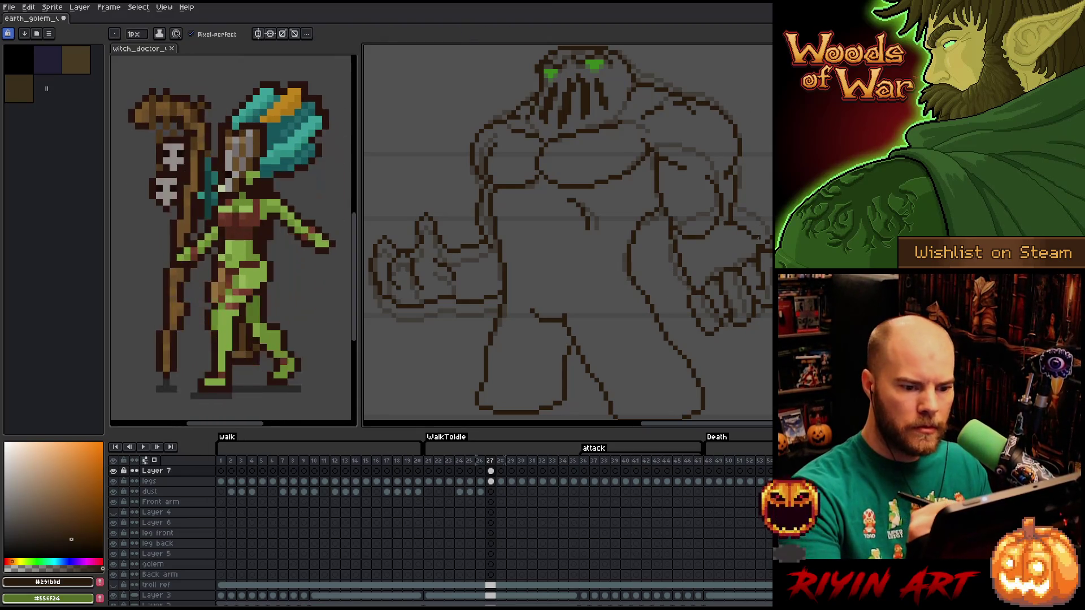
{"action": "key", "text": "e"}
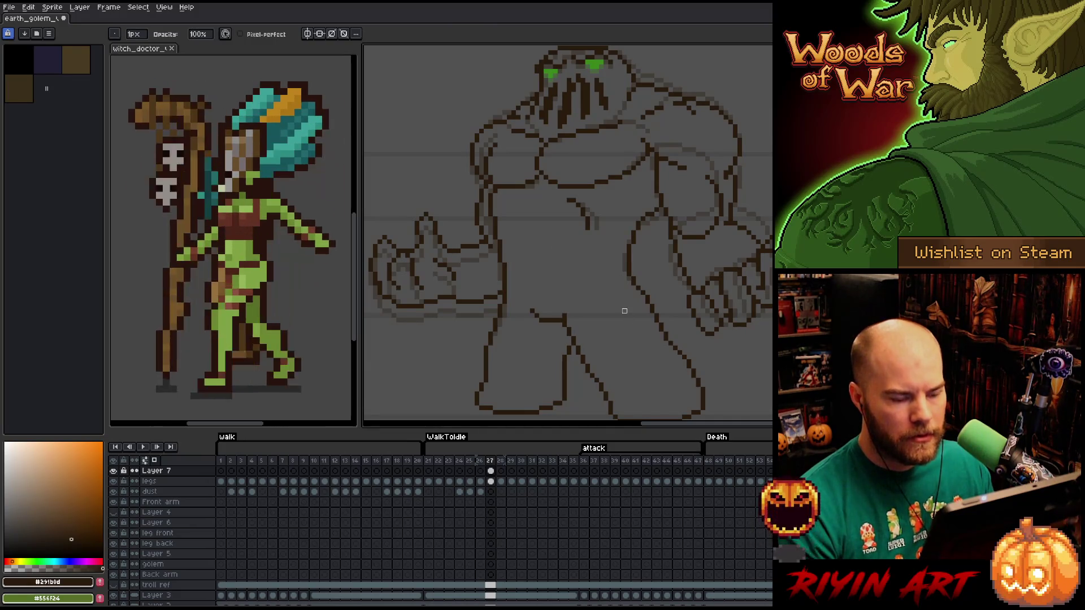
Flip between frames 26 and 27 to compare the poses, ending on frame 27.
{"action": "key", "text": "Left"}
{"action": "key", "text": "Right"}
{"action": "key", "text": "Left"}
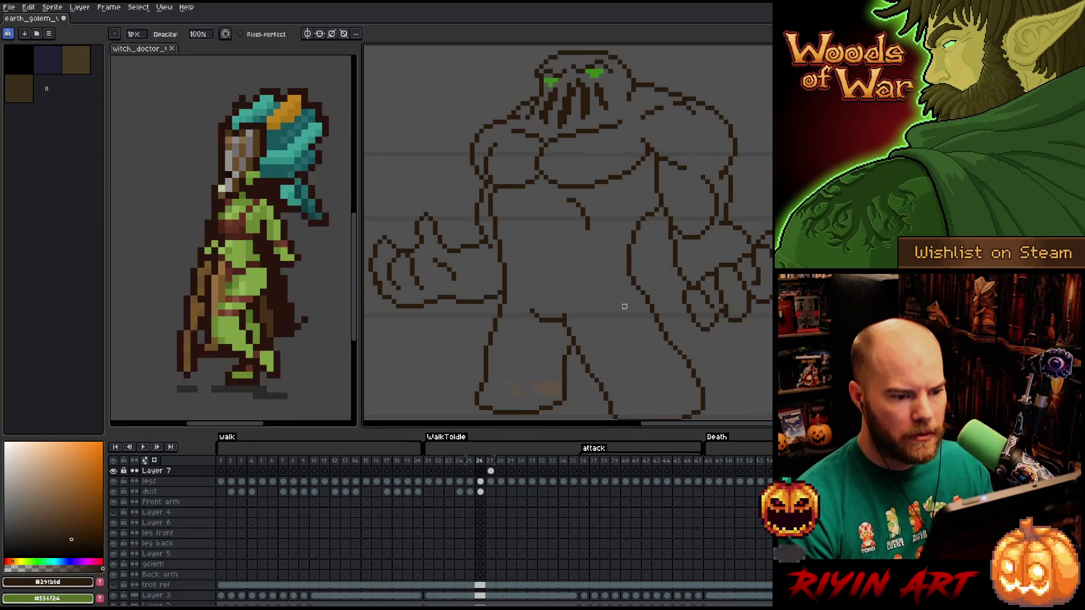
{"action": "key", "text": "Right"}
{"action": "key", "text": "Left"}
{"action": "key", "text": "Right"}
{"action": "key", "text": "Left"}
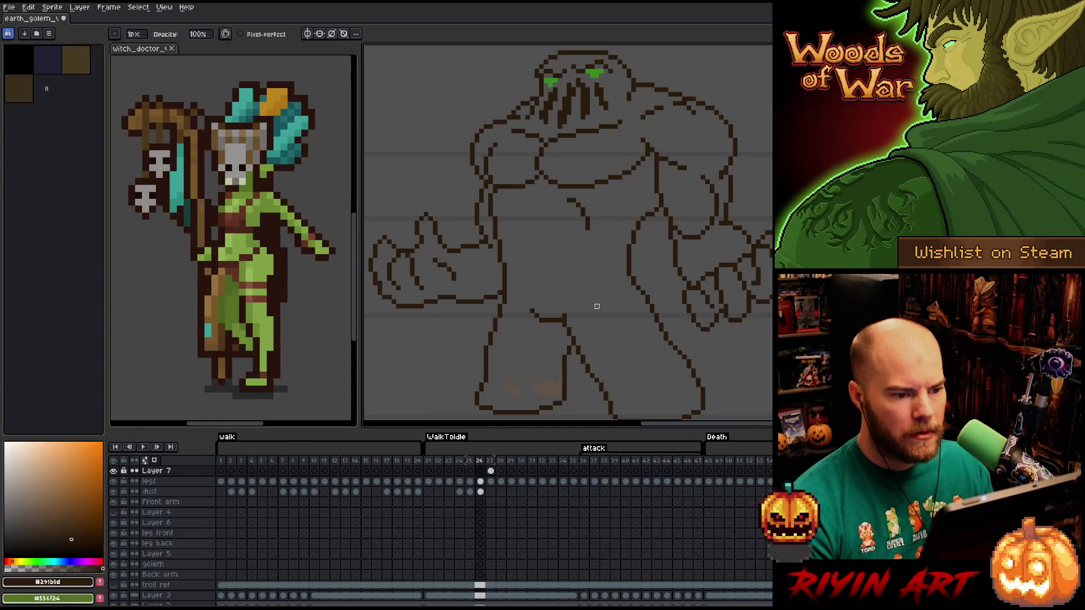
{"action": "key", "text": "Right"}
{"action": "key", "text": "Left"}
{"action": "key", "text": "Right"}
Select the golem's head and upper torso and reposition them on frame 27.
{"action": "key", "text": "space"}
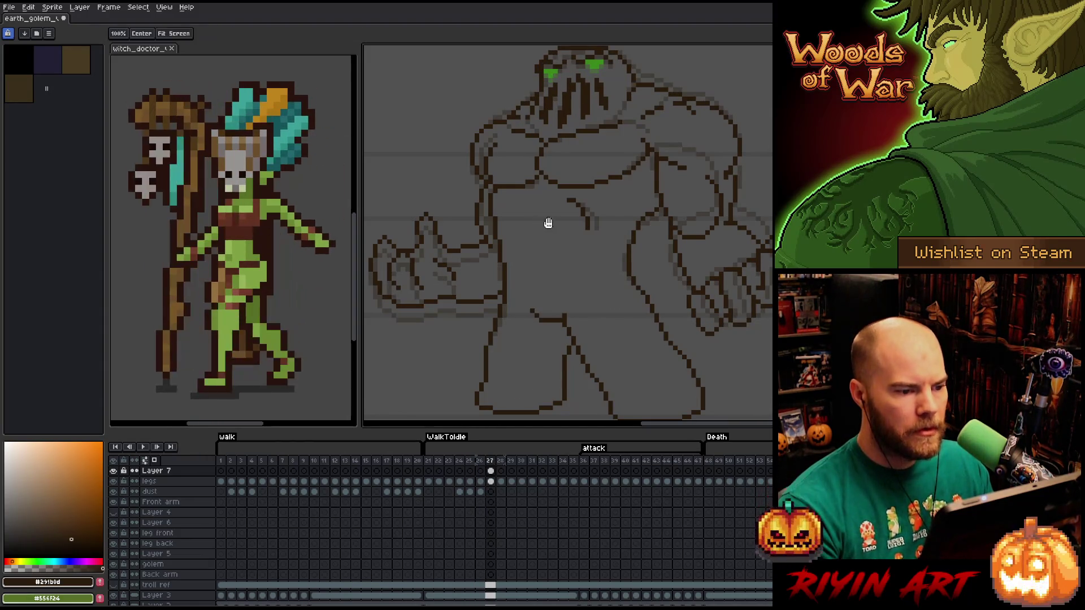
{"action": "left_click_drag", "start_coordinate": [549, 223], "coordinate": [593, 246]}
{"action": "key", "text": "q"}
{"action": "mouse_move", "coordinate": [699, 162]}
{"action": "left_mouse_down"}
{"action": "mouse_move", "coordinate": [670, 197]}
{"action": "mouse_move", "coordinate": [597, 218]}
{"action": "mouse_move", "coordinate": [549, 208]}
{"action": "mouse_move", "coordinate": [544, 182]}
{"action": "mouse_move", "coordinate": [563, 151]}
{"action": "mouse_move", "coordinate": [661, 138]}
{"action": "mouse_move", "coordinate": [695, 158]}
{"action": "left_mouse_up"}
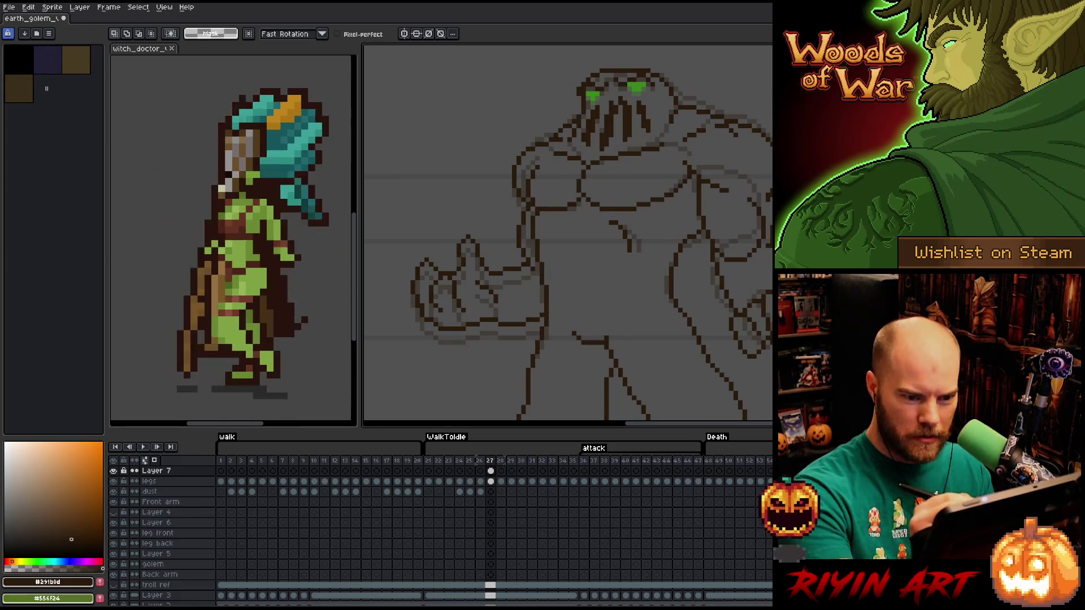
{"action": "mouse_move", "coordinate": [773, 172]}
{"action": "left_mouse_down"}
{"action": "mouse_move", "coordinate": [673, 209]}
{"action": "mouse_move", "coordinate": [547, 219]}
{"action": "mouse_move", "coordinate": [511, 237]}
{"action": "mouse_move", "coordinate": [512, 102]}
{"action": "mouse_move", "coordinate": [591, 58]}
{"action": "mouse_move", "coordinate": [772, 73]}
{"action": "left_mouse_up"}
{"action": "key", "text": "ctrl+d"}
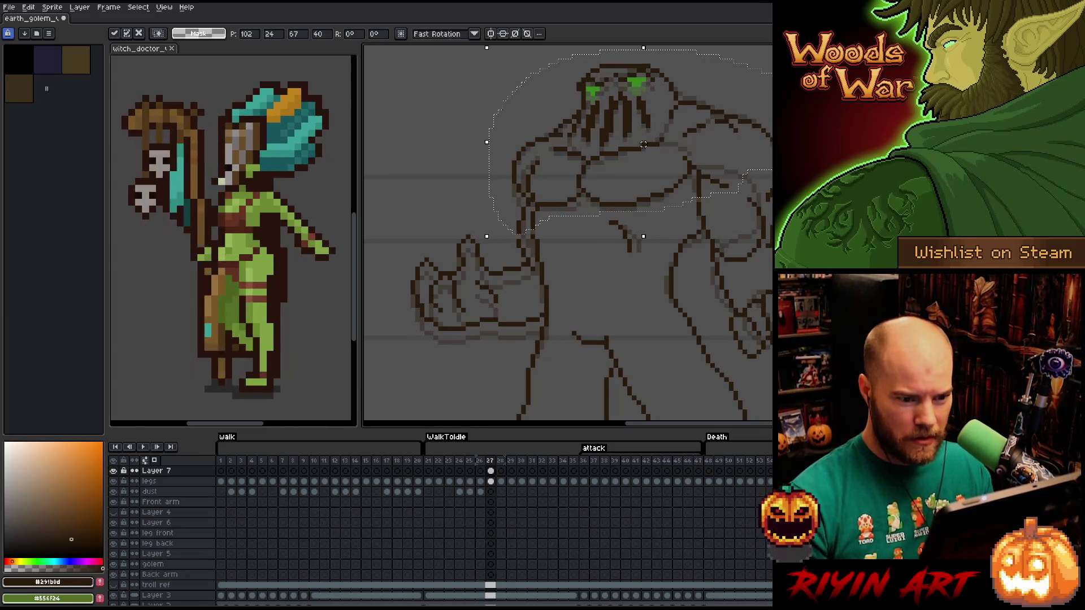
{"action": "key", "text": "b"}
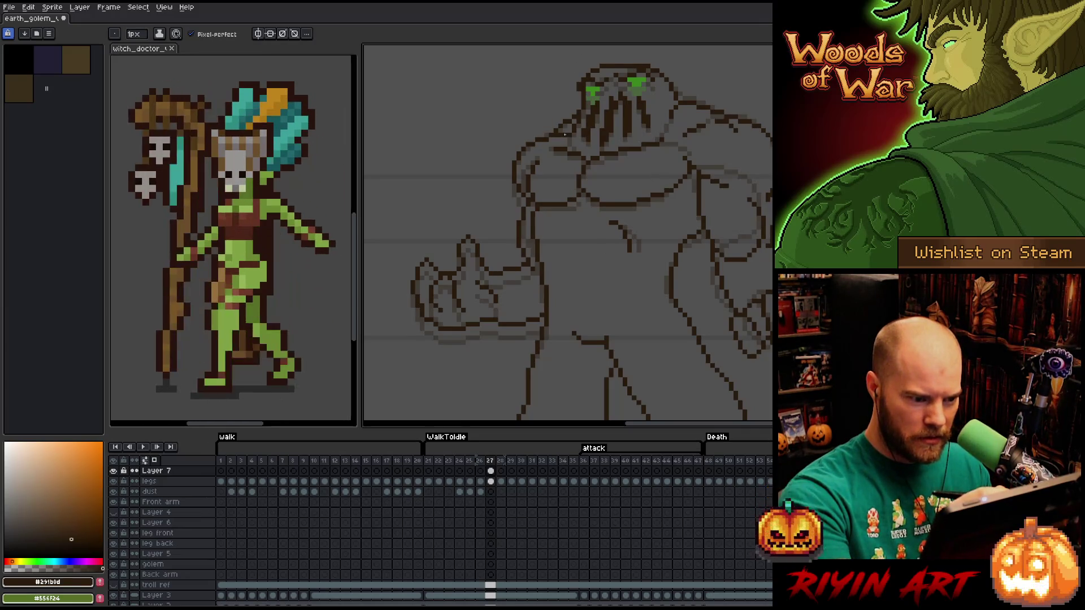
Lasso the golem's extended hand and nudge it slightly left.
{"action": "key", "text": "m"}
{"action": "mouse_move", "coordinate": [514, 256]}
{"action": "left_mouse_down"}
{"action": "mouse_move", "coordinate": [534, 310]}
{"action": "mouse_move", "coordinate": [466, 363]}
{"action": "mouse_move", "coordinate": [458, 212]}
{"action": "left_mouse_up"}
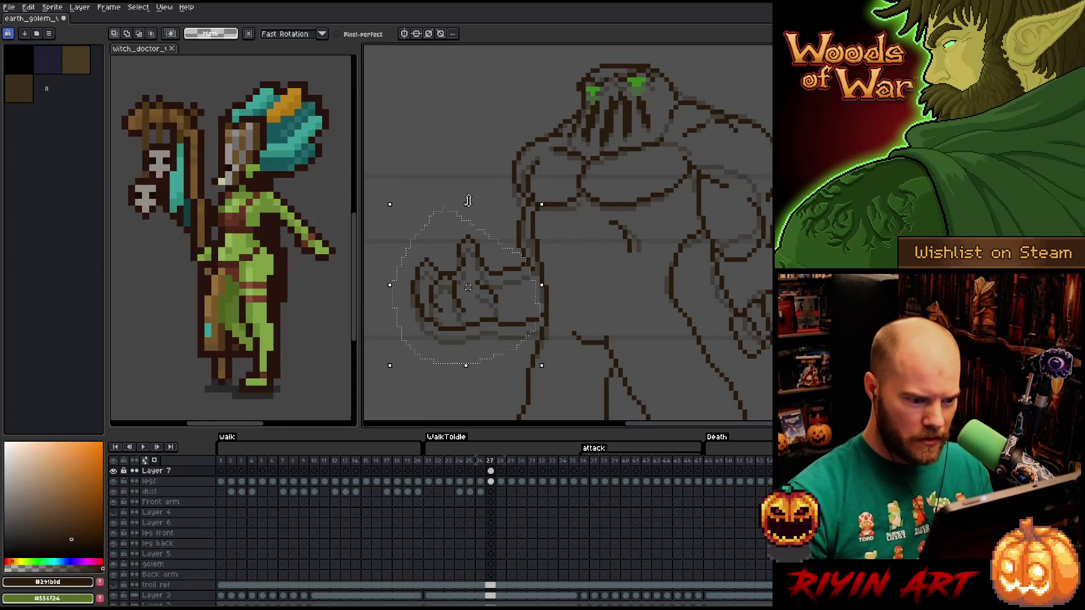
{"action": "left_click_drag", "start_coordinate": [452, 272], "coordinate": [447, 271]}
{"action": "key", "text": "Return"}
{"action": "key", "text": "b"}
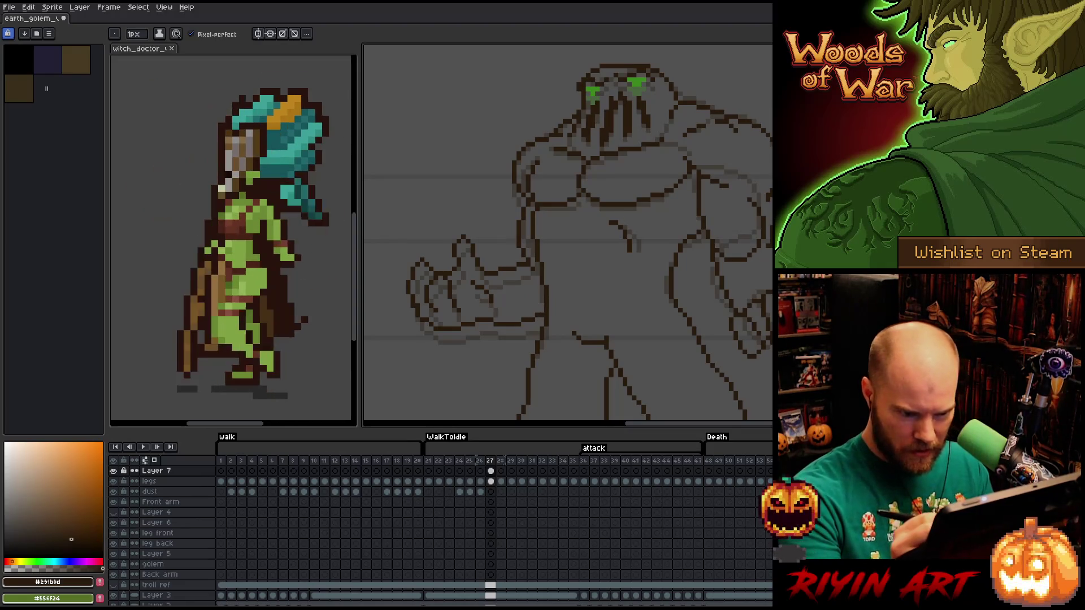
Move the golem's chest line and compare it against frame 26.
{"action": "key", "text": "q"}
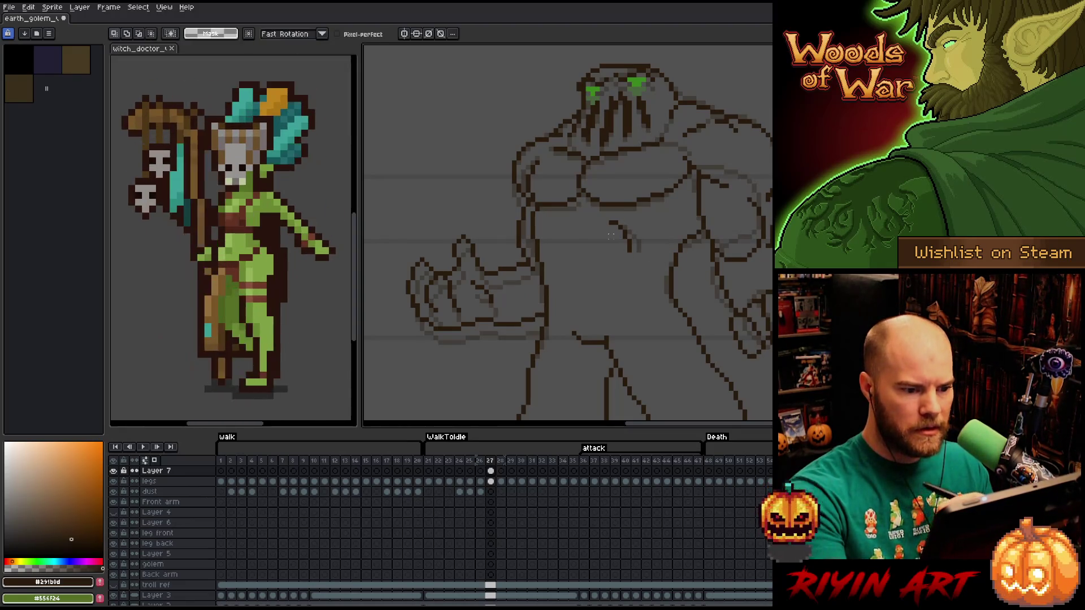
{"action": "mouse_move", "coordinate": [596, 215]}
{"action": "left_mouse_down"}
{"action": "mouse_move", "coordinate": [643, 241]}
{"action": "mouse_move", "coordinate": [613, 260]}
{"action": "mouse_move", "coordinate": [629, 251]}
{"action": "left_mouse_up"}
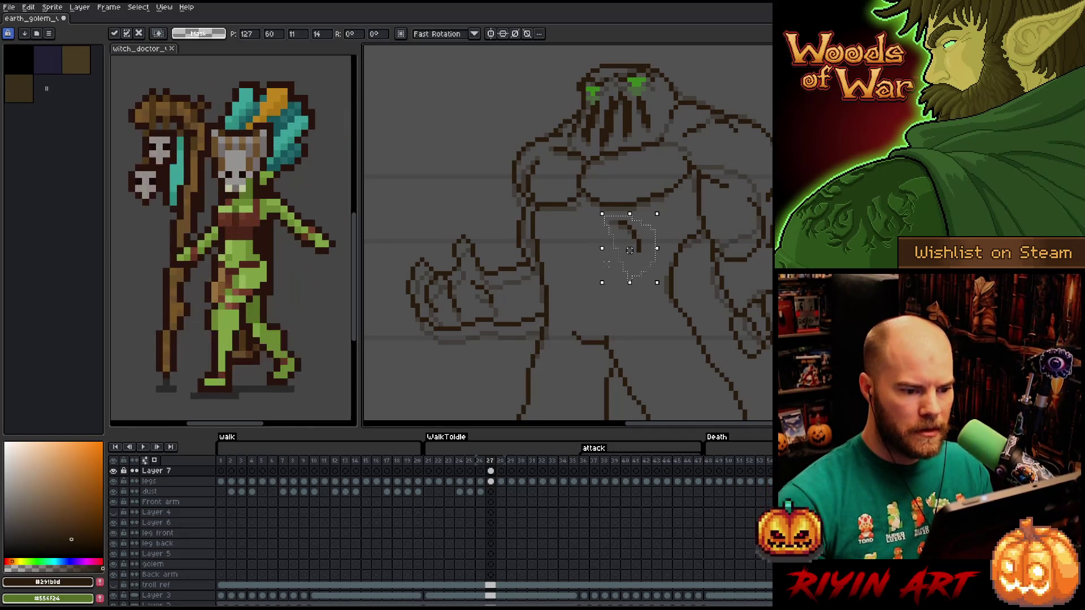
{"action": "key", "text": "comma"}
{"action": "key", "text": "period"}
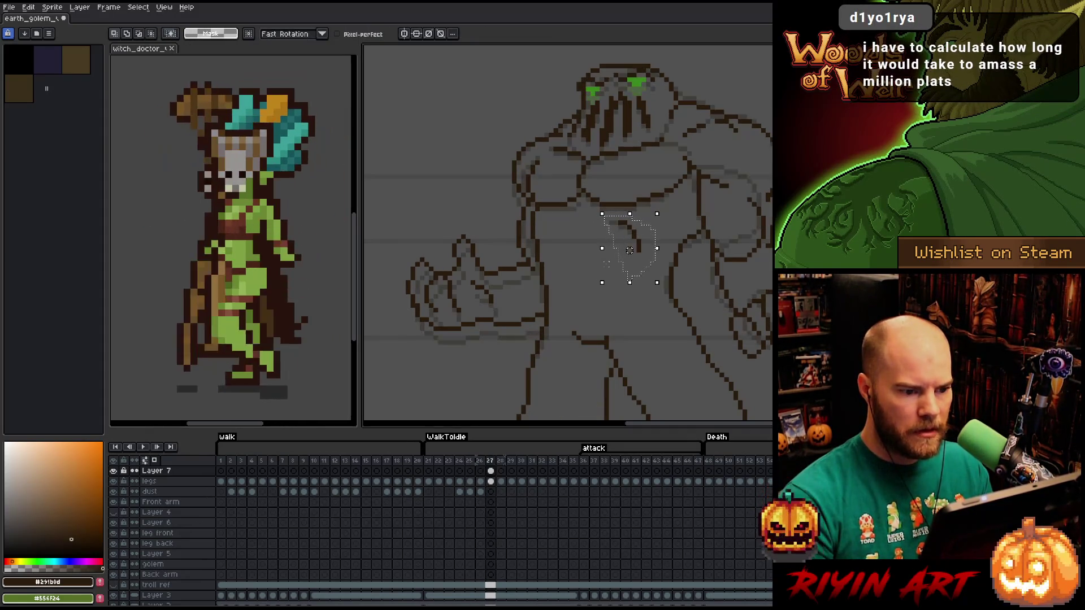
{"action": "key", "text": "comma"}
{"action": "key", "text": "period"}
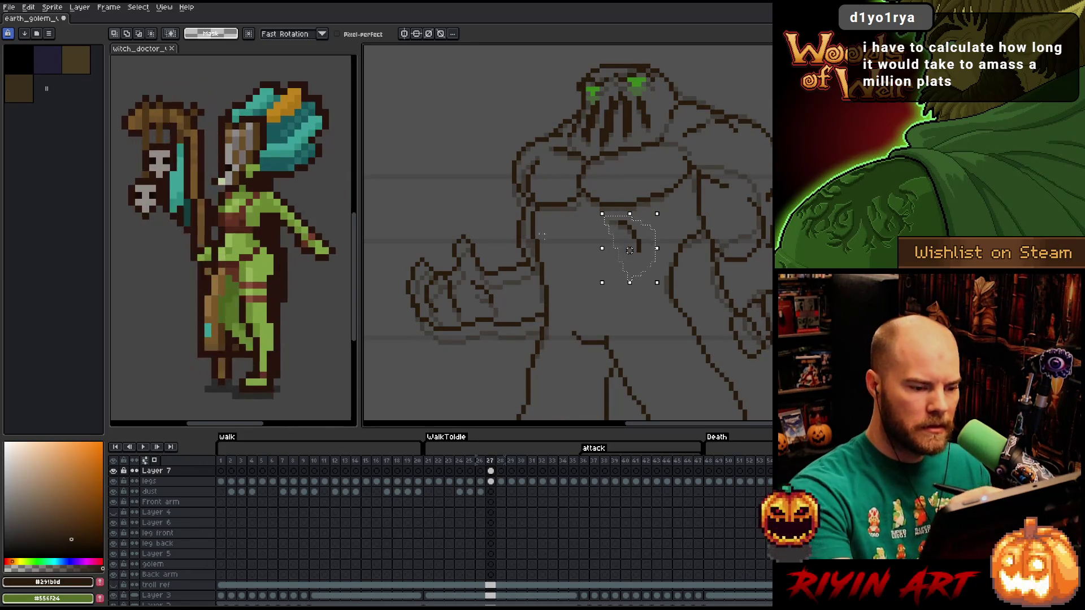
Adjust the arm outline beside the hand, erase stray pixels, and select the back arm outline.
{"action": "mouse_move", "coordinate": [526, 226]}
{"action": "left_mouse_down"}
{"action": "mouse_move", "coordinate": [540, 228]}
{"action": "mouse_move", "coordinate": [551, 302]}
{"action": "mouse_move", "coordinate": [527, 227]}
{"action": "left_mouse_up"}
{"action": "key", "text": "ctrl+d"}
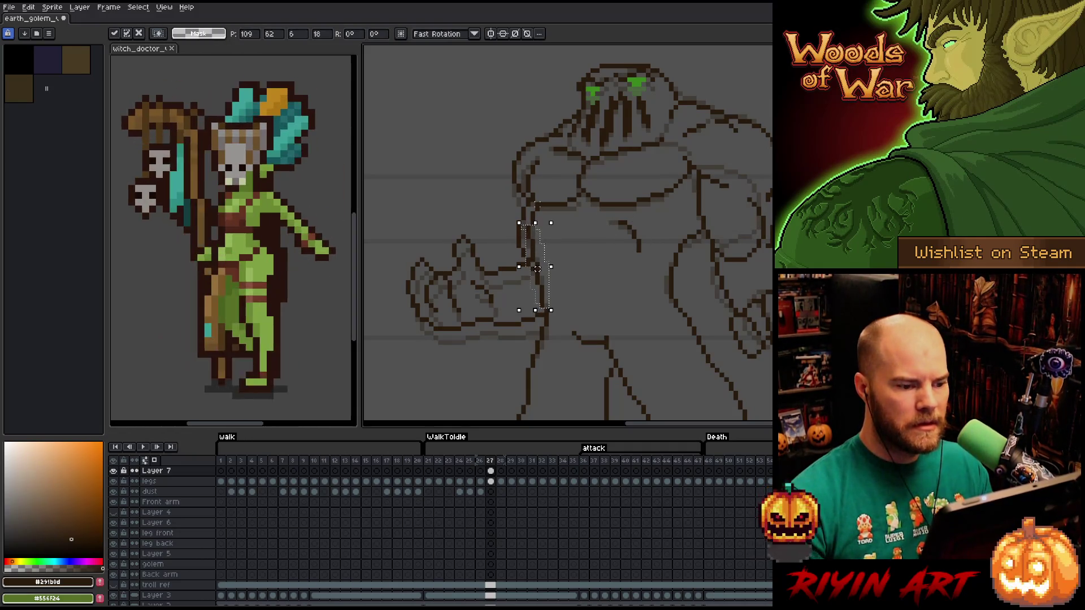
{"action": "key", "text": "b"}
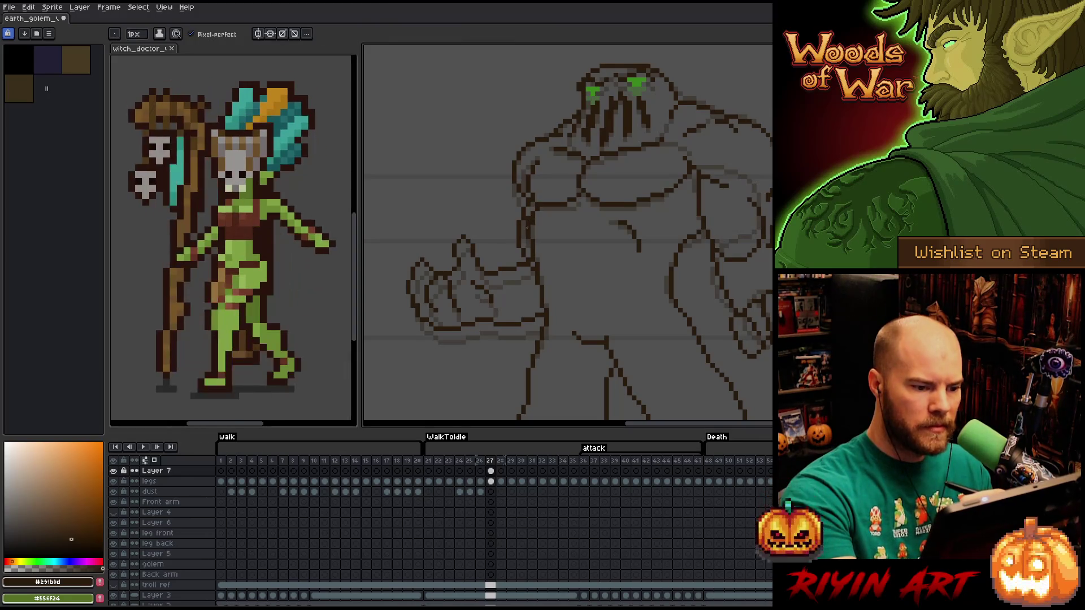
{"action": "key", "text": "e"}
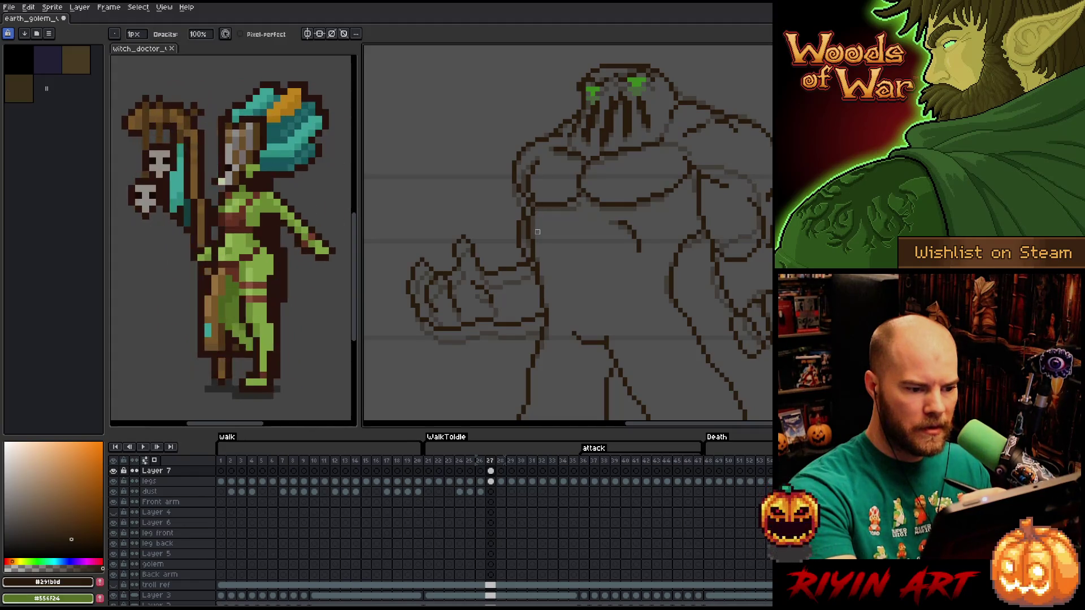
{"action": "key", "text": "comma"}
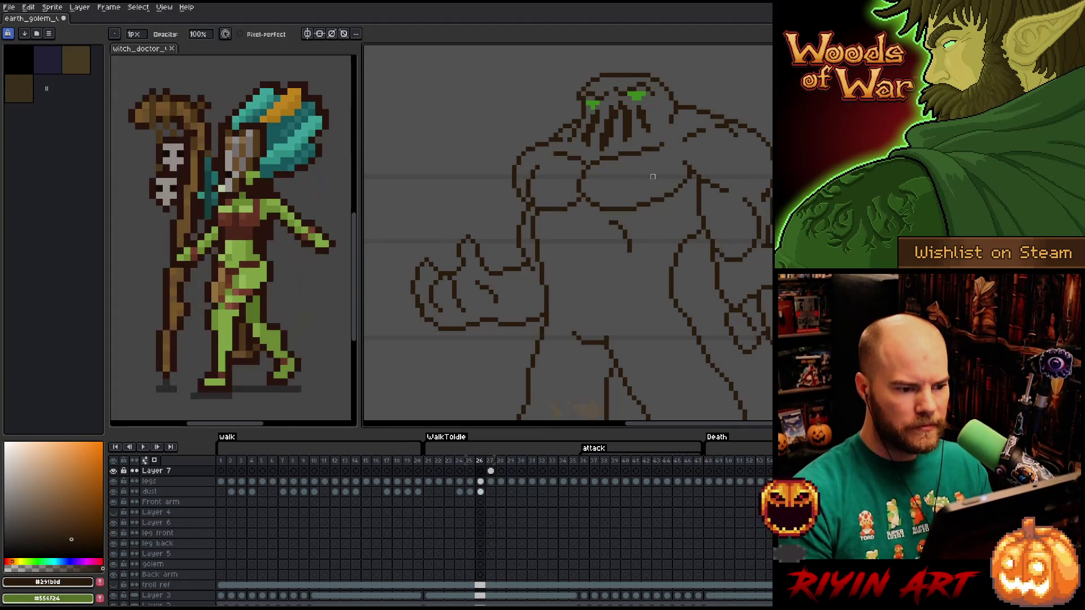
{"action": "key", "text": "period"}
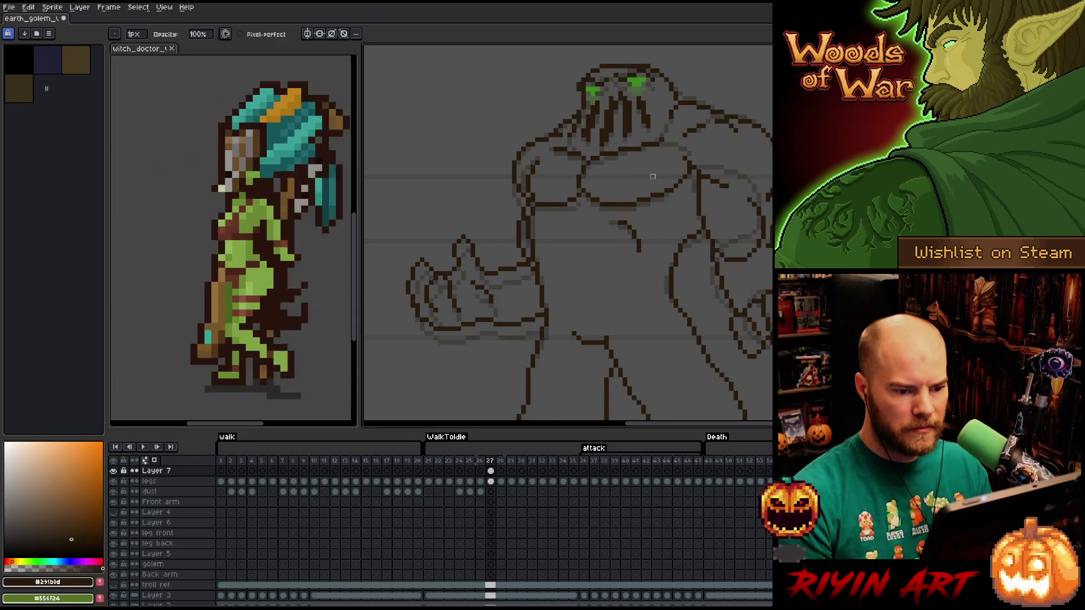
{"action": "key", "text": "m"}
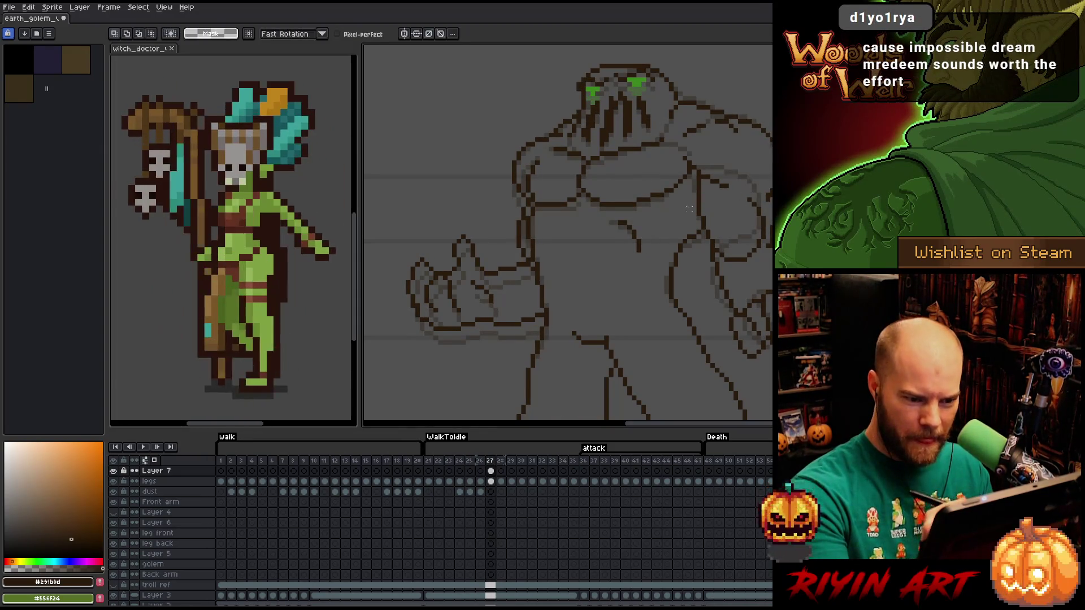
{"action": "left_click_drag", "start_coordinate": [689, 228], "coordinate": [664, 300]}
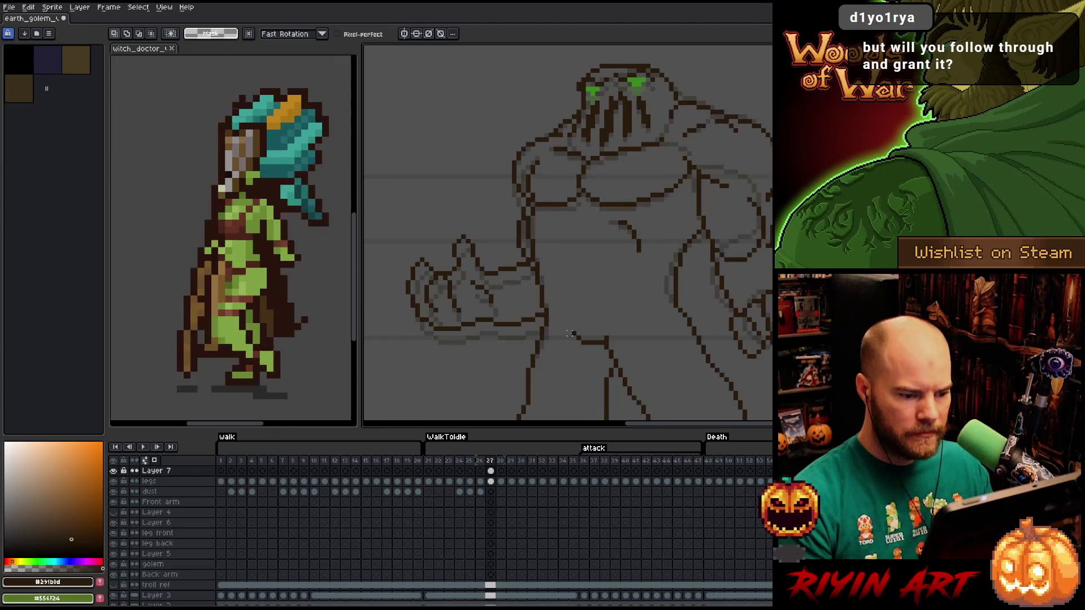
Adjust the short line at the golem's hip and check it against frame 26.
{"action": "key", "text": "m"}
{"action": "left_click_drag", "start_coordinate": [564, 324], "coordinate": [624, 342]}
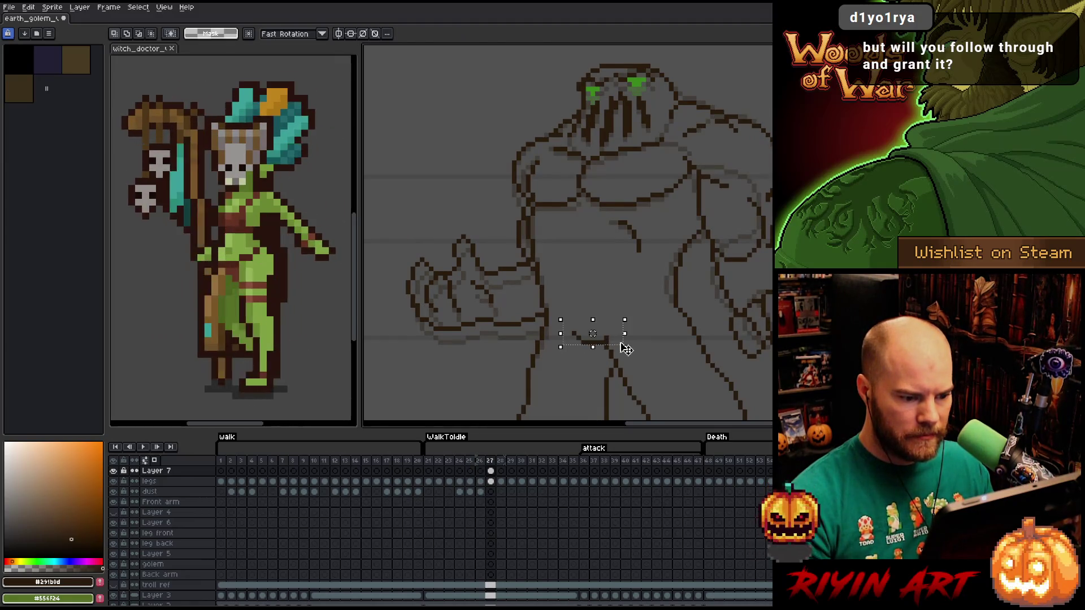
{"action": "key", "text": "ctrl+d"}
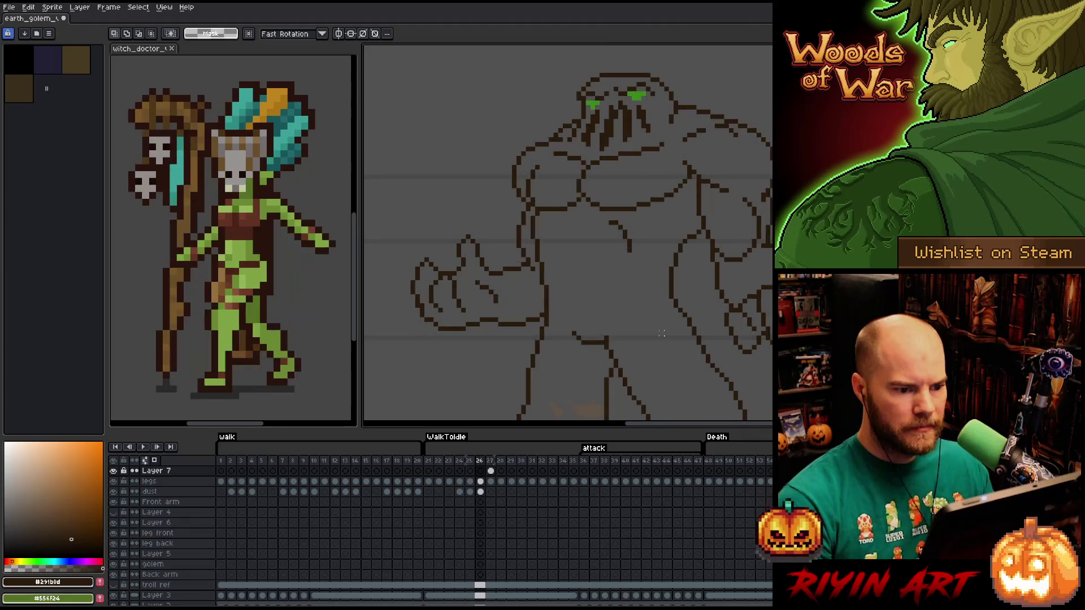
{"action": "key", "text": "b"}
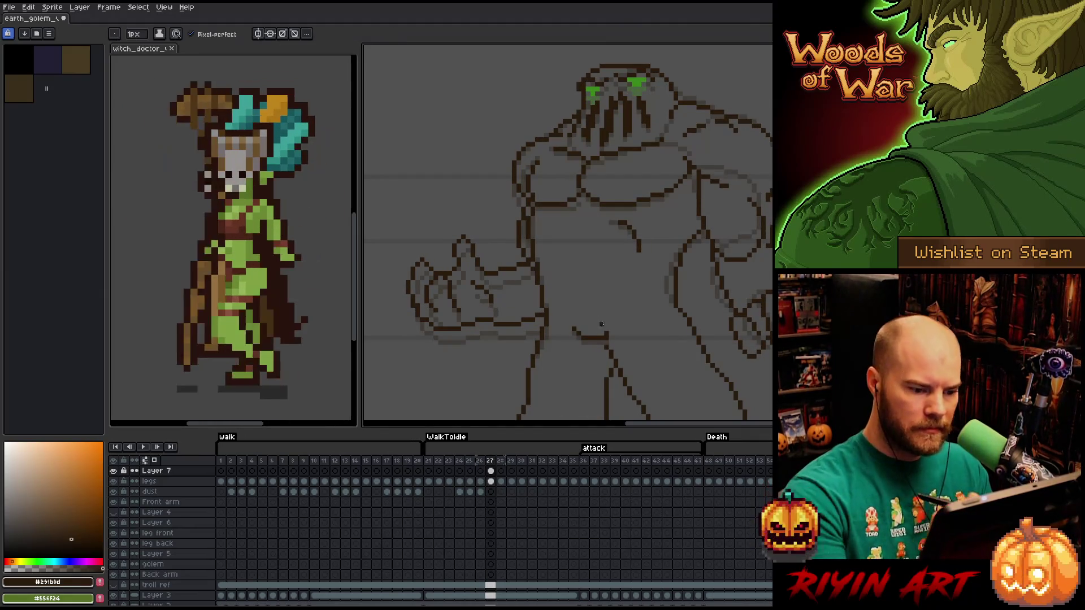
{"action": "key", "text": "comma"}
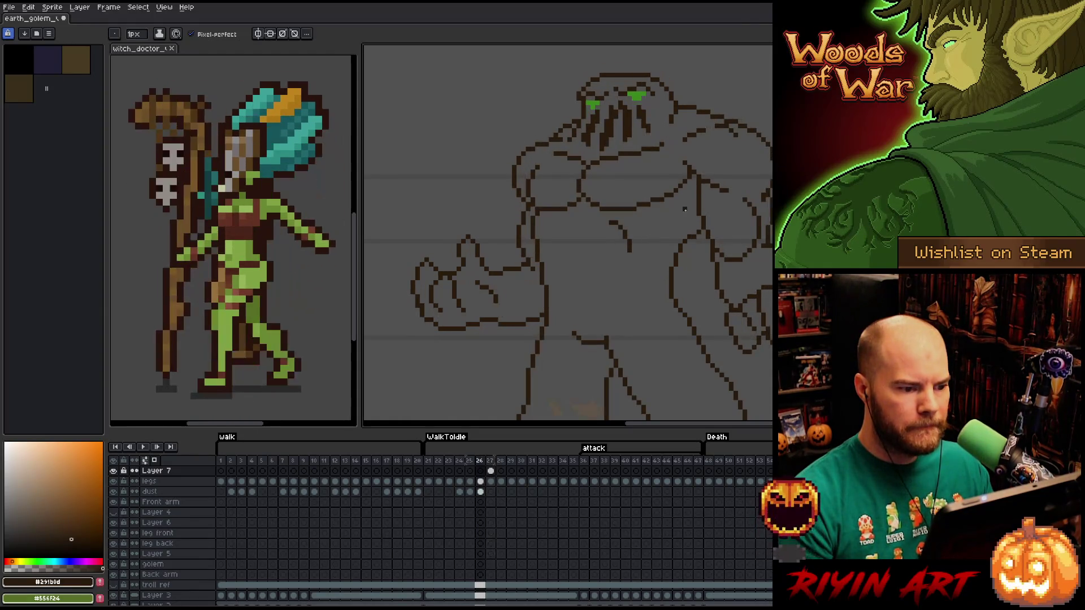
{"action": "key", "text": "period"}
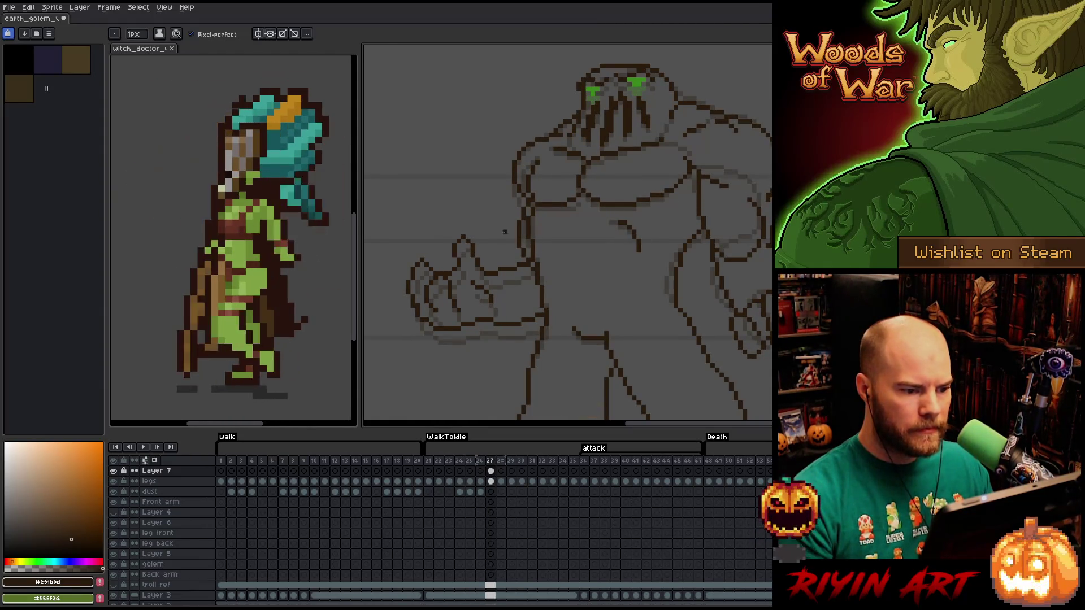
Touch up the golem's lines with pencil and eraser, checking against frame 26.
{"action": "key", "text": "m"}
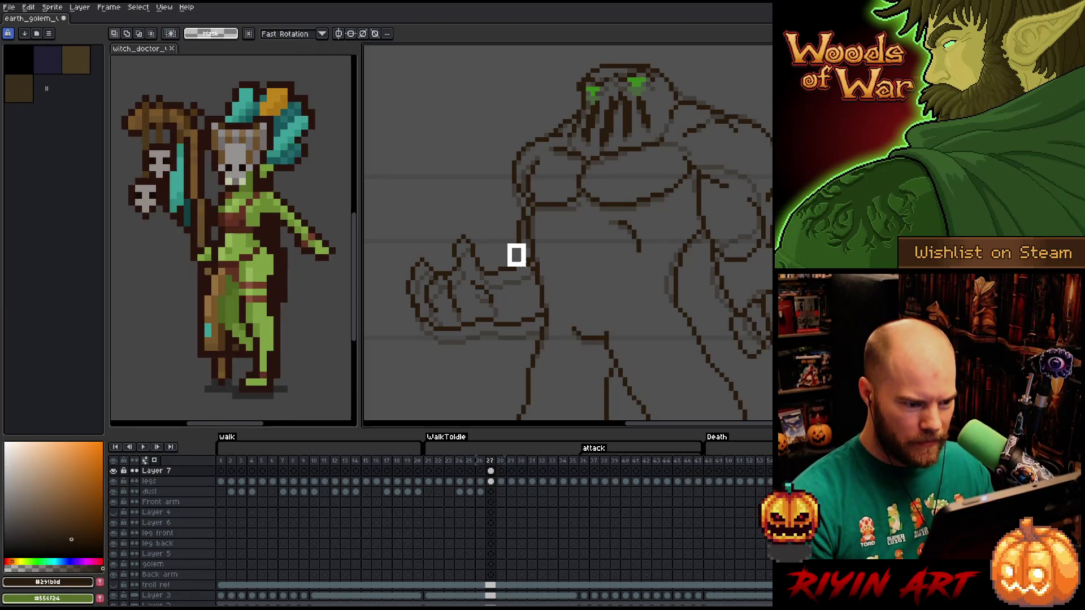
{"action": "left_click_drag", "start_coordinate": [505, 241], "coordinate": [530, 261]}
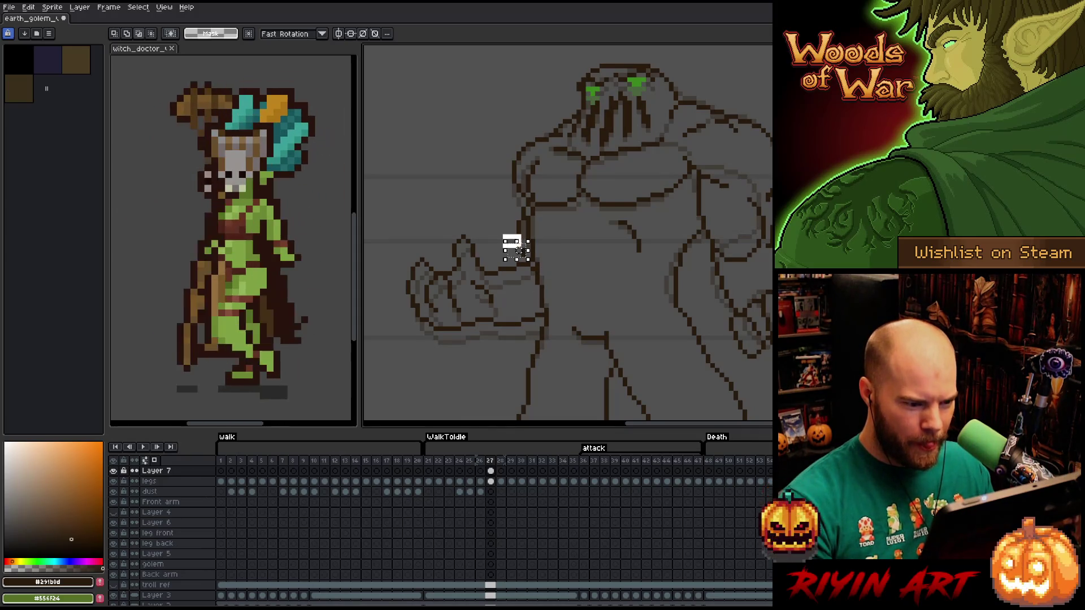
{"action": "key", "text": "ctrl+d"}
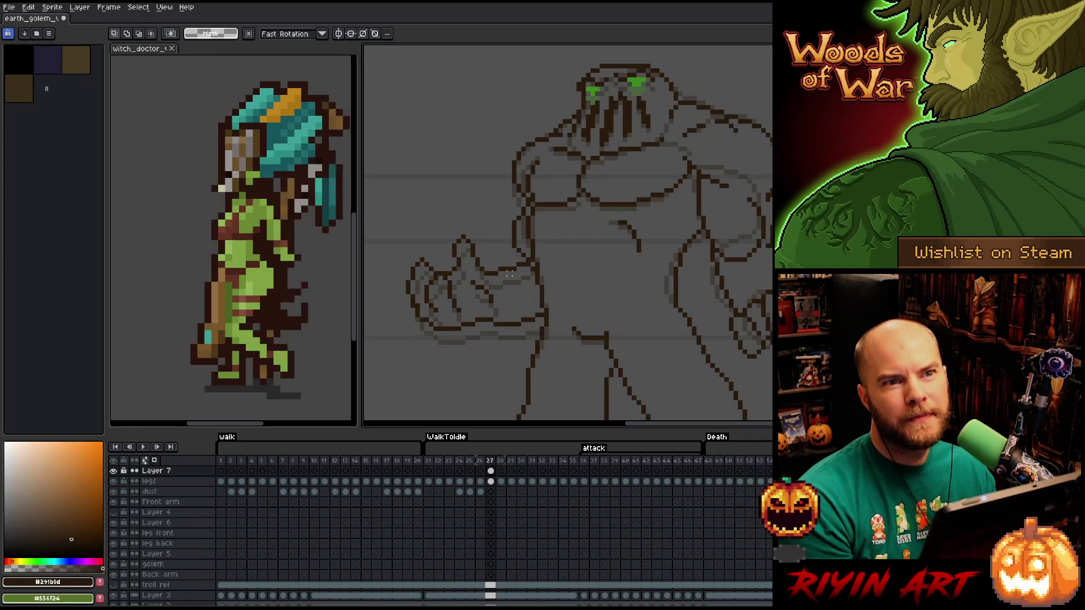
{"action": "key", "text": "b"}
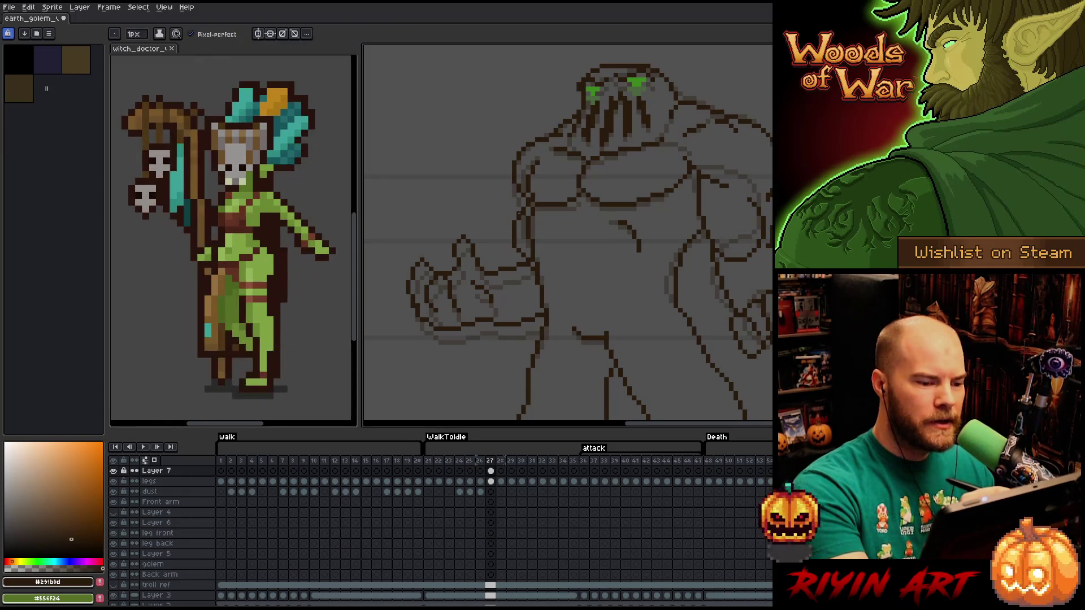
{"action": "key", "text": "e"}
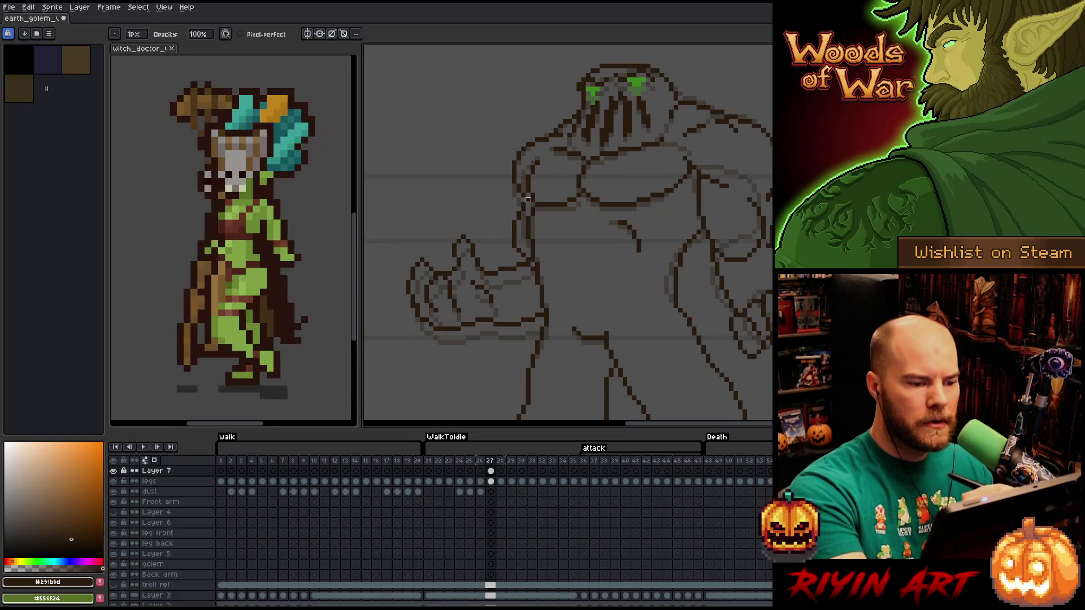
{"action": "key", "text": "b"}
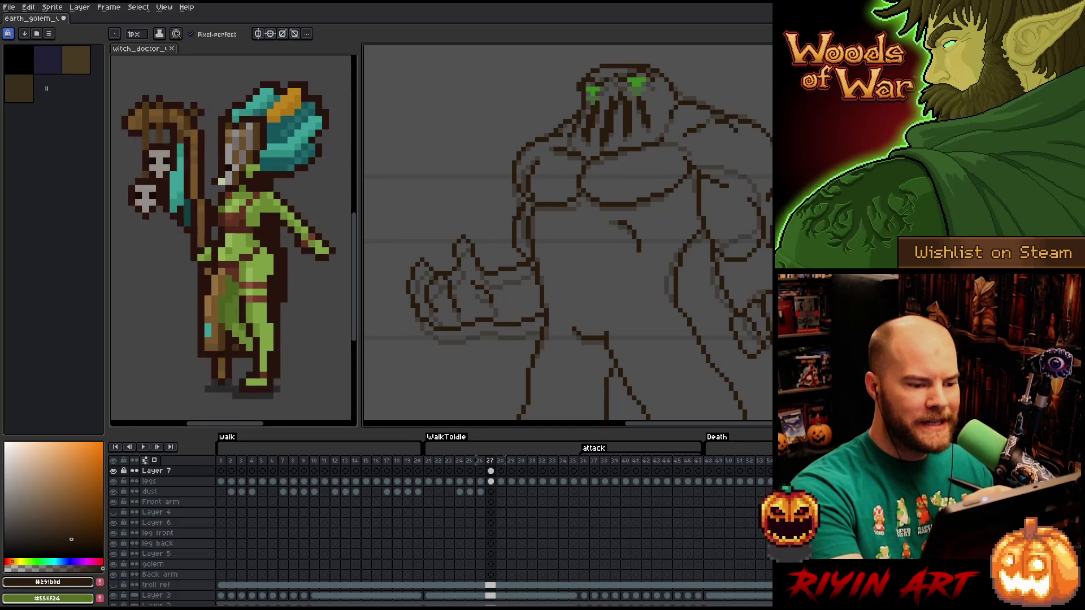
{"action": "key", "text": "e"}
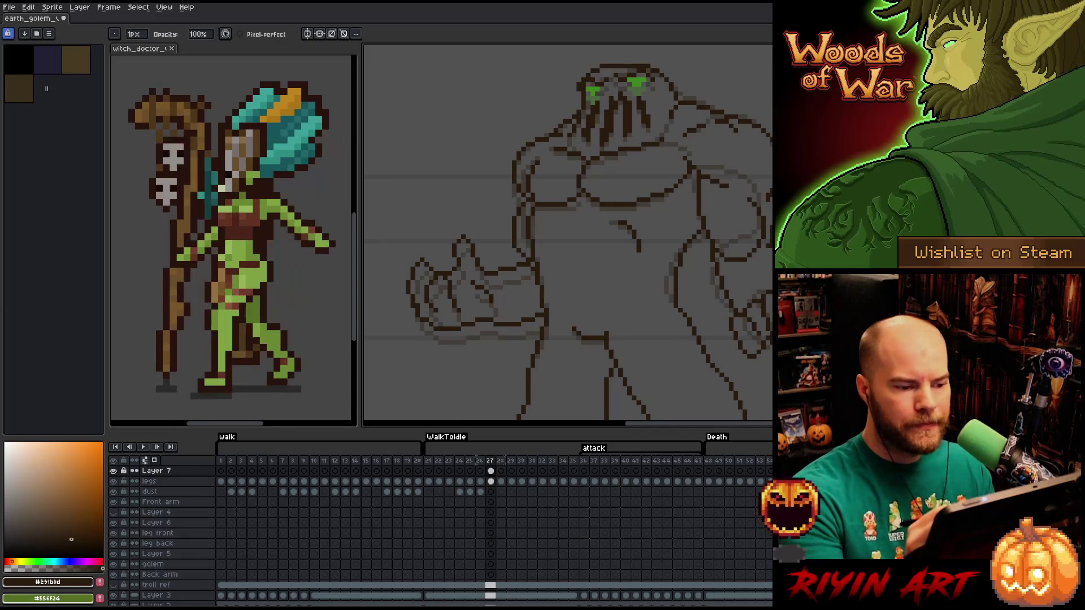
{"action": "key", "text": "comma"}
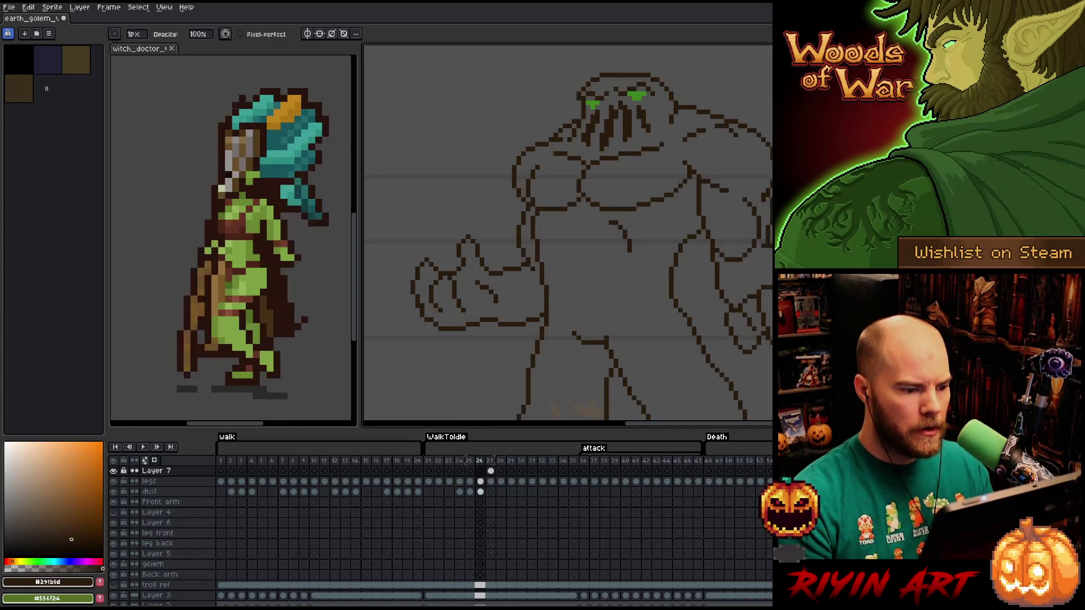
{"action": "key", "text": "period"}
{"action": "key", "text": "b"}
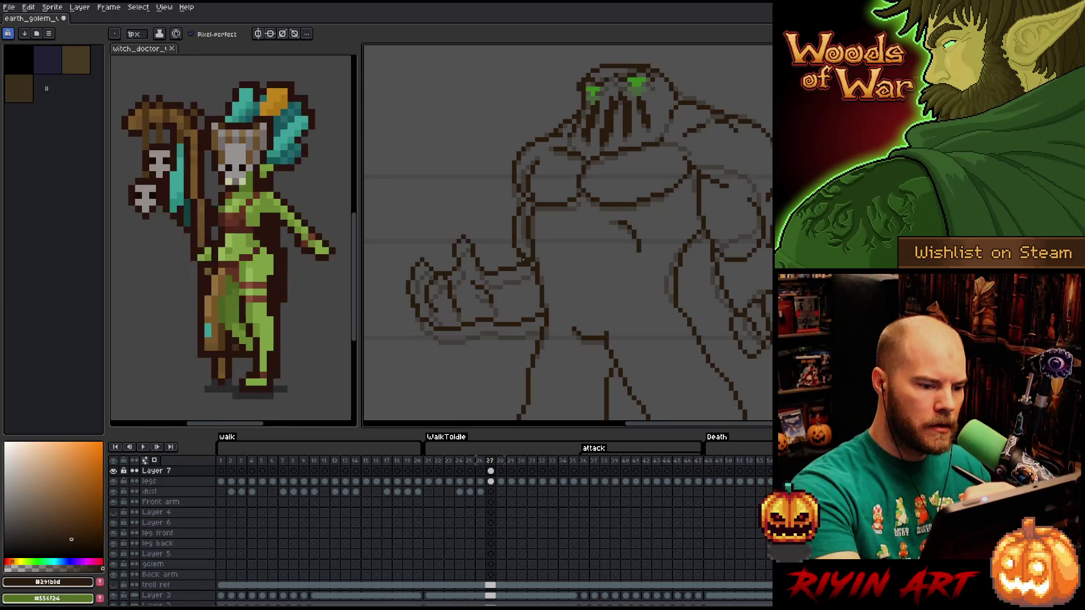
{"action": "key", "text": "e"}
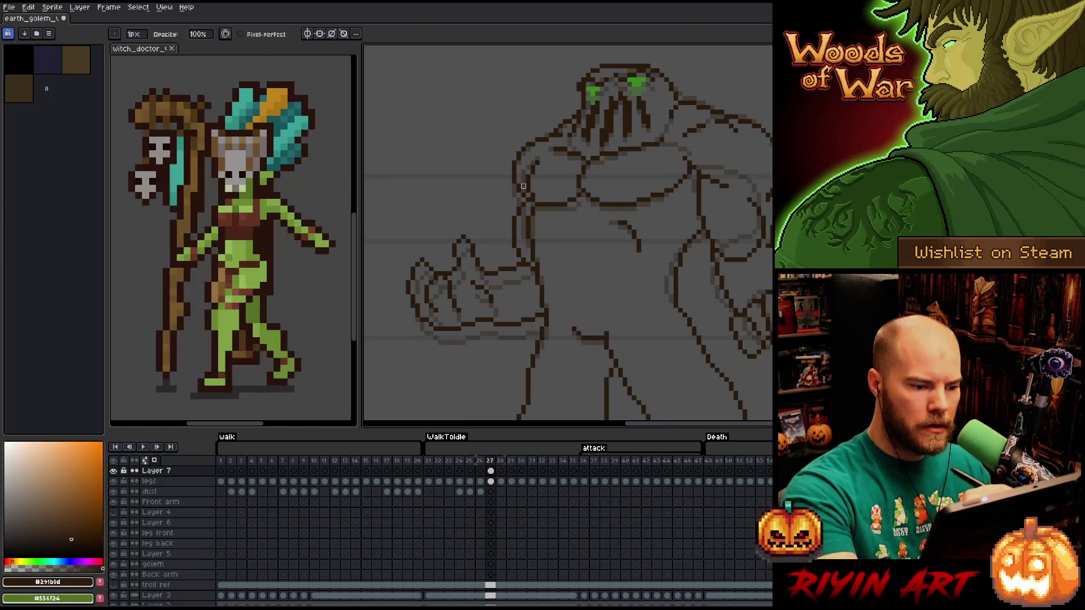
Flip between frames 26 and 27, then zoom out to see the whole golem.
{"action": "key", "text": "comma"}
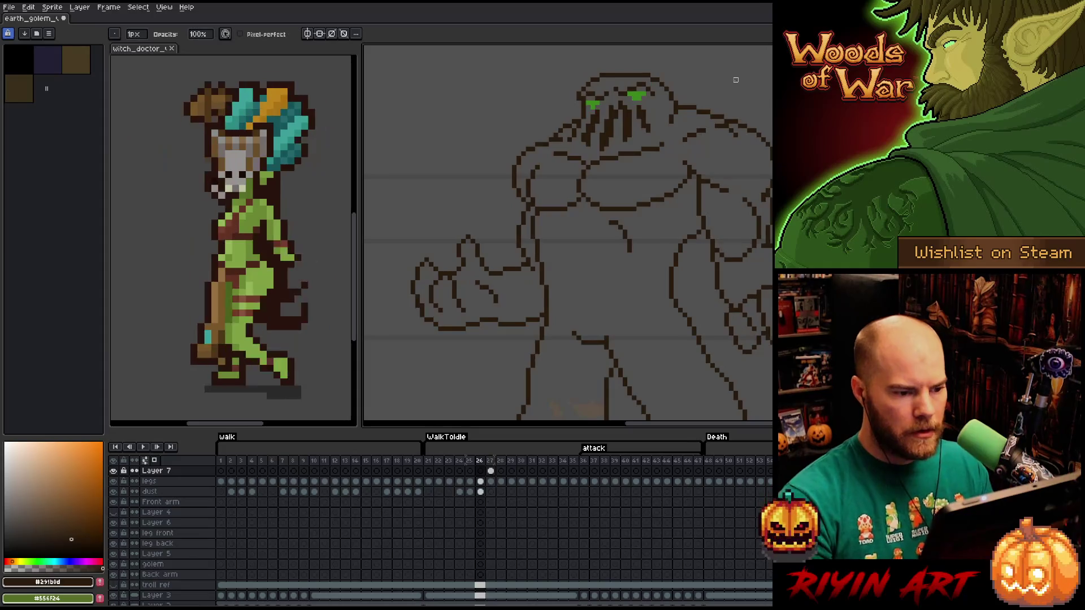
{"action": "key", "text": "period"}
{"action": "key", "text": "comma"}
{"action": "key", "text": "period"}
{"action": "key", "text": "comma"}
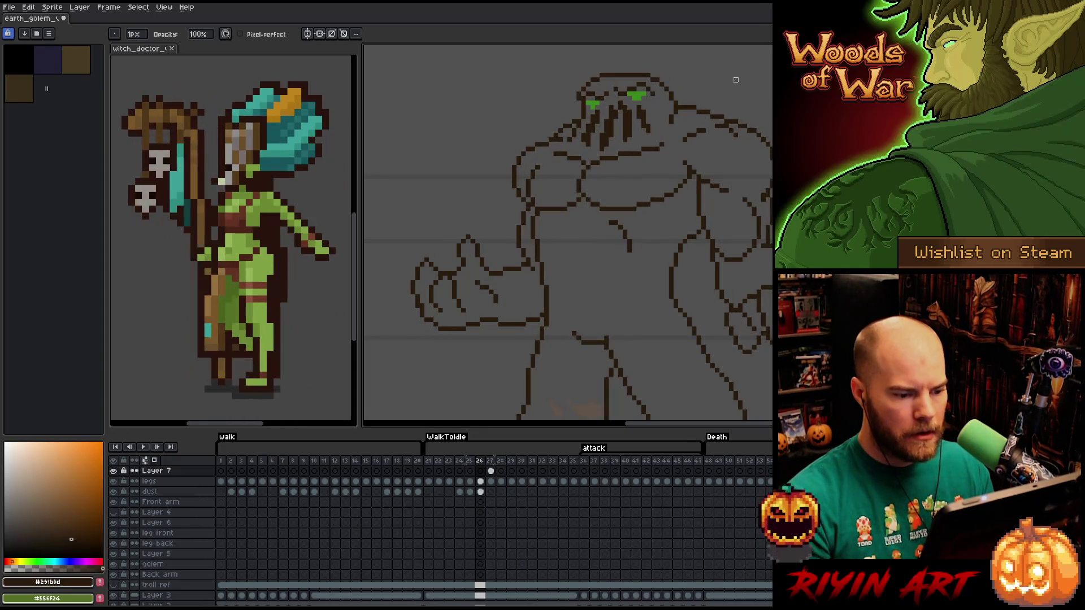
{"action": "key", "text": "minus"}
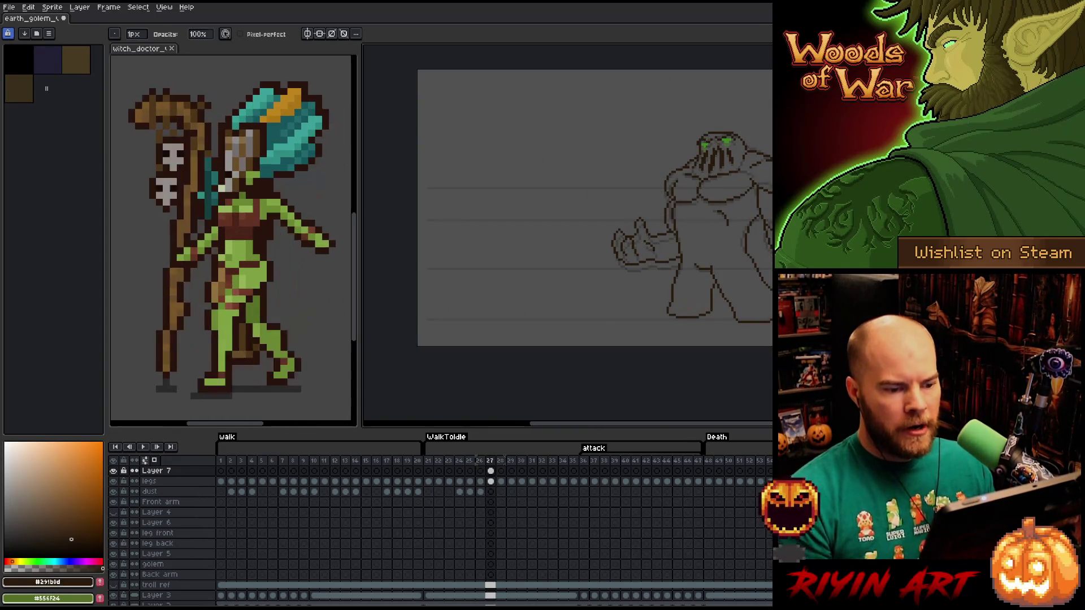
Zoom into the golem's head and add pixels along its top outline, erasing stray ones.
{"action": "scroll", "coordinate": [662, 282], "scroll_direction": "right", "scroll_amount": 5}
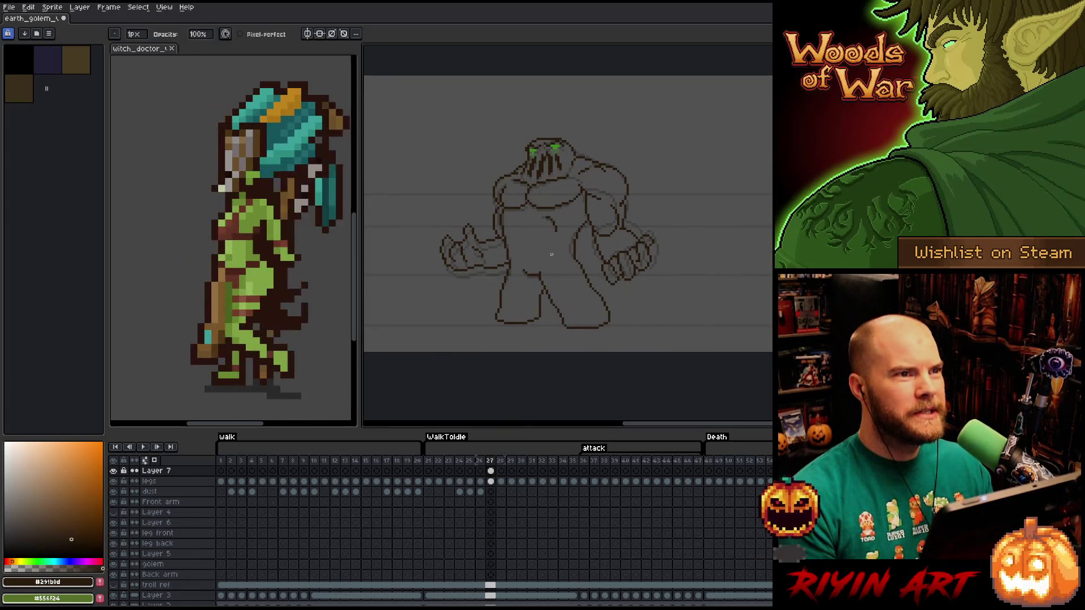
{"action": "scroll", "coordinate": [562, 222], "scroll_direction": "up", "scroll_amount": 1}
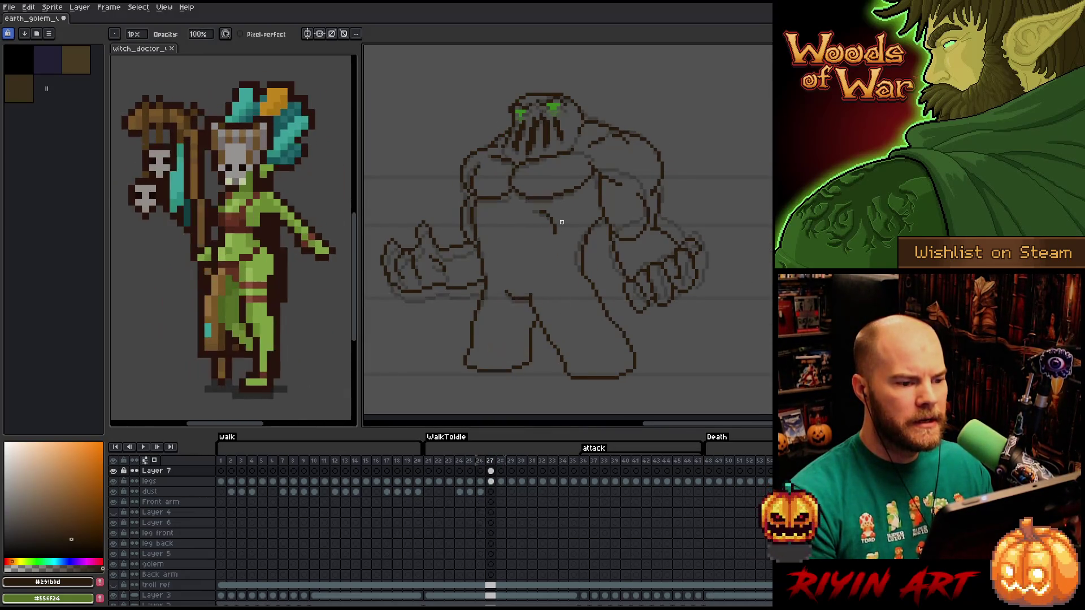
{"action": "key", "text": "Right"}
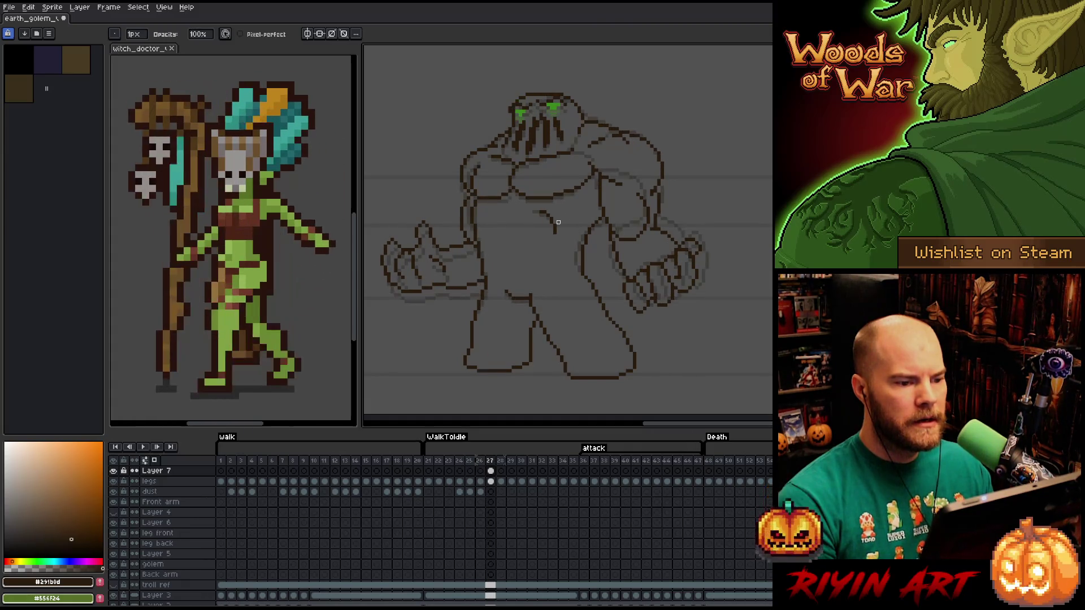
{"action": "key", "text": "Left"}
{"action": "key", "text": "Right"}
{"action": "scroll", "coordinate": [571, 221], "scroll_direction": "up", "scroll_amount": 2}
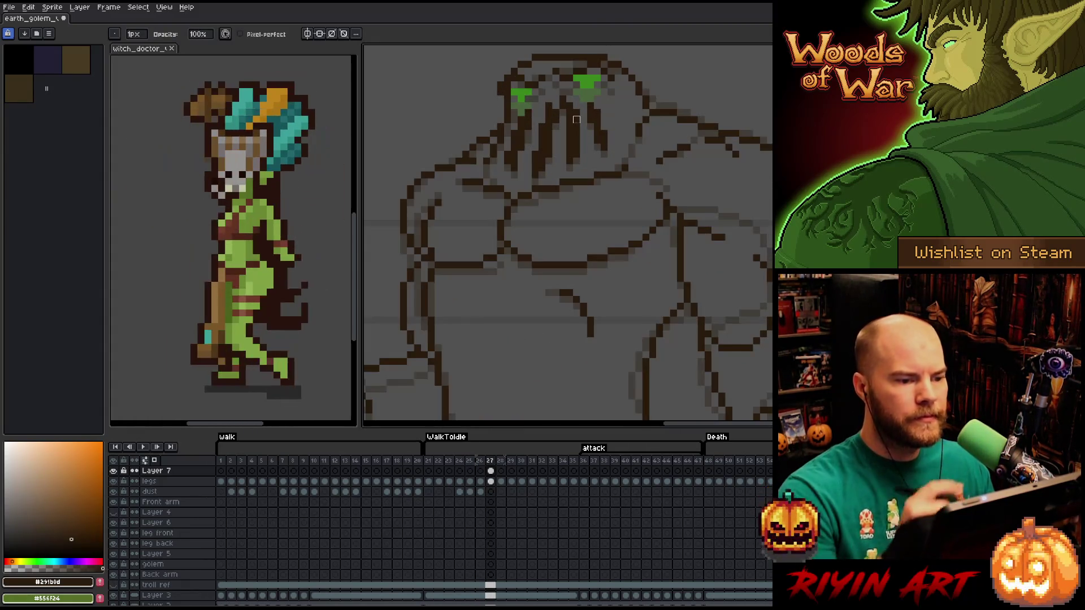
{"action": "scroll", "coordinate": [594, 134], "scroll_direction": "up", "scroll_amount": 1}
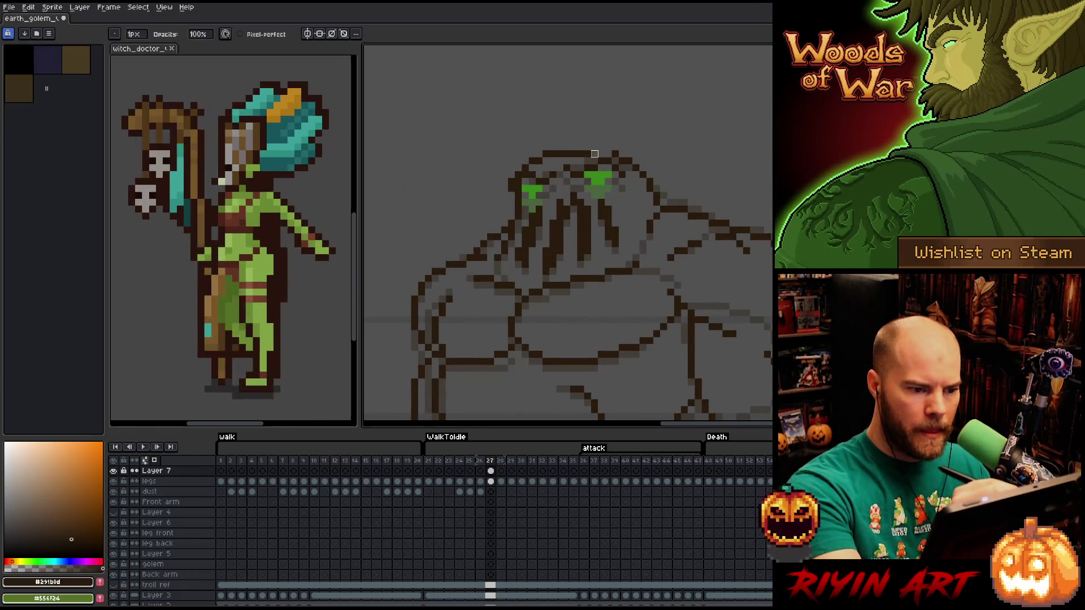
{"action": "key", "text": "b"}
{"action": "left_click_drag", "start_coordinate": [585, 146], "coordinate": [606, 145]}
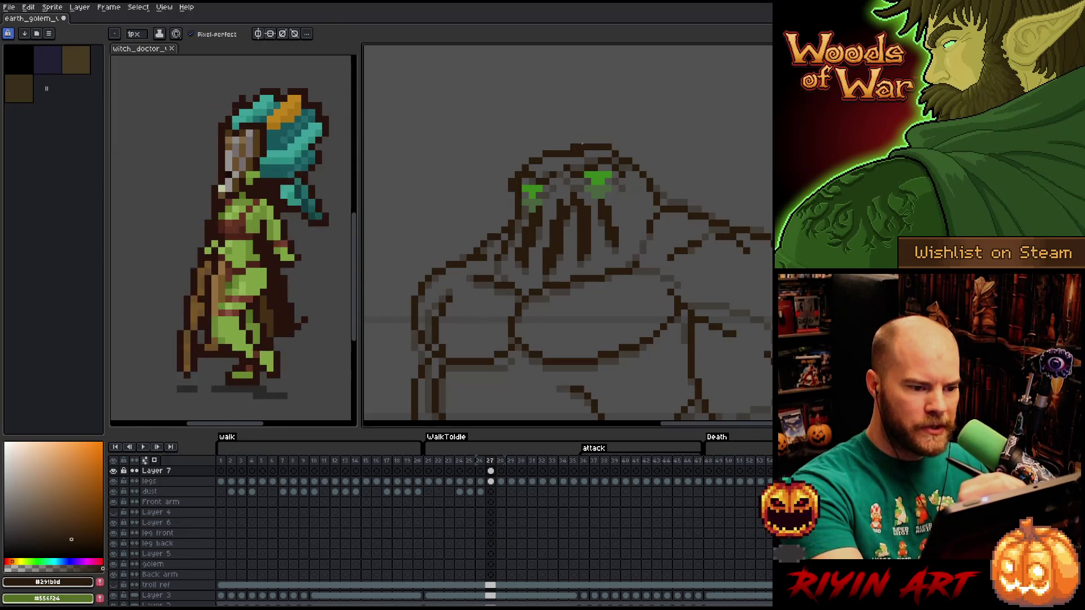
{"action": "key", "text": "e"}
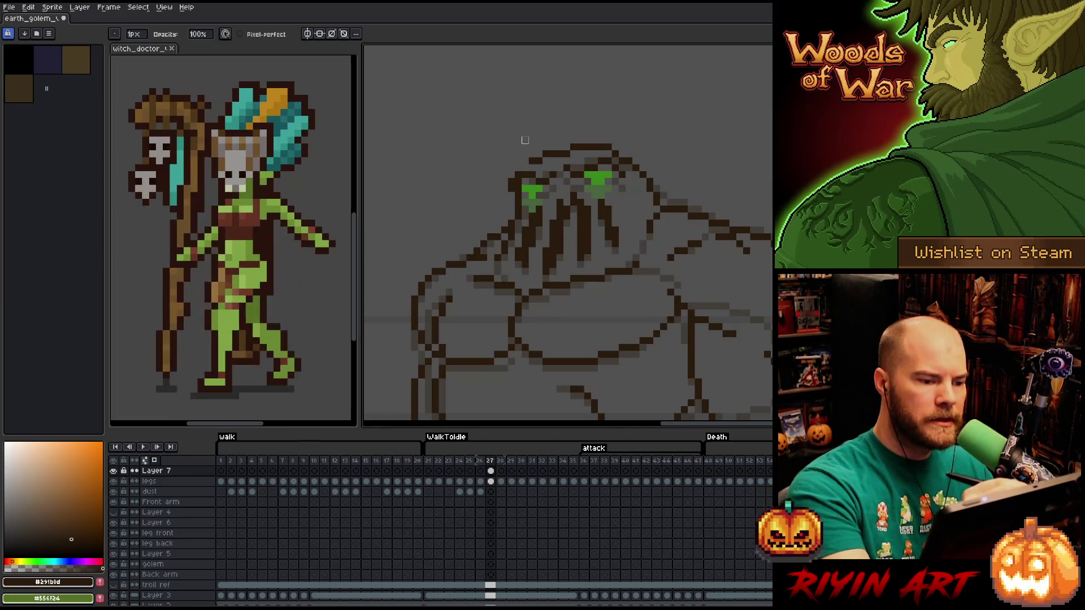
{"action": "key", "text": "b"}
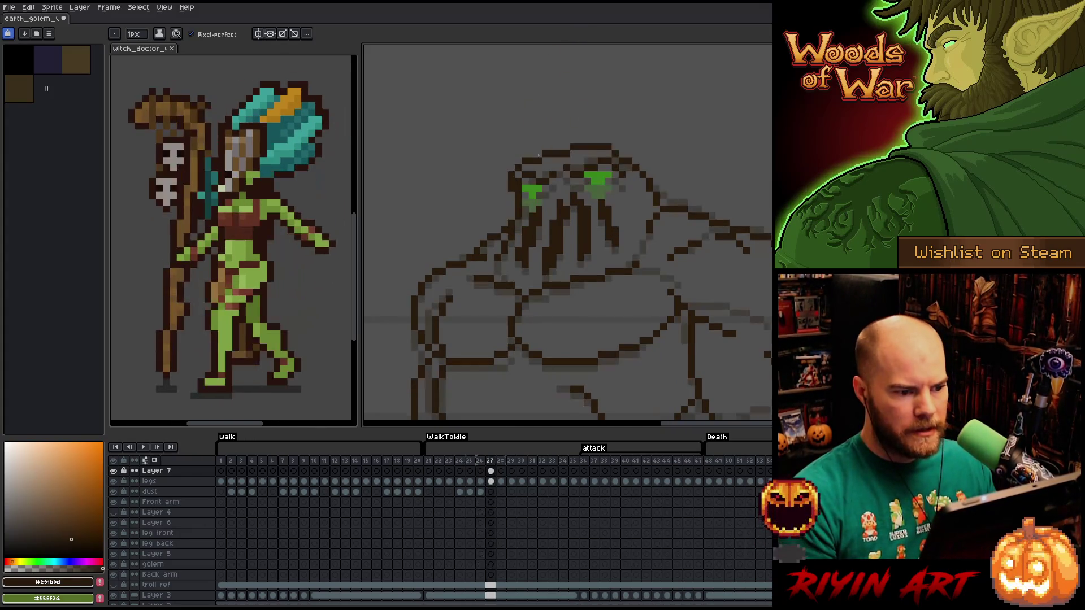
Check the Layer 7 and legs cels on frame 27, then select the legs cels for frames 26–27.
{"action": "scroll", "coordinate": [478, 250], "scroll_direction": "down", "scroll_amount": 3}
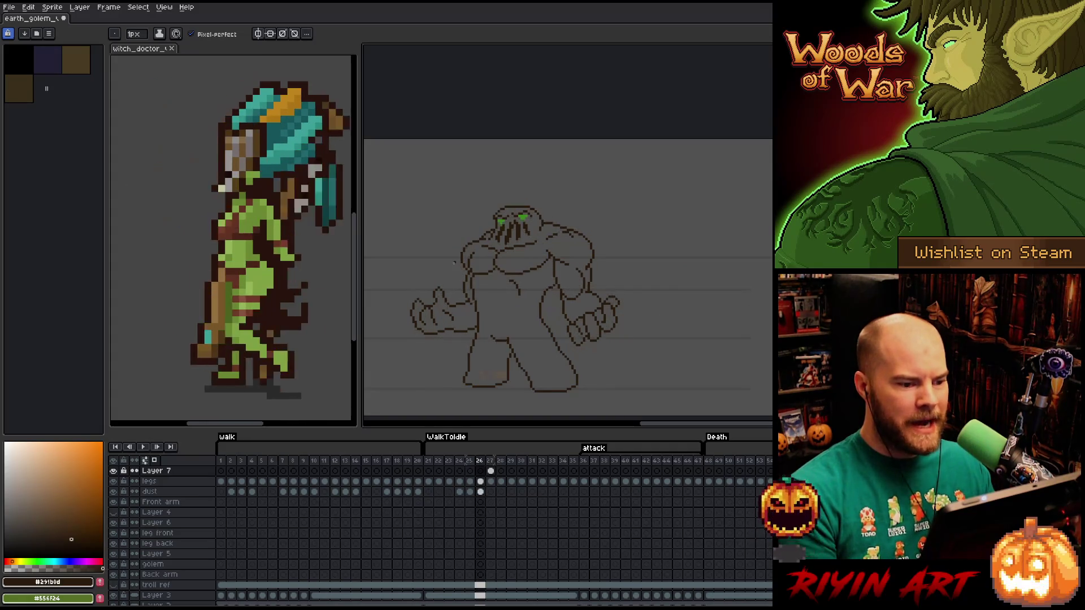
{"action": "left_click", "coordinate": [491, 472]}
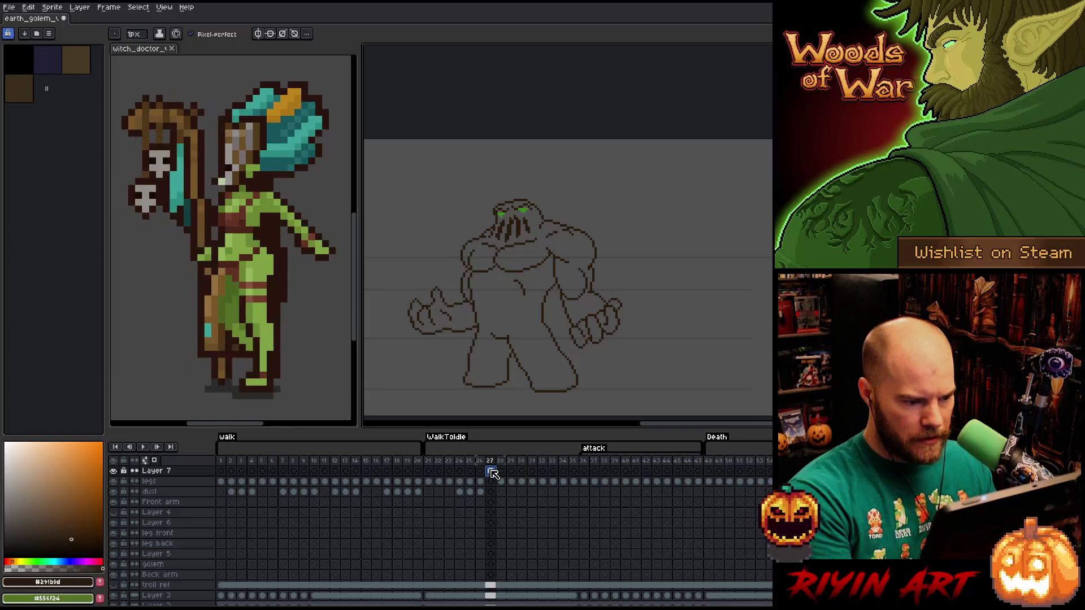
{"action": "left_click", "coordinate": [492, 482]}
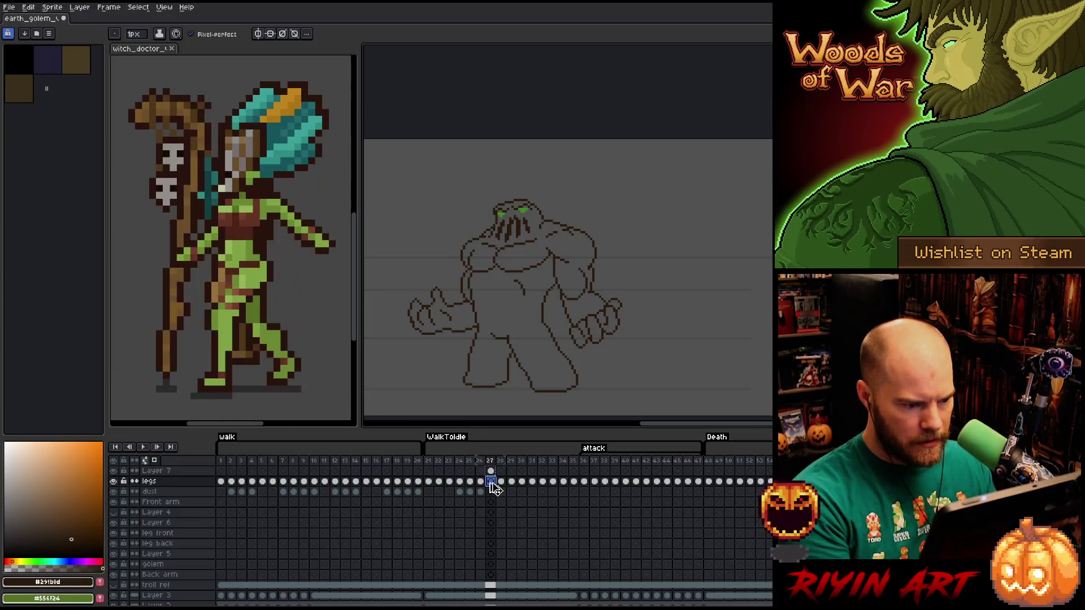
{"action": "left_click", "coordinate": [492, 472]}
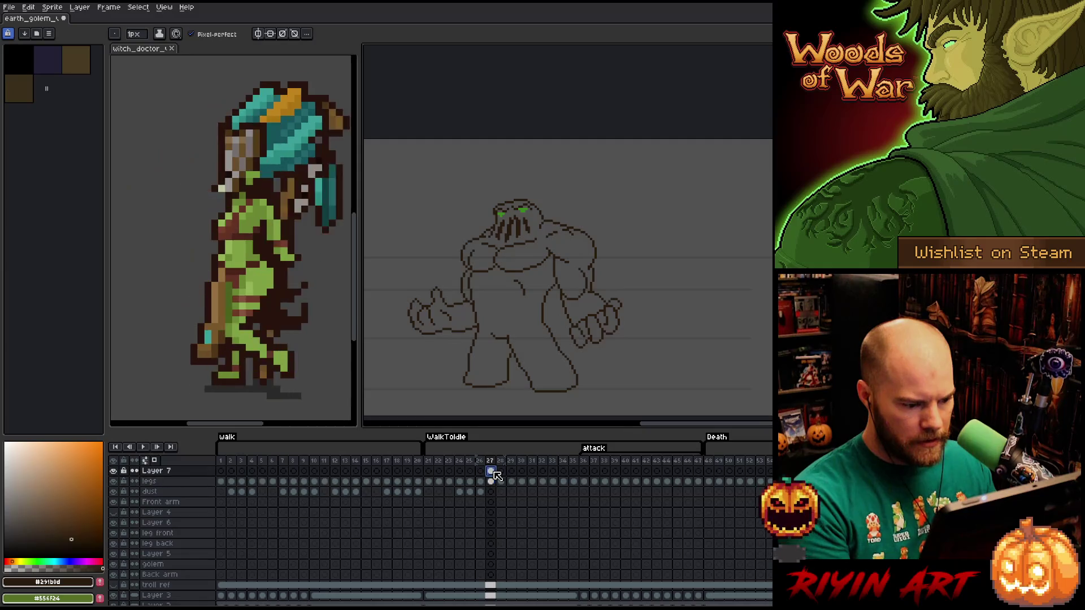
{"action": "left_click_drag", "start_coordinate": [480, 482], "coordinate": [493, 487]}
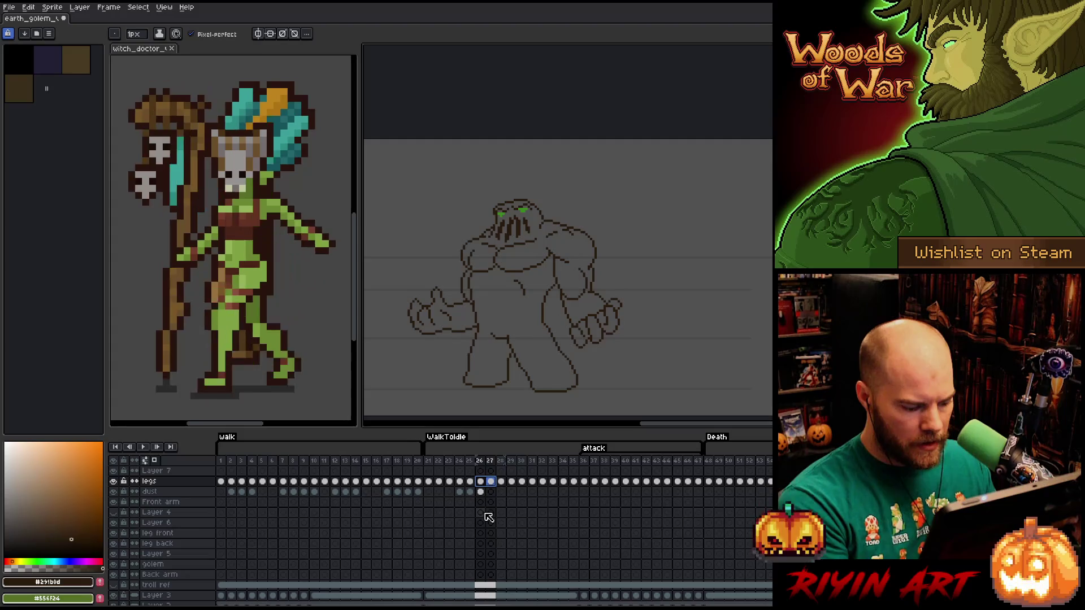
Compare the golem's legs between frames 26 and 27.
{"action": "left_click", "coordinate": [492, 482]}
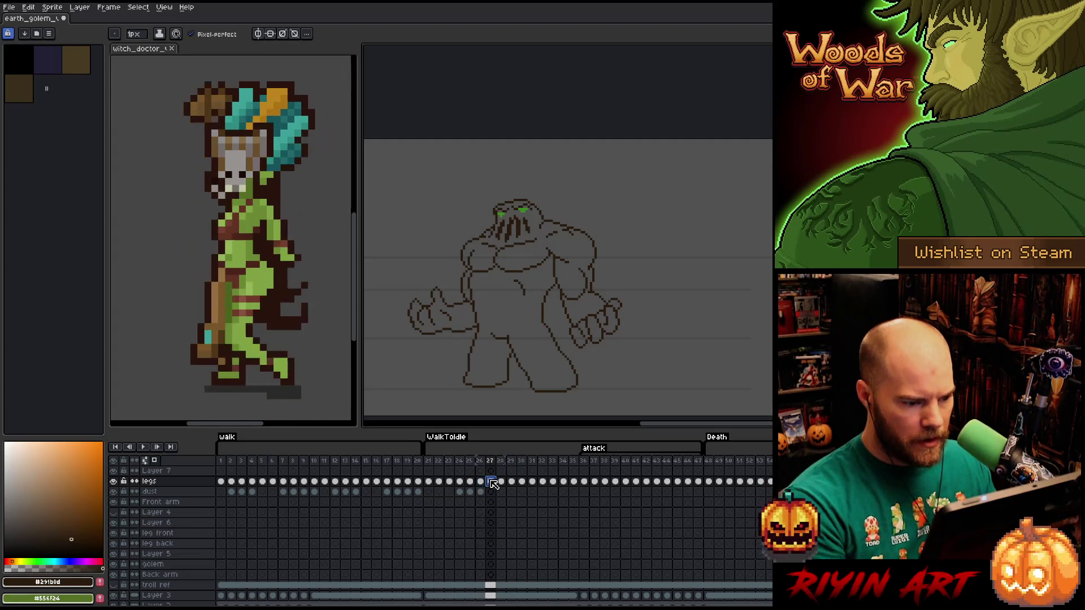
{"action": "key", "text": "Left"}
{"action": "key", "text": "Right"}
{"action": "key", "text": "Left"}
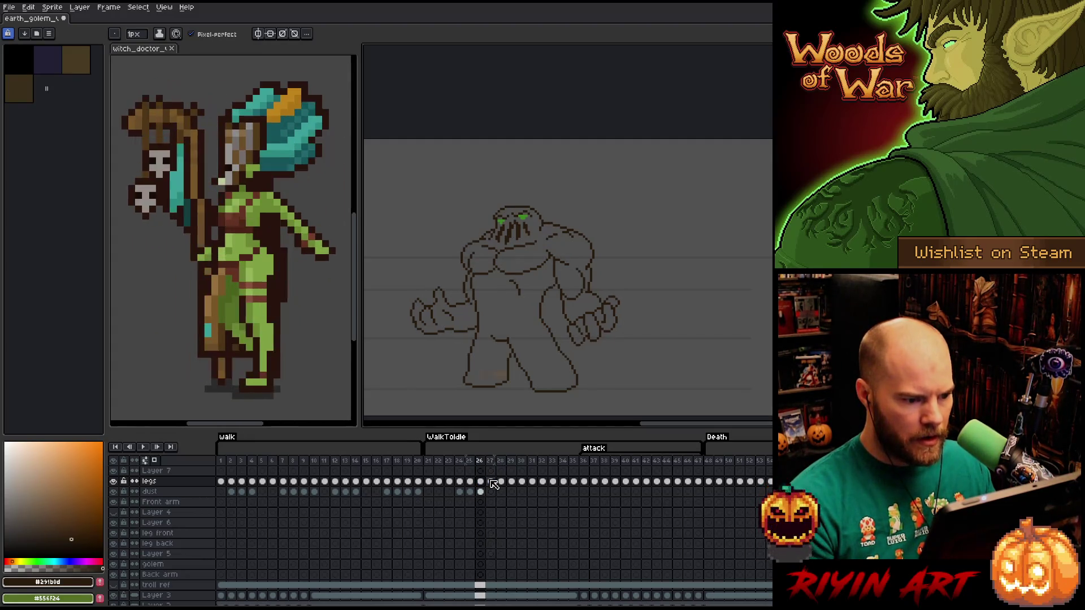
{"action": "key", "text": "Right"}
{"action": "key", "text": "Left"}
{"action": "key", "text": "Right"}
{"action": "key", "text": "Left"}
{"action": "key", "text": "Right"}
{"action": "key", "text": "Left"}
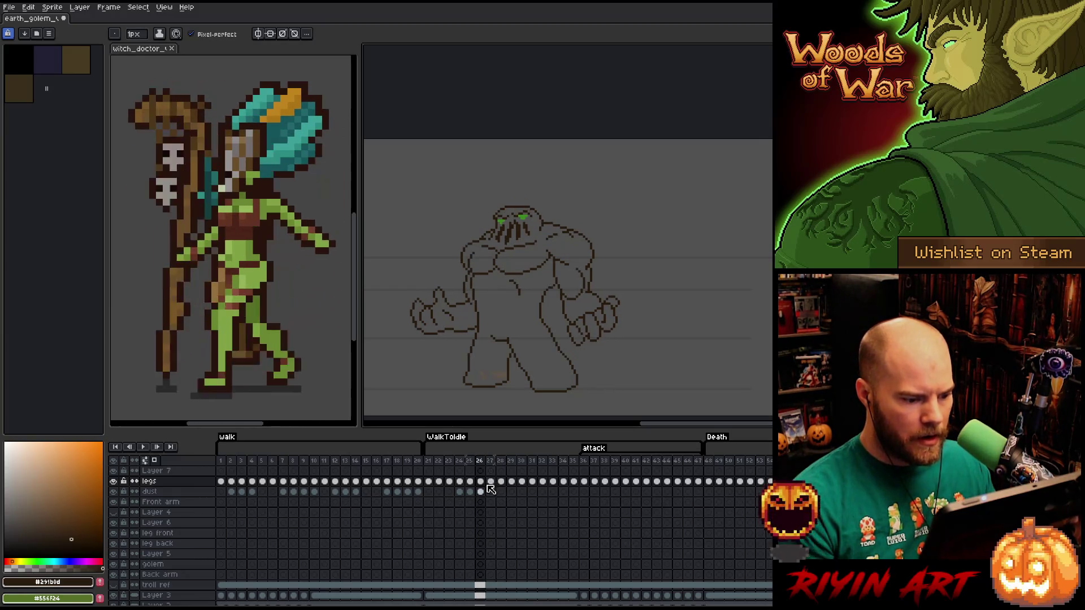
{"action": "left_click_drag", "start_coordinate": [484, 482], "coordinate": [490, 482]}
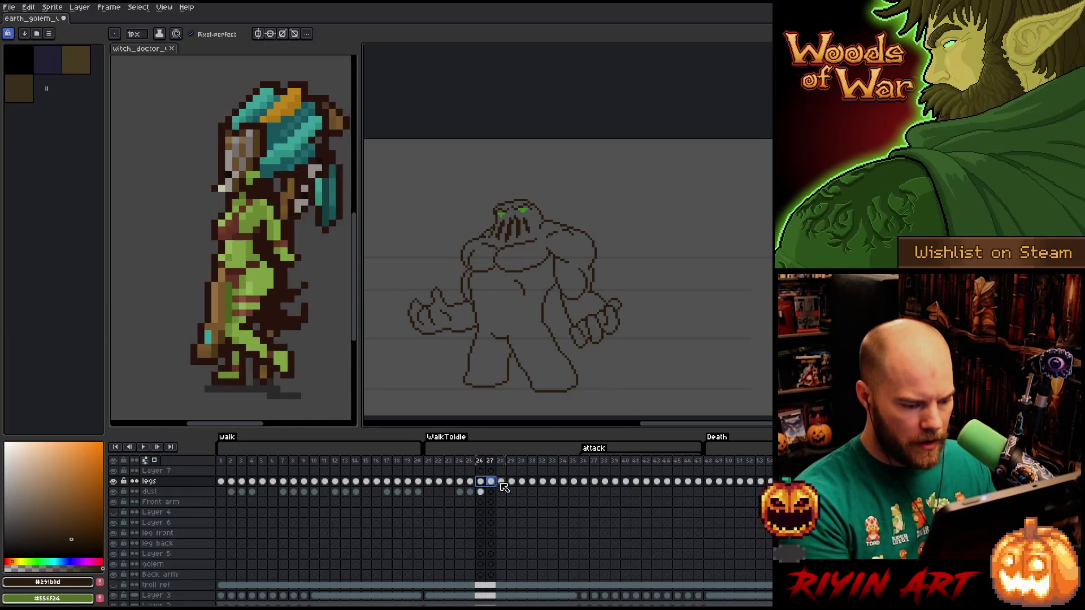
Step through frames 28 to 34, play the animation, and stop on frame 26.
{"action": "left_click", "coordinate": [501, 481]}
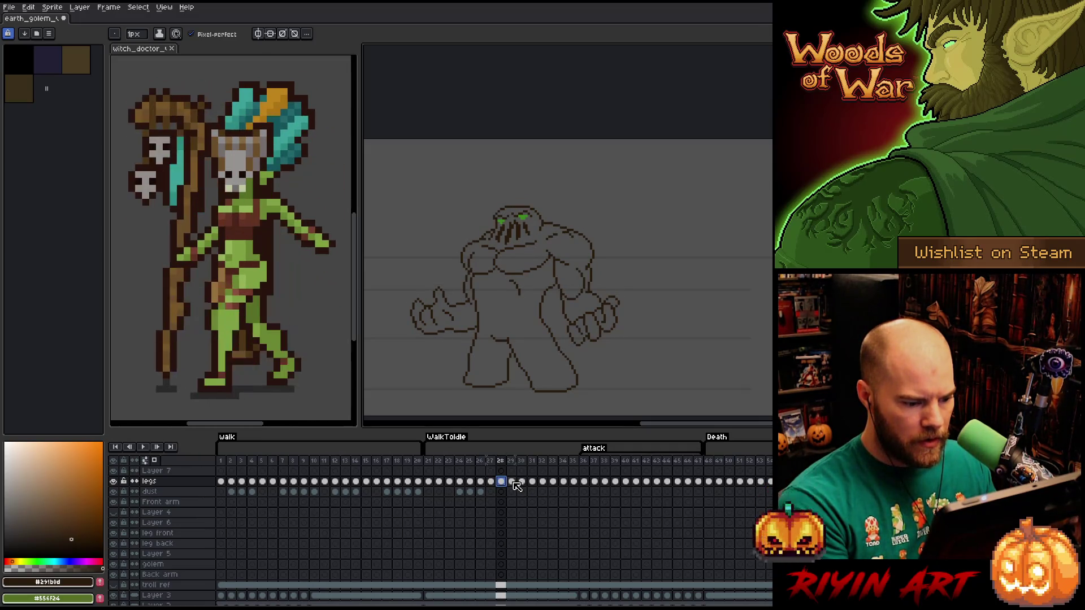
{"action": "left_click", "coordinate": [512, 482]}
{"action": "left_click", "coordinate": [522, 482]}
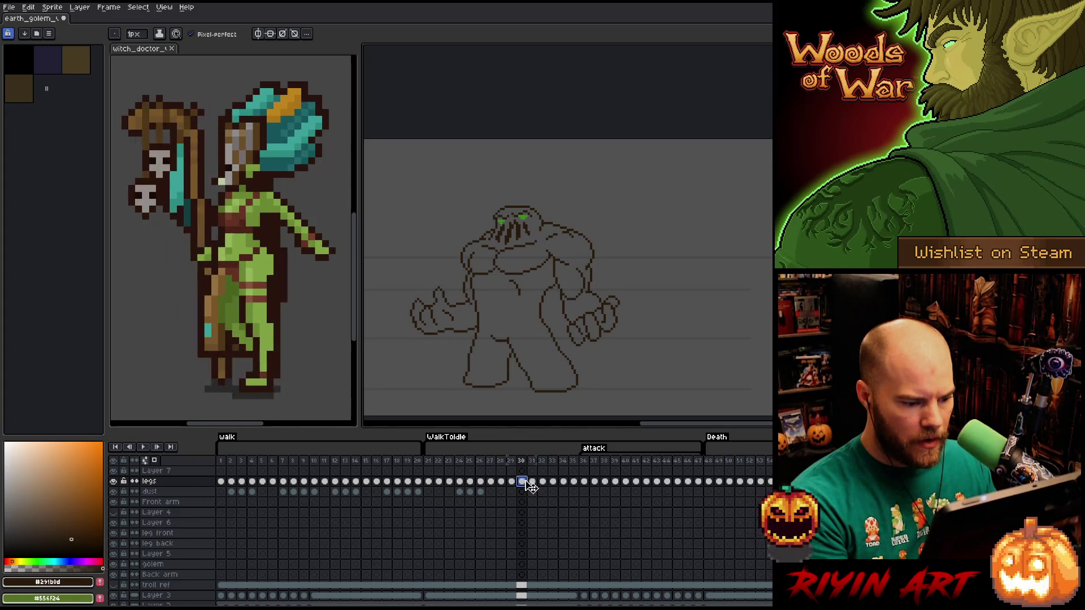
{"action": "left_click", "coordinate": [532, 482]}
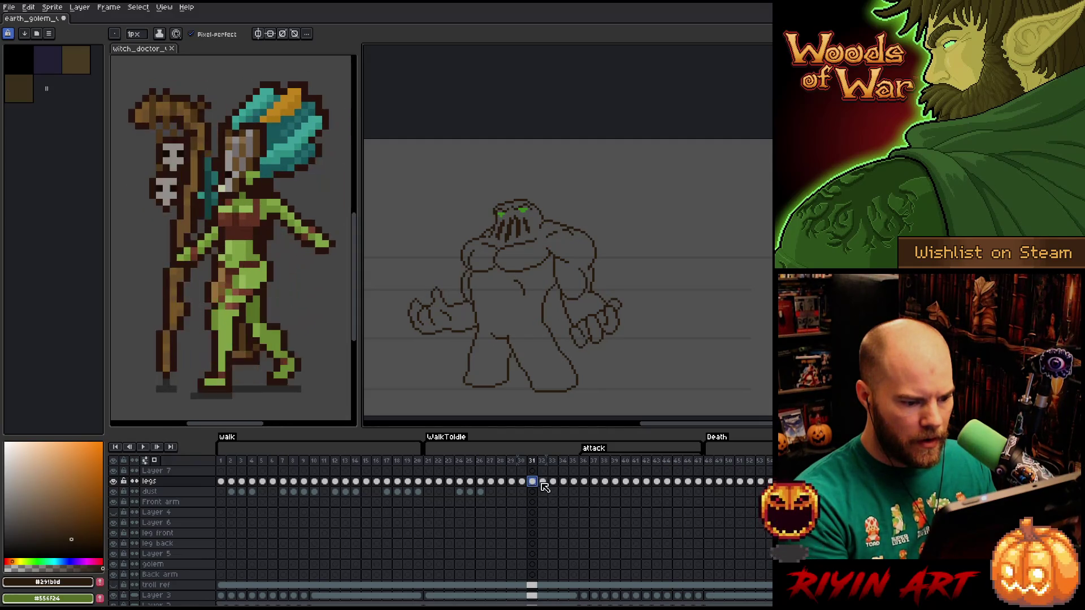
{"action": "left_click", "coordinate": [544, 482]}
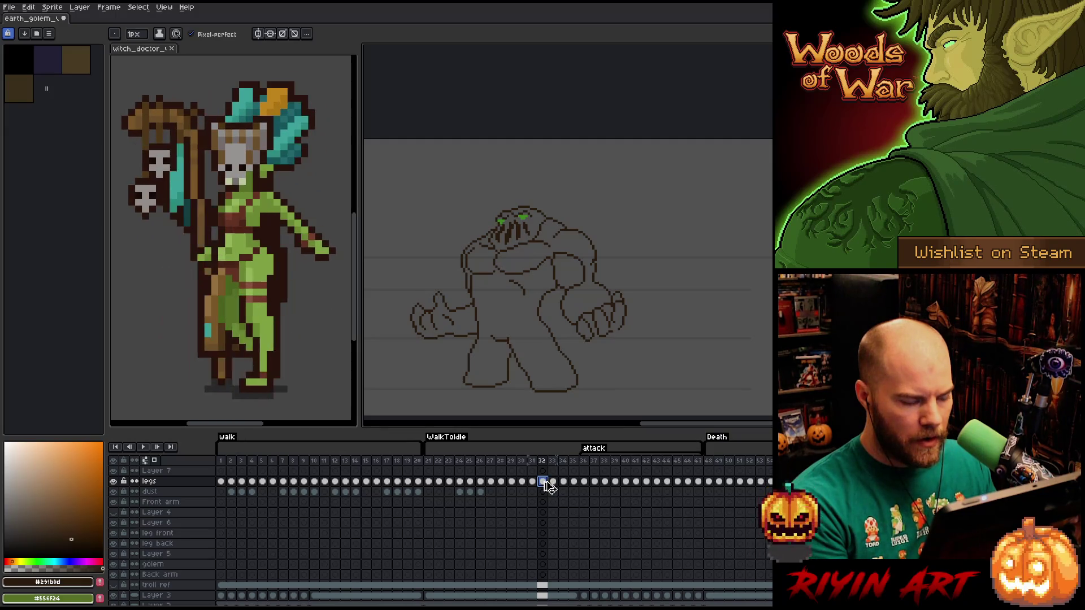
{"action": "left_click", "coordinate": [553, 483]}
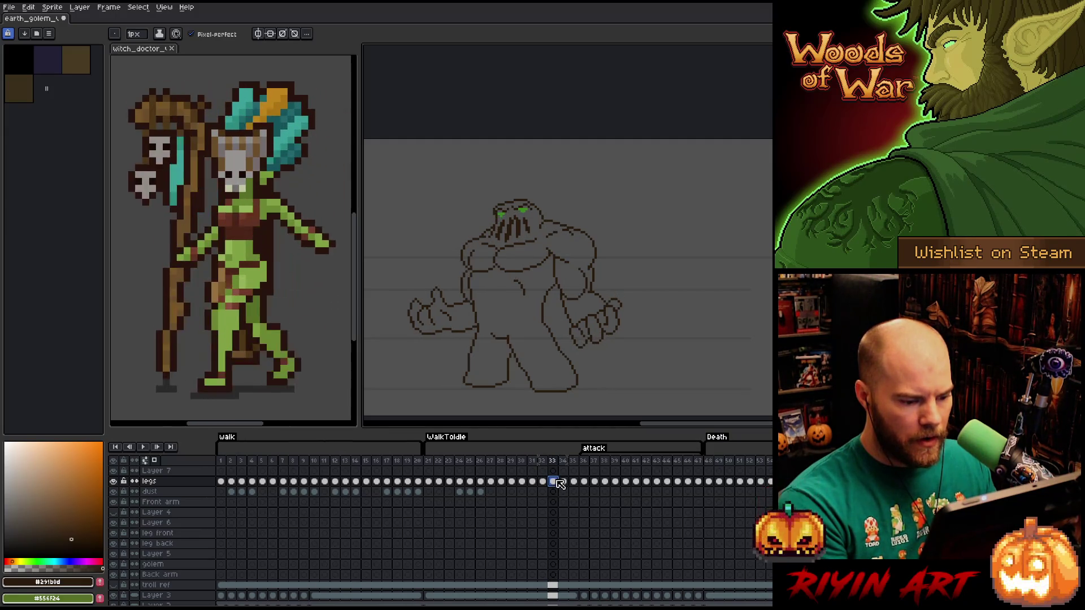
{"action": "left_click", "coordinate": [563, 482]}
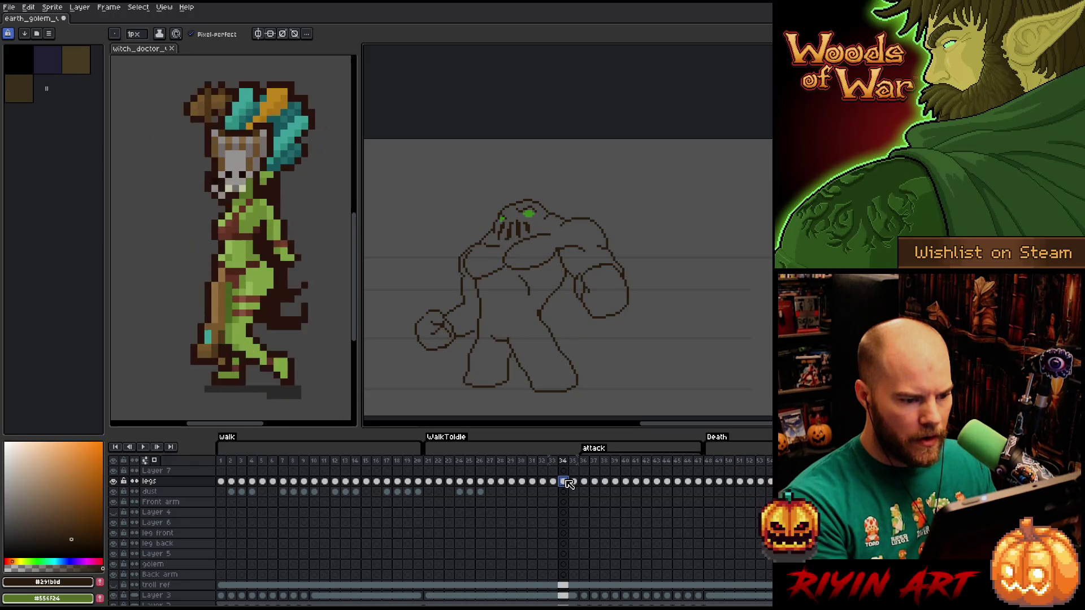
{"action": "left_click", "coordinate": [554, 482]}
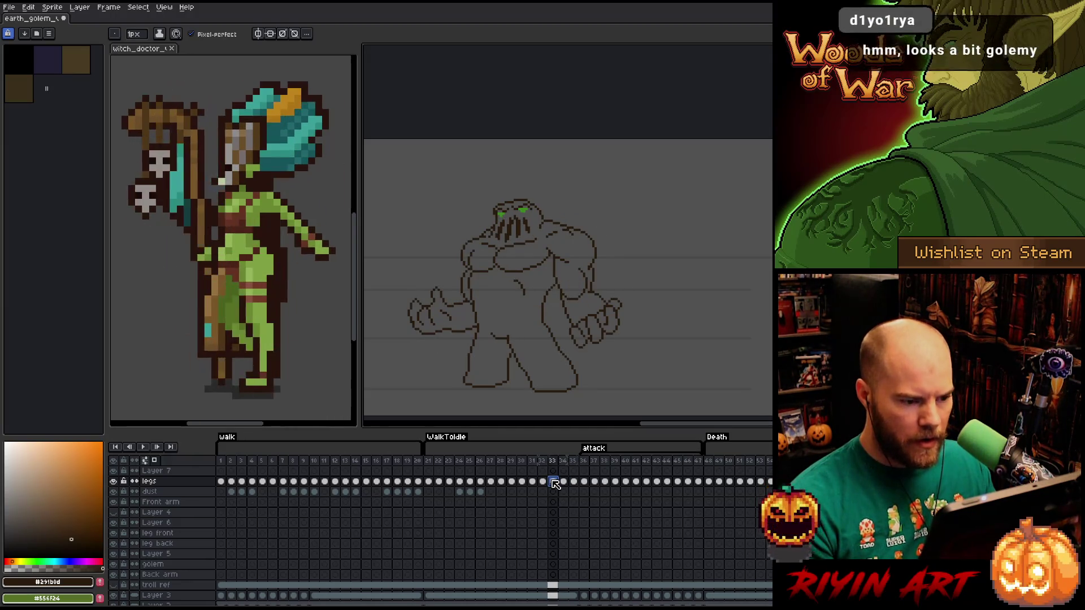
{"action": "key", "text": "Return"}
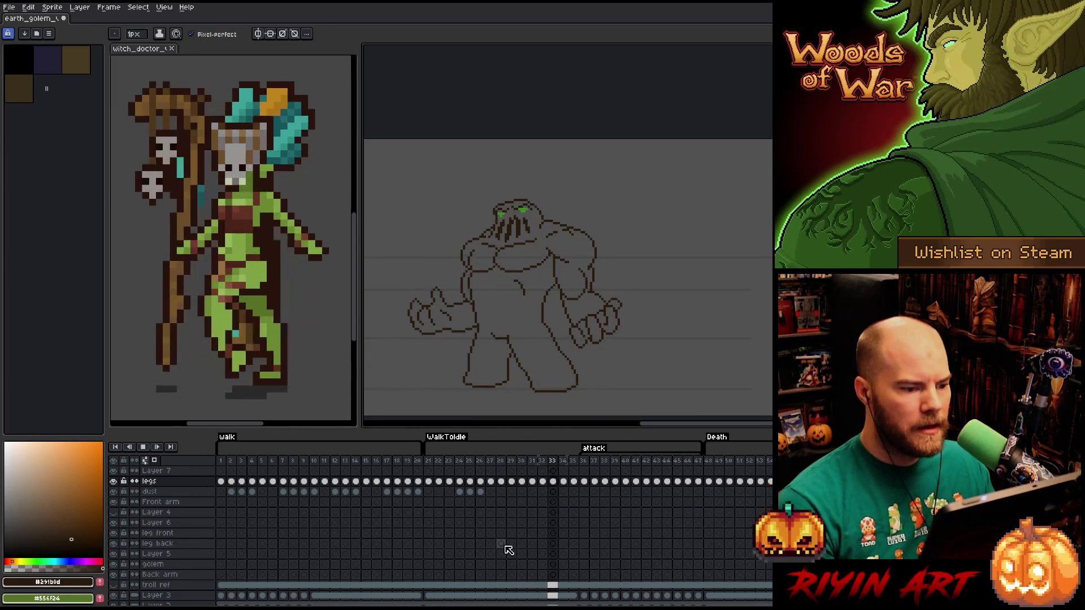
{"action": "left_click", "coordinate": [480, 461]}
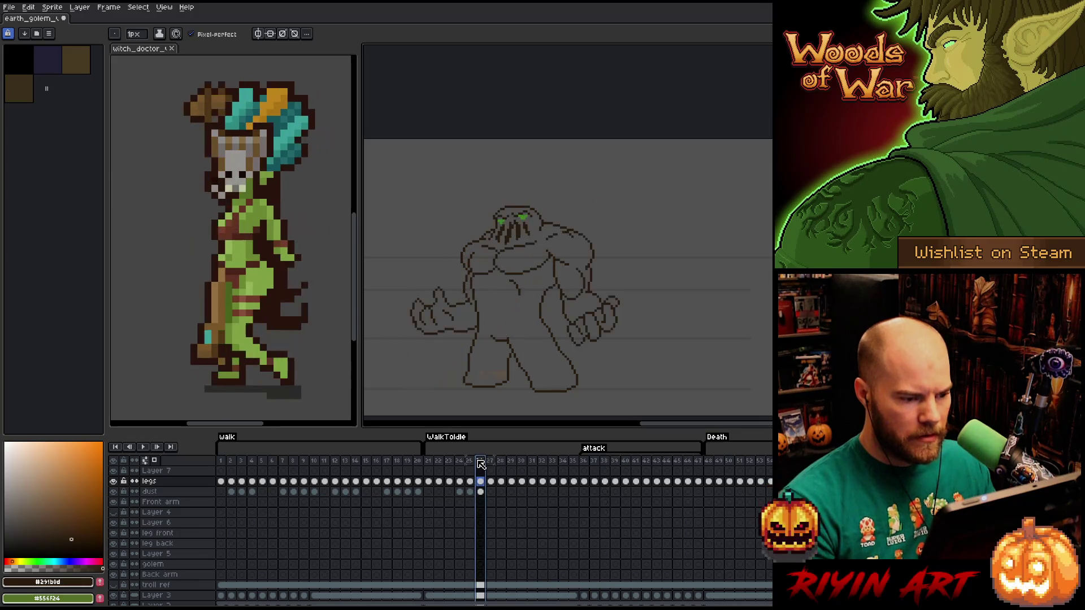
Resume playback, zoom into the head, and step from frame 26 through to frame 34.
{"action": "key", "text": "Return"}
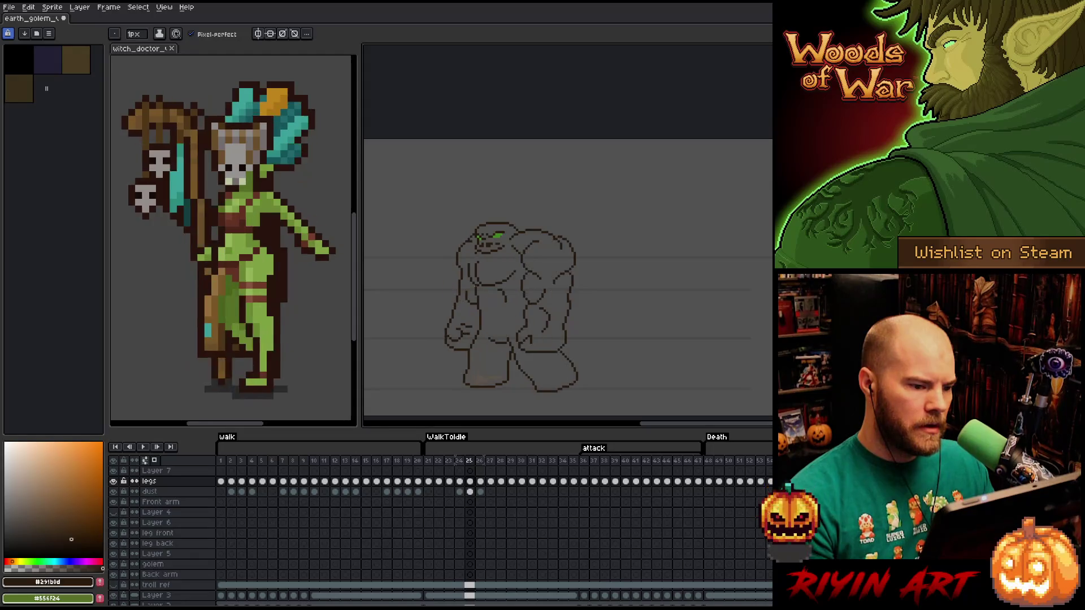
{"action": "scroll", "coordinate": [476, 287], "scroll_direction": "up", "scroll_amount": 1}
{"action": "scroll", "coordinate": [492, 308], "scroll_direction": "up", "scroll_amount": 1}
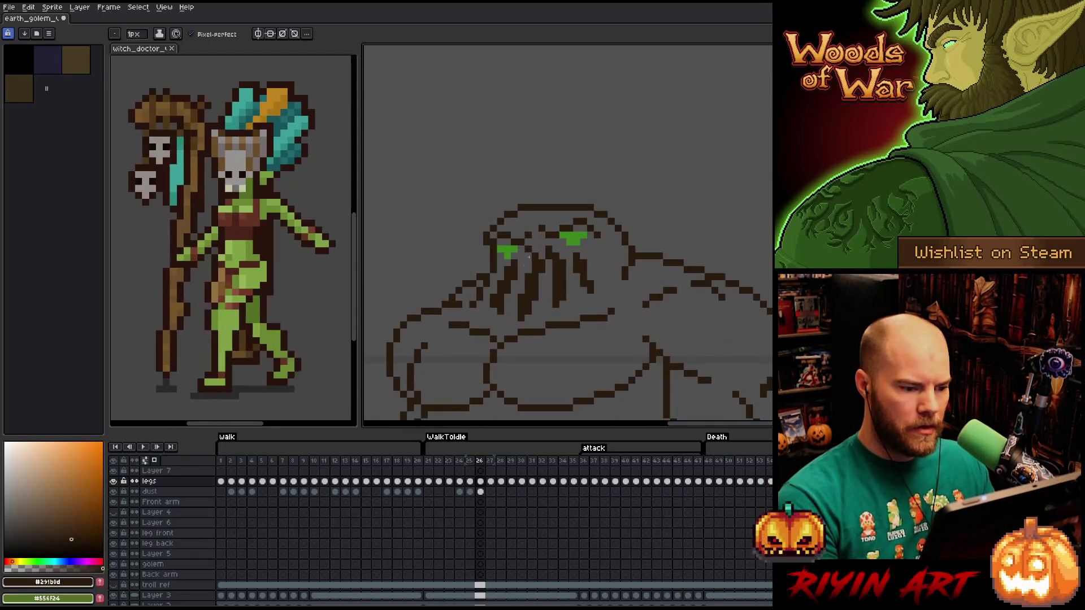
{"action": "key", "text": "e"}
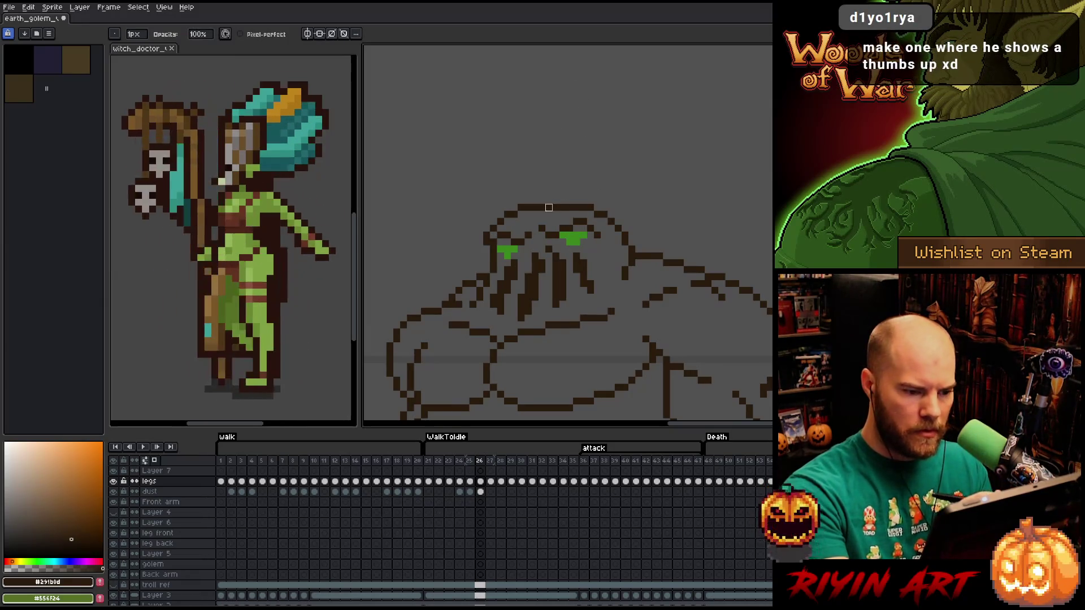
{"action": "key", "text": "Right"}
{"action": "key", "text": "Right"}
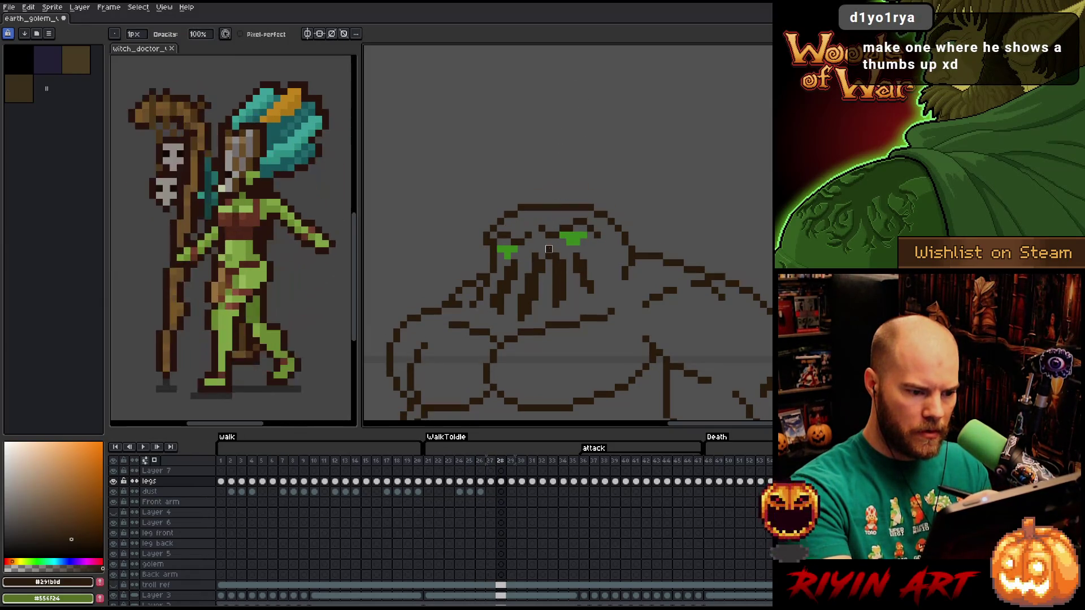
{"action": "key", "text": "Right"}
{"action": "key", "text": "Right"}
{"action": "key", "text": "Right"}
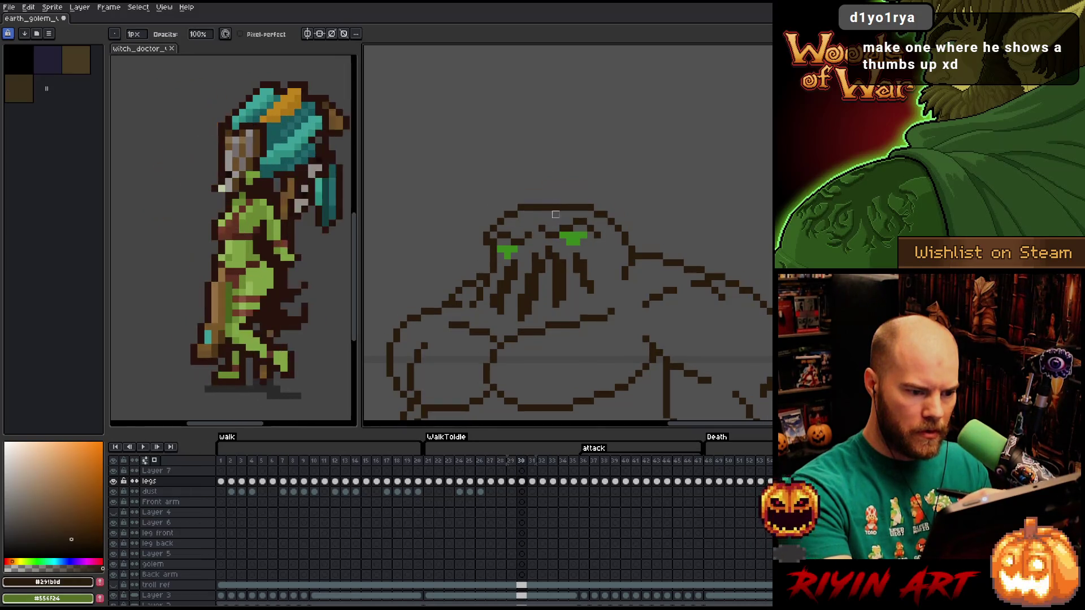
{"action": "key", "text": "Right"}
{"action": "key", "text": "Right"}
{"action": "key", "text": "Right"}
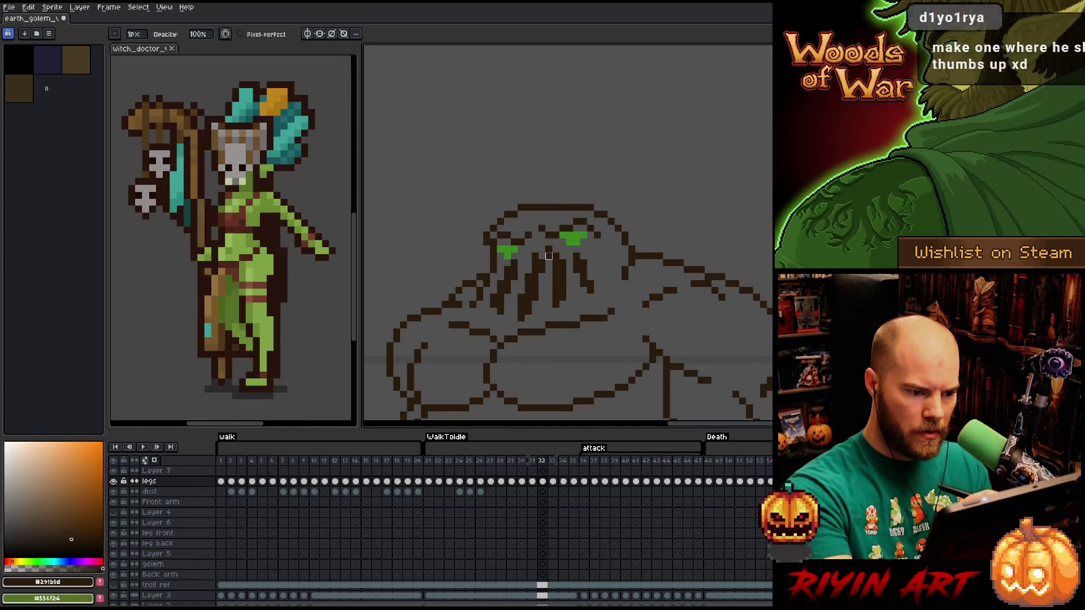
{"action": "key", "text": "Right"}
Compare frame 34 with its neighbour and touch up pixels with eraser and pencil.
{"action": "key", "text": "Left"}
{"action": "key", "text": "e"}
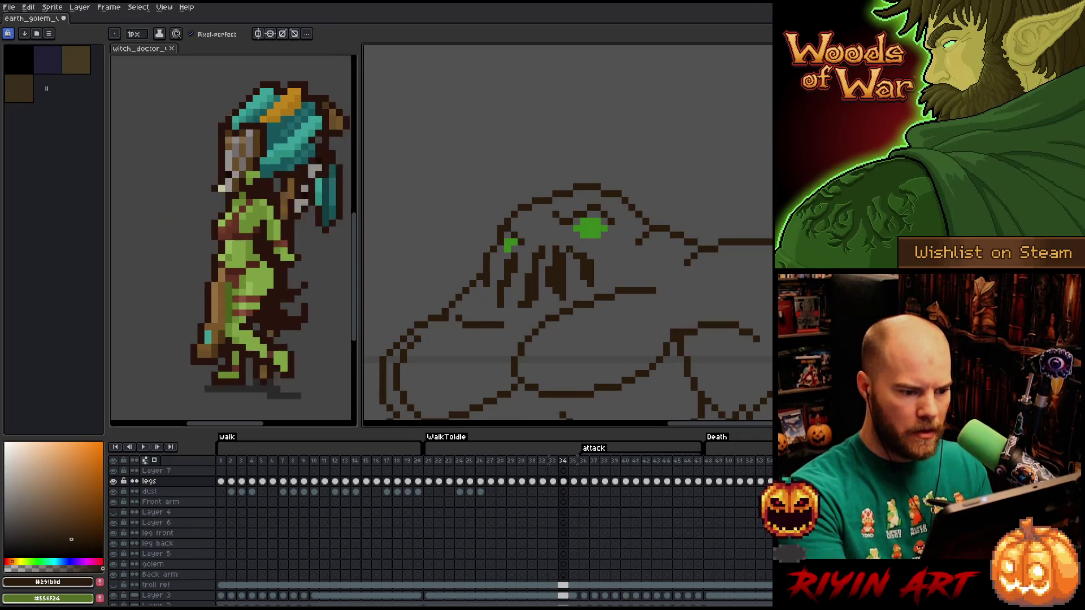
{"action": "key", "text": "e"}
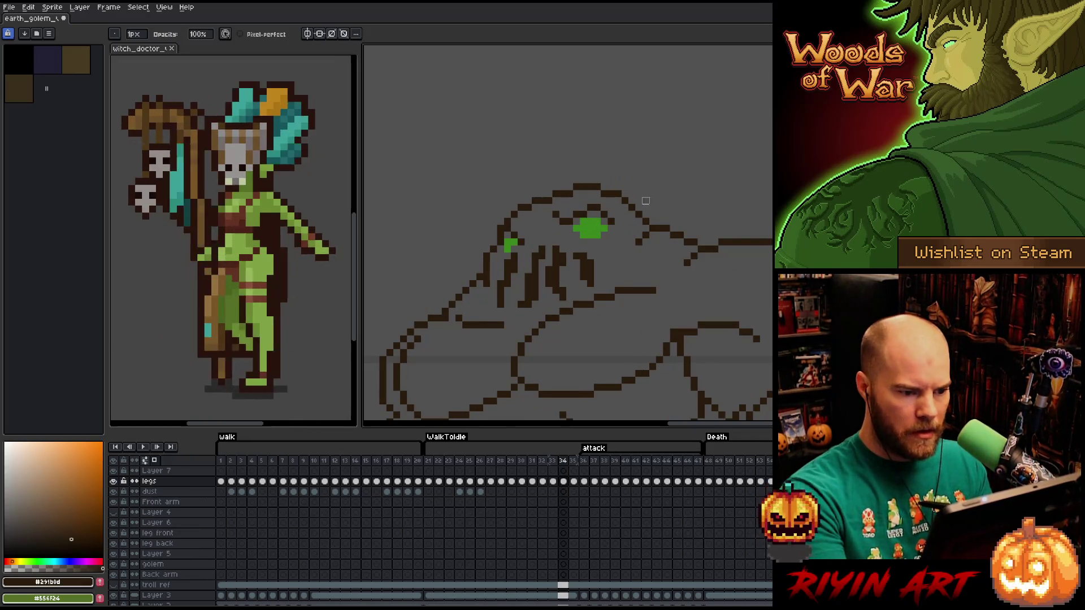
{"action": "key", "text": "b"}
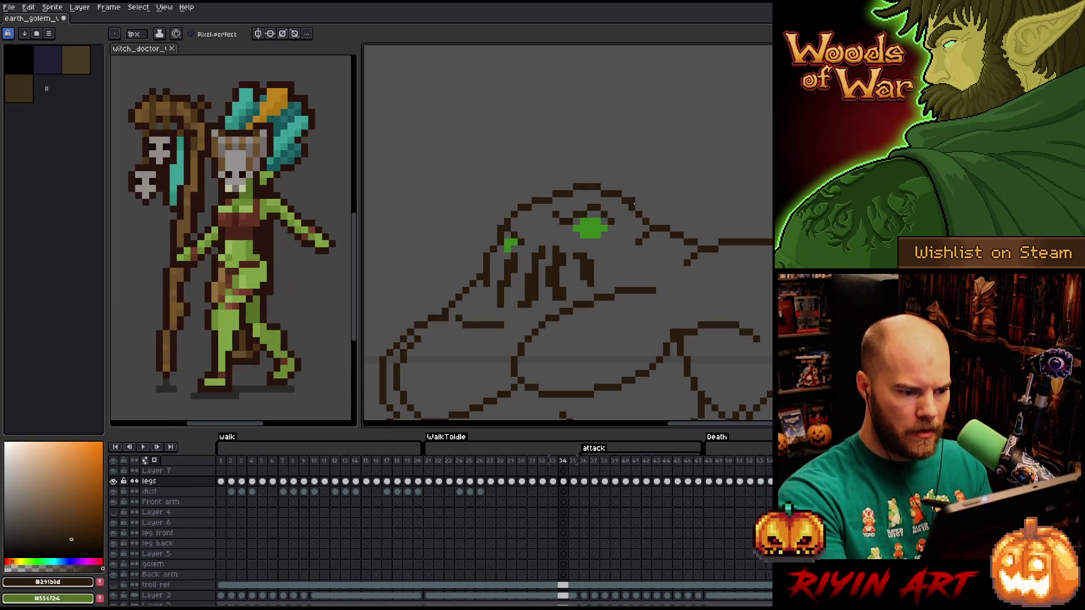
{"action": "scroll", "coordinate": [659, 187], "scroll_direction": "down", "scroll_amount": 3}
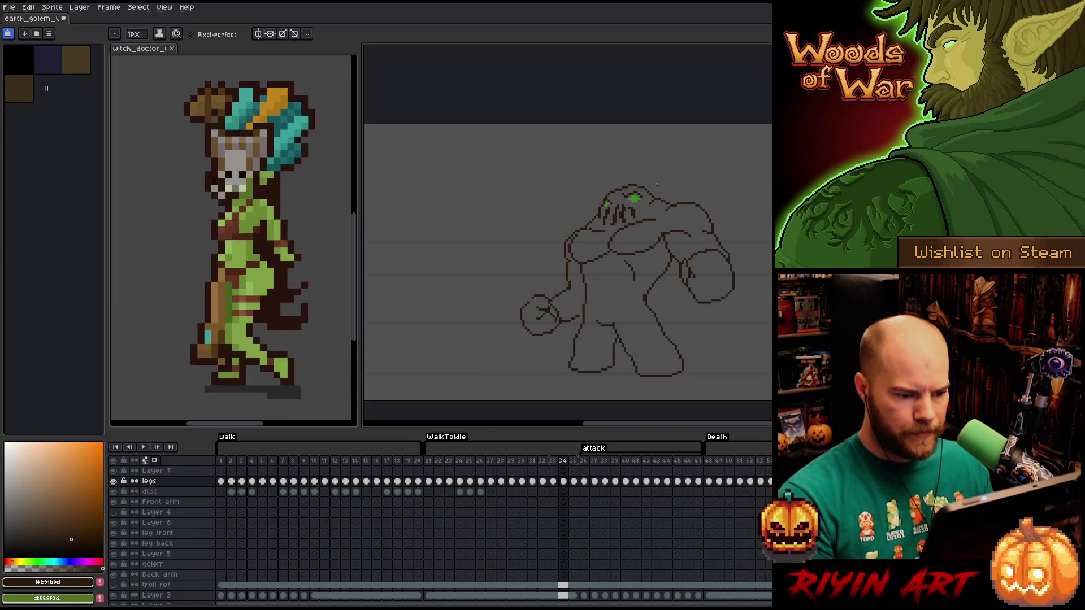
Compare frames 33 and 34, then lasso and reposition the golem's raised arm and fist.
{"action": "key", "text": "Left"}
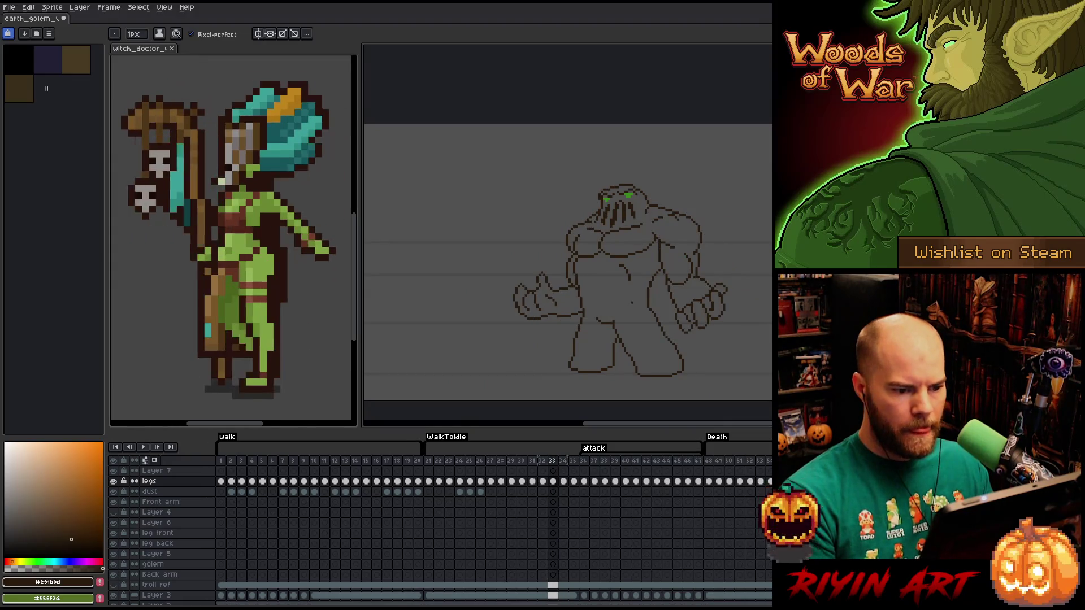
{"action": "key", "text": "Right"}
{"action": "key", "text": "Left"}
{"action": "key", "text": "Right"}
{"action": "key", "text": "Left"}
{"action": "key", "text": "Right"}
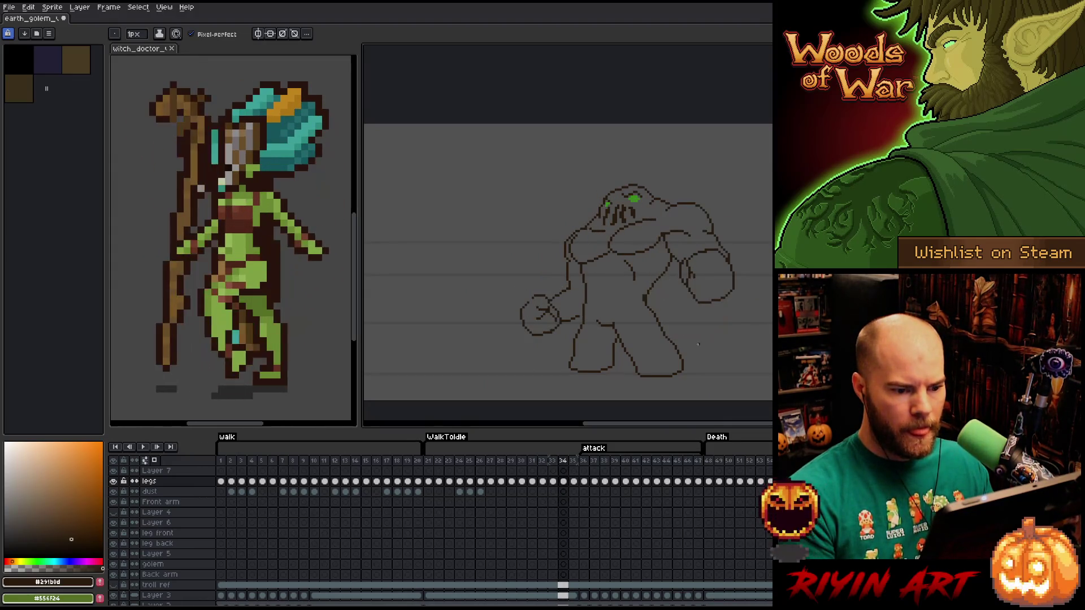
{"action": "key", "text": "q"}
{"action": "mouse_move", "coordinate": [734, 185]}
{"action": "left_mouse_down"}
{"action": "mouse_move", "coordinate": [686, 190]}
{"action": "mouse_move", "coordinate": [707, 290]}
{"action": "mouse_move", "coordinate": [769, 283]}
{"action": "mouse_move", "coordinate": [770, 237]}
{"action": "mouse_move", "coordinate": [726, 247]}
{"action": "left_mouse_up"}
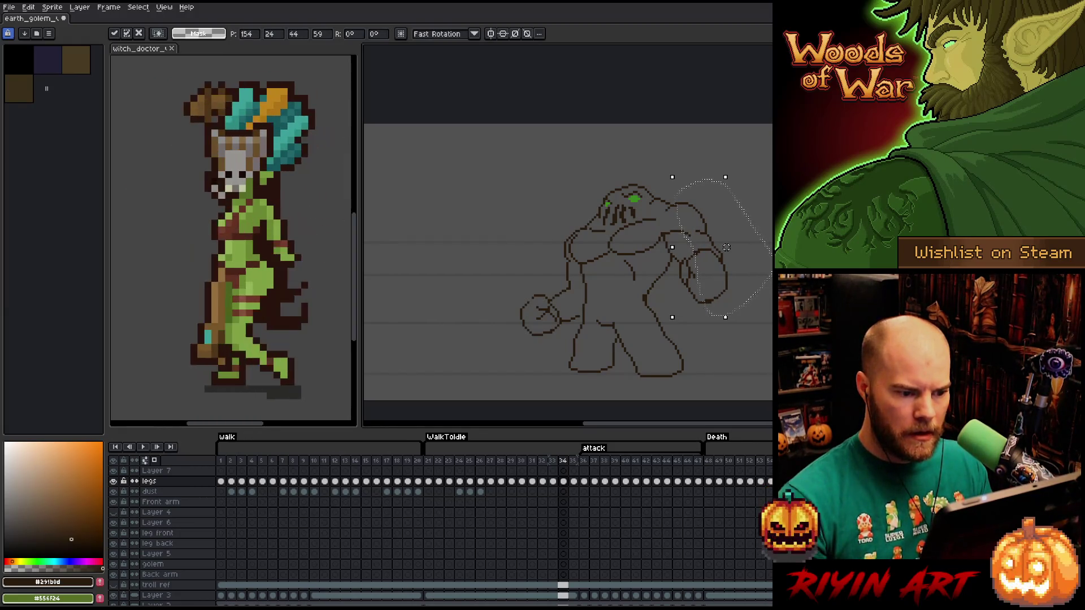
{"action": "key", "text": "ctrl+d"}
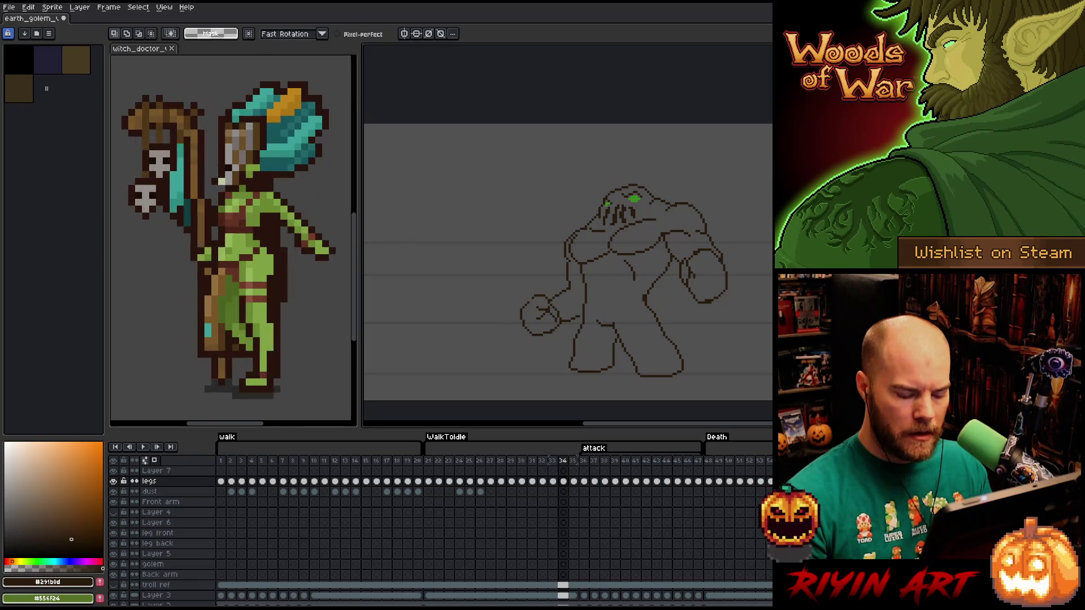
Move the hand at the golem's chest to a new position.
{"action": "key", "text": "comma"}
{"action": "key", "text": "period"}
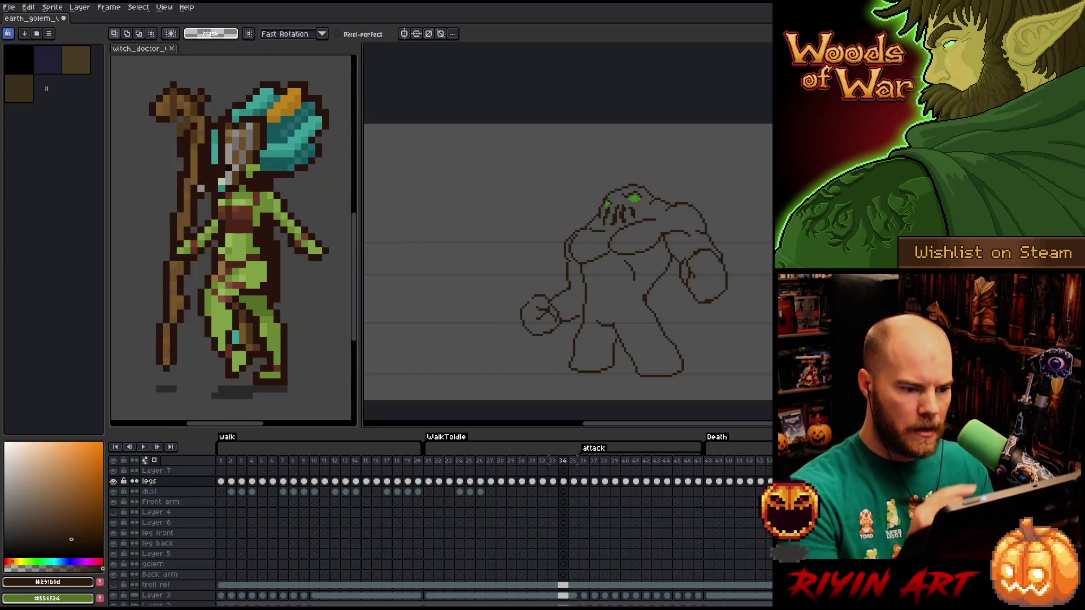
{"action": "mouse_move", "coordinate": [595, 243]}
{"action": "left_mouse_down"}
{"action": "mouse_move", "coordinate": [571, 240]}
{"action": "mouse_move", "coordinate": [590, 252]}
{"action": "left_mouse_up"}
{"action": "left_click", "coordinate": [588, 254]}
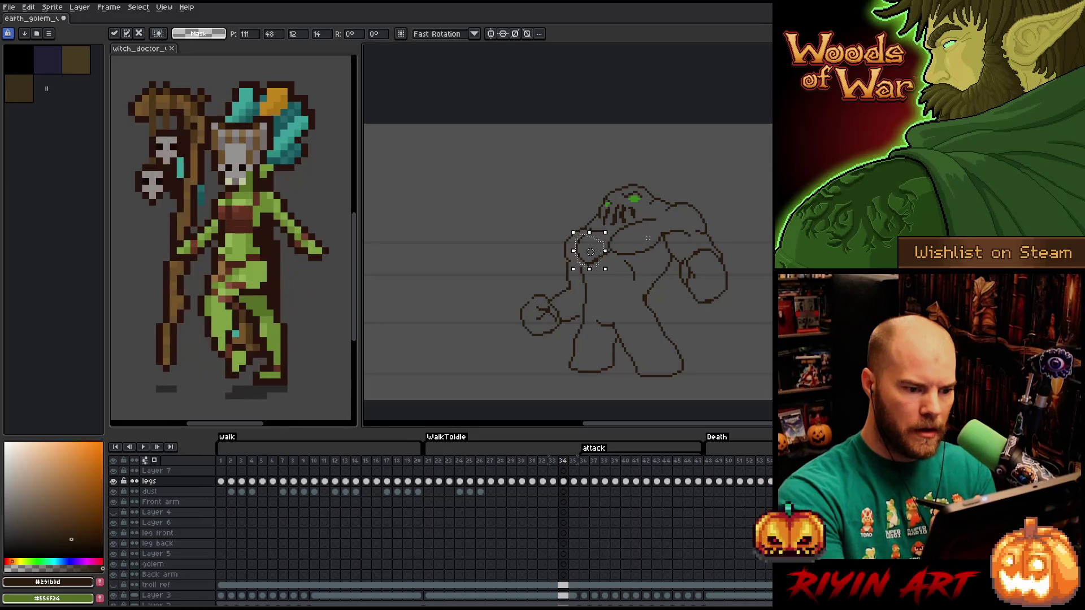
{"action": "key", "text": "Return"}
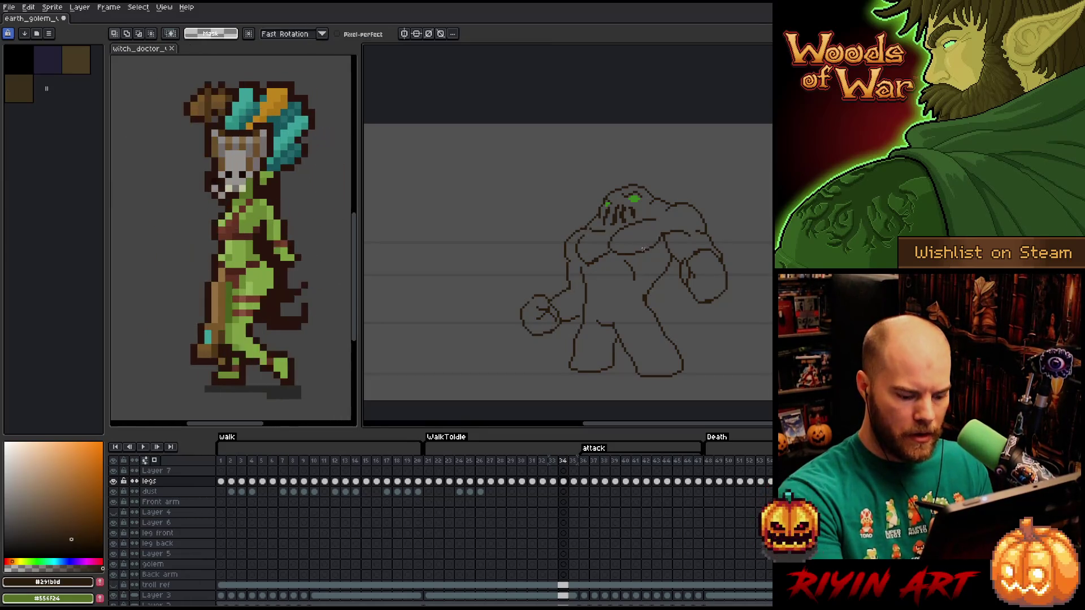
{"action": "key", "text": "b"}
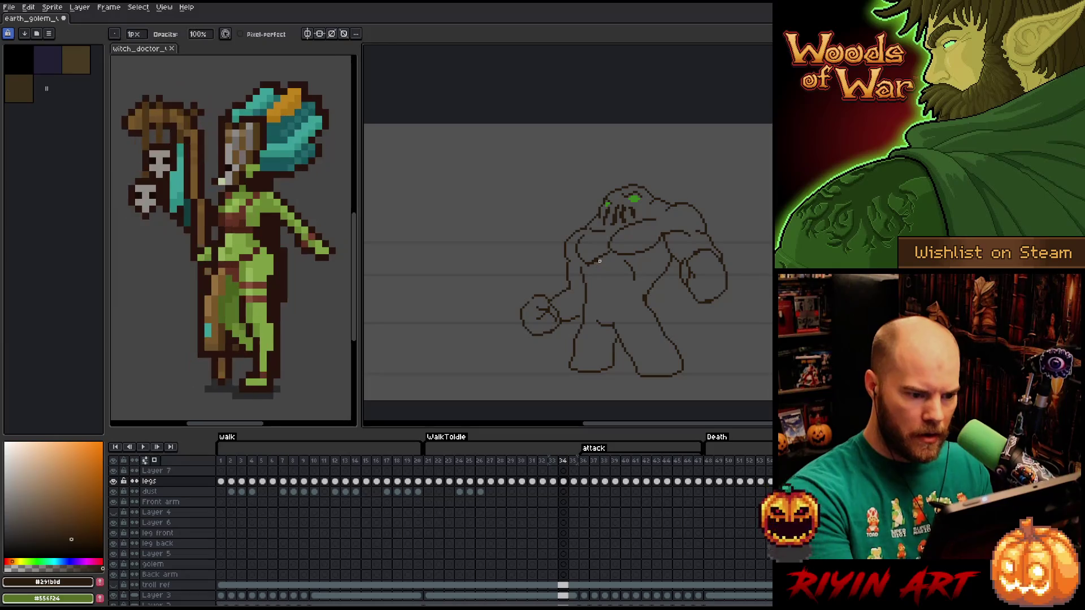
Redraw part of the golem's arm outline and centre the whole sketch in view.
{"action": "scroll", "coordinate": [640, 212], "scroll_direction": "up", "scroll_amount": 3}
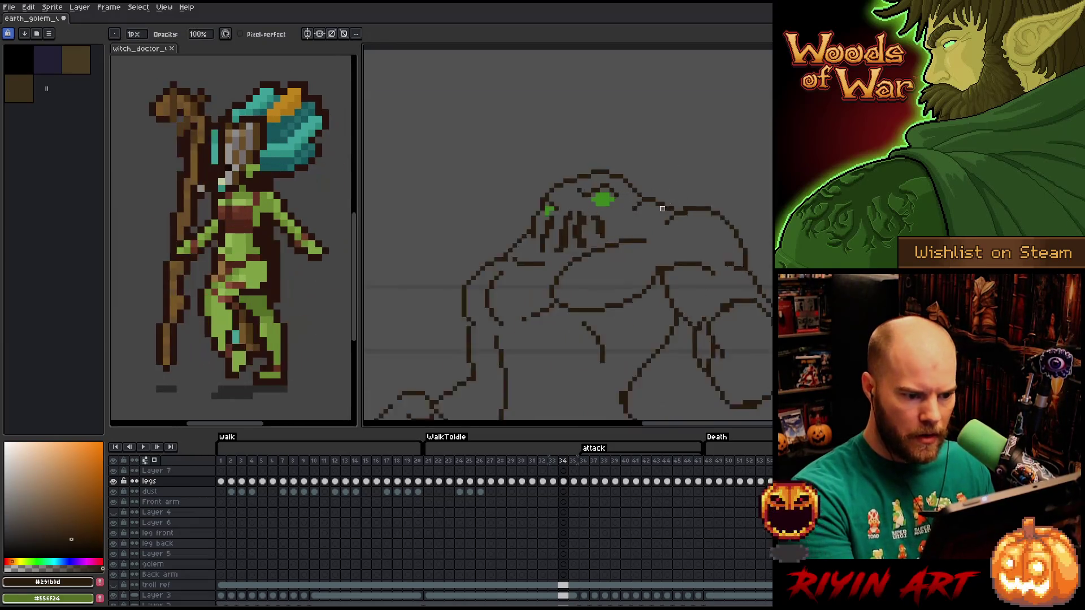
{"action": "key", "text": "e"}
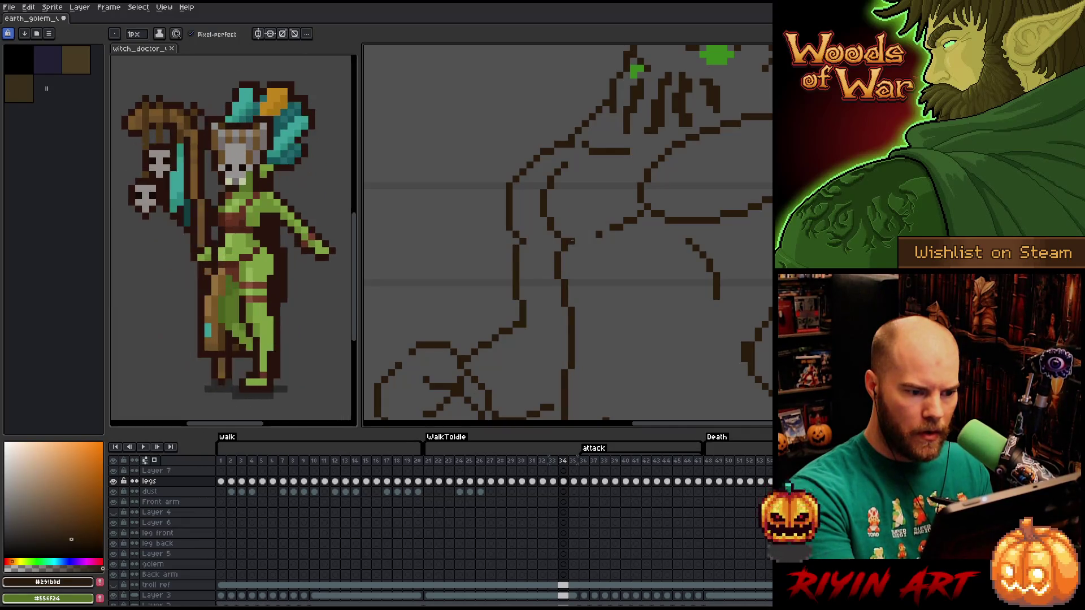
{"action": "left_click_drag", "start_coordinate": [565, 242], "coordinate": [595, 240]}
{"action": "key", "text": "b"}
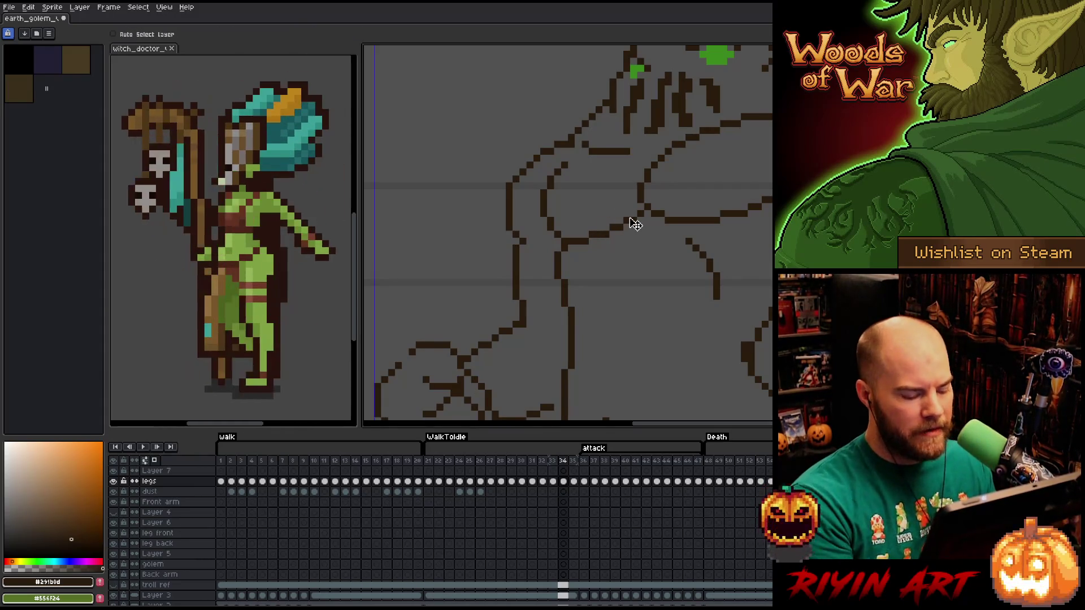
{"action": "scroll", "coordinate": [633, 241], "scroll_direction": "down", "scroll_amount": 3}
{"action": "scroll", "coordinate": [635, 216], "scroll_direction": "up", "scroll_amount": 2}
{"action": "mouse_move", "coordinate": [635, 216]}
{"action": "left_mouse_down"}
{"action": "mouse_move", "coordinate": [535, 245]}
{"action": "mouse_move", "coordinate": [492, 240]}
{"action": "mouse_move", "coordinate": [555, 249]}
{"action": "left_mouse_up"}
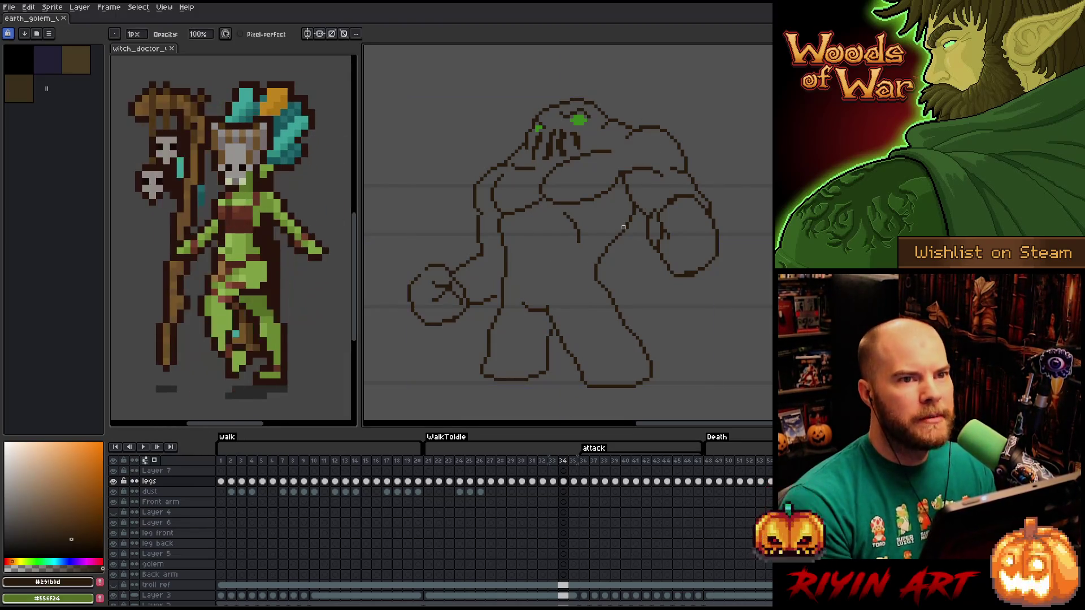
Undo the last changes to the golem's fists.
{"action": "key", "text": "ctrl+z"}
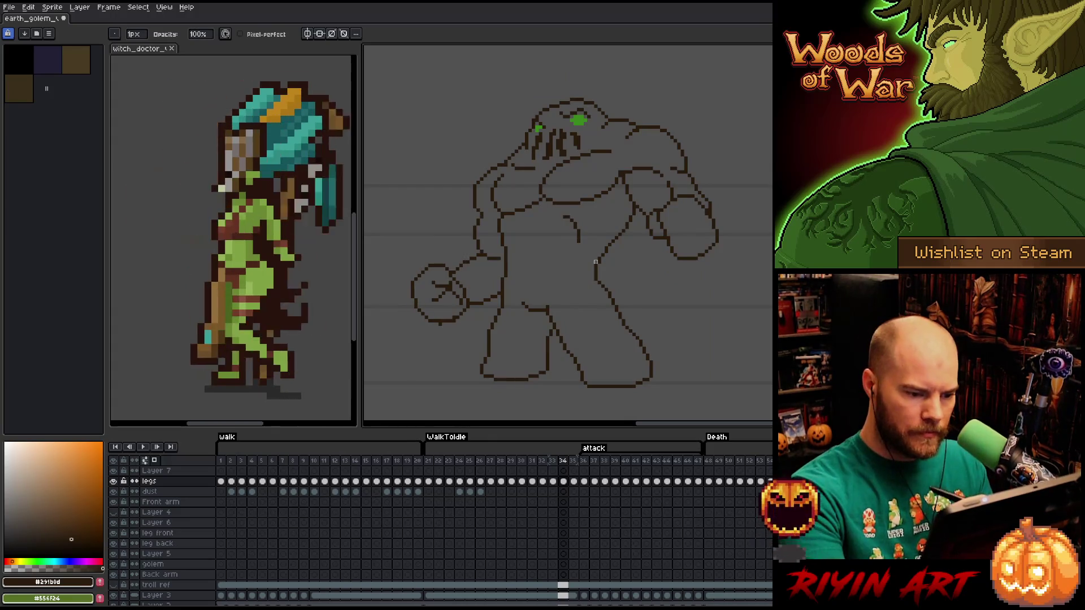
{"action": "key", "text": "b"}
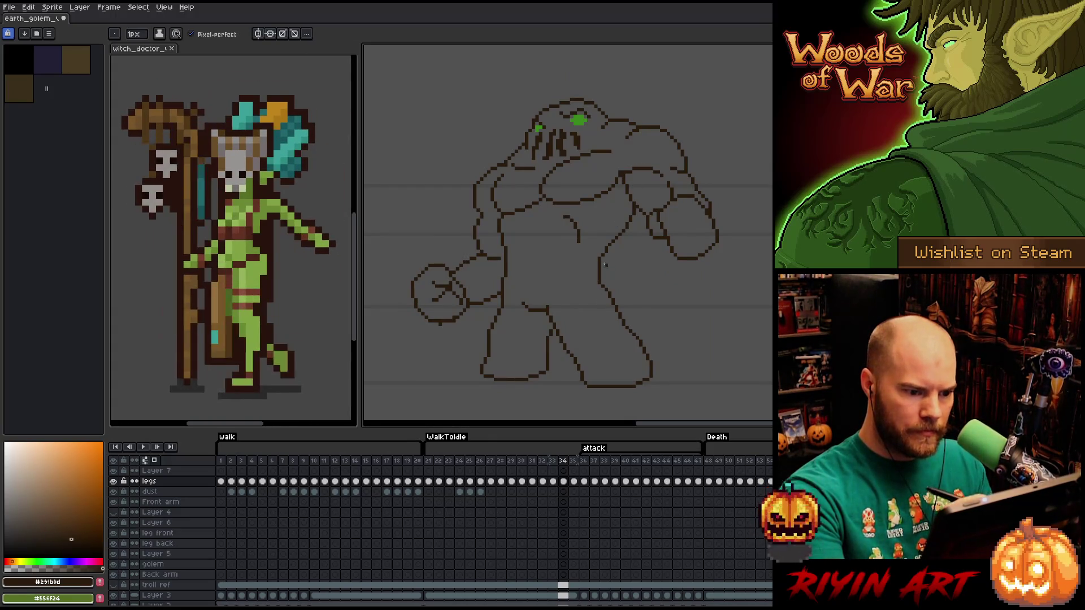
{"action": "key", "text": "e"}
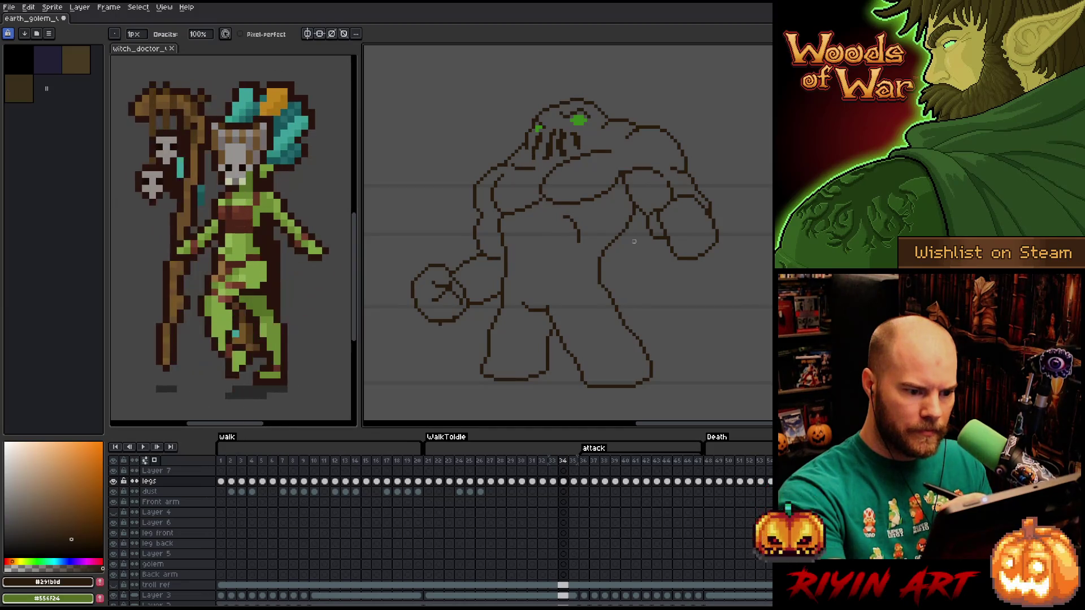
{"action": "key", "text": "b"}
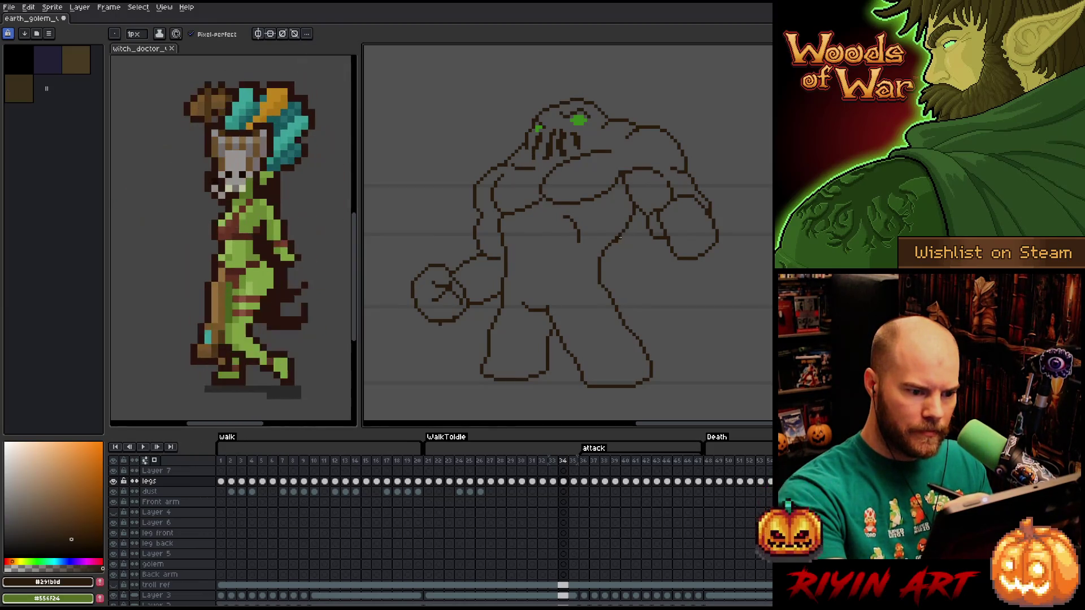
{"action": "key", "text": "e"}
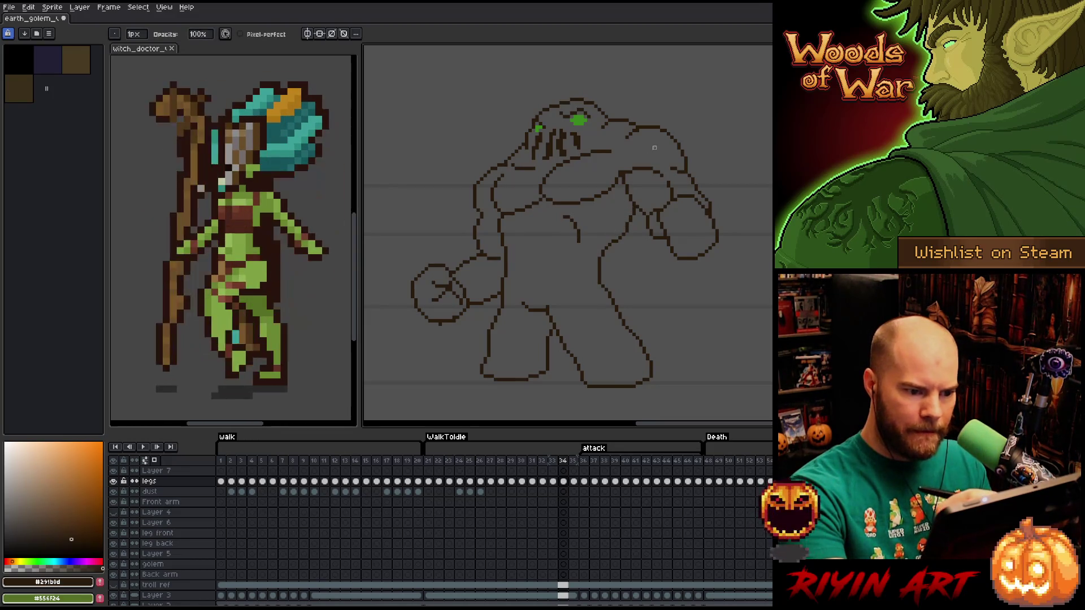
Scale the inner arm line larger up and right, raise it one pixel, and commit.
{"action": "key", "text": "m"}
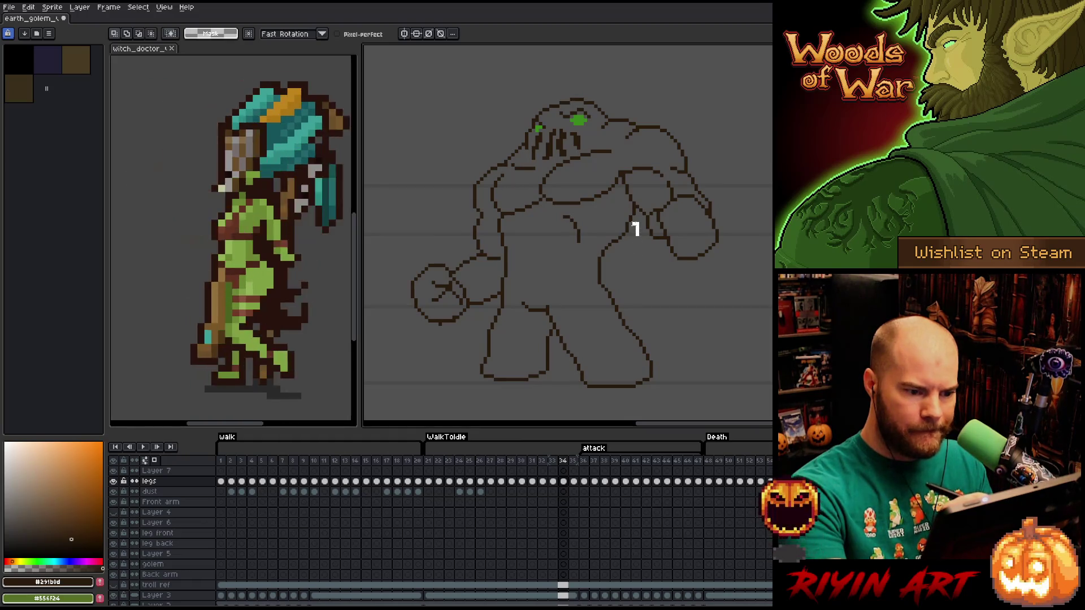
{"action": "left_click_drag", "start_coordinate": [614, 221], "coordinate": [645, 282]}
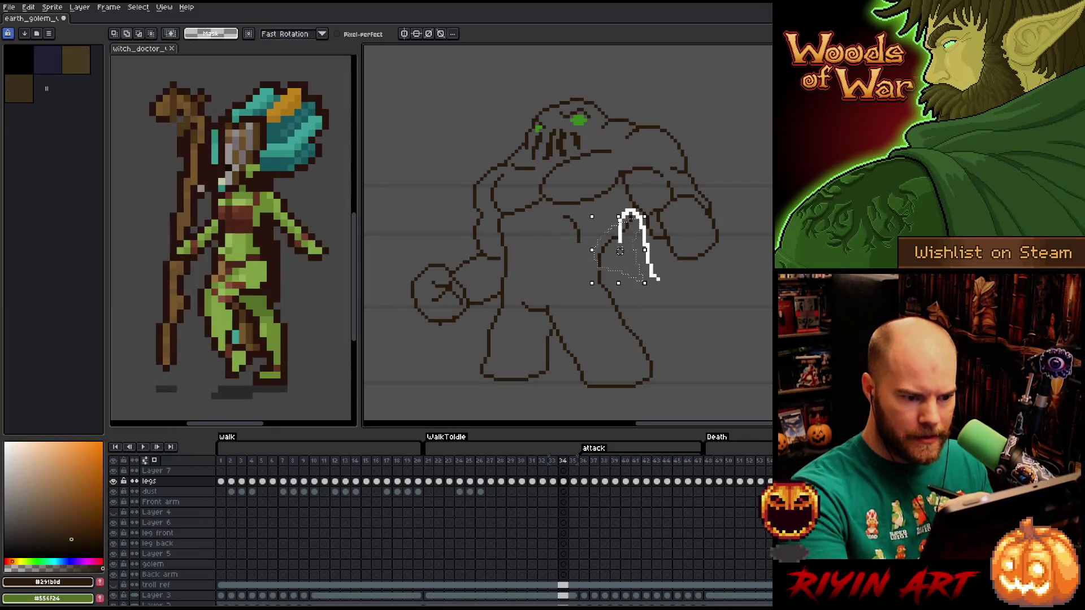
{"action": "left_click_drag", "start_coordinate": [645, 217], "coordinate": [661, 203]}
{"action": "left_click_drag", "start_coordinate": [627, 241], "coordinate": [627, 238]}
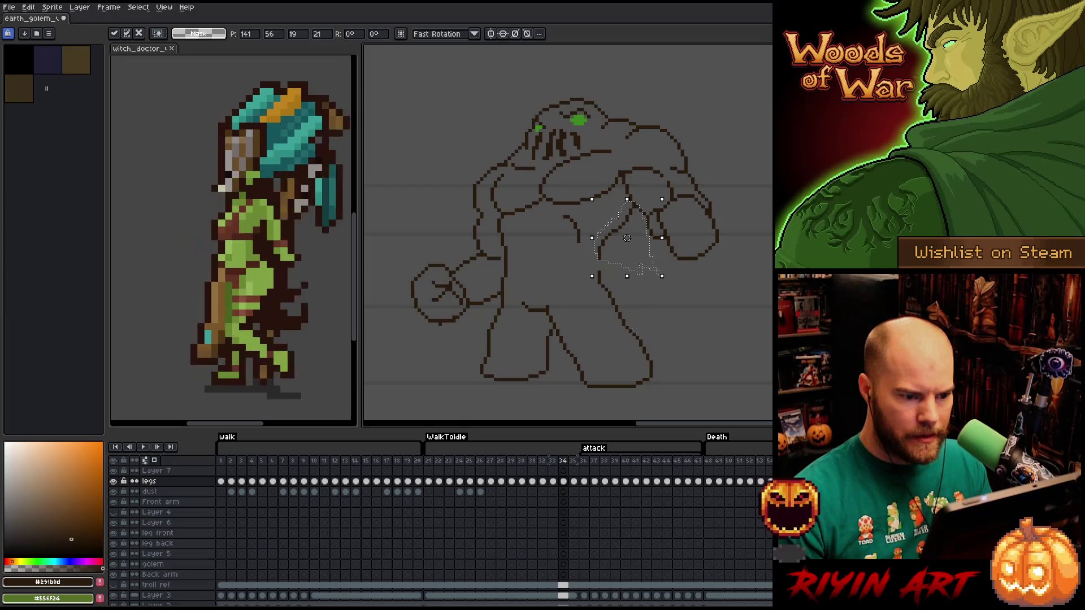
{"action": "key", "text": "Return"}
{"action": "key", "text": "ctrl+d"}
Flip between frames 33 and 34 to compare the golem's poses.
{"action": "key", "text": "b"}
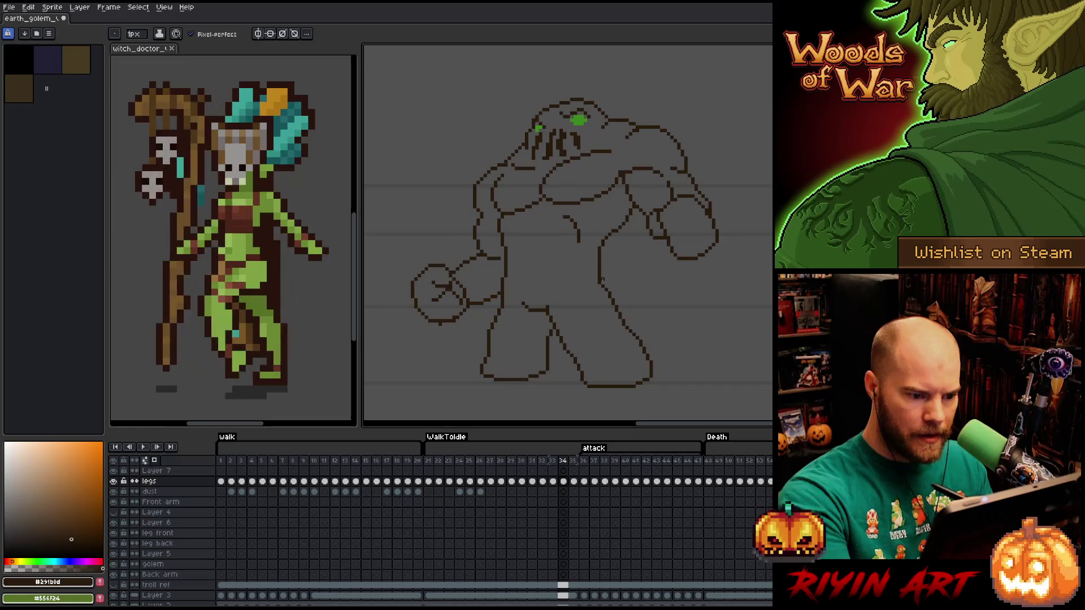
{"action": "key", "text": "e"}
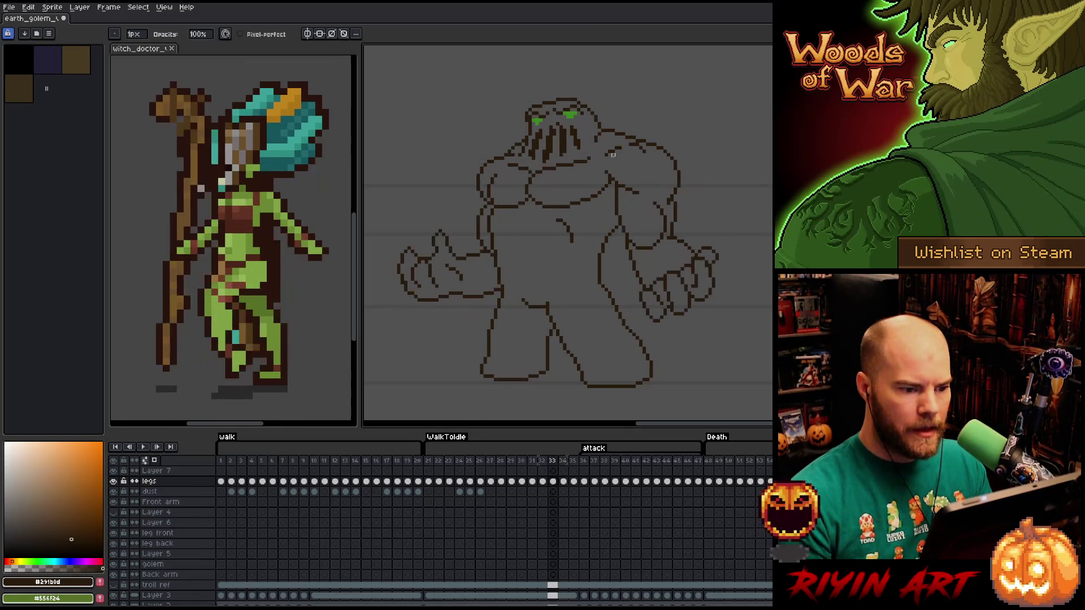
{"action": "key", "text": "Left"}
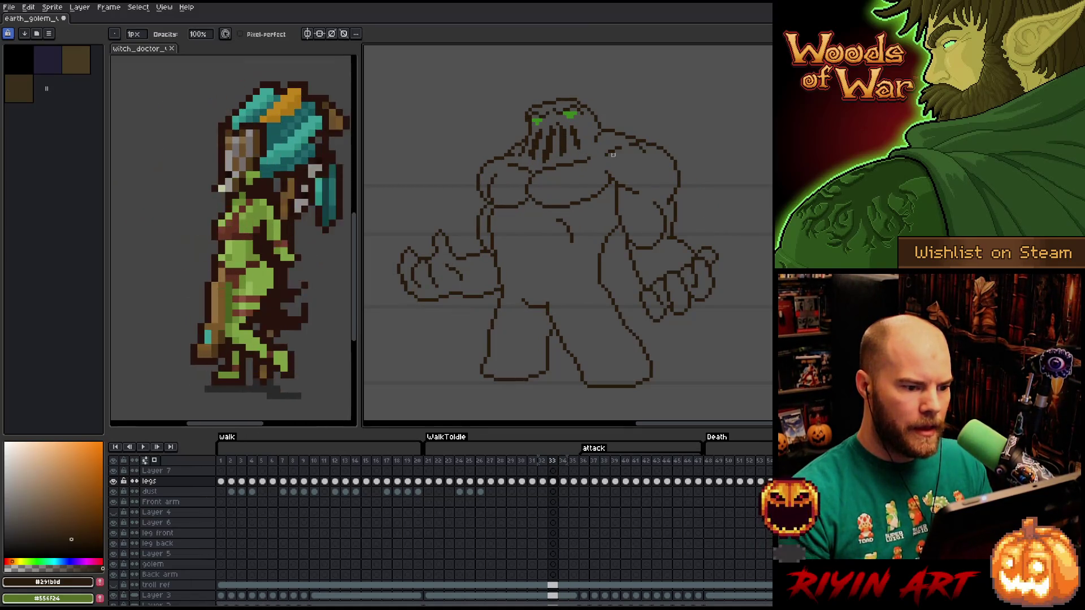
{"action": "key", "text": "Left"}
{"action": "key", "text": "Right"}
{"action": "key", "text": "Right"}
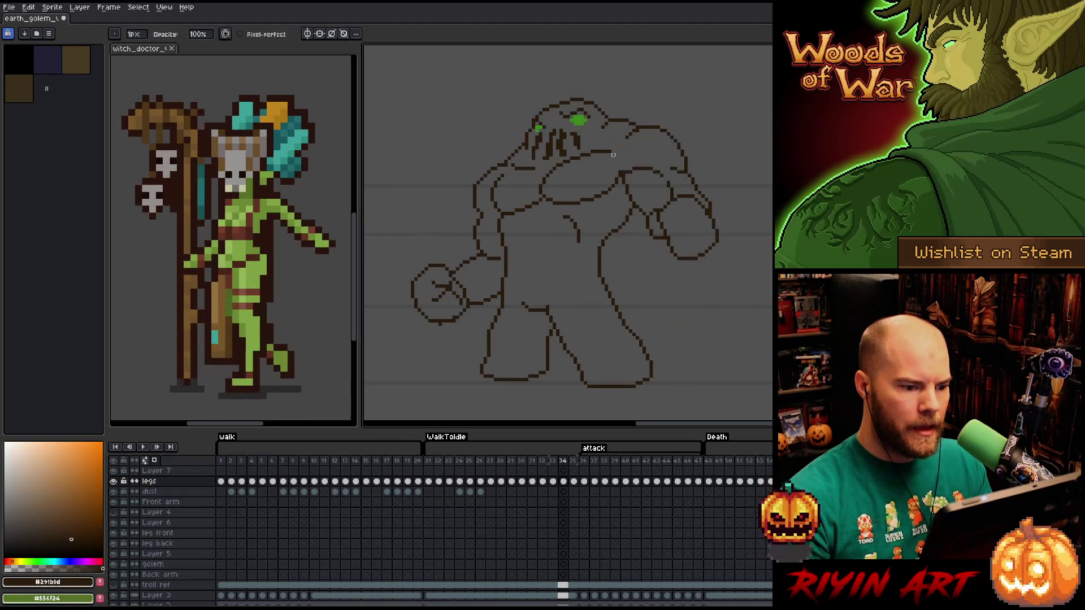
{"action": "key", "text": "Left"}
{"action": "key", "text": "Right"}
{"action": "key", "text": "Left"}
{"action": "key", "text": "Right"}
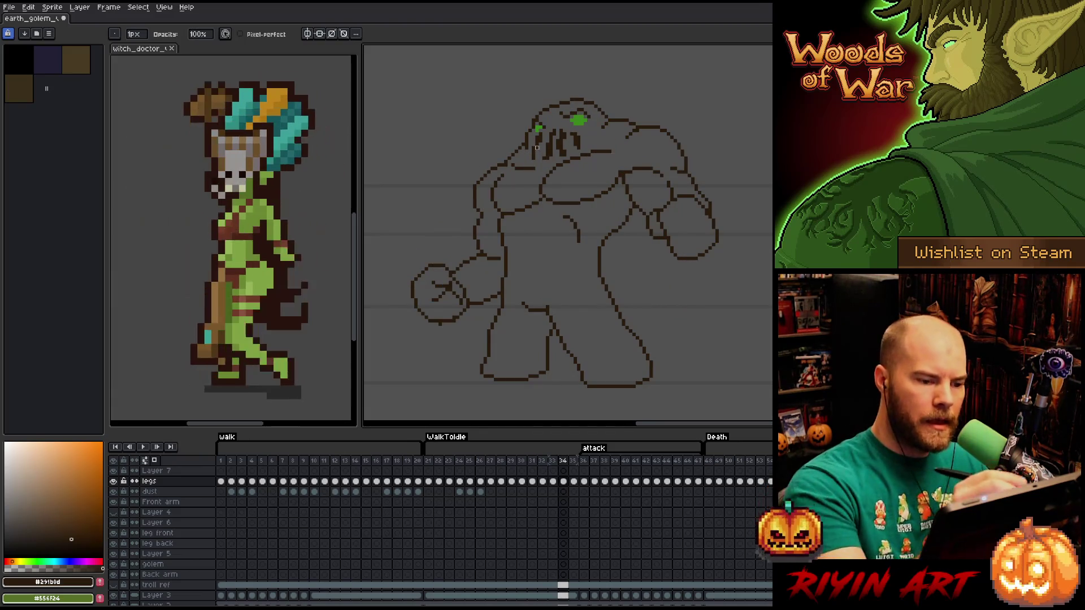
Erase a touch-up along the golem's neck line on frame 34.
{"action": "key", "text": "e"}
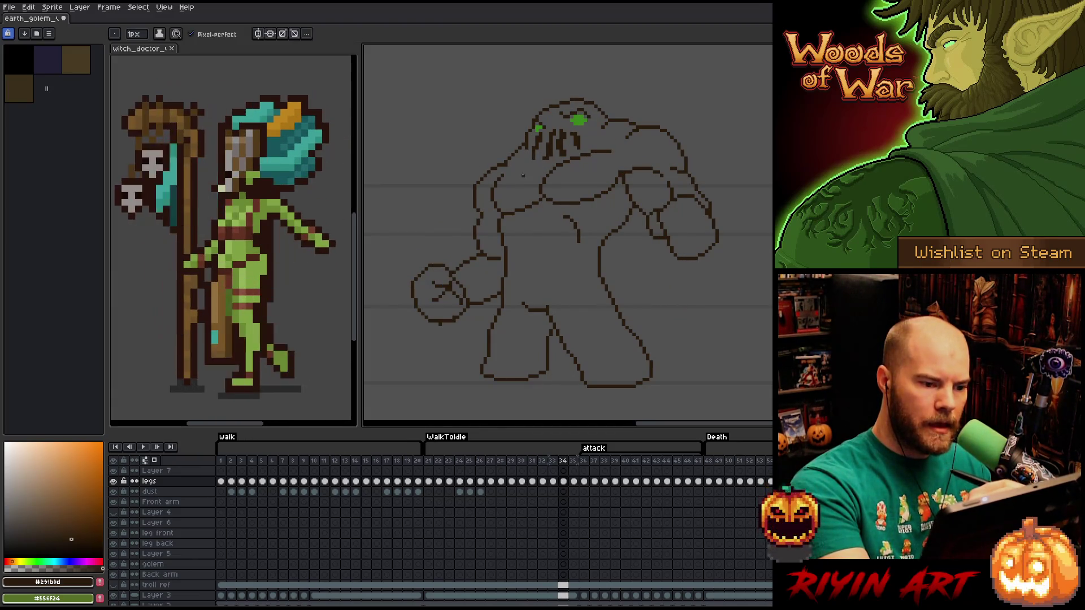
{"action": "left_click_drag", "start_coordinate": [519, 171], "coordinate": [548, 169]}
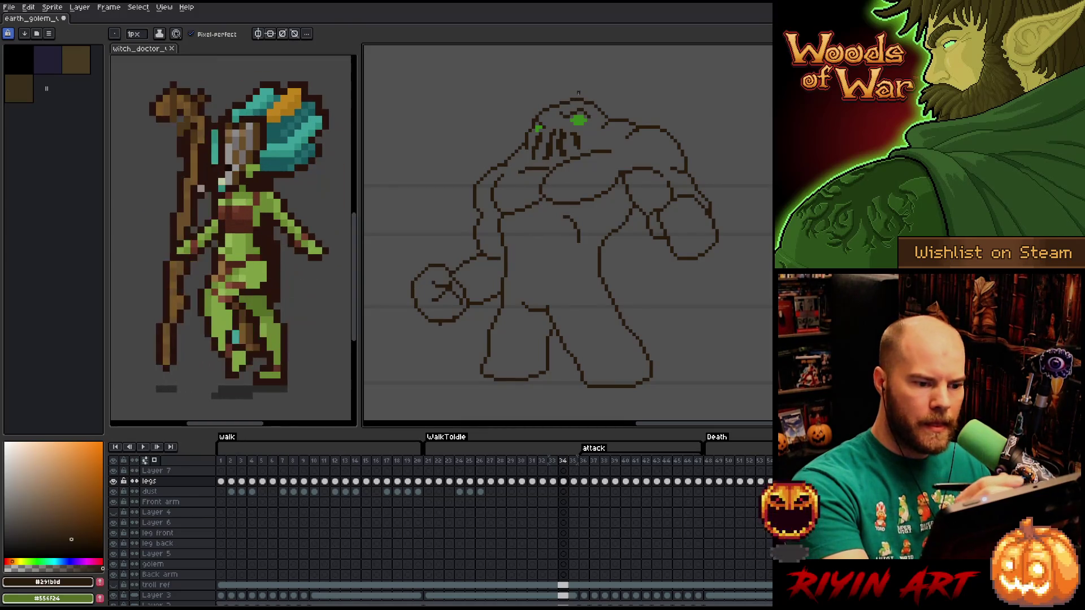
{"action": "key", "text": "Left"}
{"action": "key", "text": "Right"}
{"action": "key", "text": "Left"}
{"action": "key", "text": "Right"}
Preview frame 33's raised-arm pose, then return to frame 34.
{"action": "key", "text": "b"}
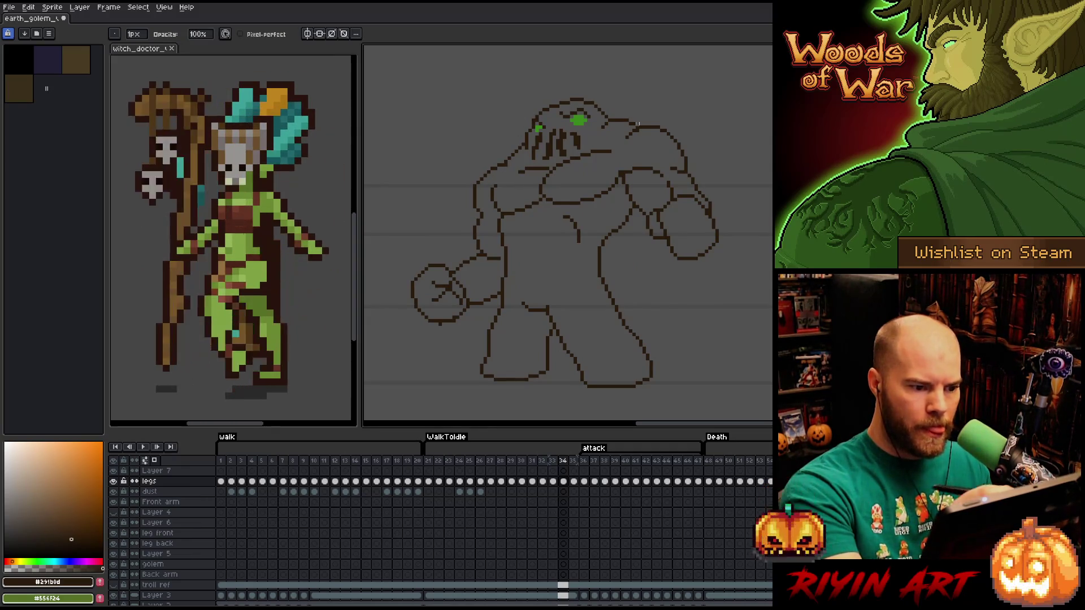
{"action": "key", "text": "Left"}
{"action": "key", "text": "Right"}
{"action": "key", "text": "Left"}
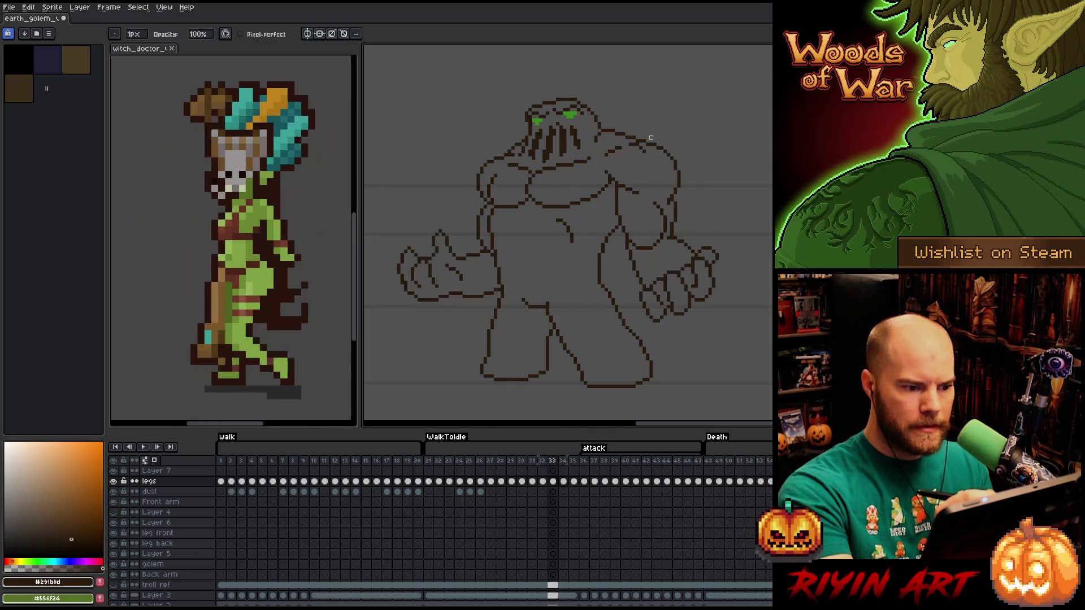
{"action": "key", "text": "Right"}
{"action": "key", "text": "e"}
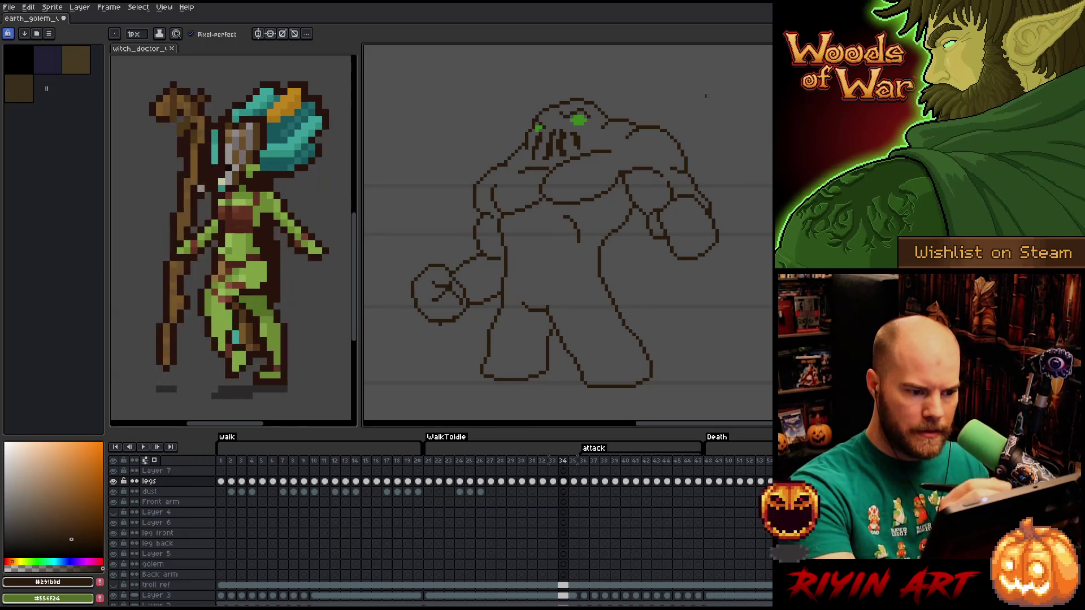
{"action": "key", "text": "Left"}
{"action": "key", "text": "Right"}
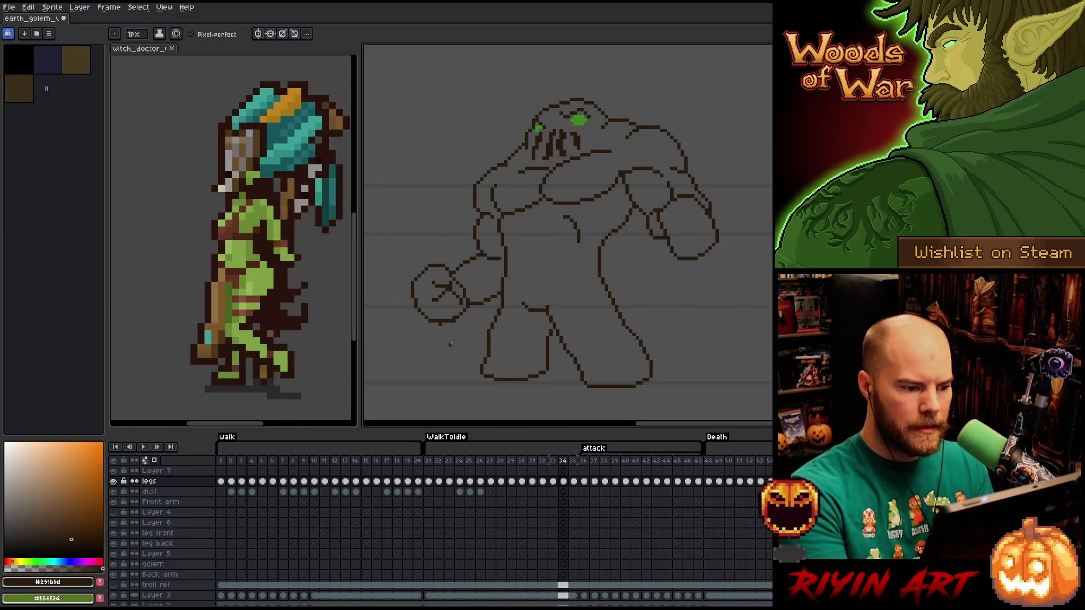
Erase the crossed lines inside the left fist and select that fist.
{"action": "key", "text": "b"}
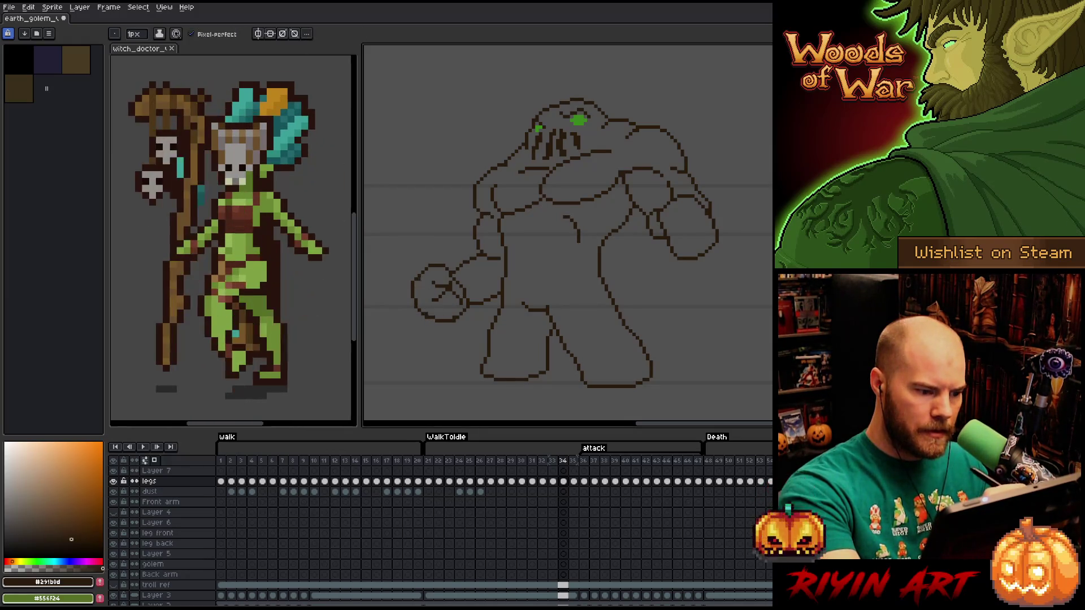
{"action": "key", "text": "b"}
{"action": "key", "text": "e"}
{"action": "key", "text": "b"}
{"action": "key", "text": "e"}
{"action": "key", "text": "b"}
{"action": "key", "text": "e"}
{"action": "left_click_drag", "start_coordinate": [449, 295], "coordinate": [440, 289]}
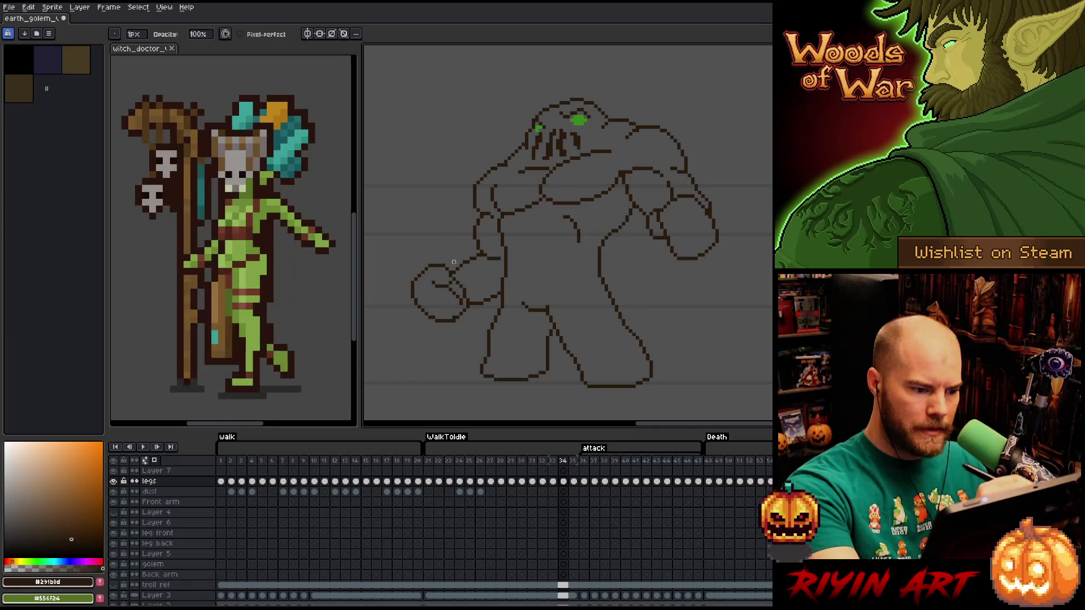
{"action": "key", "text": "m"}
{"action": "left_click_drag", "start_coordinate": [425, 268], "coordinate": [456, 287]}
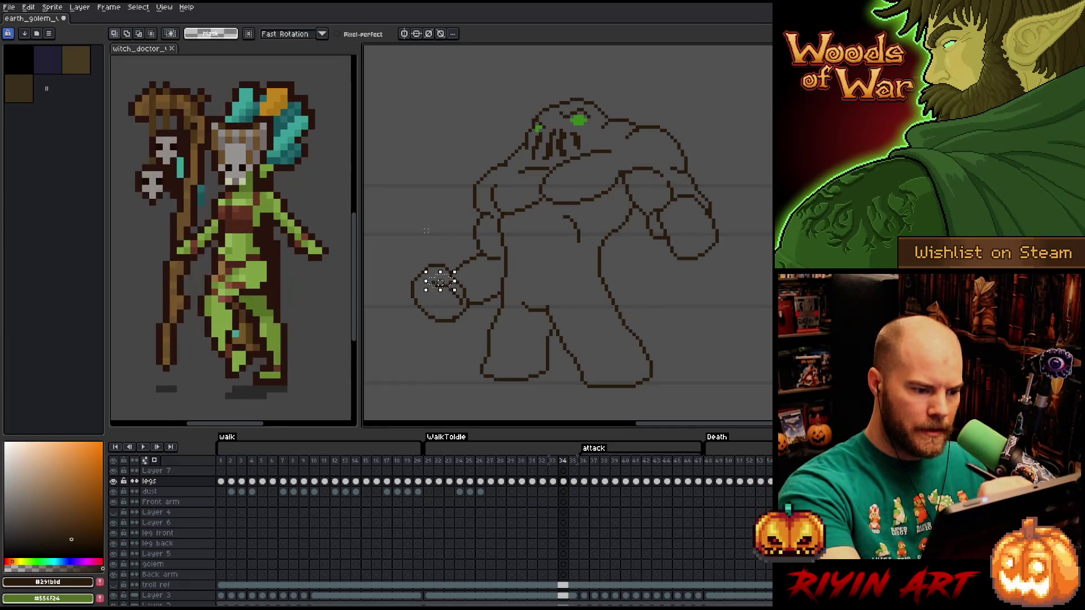
Lasso the golem's left fist and move it up and to the right.
{"action": "key", "text": "ctrl+d"}
{"action": "key", "text": "b"}
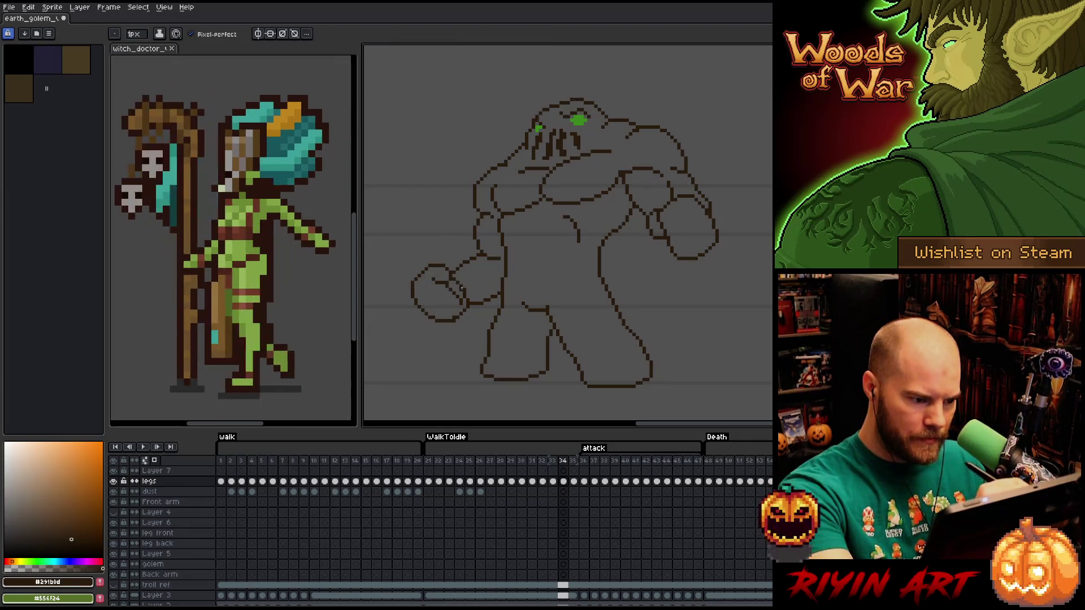
{"action": "key", "text": "e"}
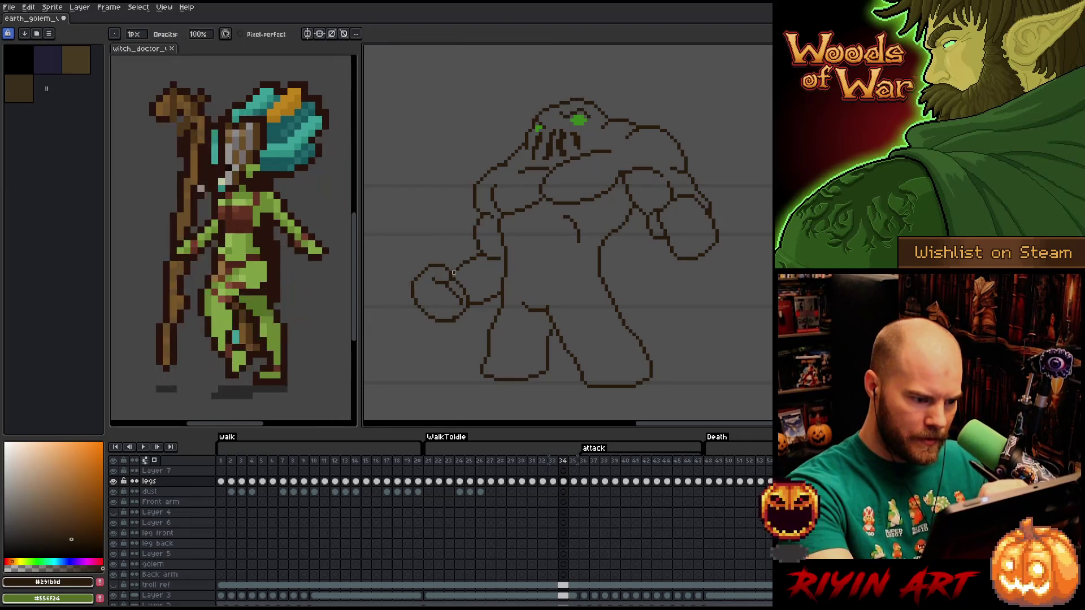
{"action": "key", "text": "q"}
{"action": "mouse_move", "coordinate": [430, 248]}
{"action": "left_mouse_down"}
{"action": "mouse_move", "coordinate": [449, 270]}
{"action": "mouse_move", "coordinate": [430, 334]}
{"action": "mouse_move", "coordinate": [430, 250]}
{"action": "left_mouse_up"}
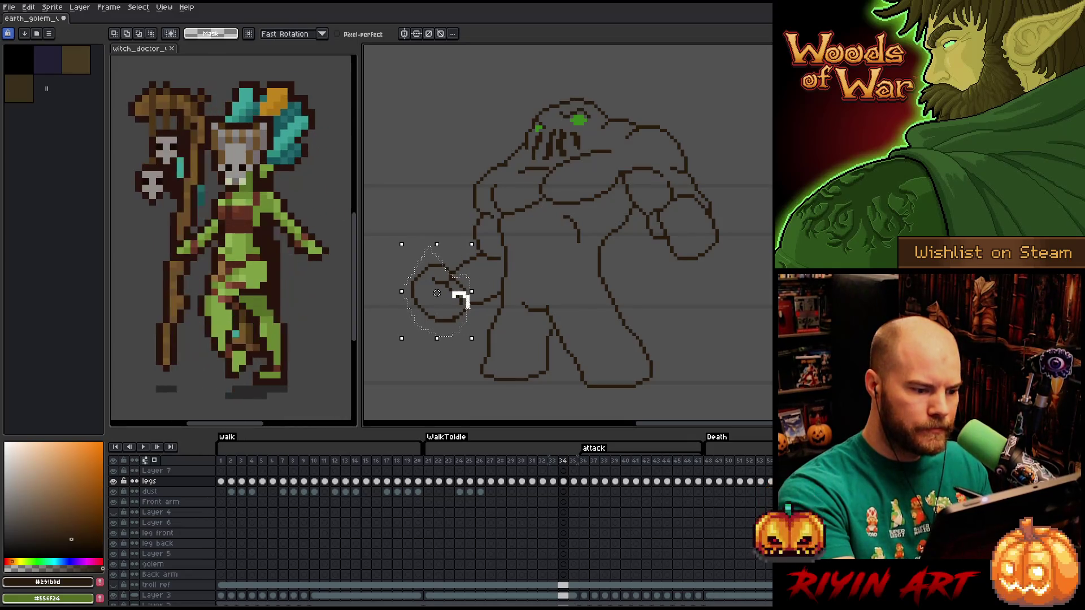
{"action": "left_click_drag", "start_coordinate": [459, 317], "coordinate": [466, 314]}
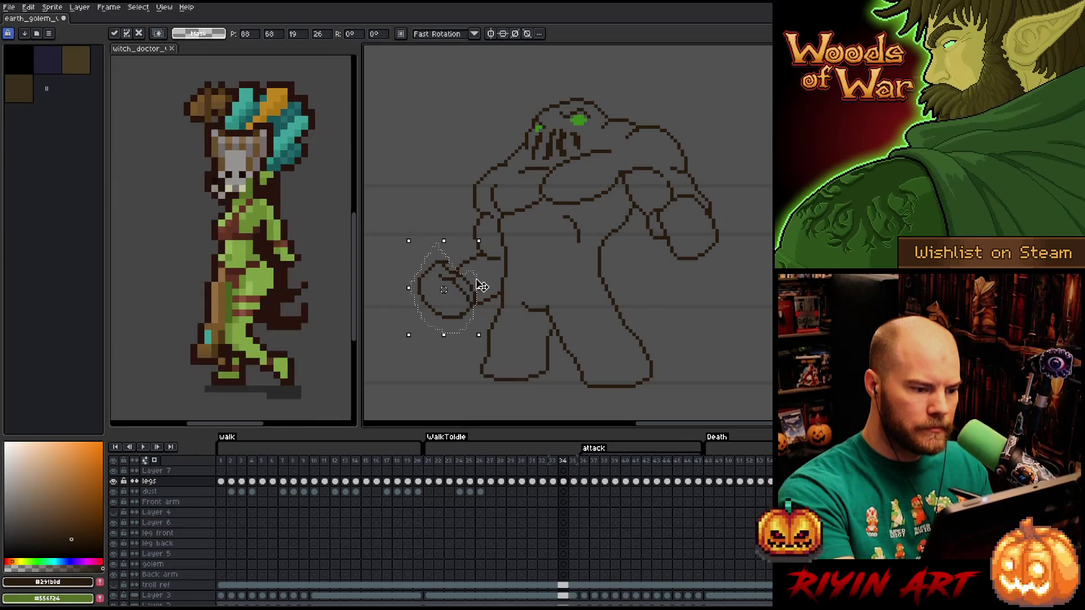
{"action": "key", "text": "Return"}
Flip between frames 33, 34 and 35, ending on frame 34's legs cel.
{"action": "left_click_drag", "start_coordinate": [440, 251], "coordinate": [460, 303]}
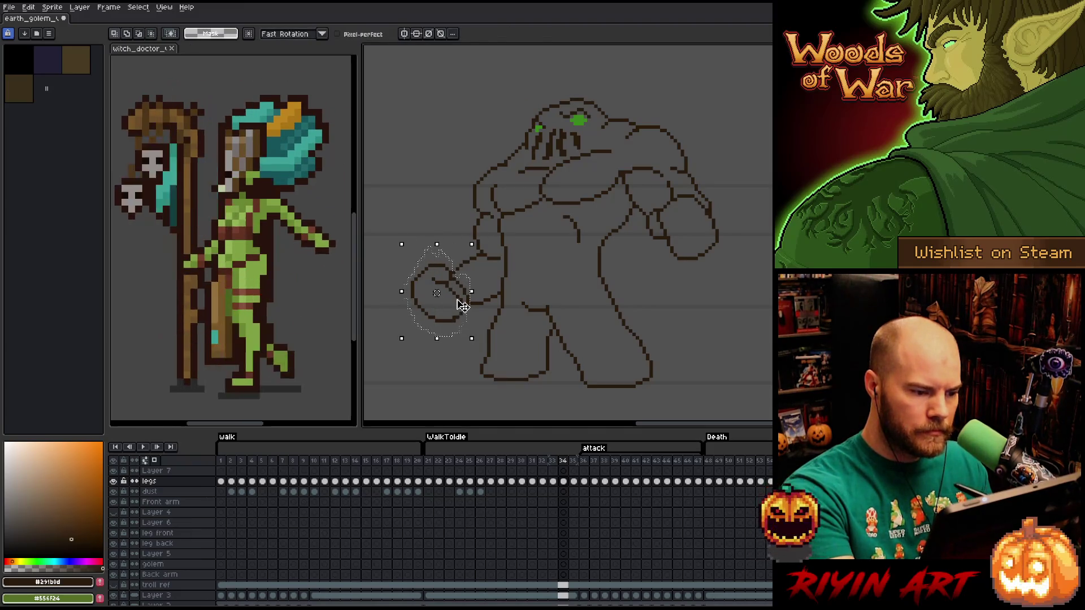
{"action": "key", "text": "ctrl+d"}
{"action": "key", "text": "b"}
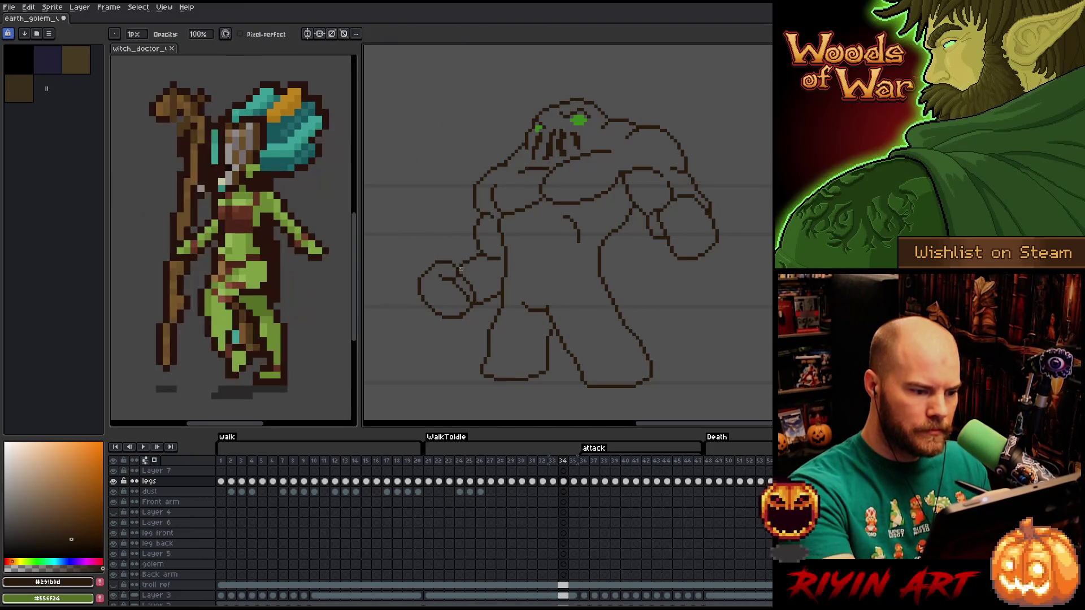
{"action": "key", "text": "comma"}
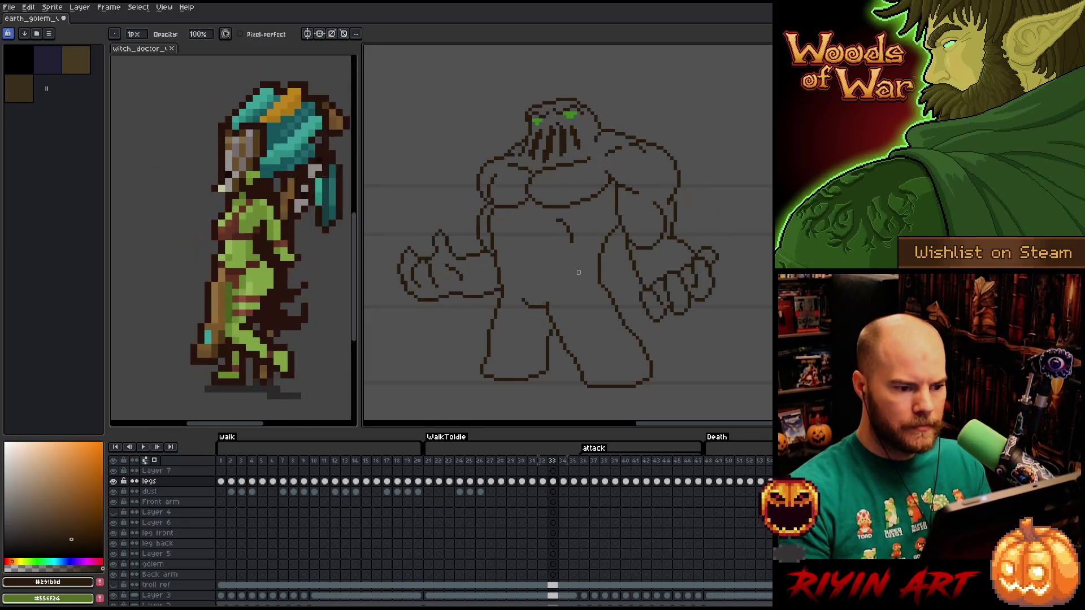
{"action": "key", "text": "period"}
{"action": "key", "text": "period"}
{"action": "key", "text": "comma"}
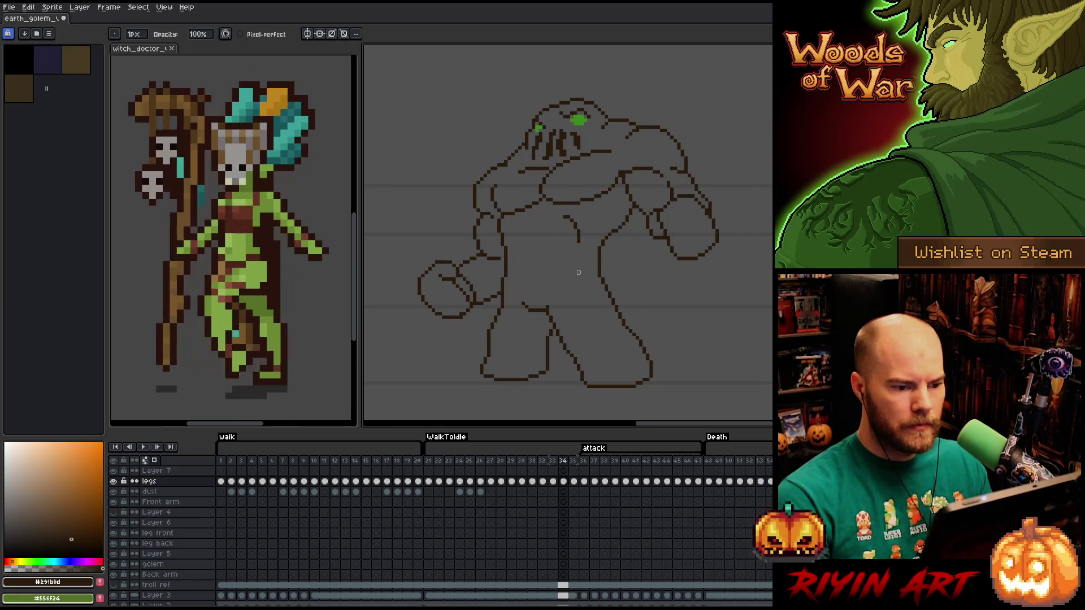
{"action": "key", "text": "period"}
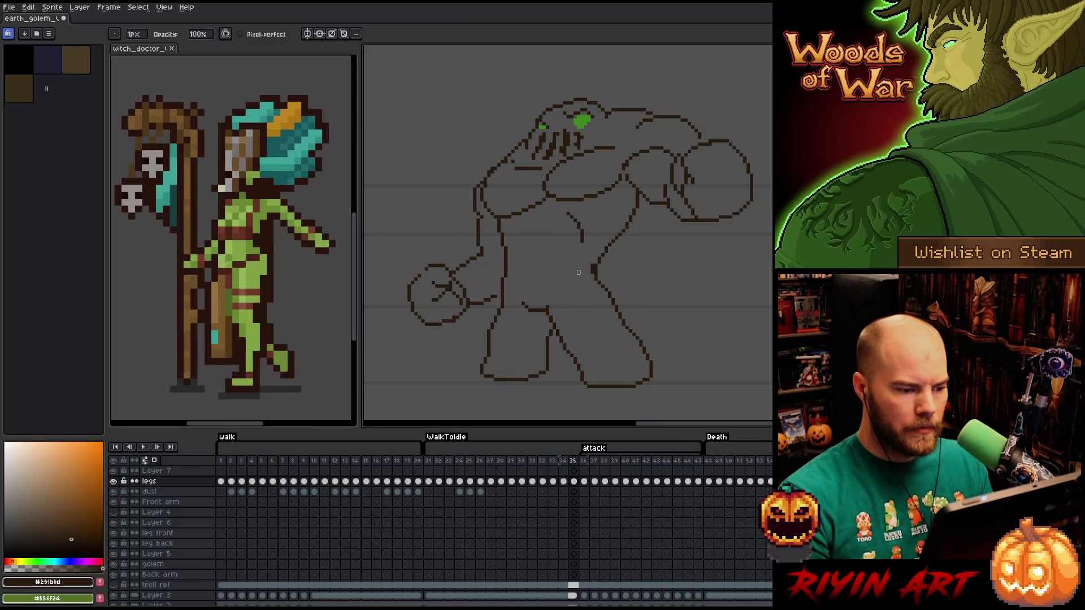
{"action": "key", "text": "comma"}
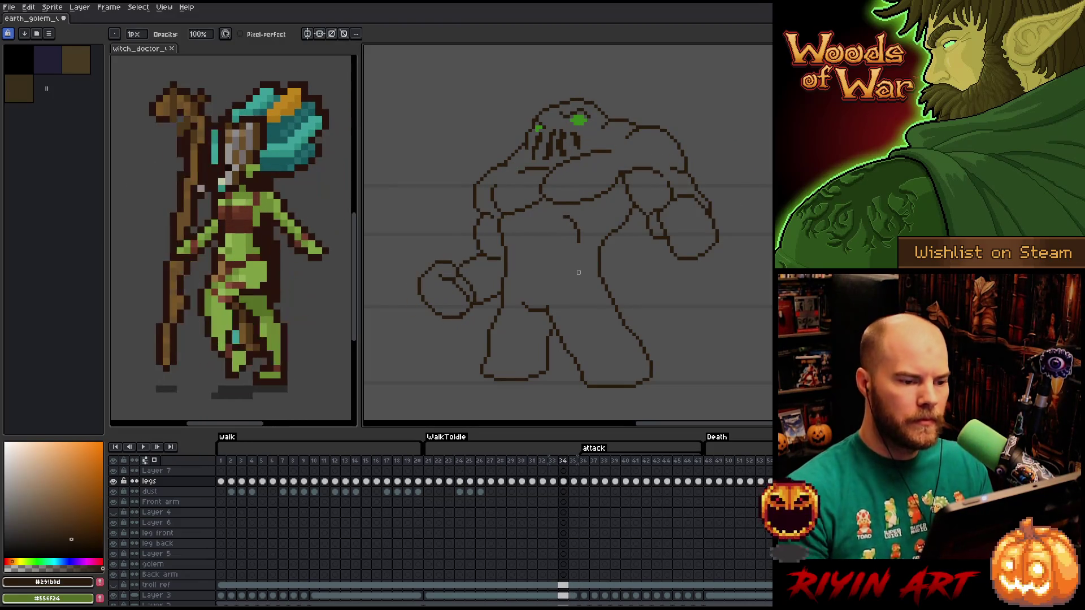
{"action": "left_click", "coordinate": [565, 483]}
Select the frame-35 legs cel and lower its Hue/Saturation alpha to -34, then -56.
{"action": "left_click", "coordinate": [574, 470]}
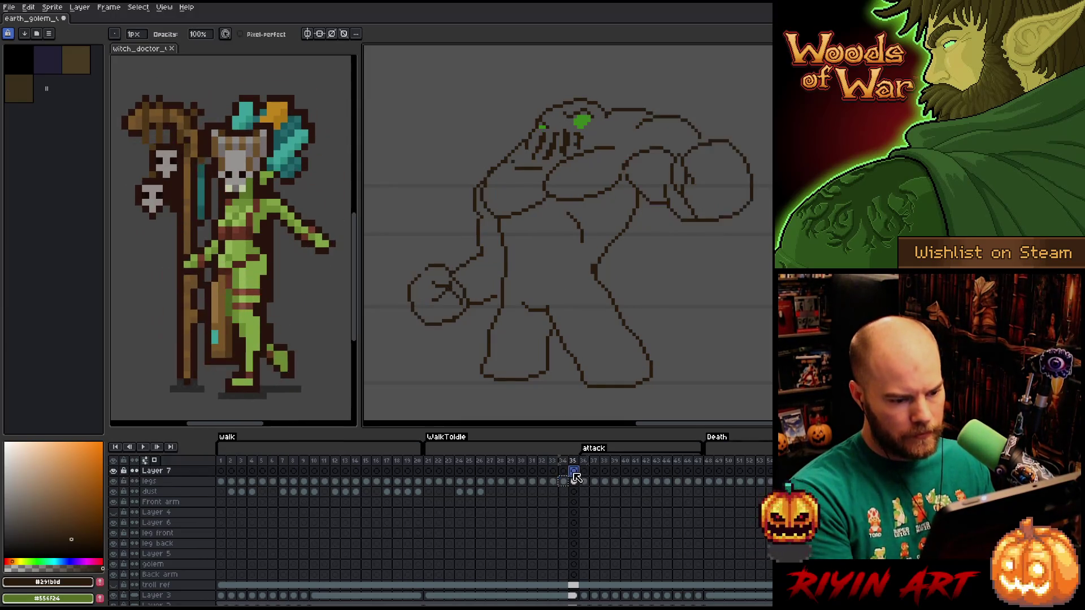
{"action": "left_click", "coordinate": [576, 482]}
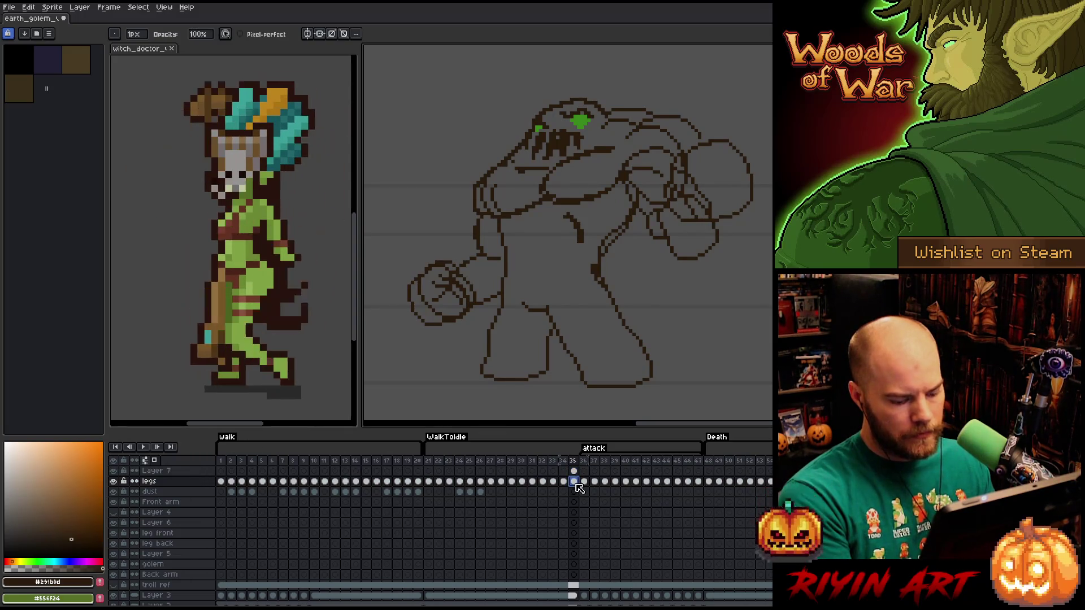
{"action": "key", "text": "ctrl+u"}
{"action": "left_click_drag", "start_coordinate": [649, 138], "coordinate": [641, 134]}
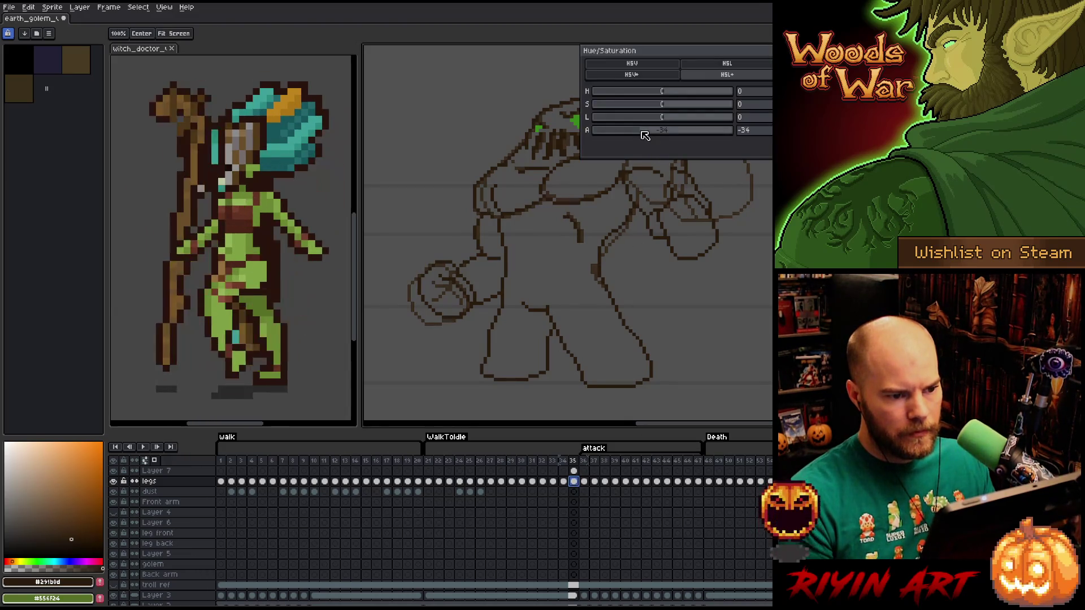
{"action": "key", "text": "Return"}
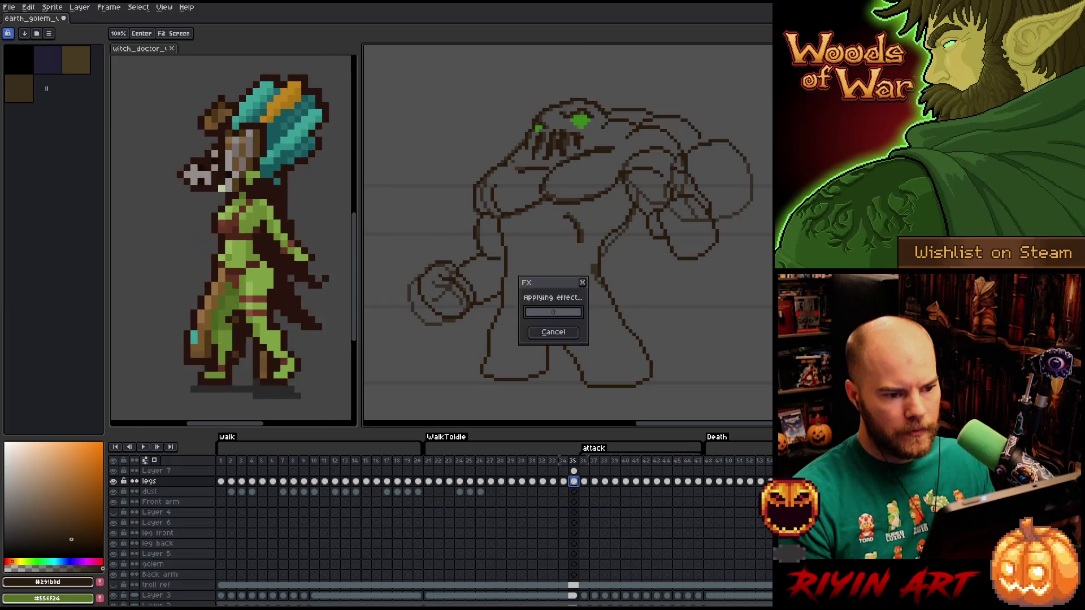
{"action": "key", "text": "ctrl+u"}
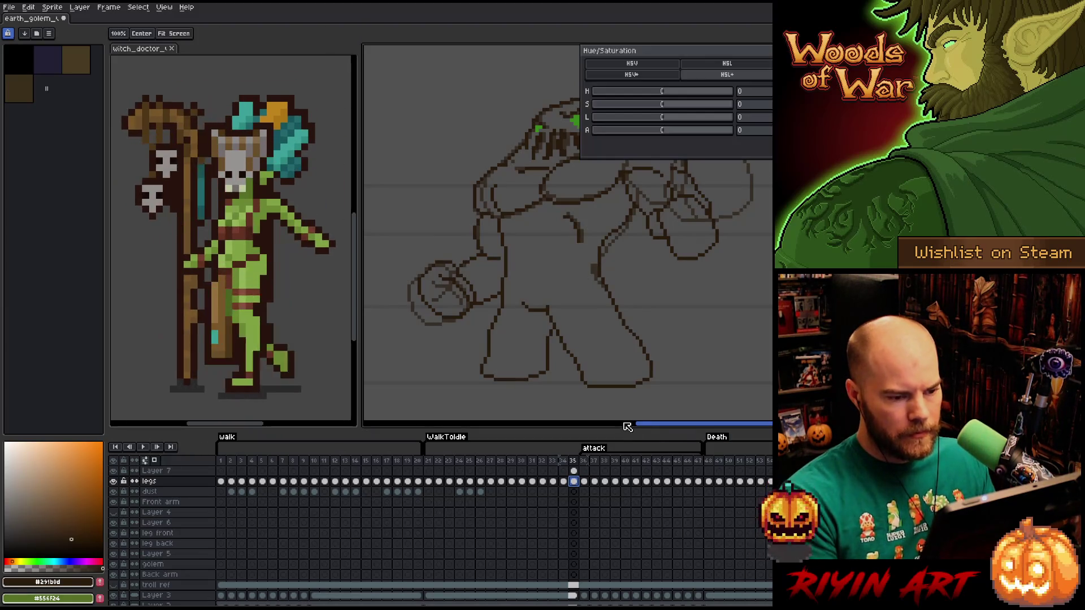
{"action": "left_click_drag", "start_coordinate": [691, 138], "coordinate": [631, 136]}
{"action": "key", "text": "Return"}
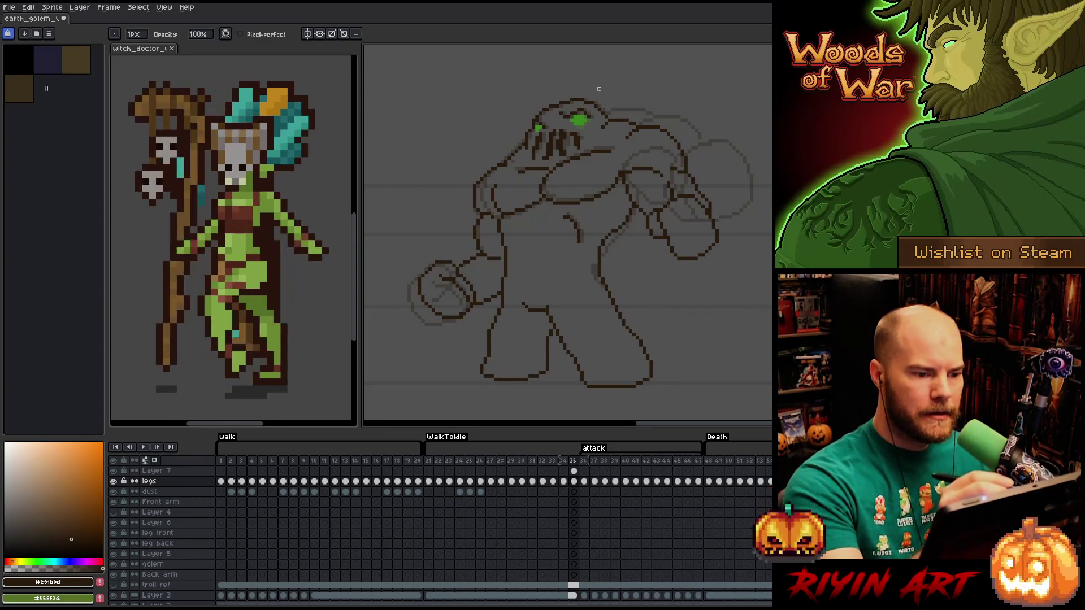
Lasso the raised arm plus chest and shift them up and right.
{"action": "key", "text": "m"}
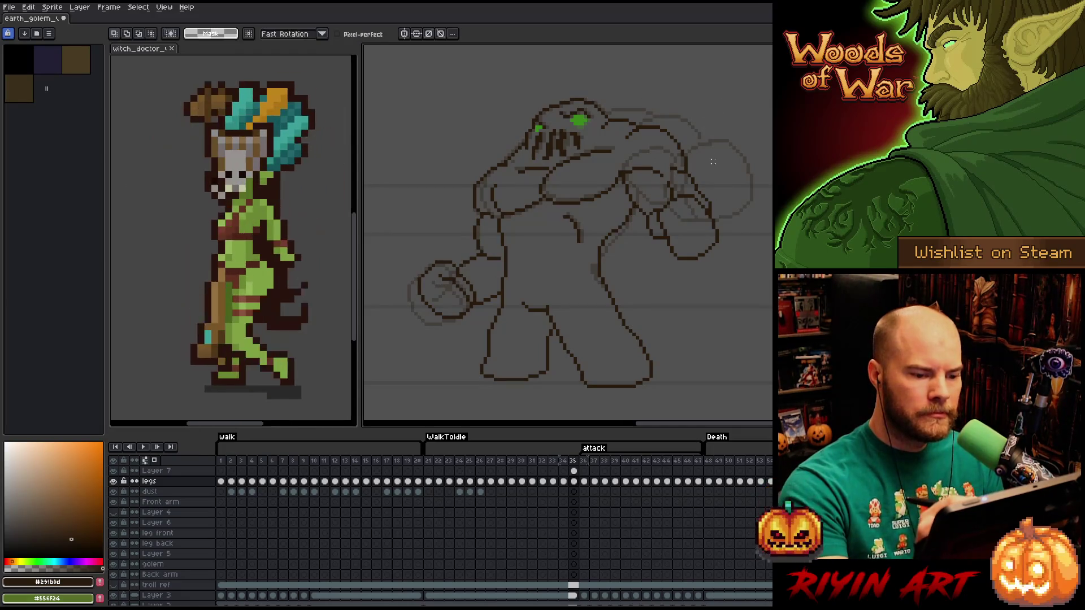
{"action": "mouse_move", "coordinate": [769, 166]}
{"action": "left_mouse_down"}
{"action": "mouse_move", "coordinate": [714, 281]}
{"action": "mouse_move", "coordinate": [650, 244]}
{"action": "mouse_move", "coordinate": [622, 191]}
{"action": "mouse_move", "coordinate": [601, 128]}
{"action": "mouse_move", "coordinate": [626, 102]}
{"action": "left_mouse_up"}
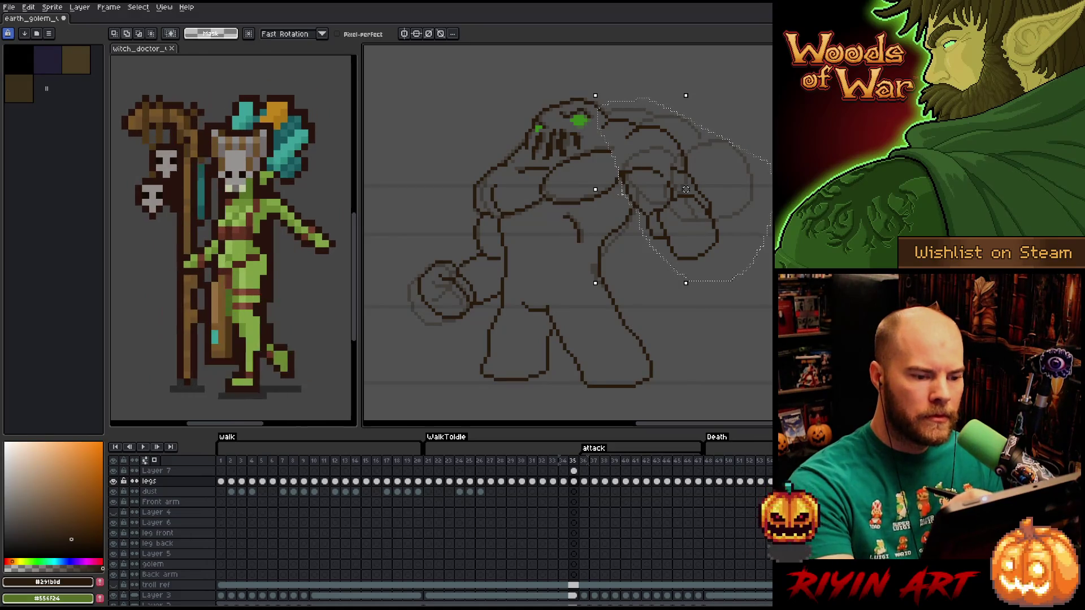
{"action": "mouse_move", "coordinate": [595, 221]}
{"action": "left_mouse_down"}
{"action": "mouse_move", "coordinate": [556, 224]}
{"action": "mouse_move", "coordinate": [543, 178]}
{"action": "left_mouse_up"}
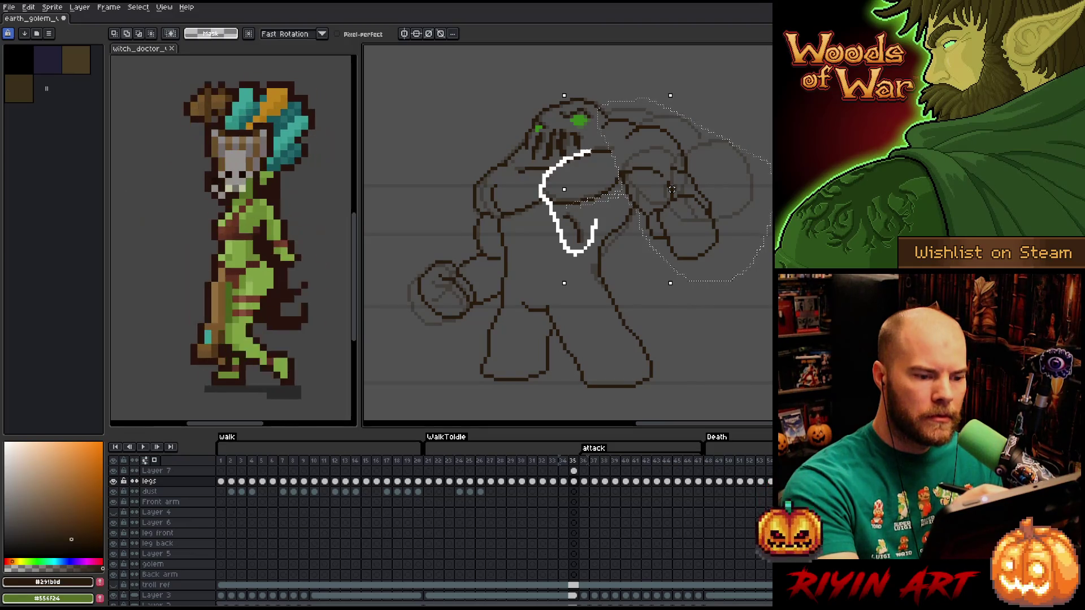
{"action": "left_click_drag", "start_coordinate": [636, 131], "coordinate": [635, 131]}
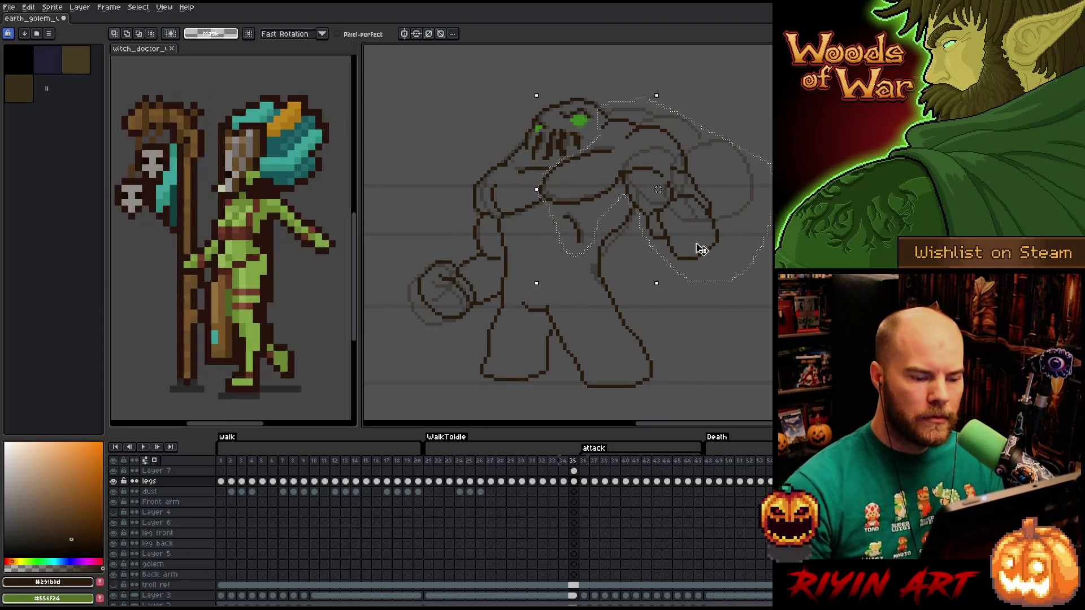
{"action": "key", "text": "Right"}
{"action": "key", "text": "Right"}
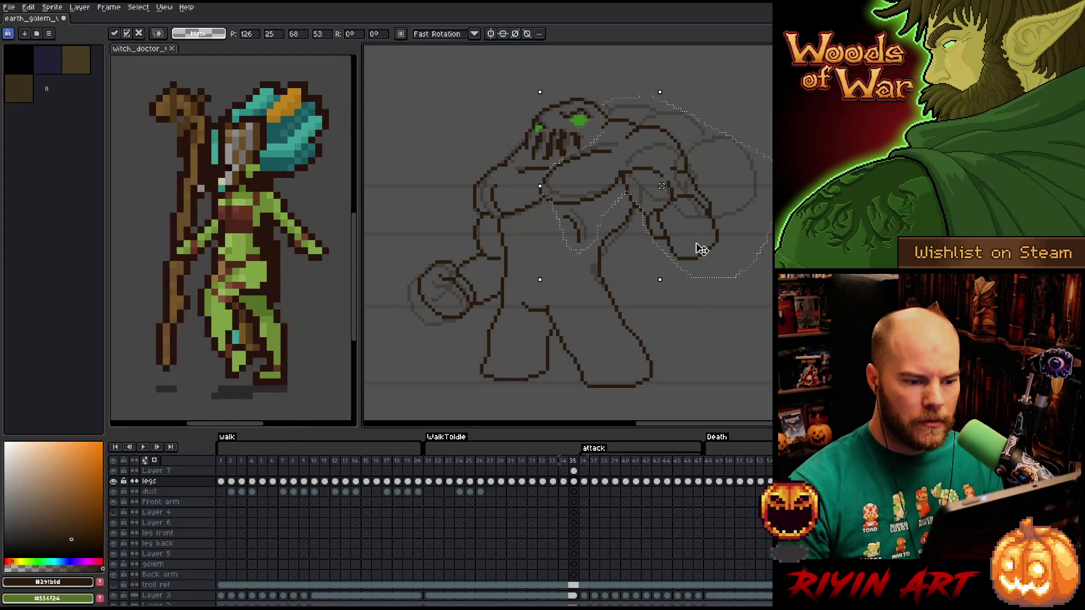
{"action": "key", "text": "Left"}
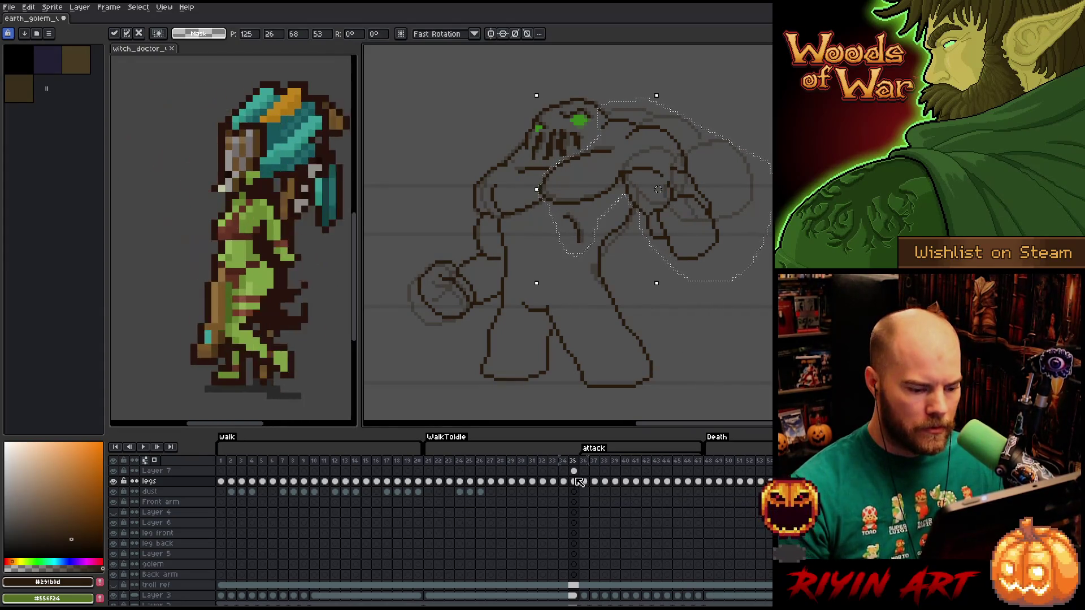
{"action": "left_click_drag", "start_coordinate": [658, 189], "coordinate": [661, 186]}
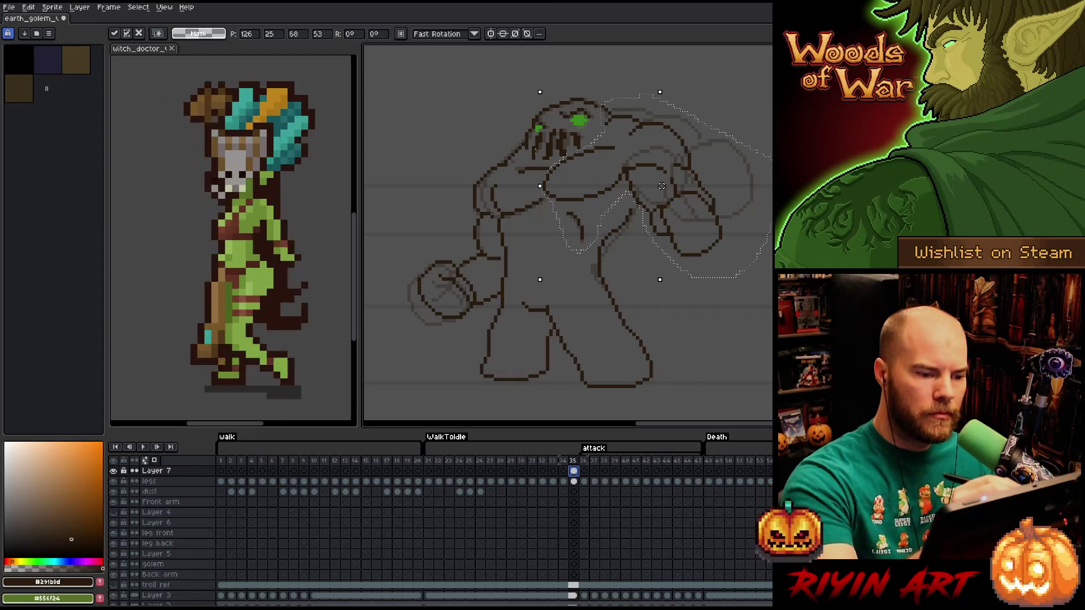
Trim mouth and face from the selection, raise arm and shoulder, then recolour the fist green.
{"action": "key", "text": "q"}
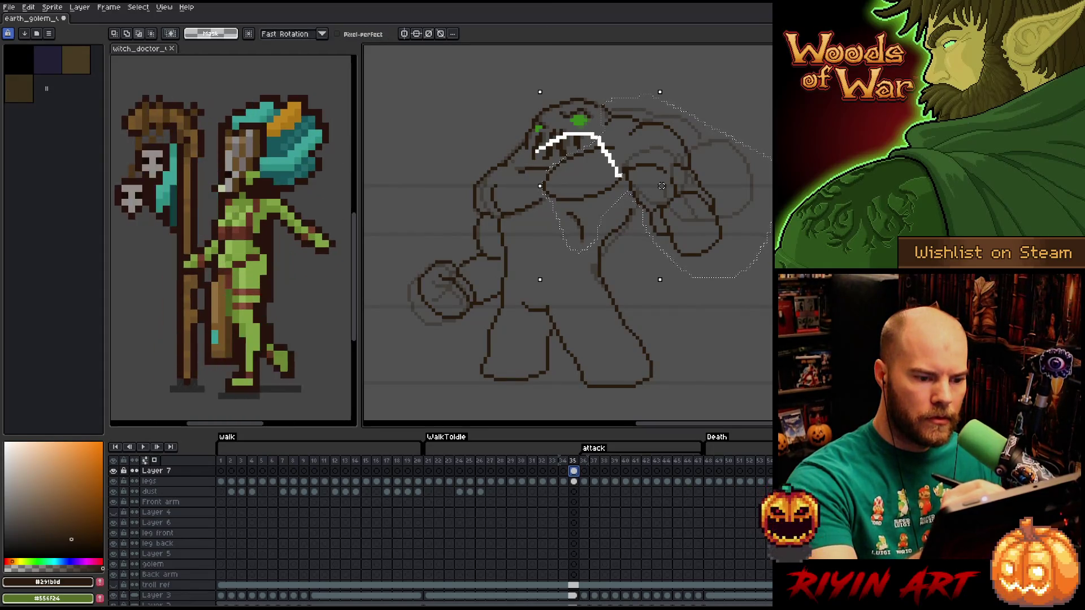
{"action": "left_click_drag", "start_coordinate": [618, 217], "coordinate": [540, 285]}
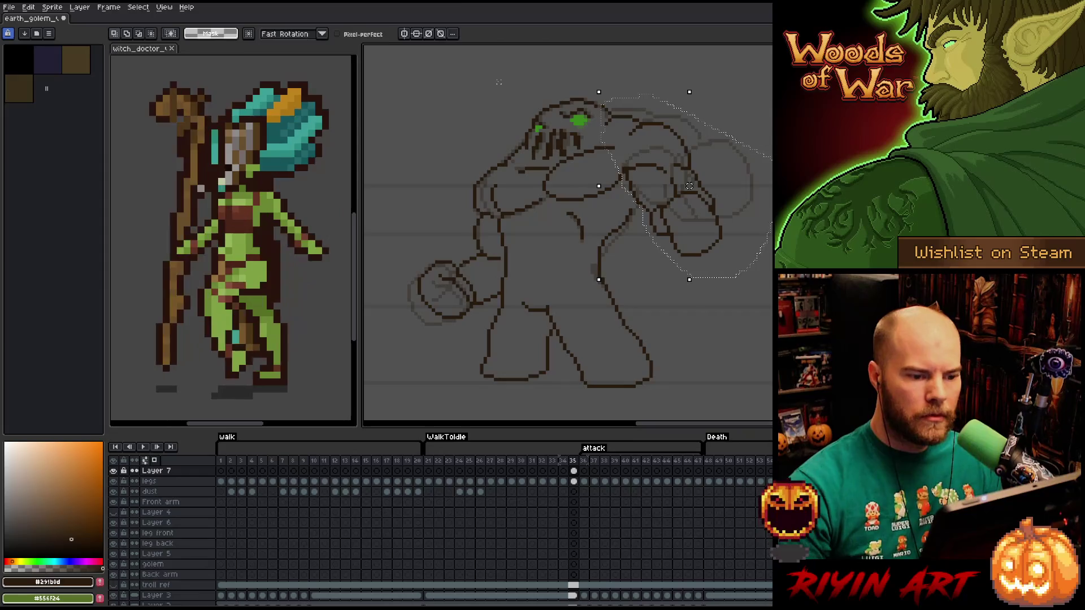
{"action": "left_click_drag", "start_coordinate": [689, 186], "coordinate": [693, 182]}
{"action": "mouse_move", "coordinate": [570, 168]}
{"action": "left_mouse_down"}
{"action": "mouse_move", "coordinate": [609, 131]}
{"action": "mouse_move", "coordinate": [625, 151]}
{"action": "mouse_move", "coordinate": [622, 237]}
{"action": "left_mouse_up"}
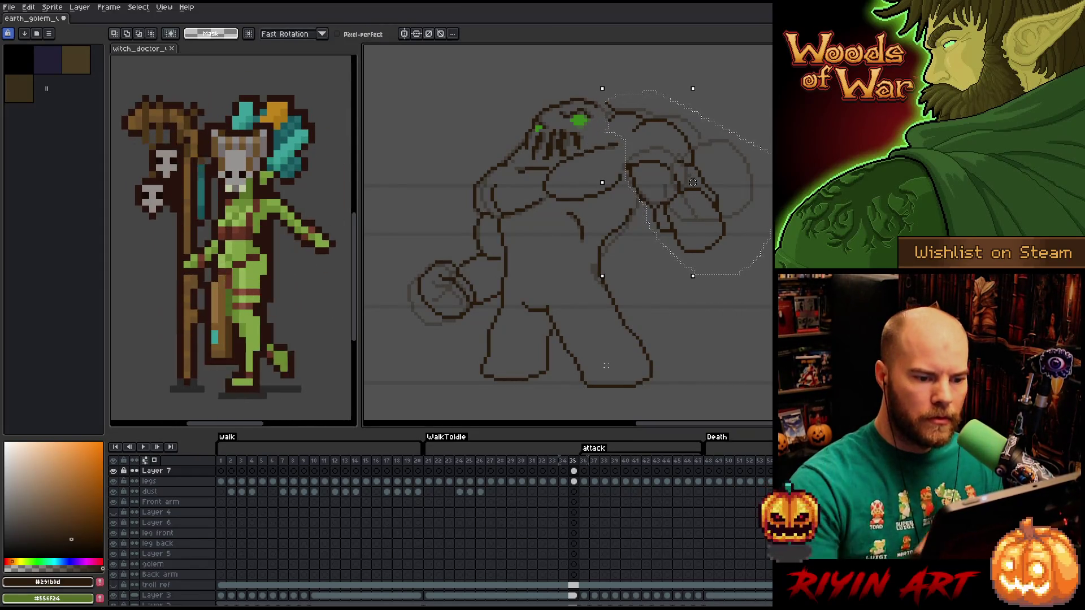
{"action": "left_click_drag", "start_coordinate": [693, 183], "coordinate": [693, 179]}
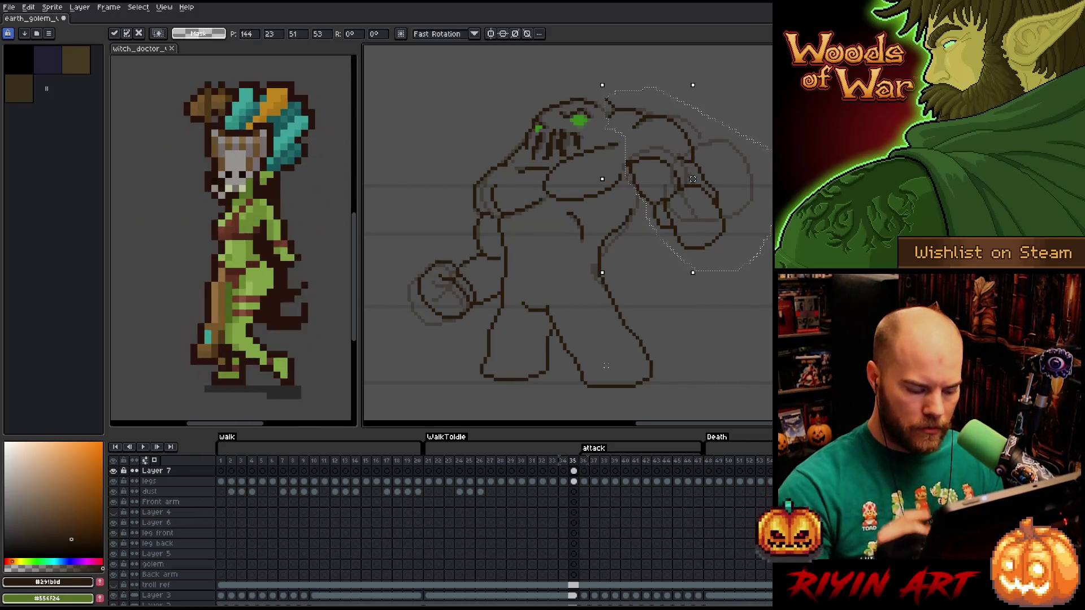
{"action": "key", "text": "Return"}
{"action": "mouse_move", "coordinate": [737, 267]}
{"action": "left_mouse_down"}
{"action": "mouse_move", "coordinate": [723, 208]}
{"action": "mouse_move", "coordinate": [702, 185]}
{"action": "mouse_move", "coordinate": [675, 196]}
{"action": "mouse_move", "coordinate": [700, 283]}
{"action": "left_mouse_up"}
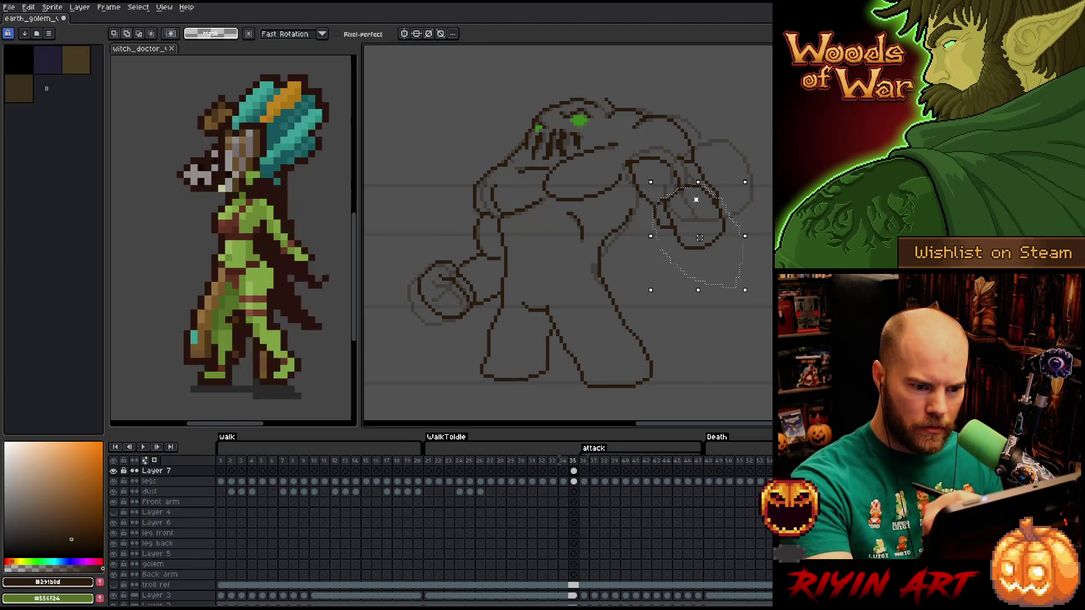
{"action": "key", "text": "shift+r"}
Move the green fist circle up and right and draw a green line beside it.
{"action": "left_click_drag", "start_coordinate": [730, 235], "coordinate": [755, 189]}
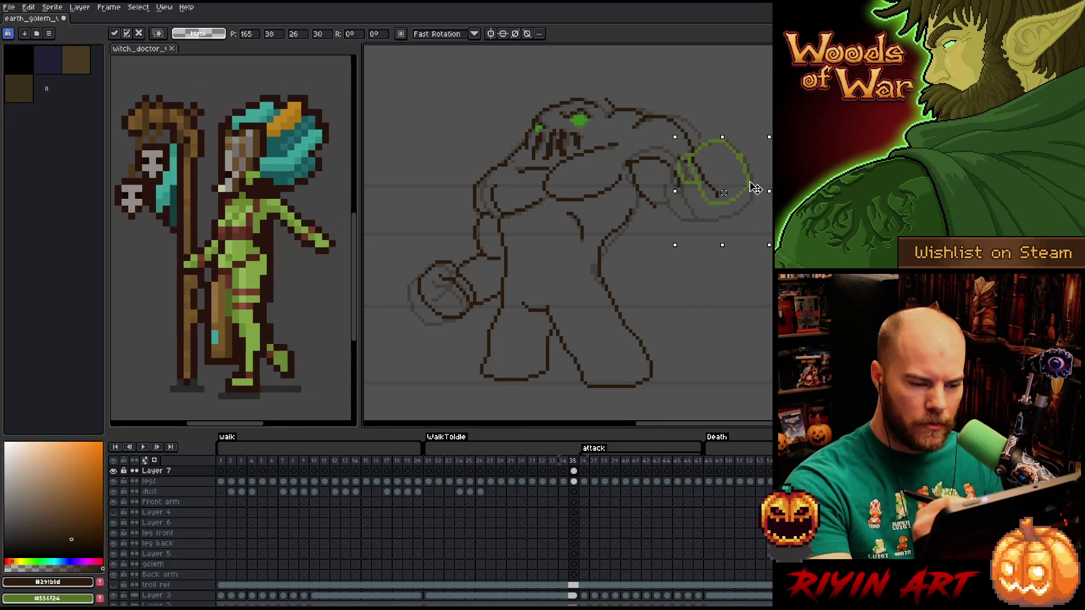
{"action": "key", "text": "Return"}
{"action": "key", "text": "b"}
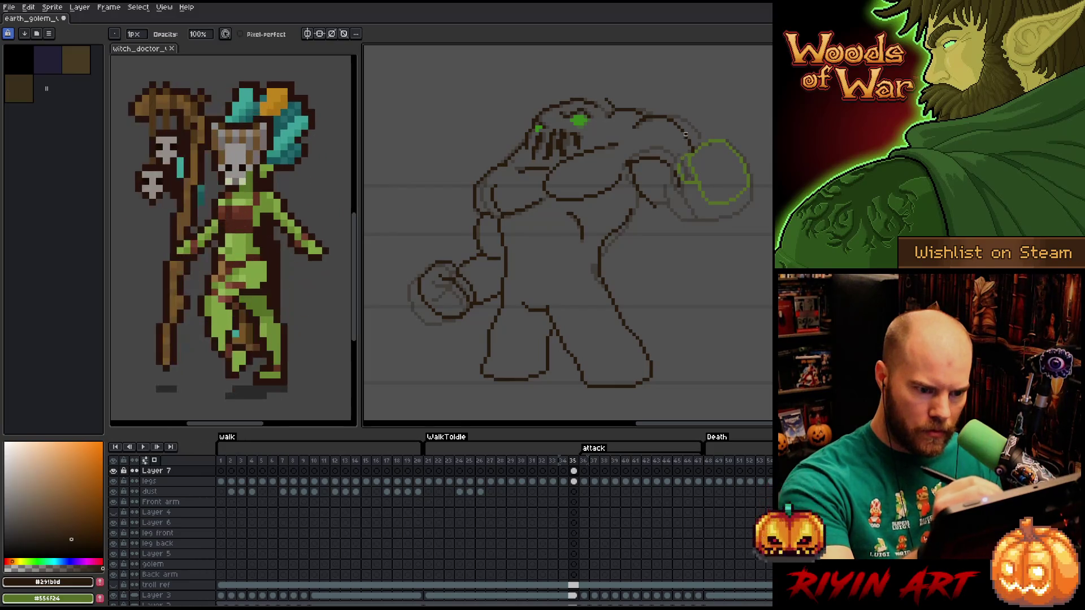
{"action": "left_click", "coordinate": [678, 168], "text": "alt"}
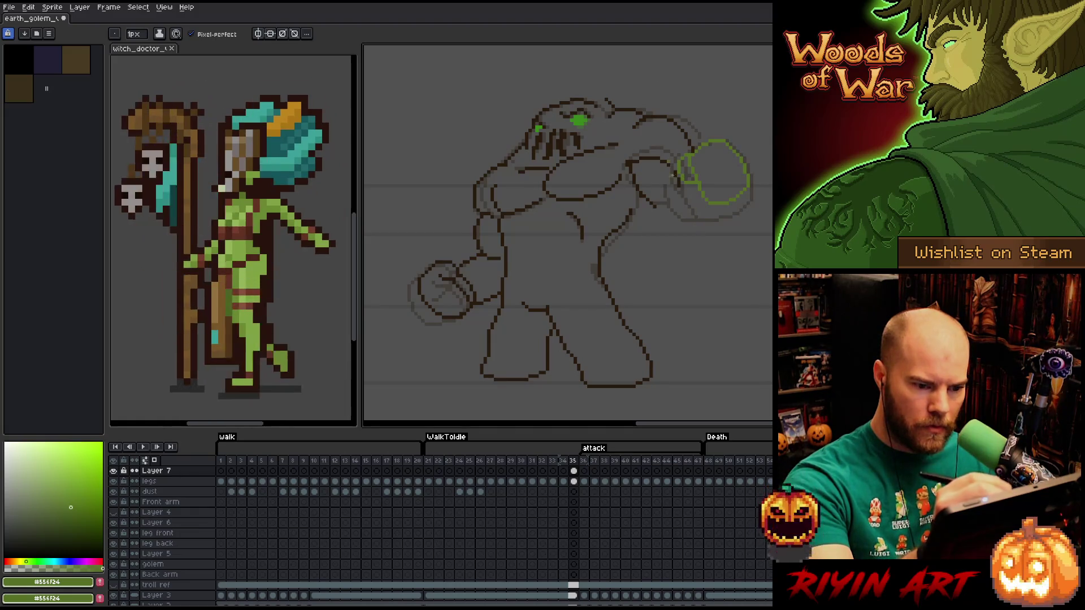
{"action": "key", "text": "e"}
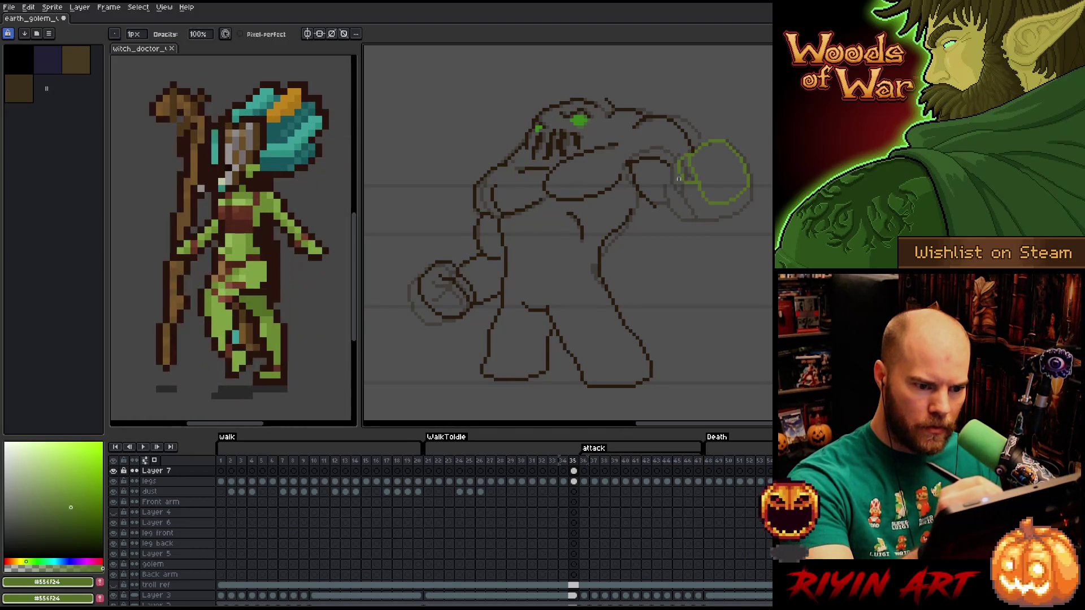
{"action": "key", "text": "b"}
{"action": "mouse_move", "coordinate": [645, 198]}
{"action": "left_mouse_down"}
{"action": "mouse_move", "coordinate": [675, 194]}
{"action": "mouse_move", "coordinate": [715, 213]}
{"action": "left_mouse_up"}
Redraw the golem's shoulder line in dark brown, undoing a first curved attempt.
{"action": "left_click", "coordinate": [644, 187], "text": "alt"}
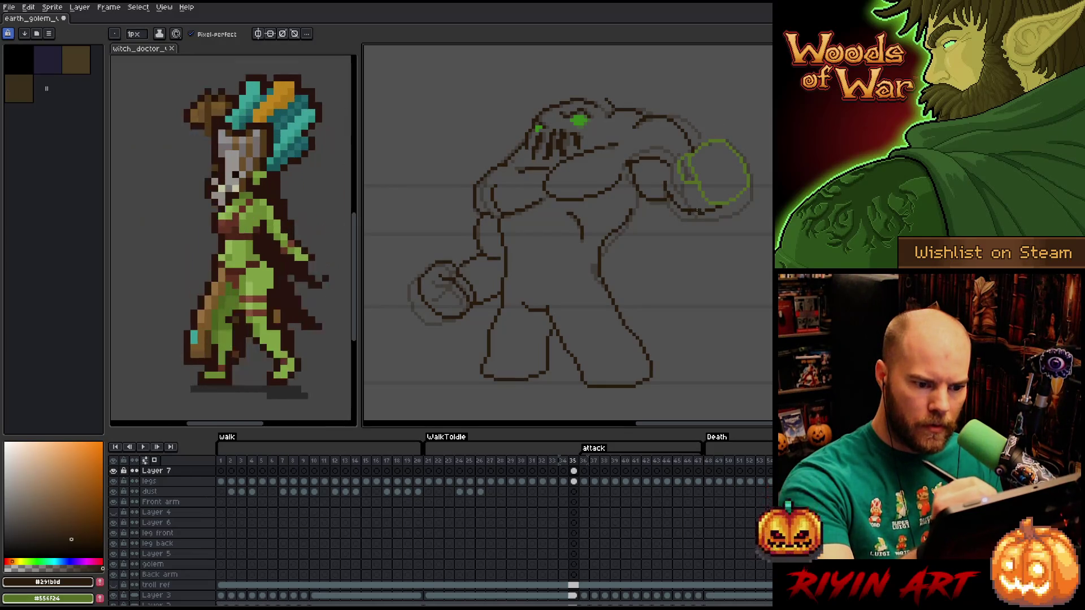
{"action": "key", "text": "e"}
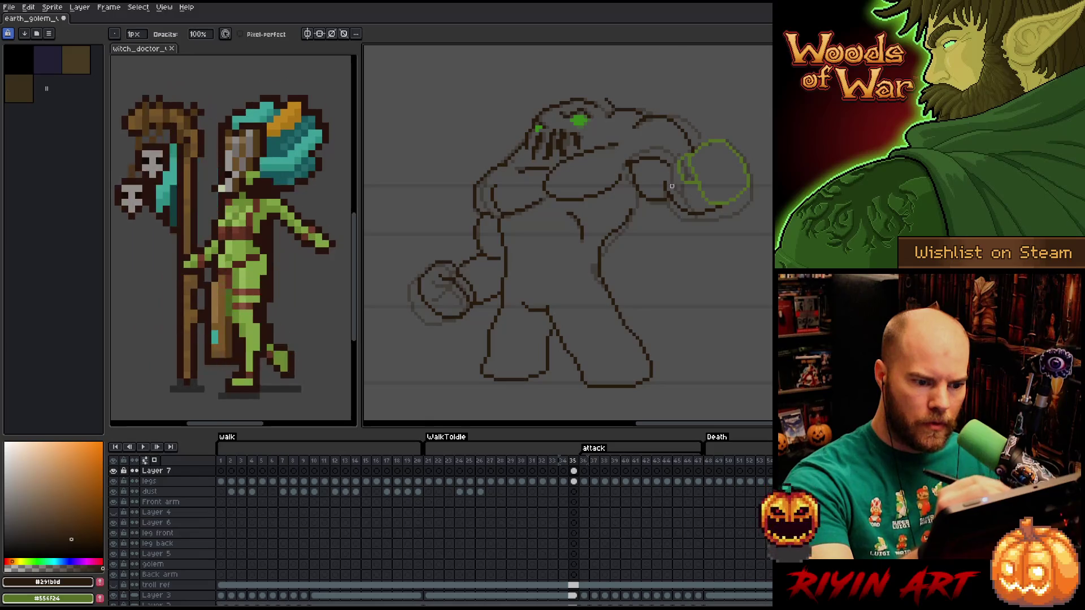
{"action": "key", "text": "b"}
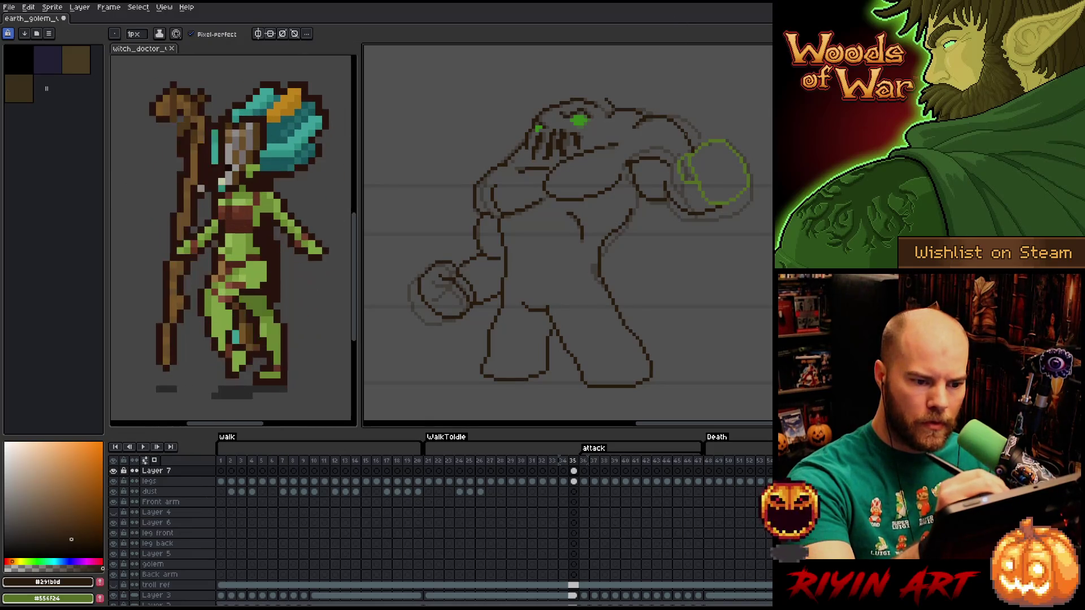
{"action": "key", "text": "e"}
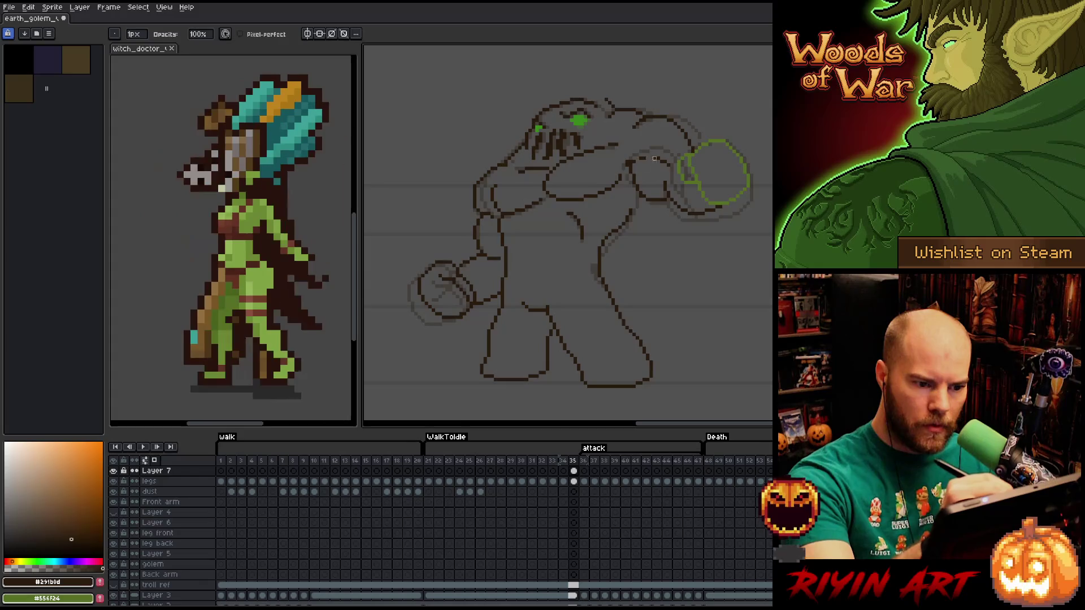
{"action": "key", "text": "b"}
{"action": "key", "text": "e"}
{"action": "key", "text": "b"}
{"action": "mouse_move", "coordinate": [635, 153]}
{"action": "left_mouse_down"}
{"action": "mouse_move", "coordinate": [672, 151]}
{"action": "mouse_move", "coordinate": [668, 119]}
{"action": "mouse_move", "coordinate": [704, 142]}
{"action": "left_mouse_up"}
{"action": "key", "text": "ctrl+z"}
{"action": "key", "text": "e"}
{"action": "key", "text": "b"}
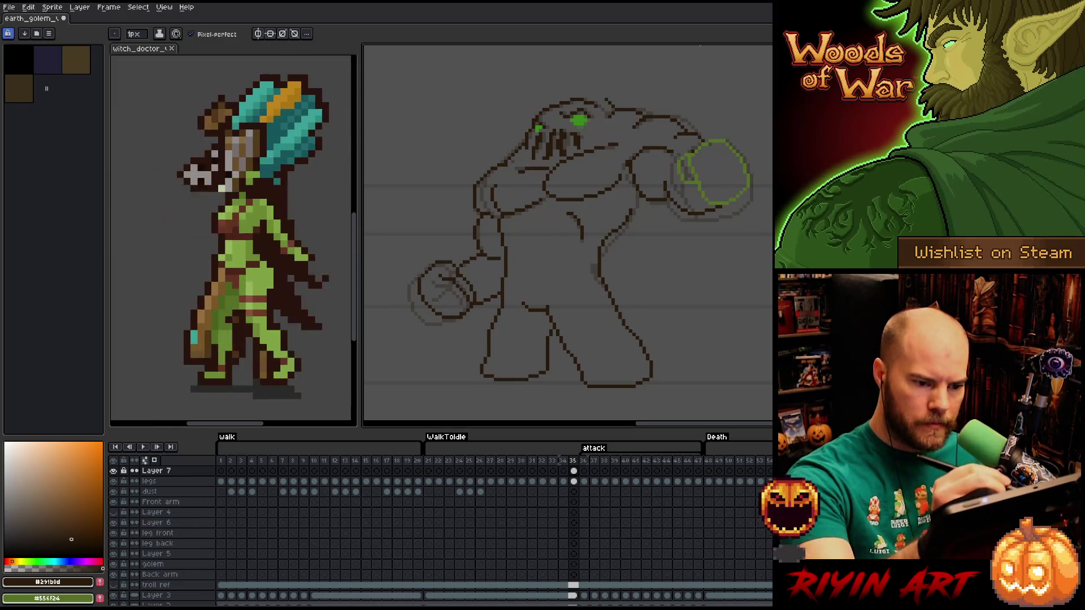
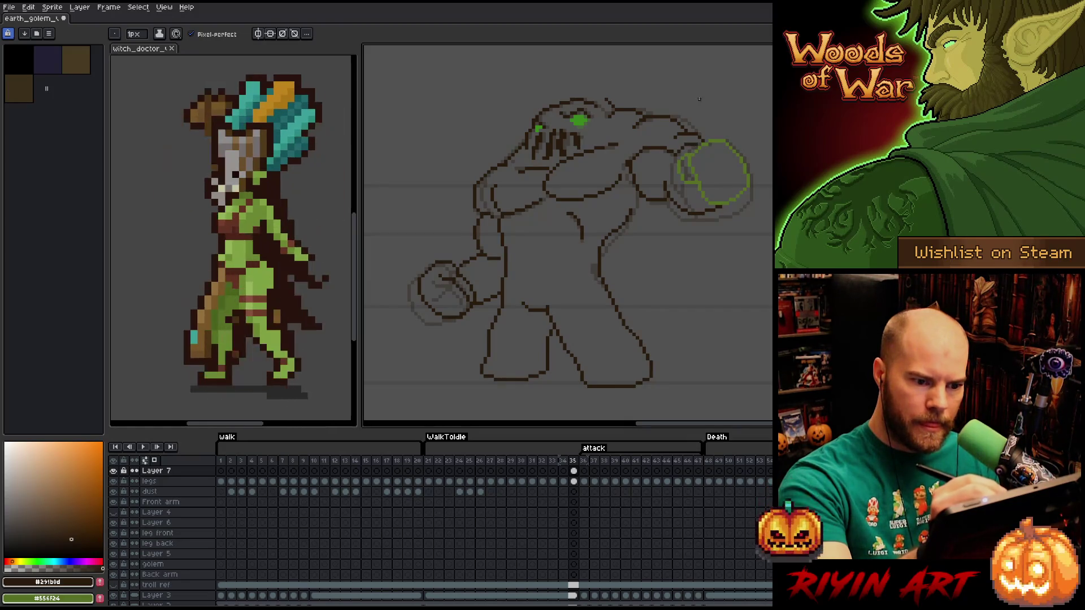
Touch up the golem's outline lines with pencil and eraser.
{"action": "key", "text": "e"}
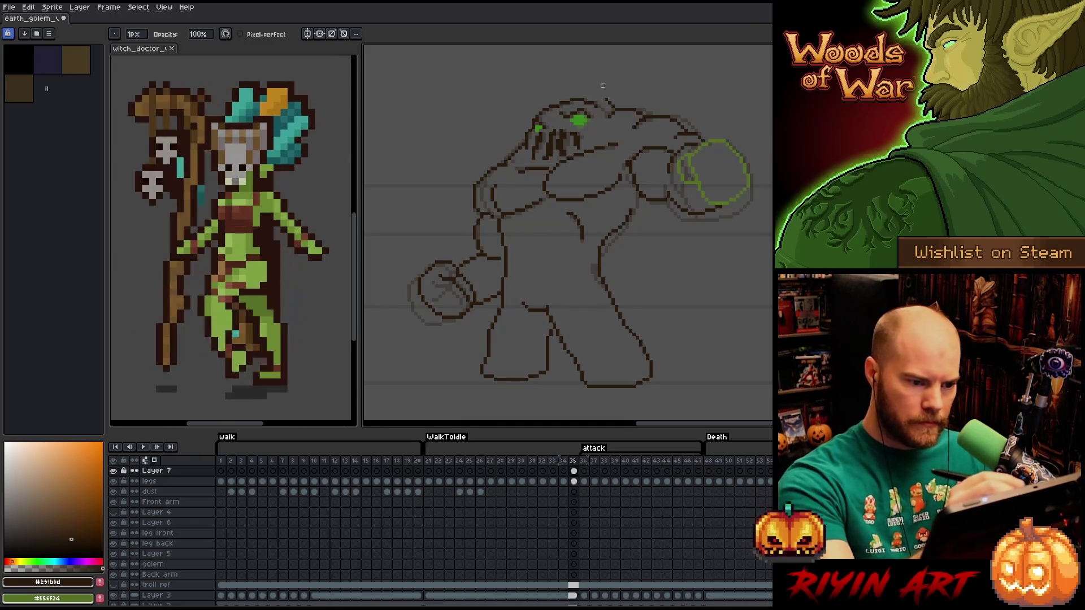
{"action": "key", "text": "e"}
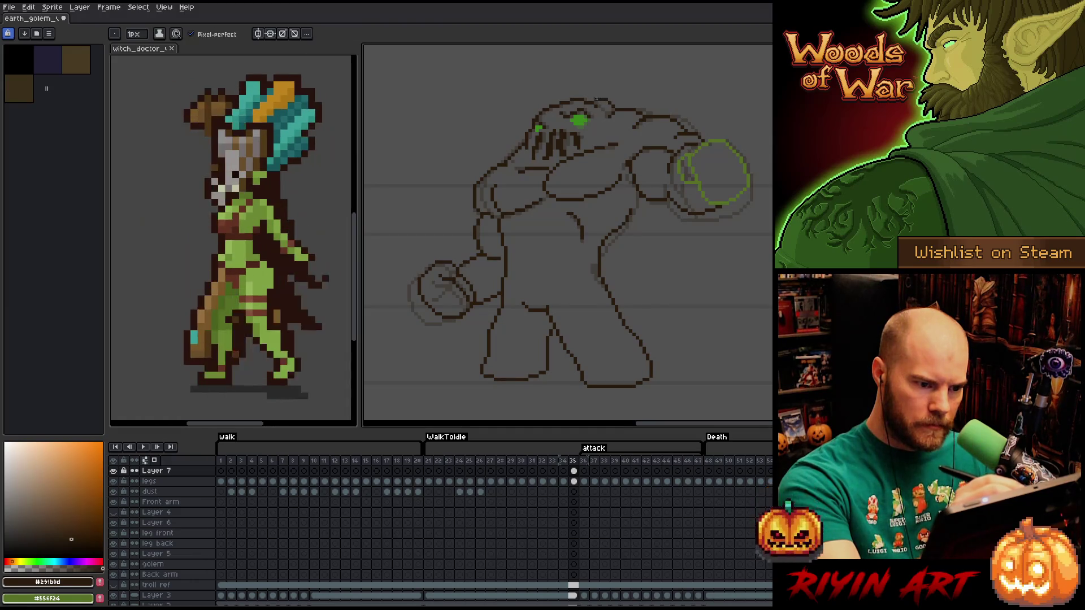
{"action": "key", "text": "b"}
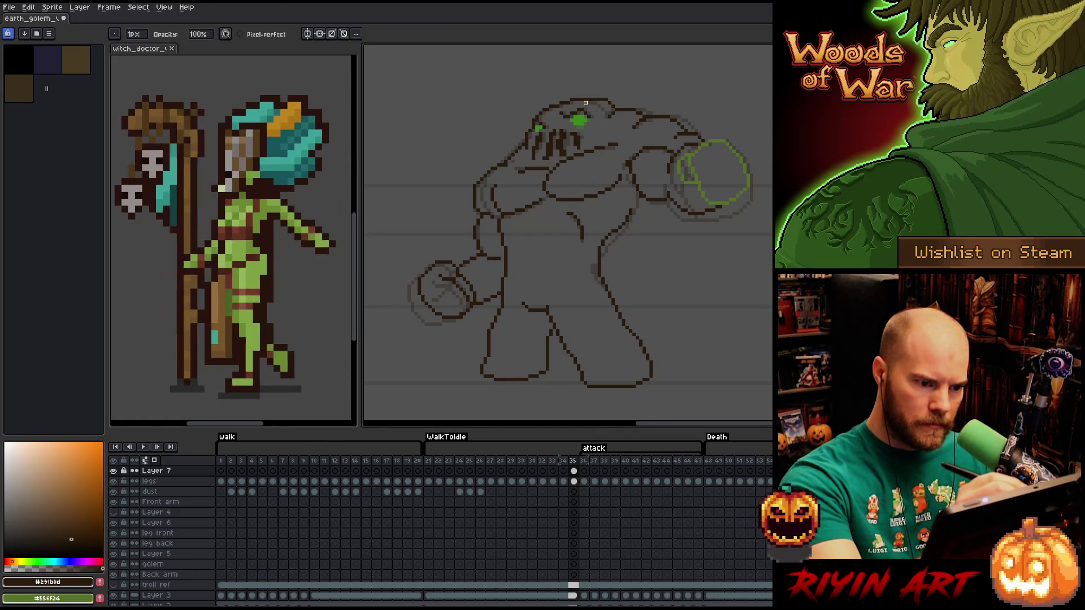
Lasso the golem's head and move it a few pixels right and up.
{"action": "key", "text": "q"}
{"action": "mouse_move", "coordinate": [599, 85]}
{"action": "left_mouse_down"}
{"action": "mouse_move", "coordinate": [602, 112]}
{"action": "mouse_move", "coordinate": [589, 123]}
{"action": "mouse_move", "coordinate": [548, 135]}
{"action": "mouse_move", "coordinate": [527, 125]}
{"action": "mouse_move", "coordinate": [592, 125]}
{"action": "left_mouse_up"}
{"action": "left_click", "coordinate": [588, 123]}
{"action": "key", "text": "Return"}
{"action": "mouse_move", "coordinate": [600, 82]}
{"action": "left_mouse_down"}
{"action": "mouse_move", "coordinate": [602, 107]}
{"action": "mouse_move", "coordinate": [574, 139]}
{"action": "mouse_move", "coordinate": [532, 144]}
{"action": "mouse_move", "coordinate": [525, 121]}
{"action": "left_mouse_up"}
{"action": "left_click_drag", "start_coordinate": [594, 125], "coordinate": [597, 121]}
{"action": "key", "text": "Return"}
Tidy the outline lines near the head, then lasso a small area beside it.
{"action": "key", "text": "b"}
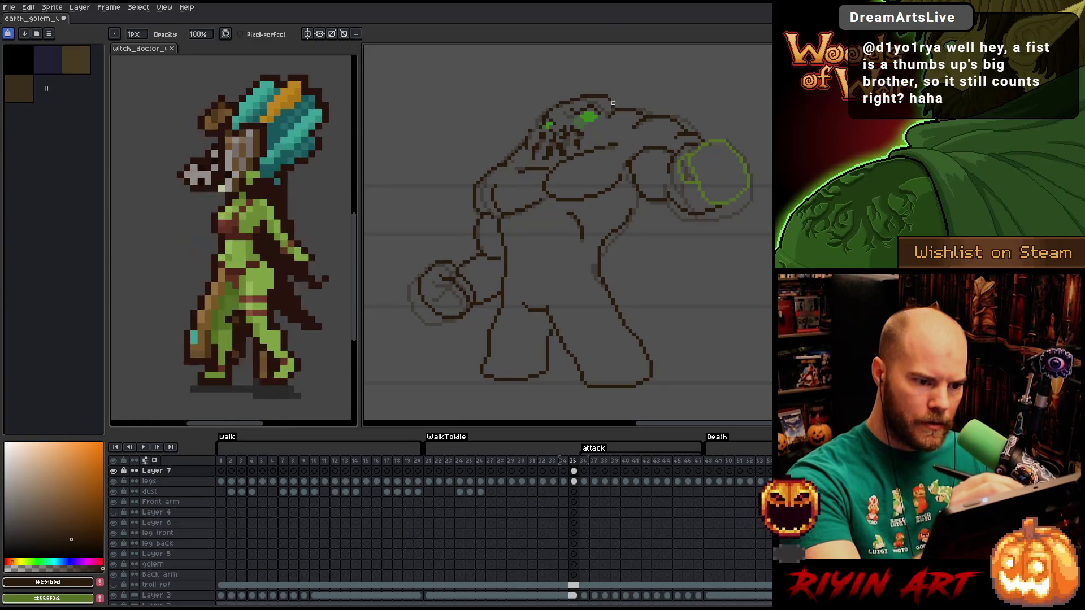
{"action": "key", "text": "e"}
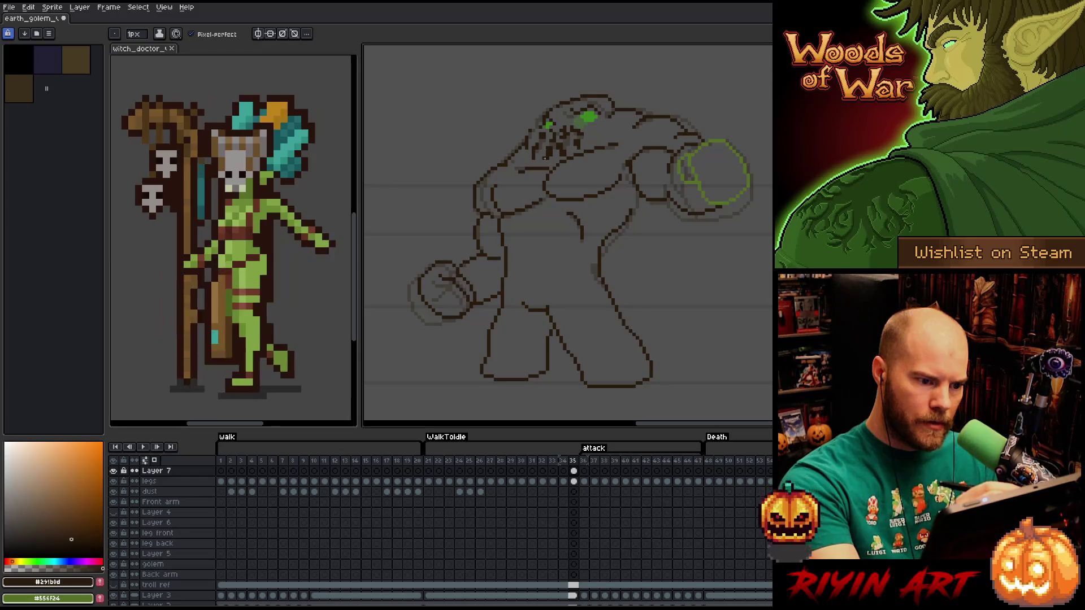
{"action": "key", "text": "b"}
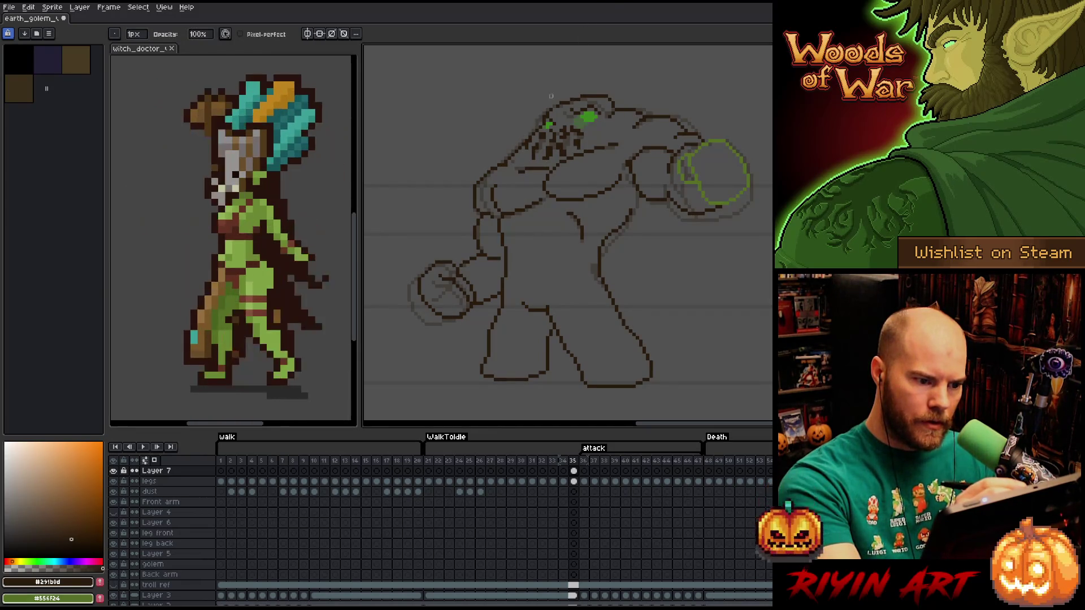
{"action": "key", "text": "q"}
{"action": "mouse_move", "coordinate": [522, 137]}
{"action": "left_mouse_down"}
{"action": "mouse_move", "coordinate": [512, 158]}
{"action": "mouse_move", "coordinate": [523, 135]}
{"action": "left_mouse_up"}
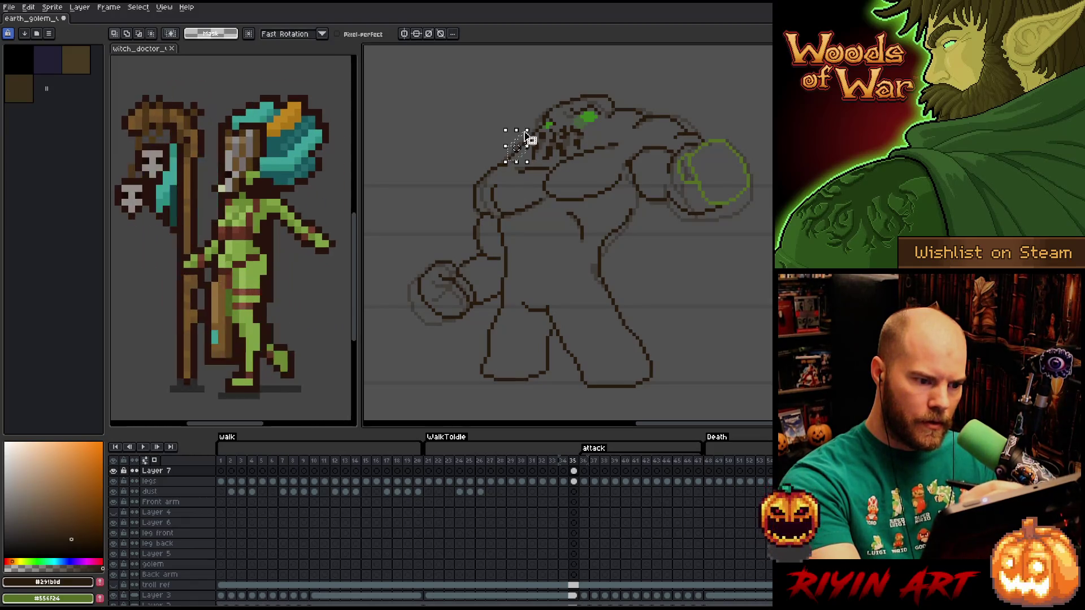
Drop the selection and redraw the golem's jagged teeth with pencil and eraser.
{"action": "left_click", "coordinate": [530, 106]}
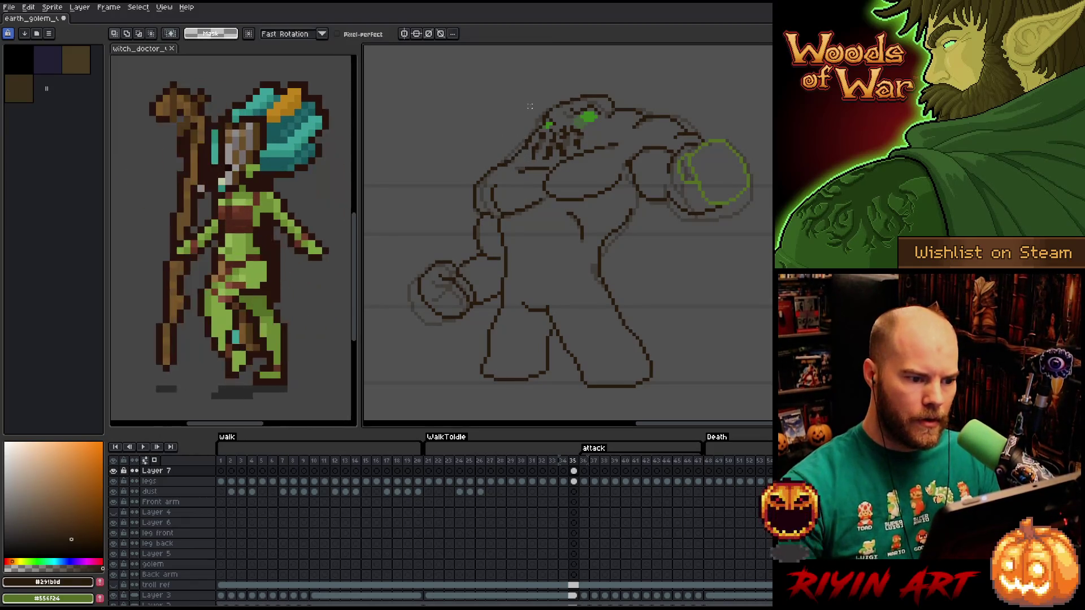
{"action": "key", "text": "b"}
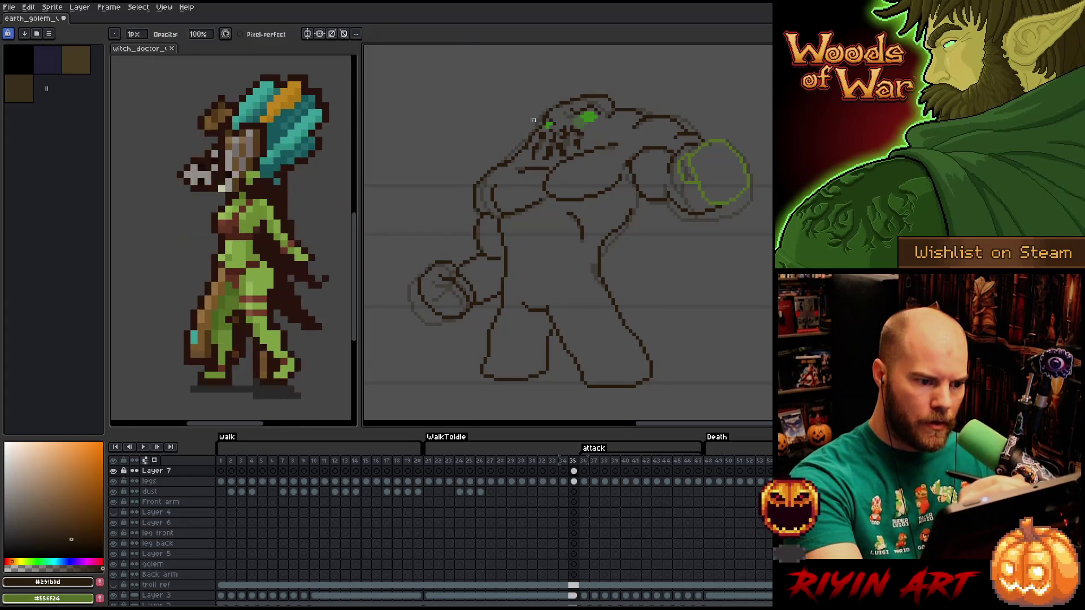
{"action": "key", "text": "e"}
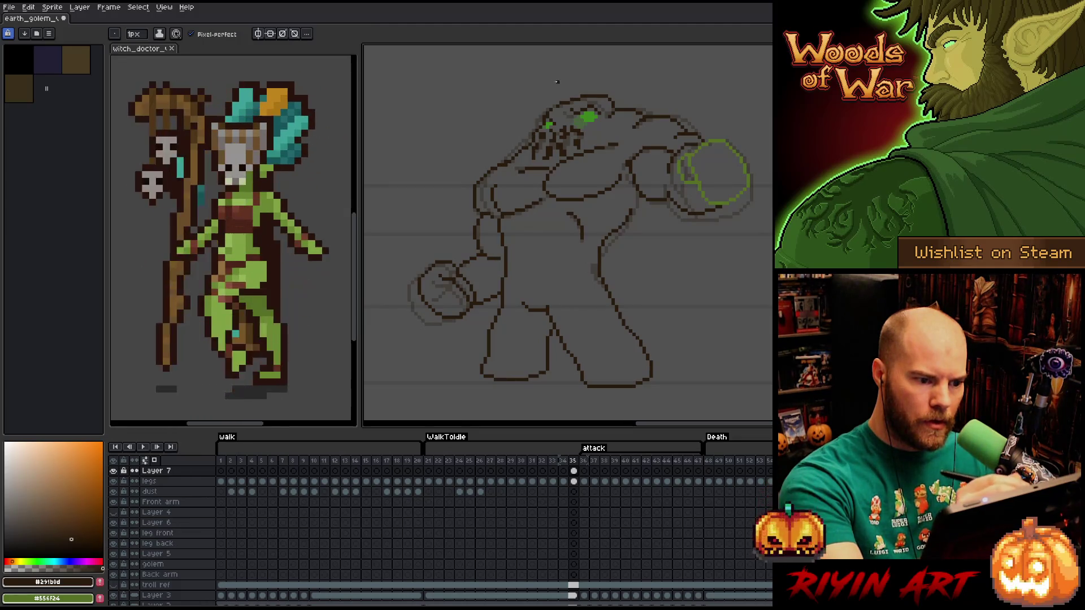
{"action": "key", "text": "b"}
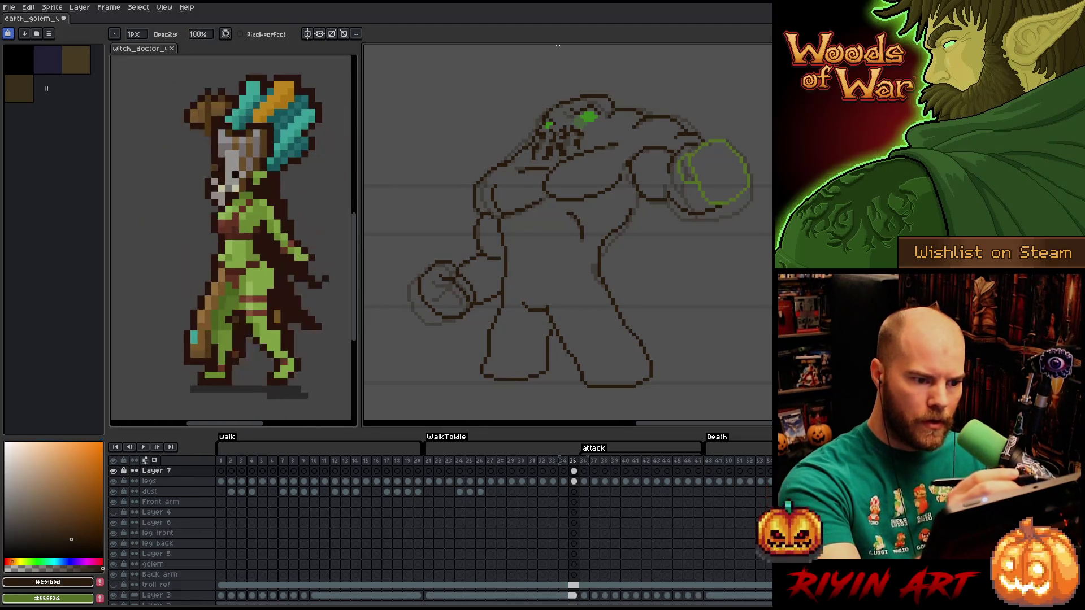
{"action": "key", "text": "e"}
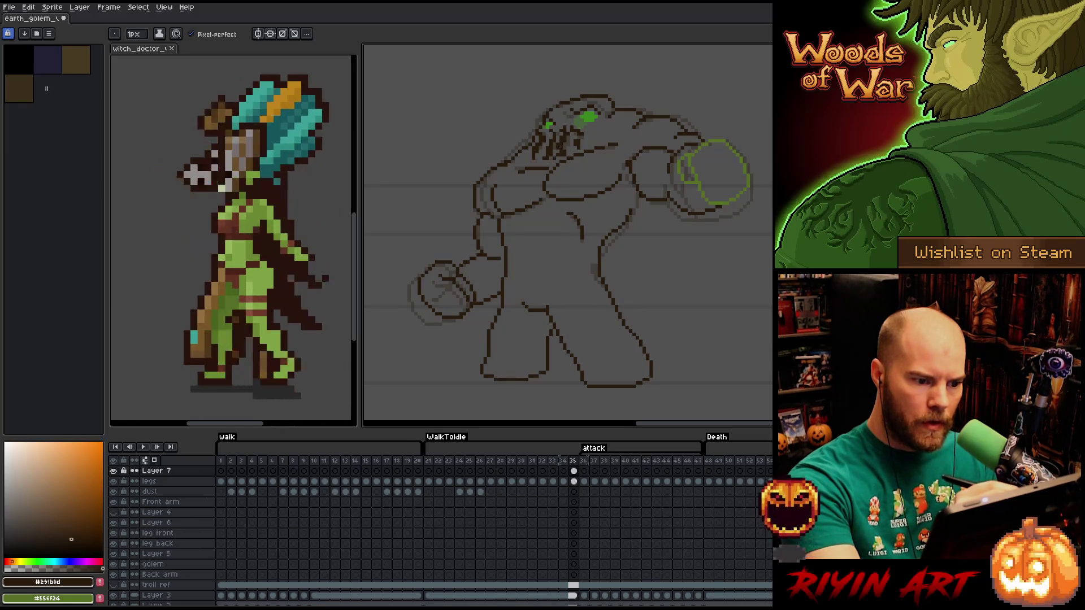
{"action": "key", "text": "b"}
Refine the face lines, then pick up the bright eye green as the drawing colour.
{"action": "key", "text": "e"}
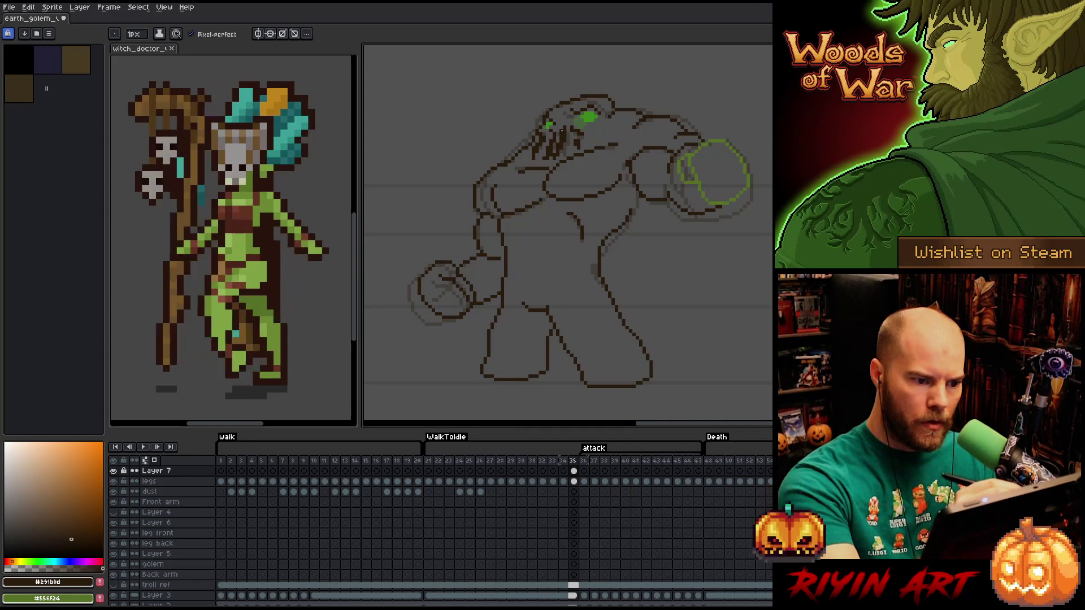
{"action": "key", "text": "b"}
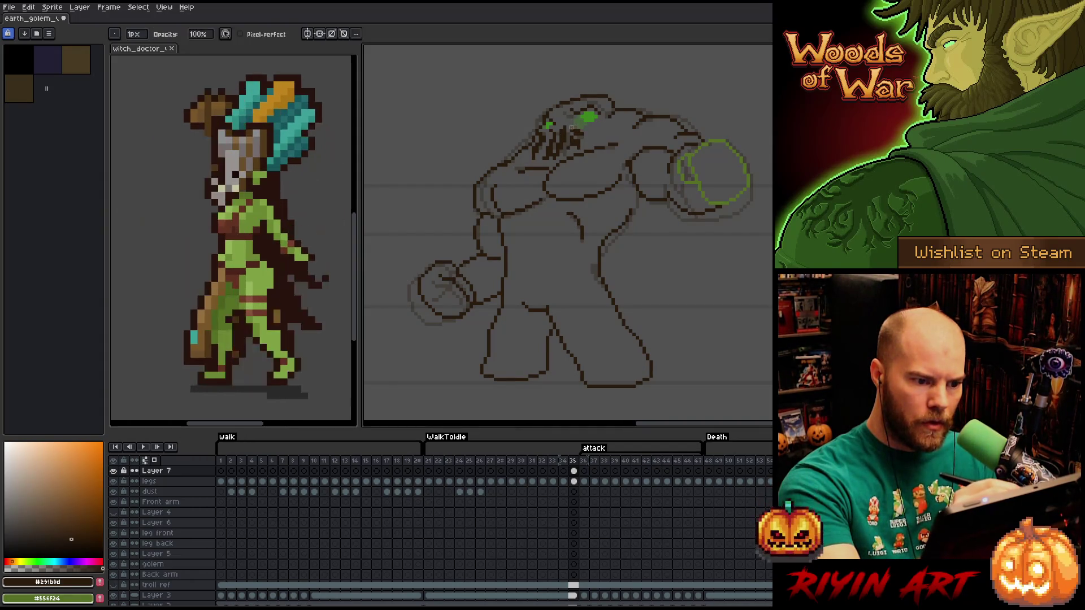
{"action": "key", "text": "e"}
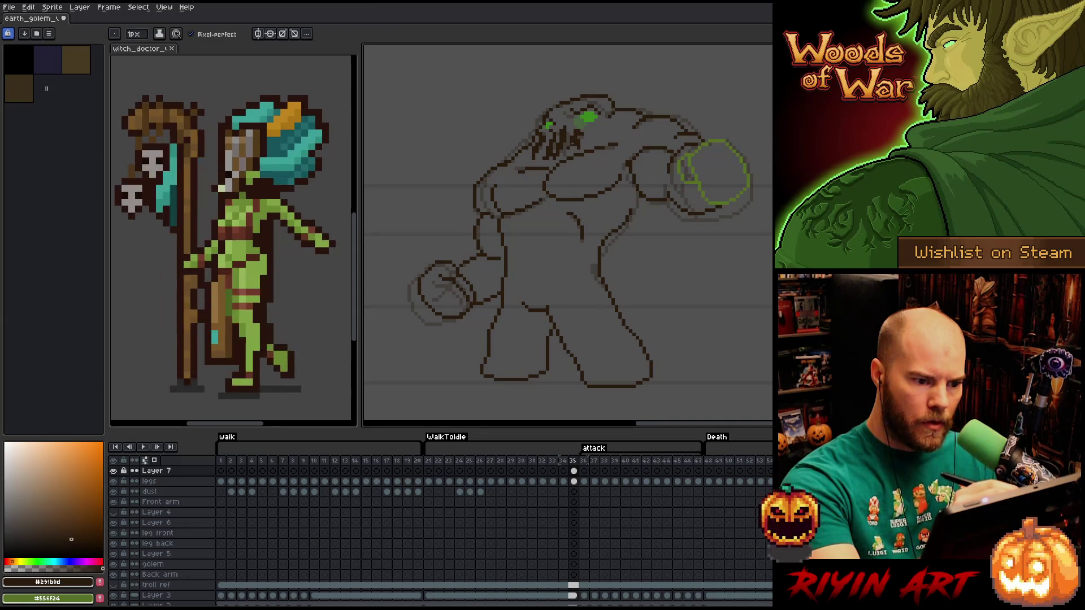
{"action": "key", "text": "b"}
{"action": "key", "text": "e"}
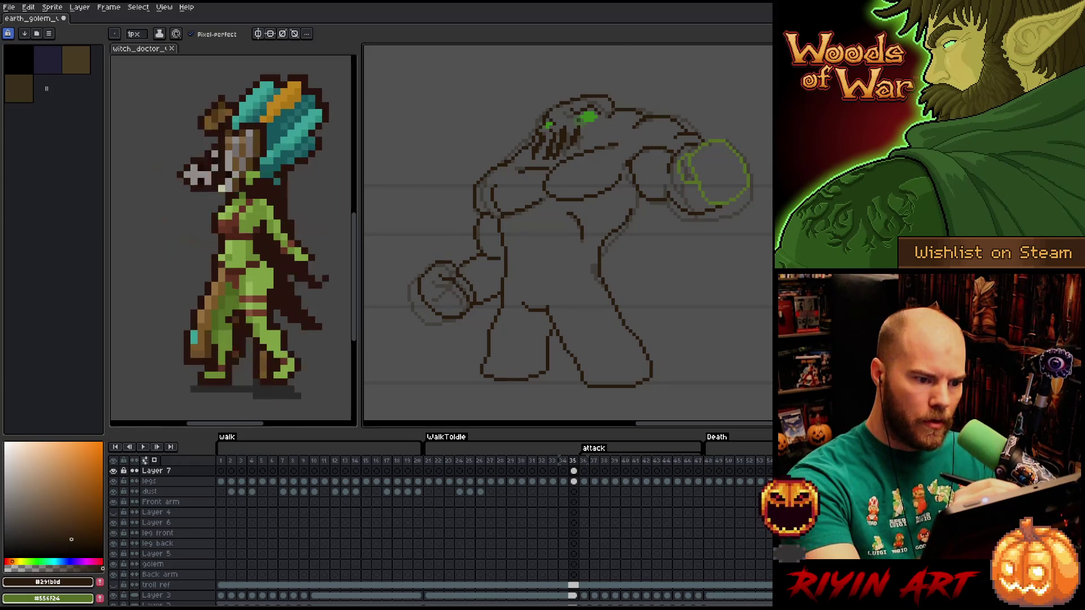
{"action": "left_click", "coordinate": [588, 115], "text": "alt"}
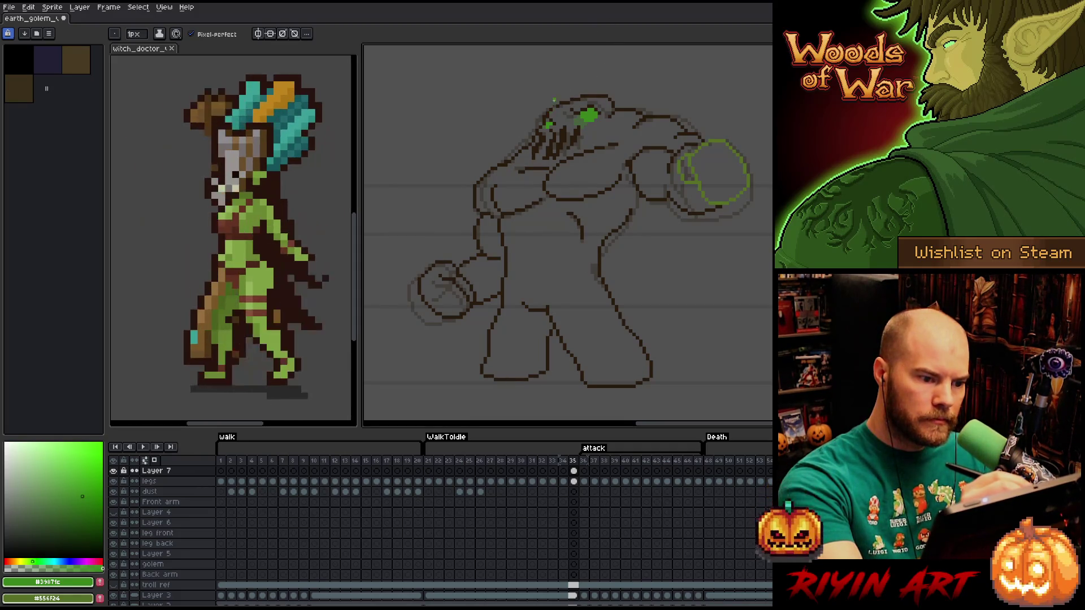
{"action": "left_click", "coordinate": [552, 120], "text": "alt"}
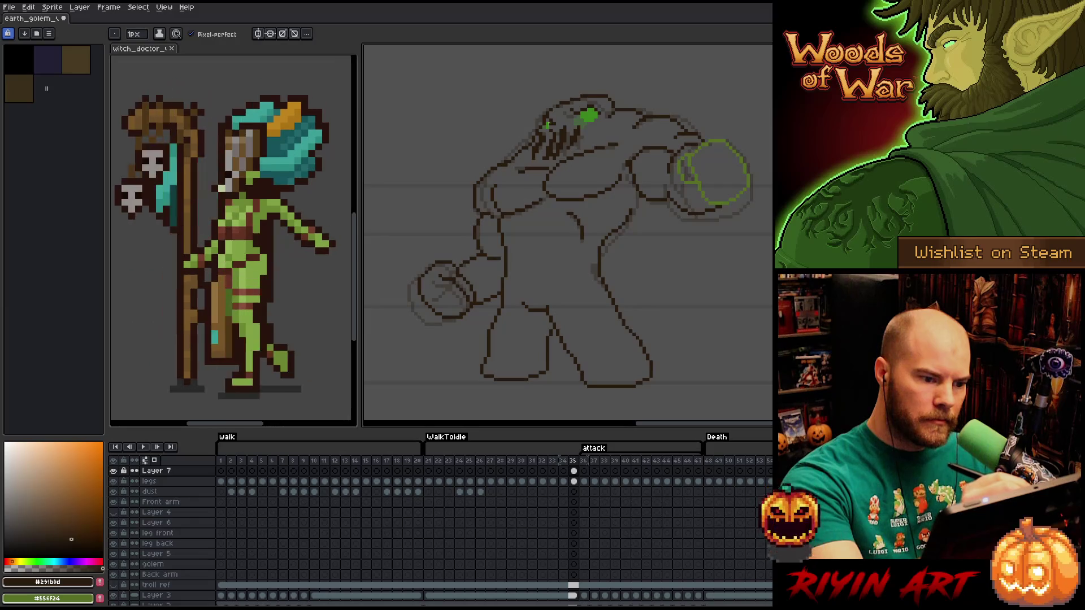
{"action": "key", "text": "b"}
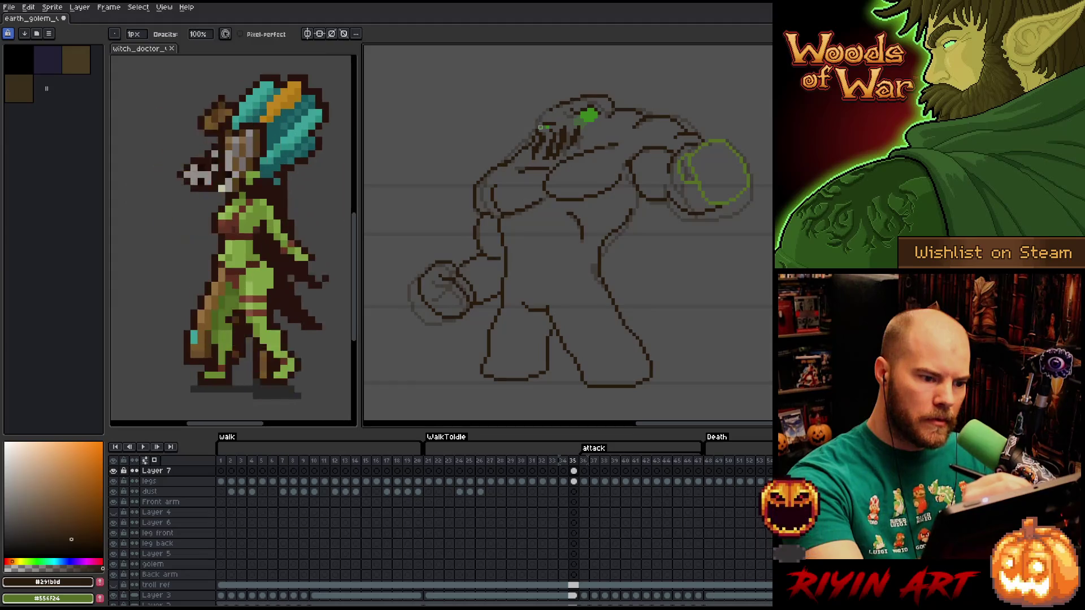
{"action": "key", "text": "e"}
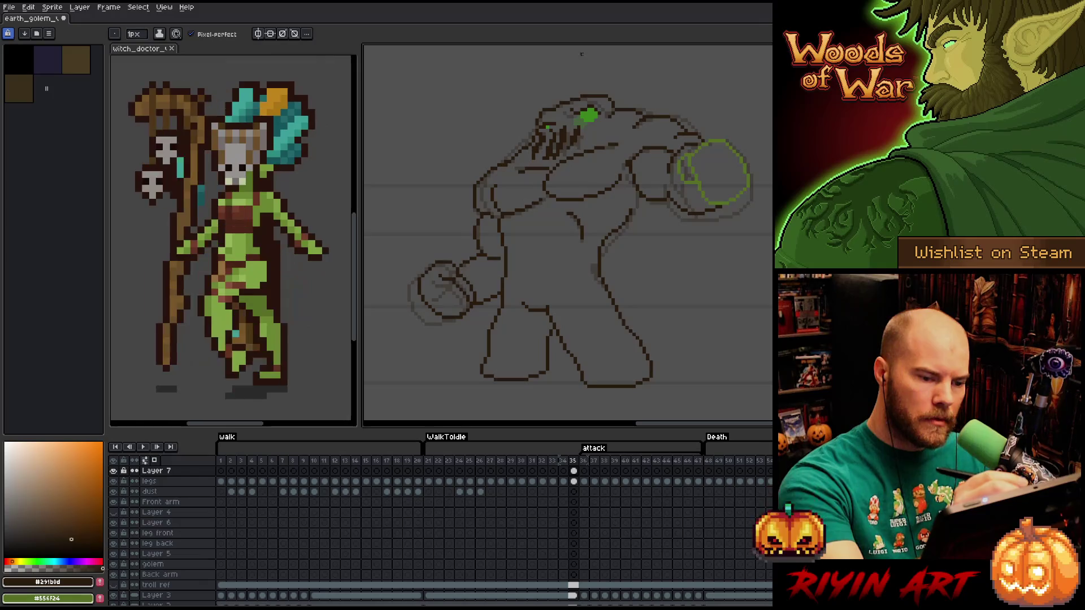
{"action": "key", "text": "b"}
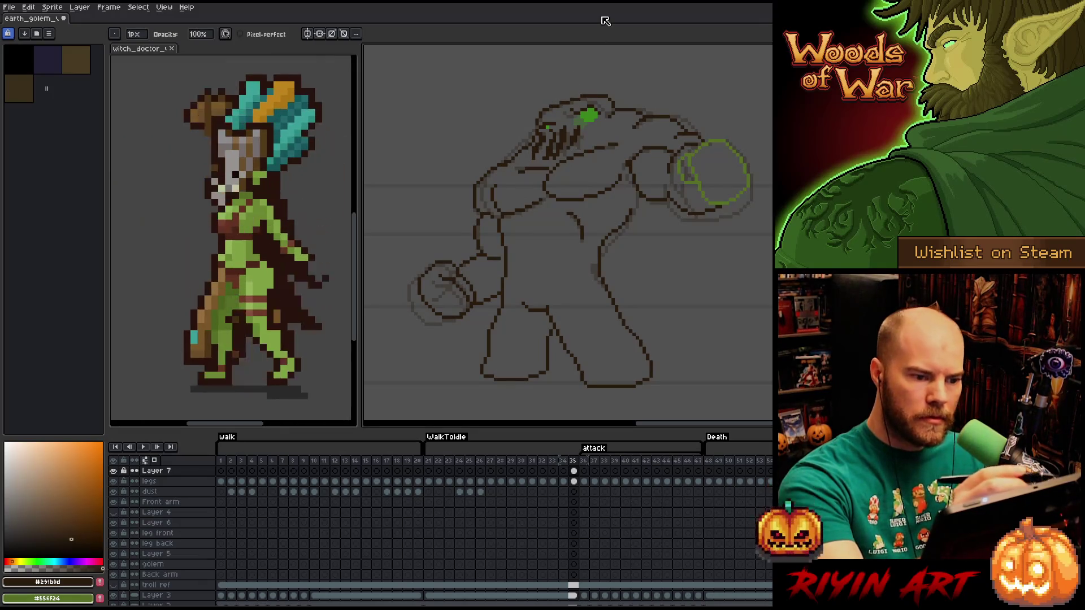
{"action": "key", "text": "e"}
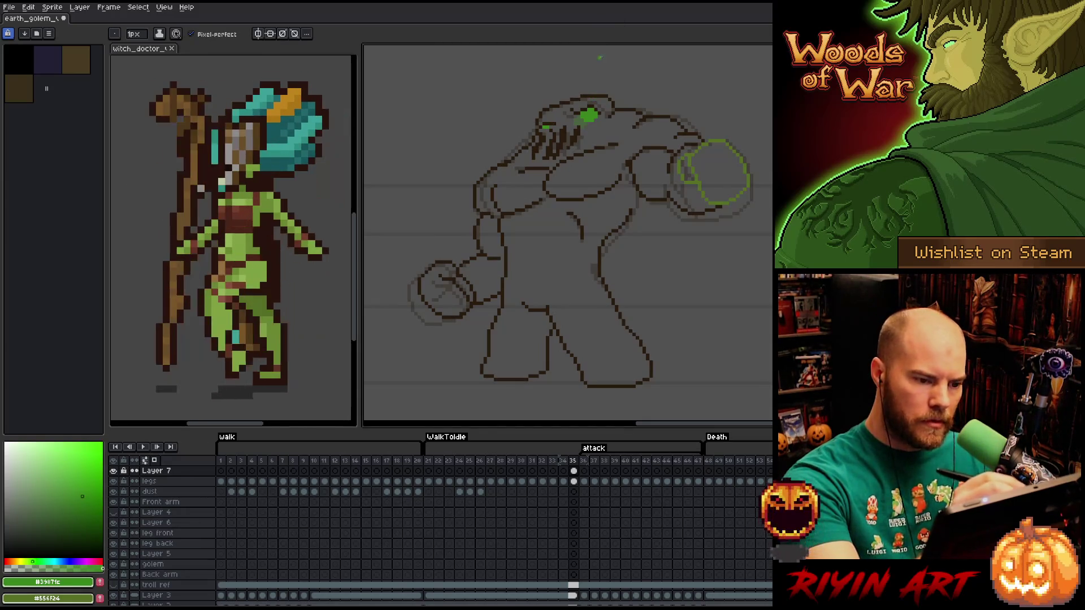
{"action": "left_click", "coordinate": [551, 134], "text": "alt"}
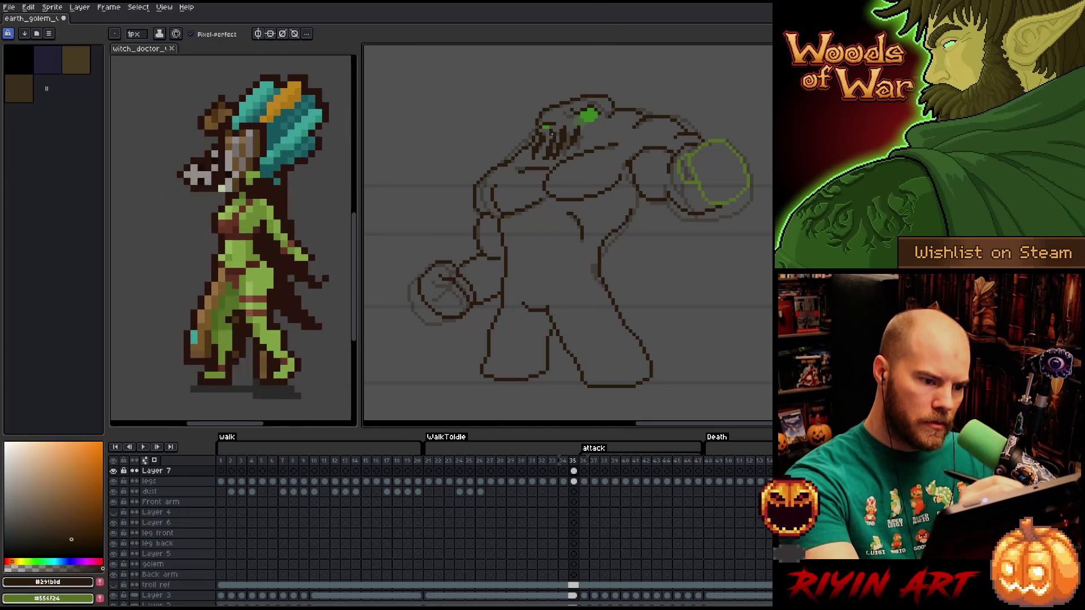
{"action": "key", "text": "b"}
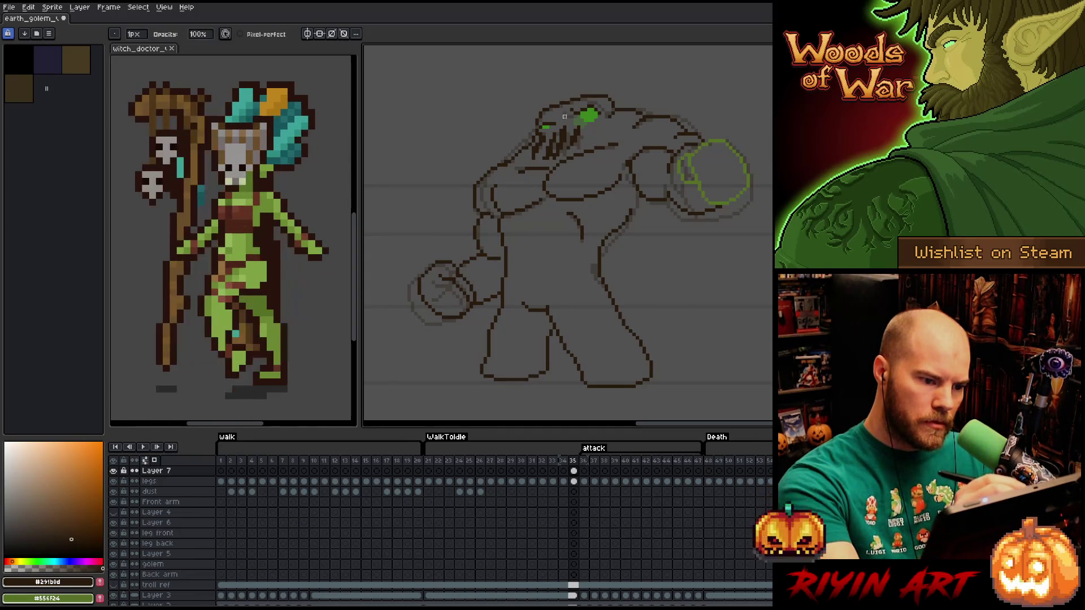
{"action": "key", "text": "e"}
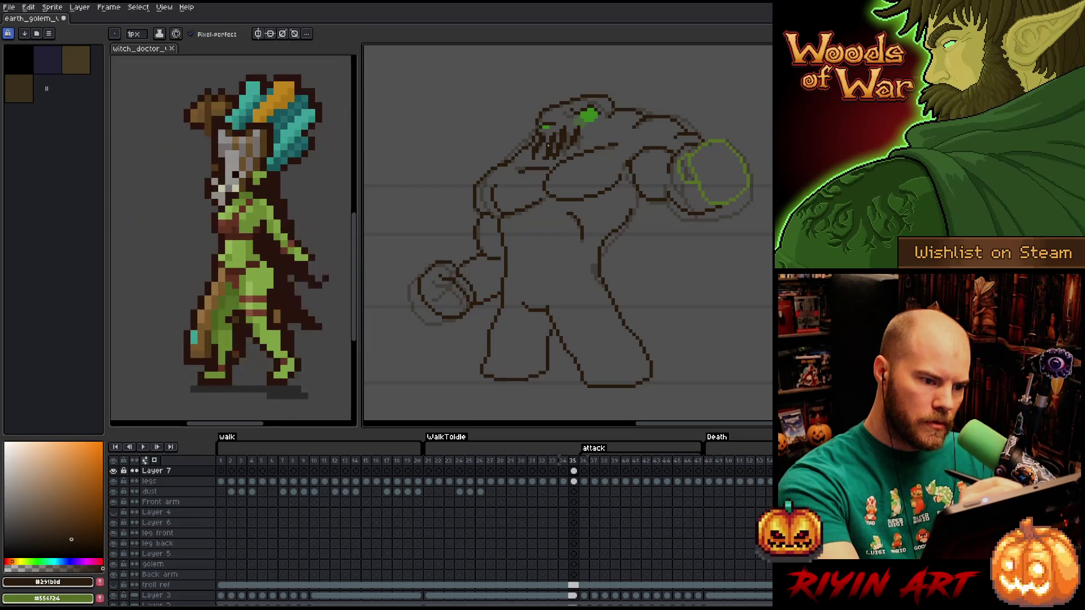
{"action": "key", "text": "b"}
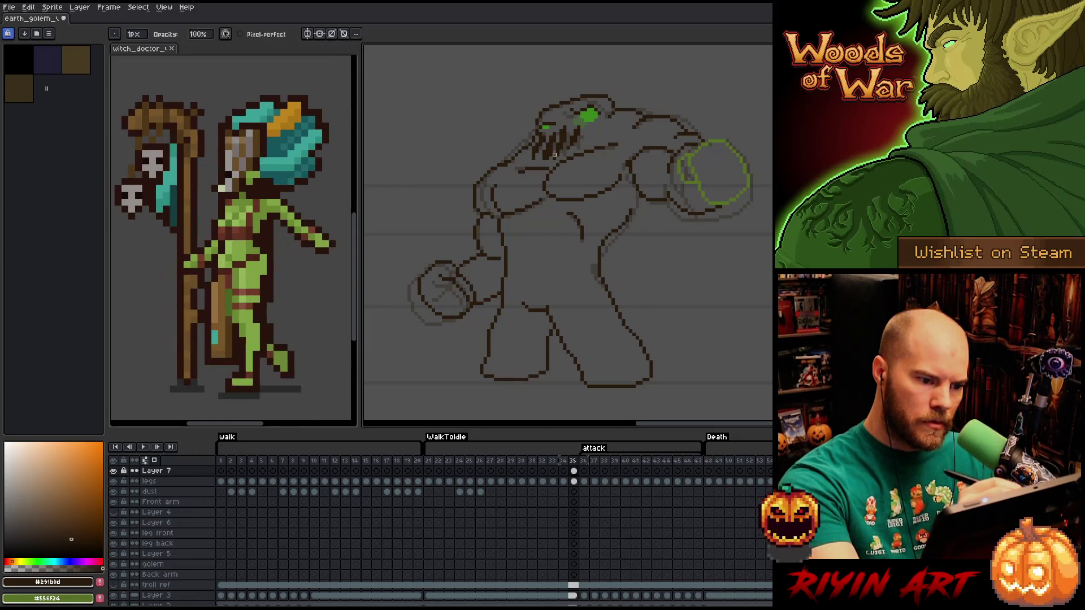
{"action": "key", "text": "e"}
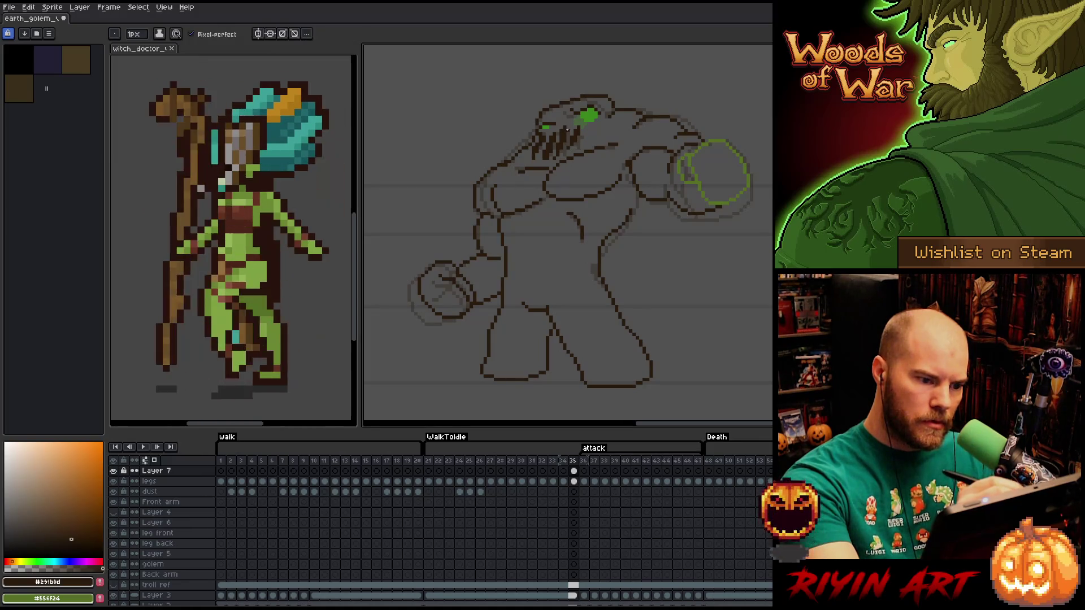
{"action": "key", "text": "b"}
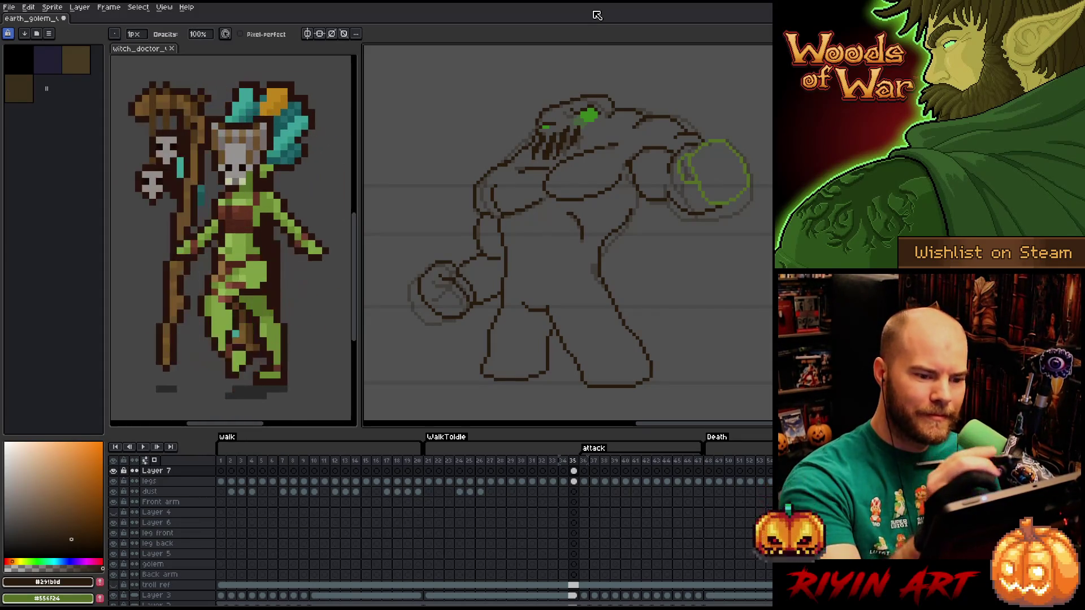
{"action": "key", "text": "m"}
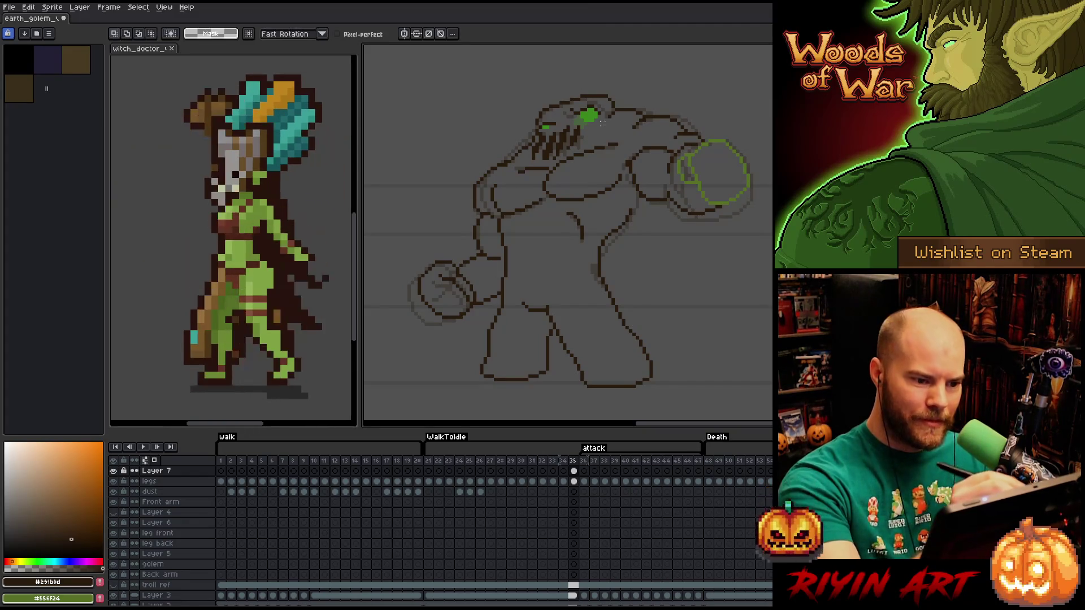
{"action": "left_click_drag", "start_coordinate": [565, 104], "coordinate": [606, 127]}
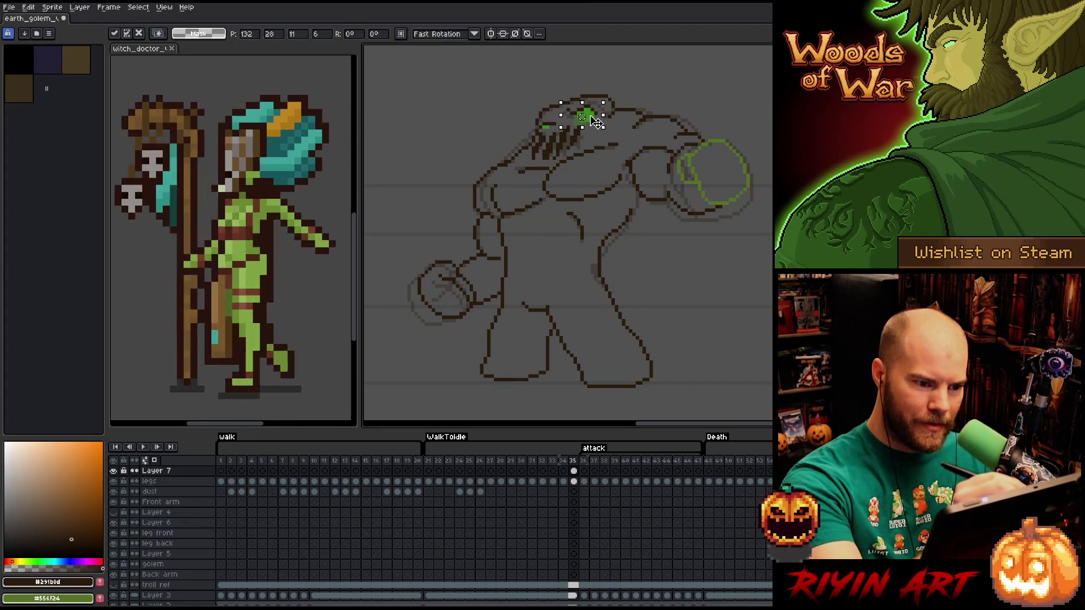
{"action": "key", "text": "ctrl+d"}
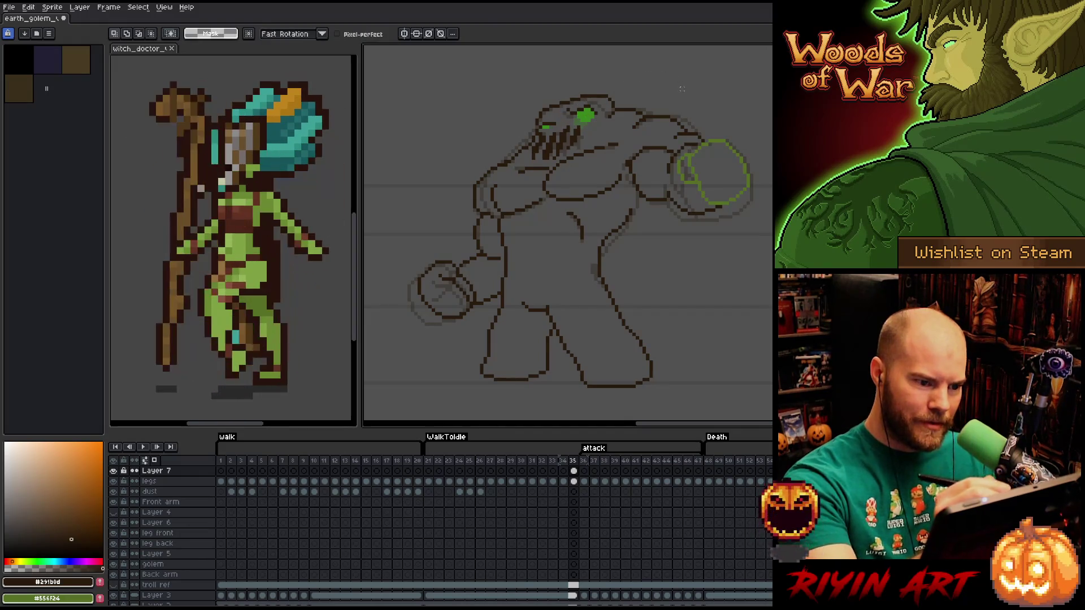
{"action": "key", "text": "b"}
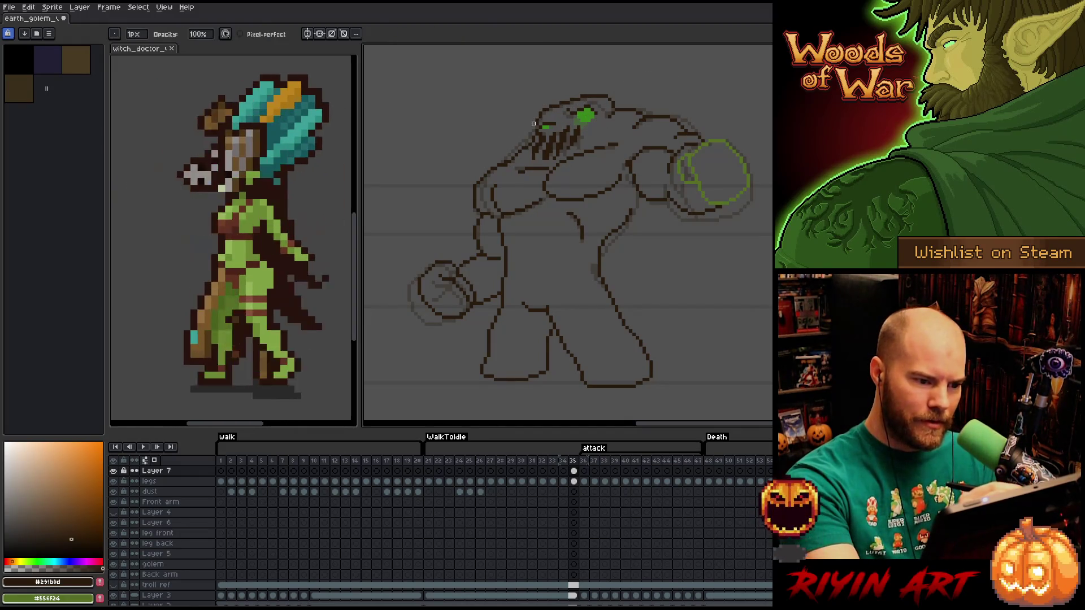
{"action": "key", "text": "e"}
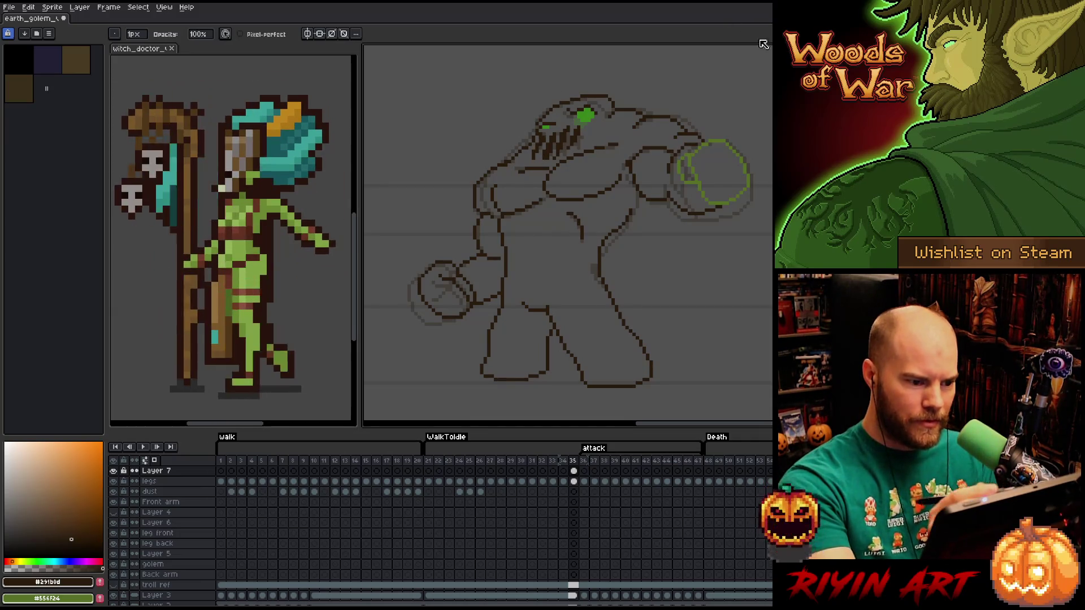
Lasso the golem's front fist and move it left and down.
{"action": "key", "text": "q"}
{"action": "mouse_move", "coordinate": [453, 244]}
{"action": "left_mouse_down"}
{"action": "mouse_move", "coordinate": [480, 275]}
{"action": "mouse_move", "coordinate": [453, 239]}
{"action": "mouse_move", "coordinate": [480, 295]}
{"action": "mouse_move", "coordinate": [474, 319]}
{"action": "mouse_move", "coordinate": [412, 280]}
{"action": "left_mouse_up"}
{"action": "left_click_drag", "start_coordinate": [462, 320], "coordinate": [448, 322]}
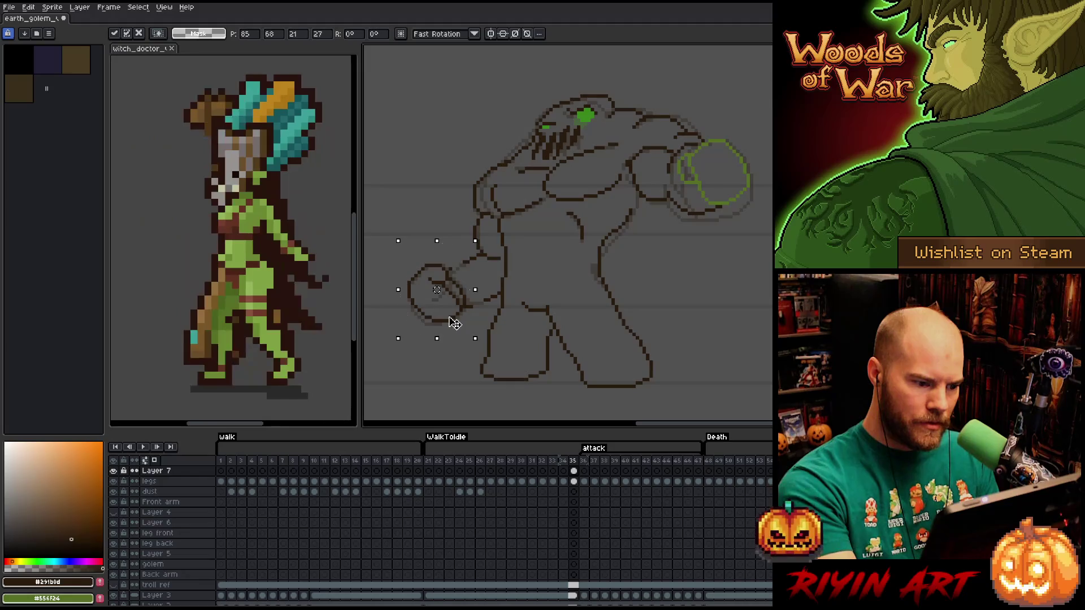
{"action": "key", "text": "Return"}
Try forearm lines linking the fist to the body, then undo both strokes.
{"action": "key", "text": "b"}
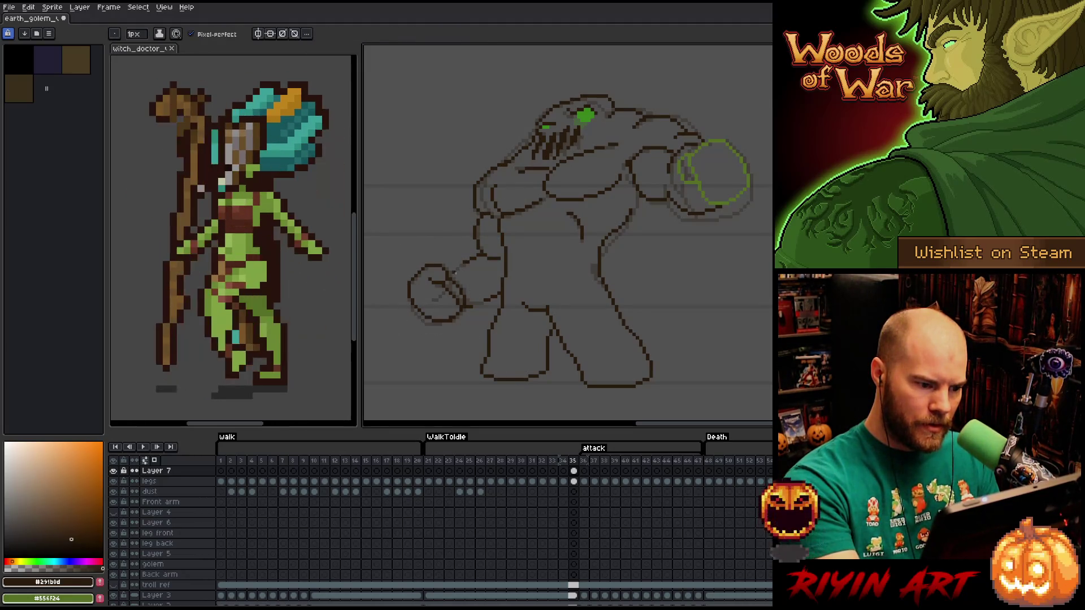
{"action": "key", "text": "e"}
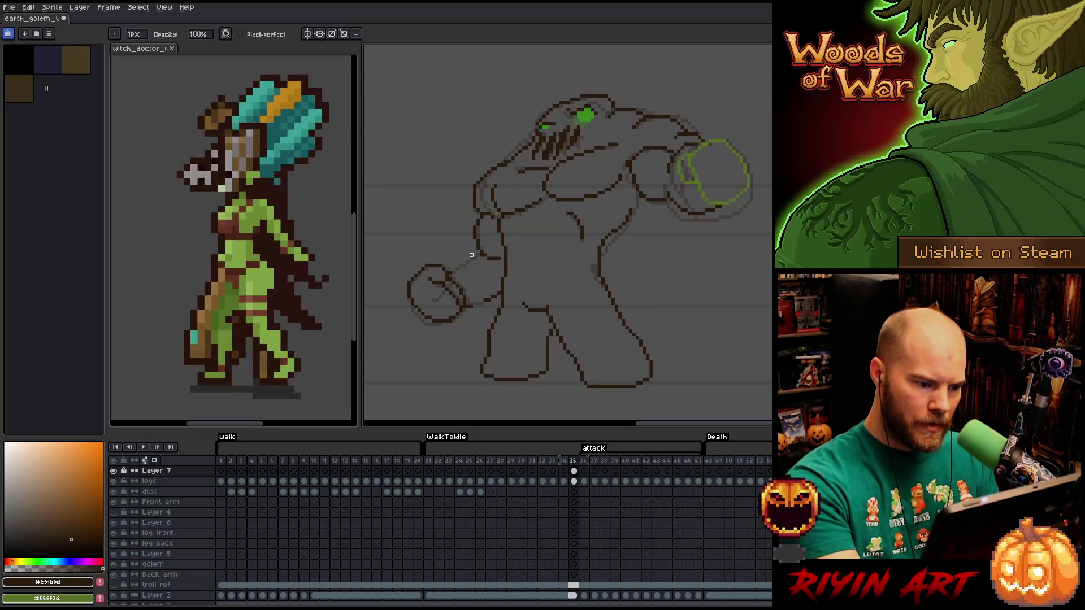
{"action": "key", "text": "b"}
{"action": "left_click_drag", "start_coordinate": [451, 270], "coordinate": [481, 256]}
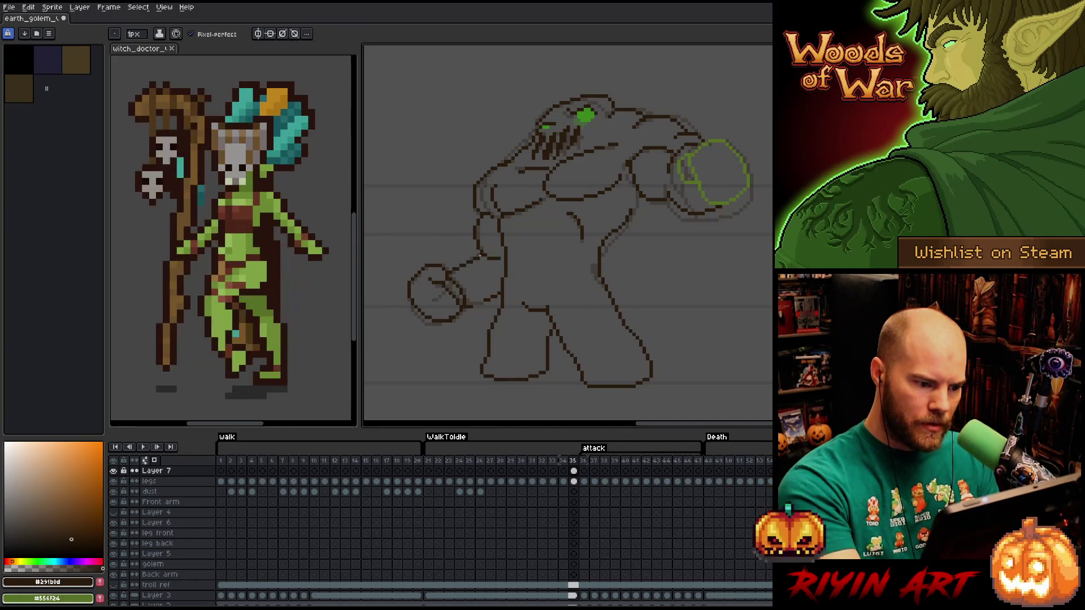
{"action": "key", "text": "e"}
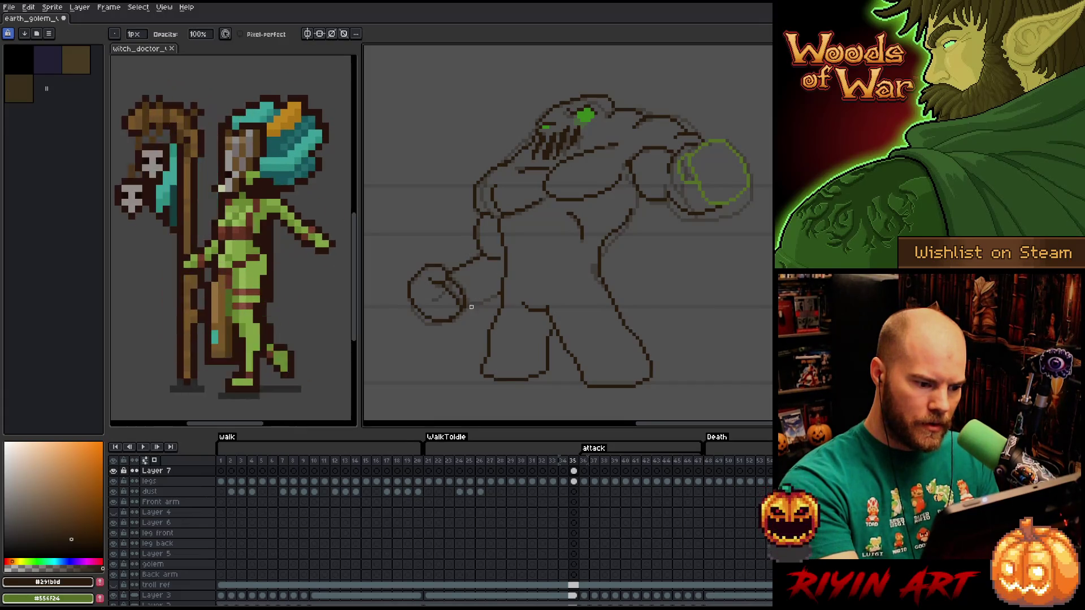
{"action": "key", "text": "b"}
{"action": "left_click_drag", "start_coordinate": [467, 304], "coordinate": [502, 289]}
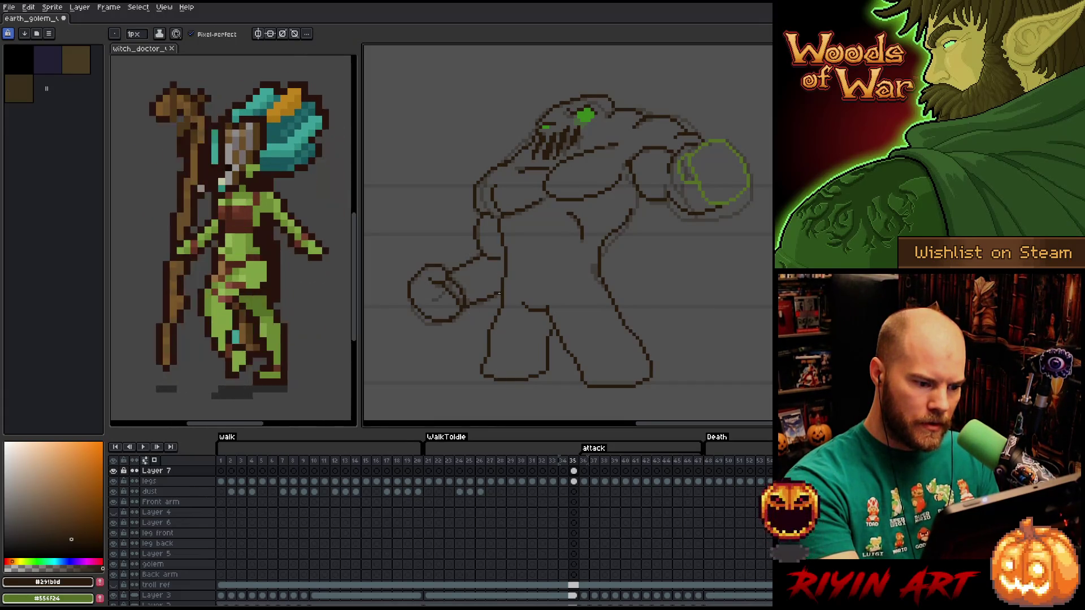
{"action": "key", "text": "ctrl+z"}
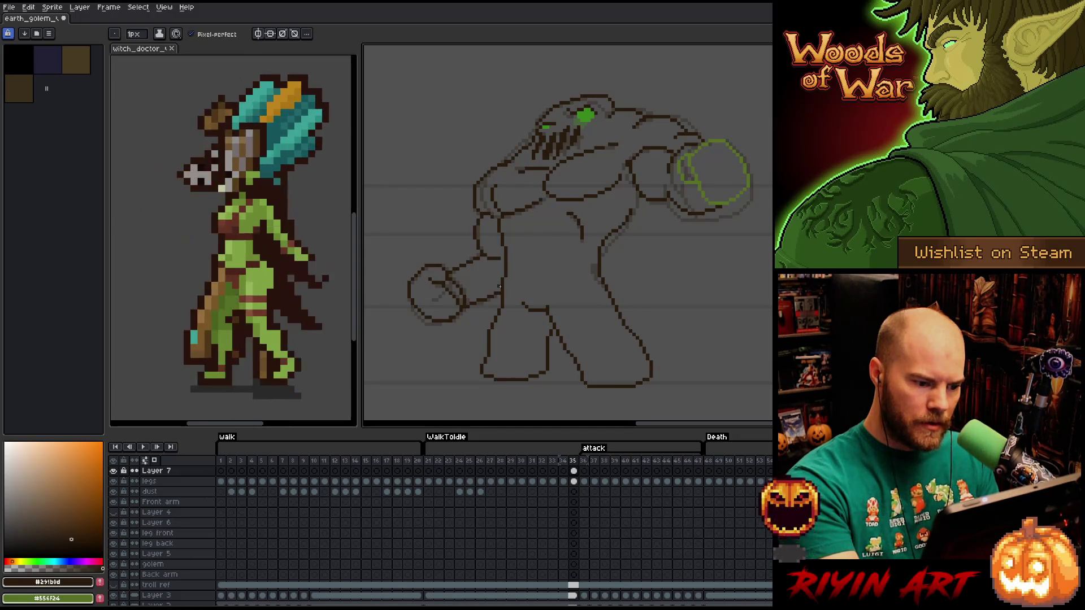
{"action": "key", "text": "ctrl+z"}
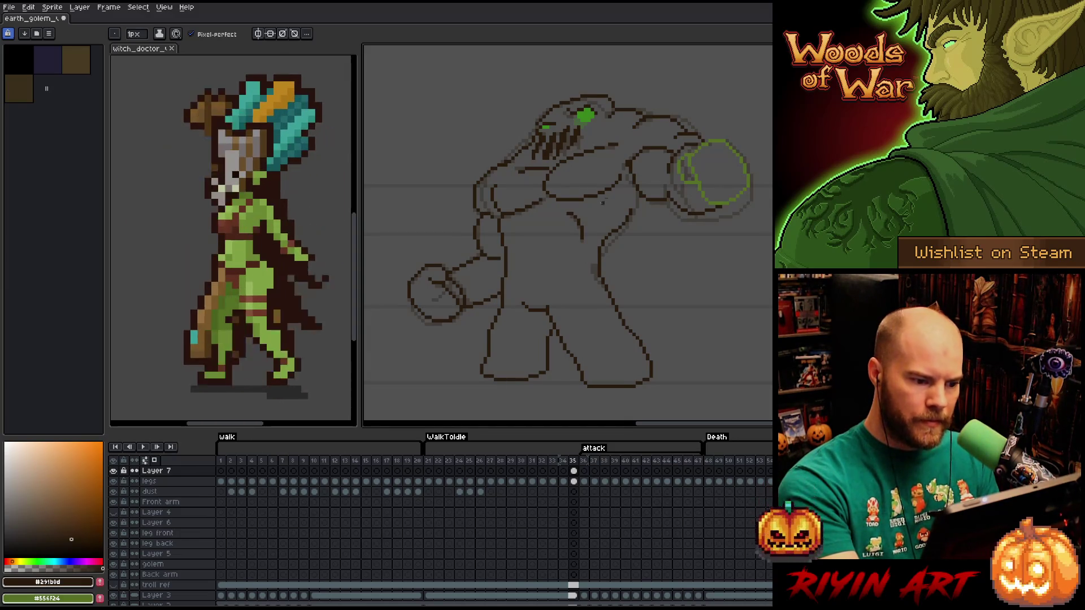
Clean up the fist and arm lines with pencil and eraser.
{"action": "key", "text": "e"}
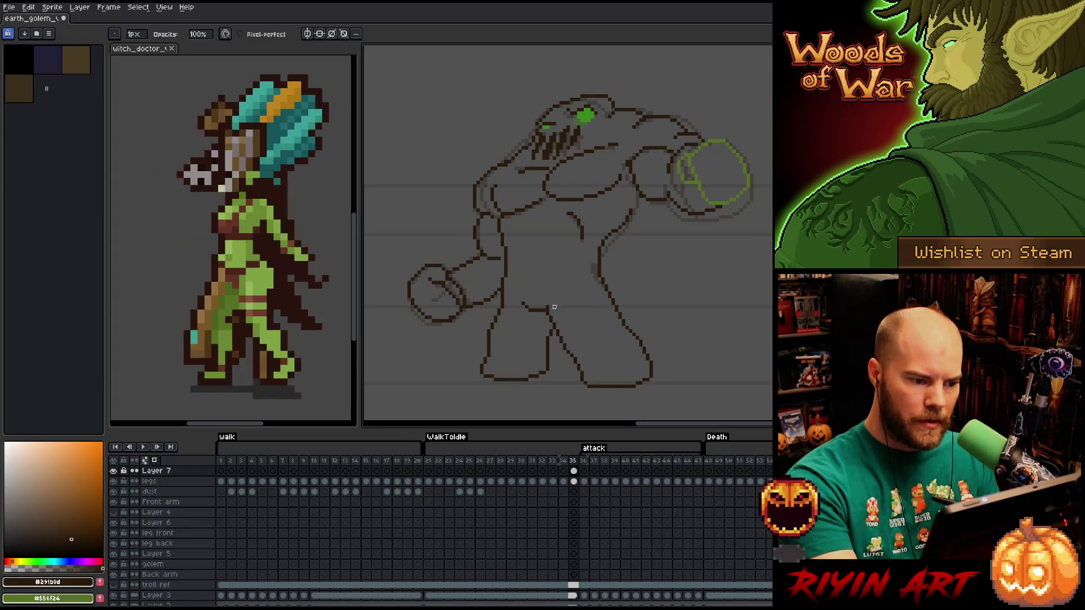
{"action": "key", "text": "b"}
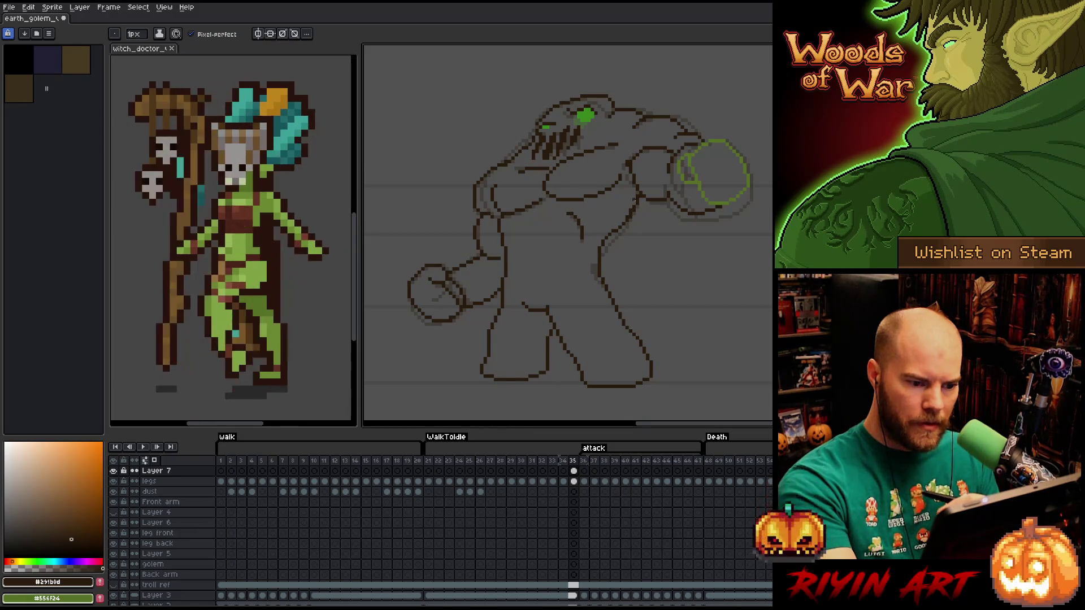
{"action": "key", "text": "e"}
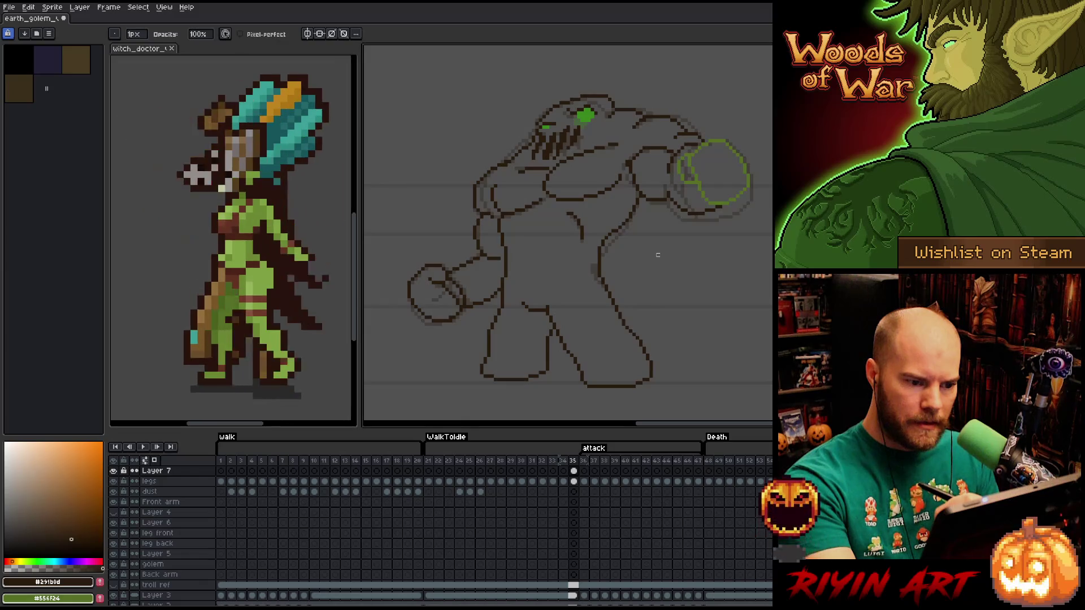
{"action": "key", "text": "e"}
{"action": "key", "text": "b"}
{"action": "key", "text": "e"}
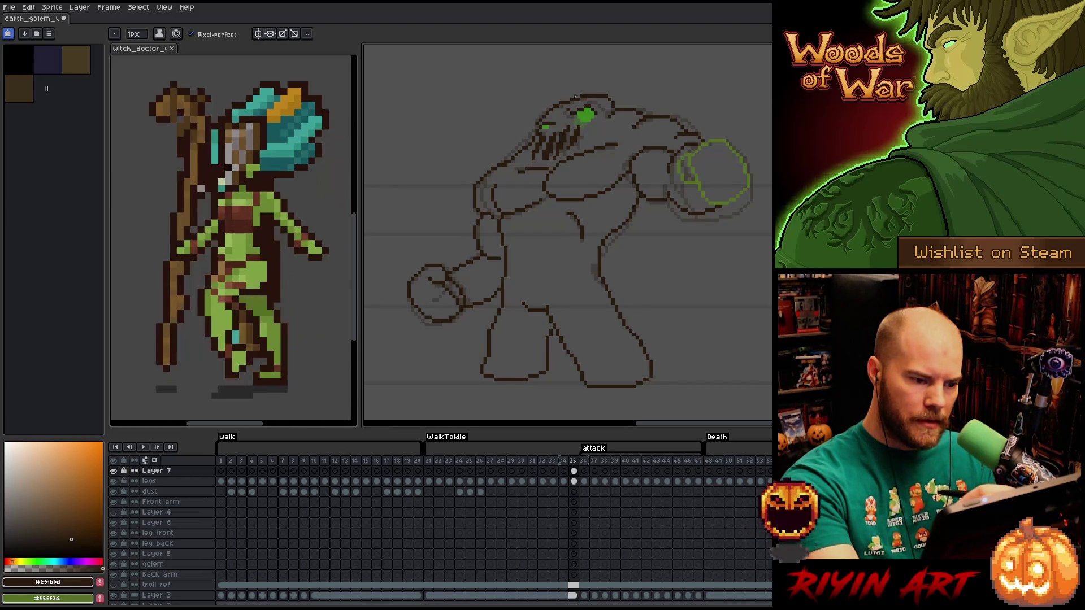
Select part of the golem's chest, then drop the selection.
{"action": "key", "text": "m"}
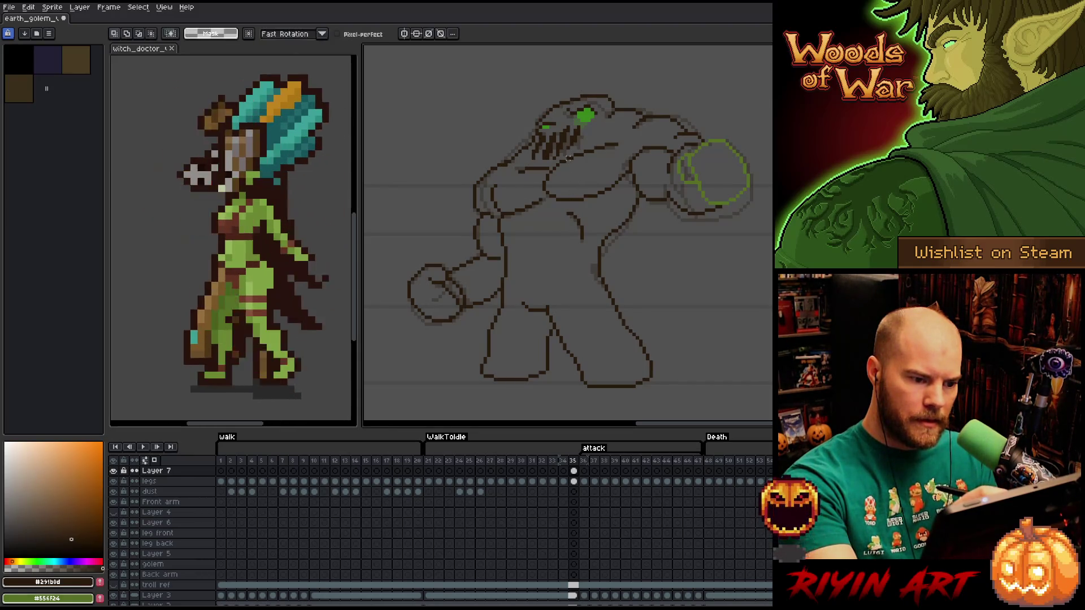
{"action": "mouse_move", "coordinate": [575, 183]}
{"action": "left_mouse_down"}
{"action": "mouse_move", "coordinate": [541, 216]}
{"action": "mouse_move", "coordinate": [508, 208]}
{"action": "mouse_move", "coordinate": [528, 185]}
{"action": "mouse_move", "coordinate": [516, 171]}
{"action": "mouse_move", "coordinate": [534, 161]}
{"action": "mouse_move", "coordinate": [621, 131]}
{"action": "mouse_move", "coordinate": [621, 168]}
{"action": "left_mouse_up"}
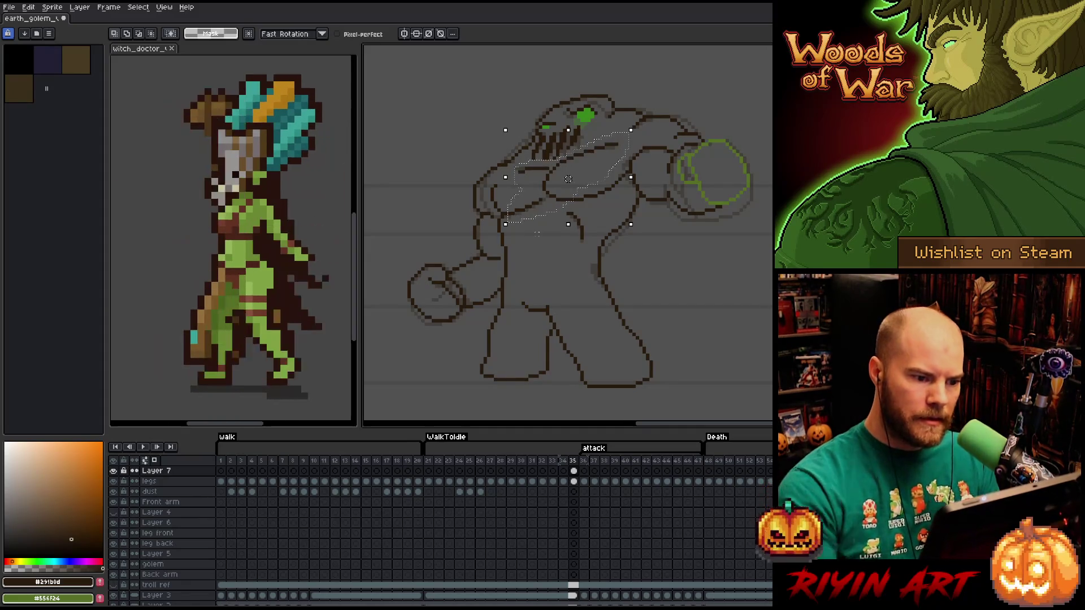
{"action": "key", "text": "ctrl+d"}
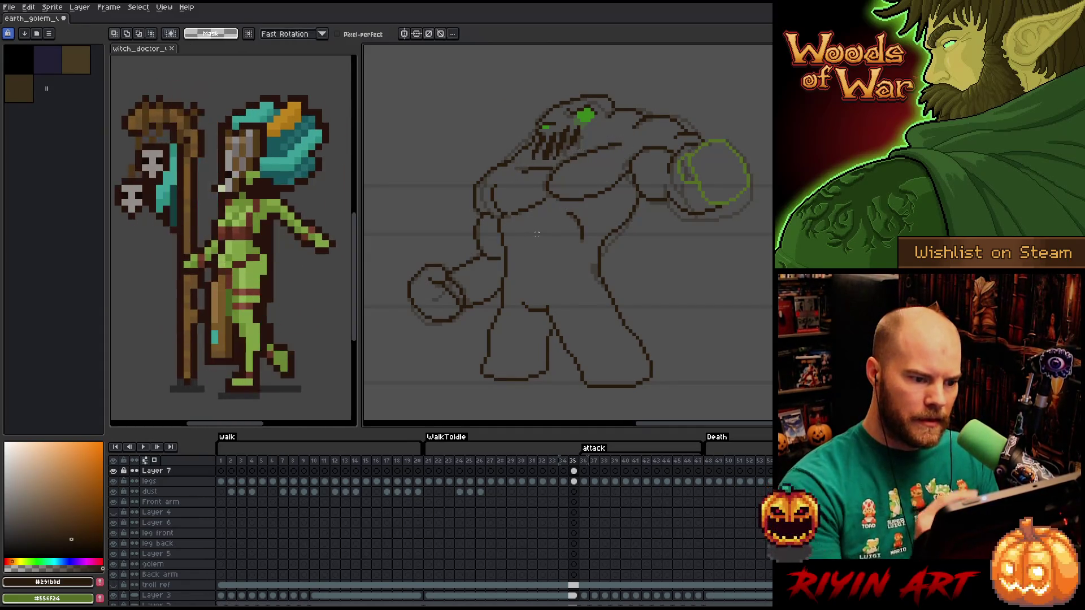
{"action": "key", "text": "b"}
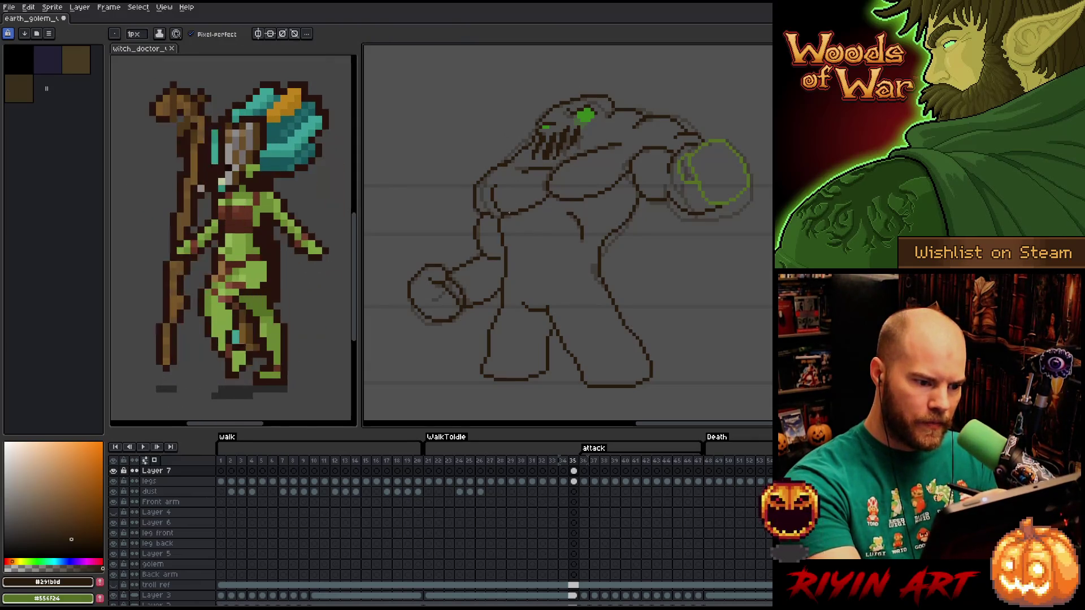
Flip between frames 34 and 35 to compare the poses, ending on frame 35.
{"action": "key", "text": "Left"}
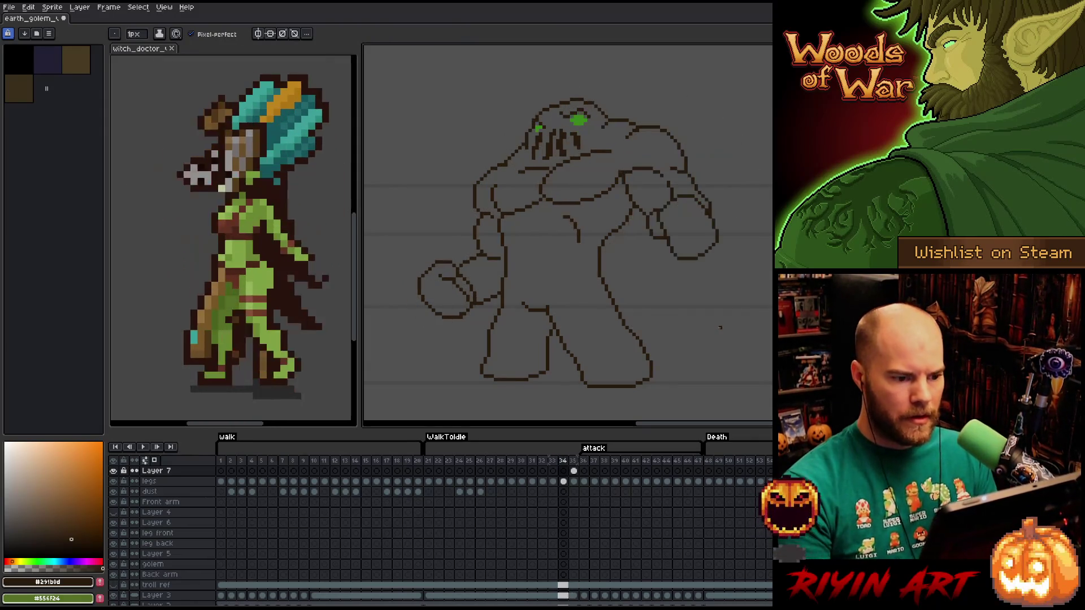
{"action": "key", "text": "Right"}
{"action": "key", "text": "Left"}
{"action": "key", "text": "Right"}
{"action": "key", "text": "Left"}
{"action": "key", "text": "Right"}
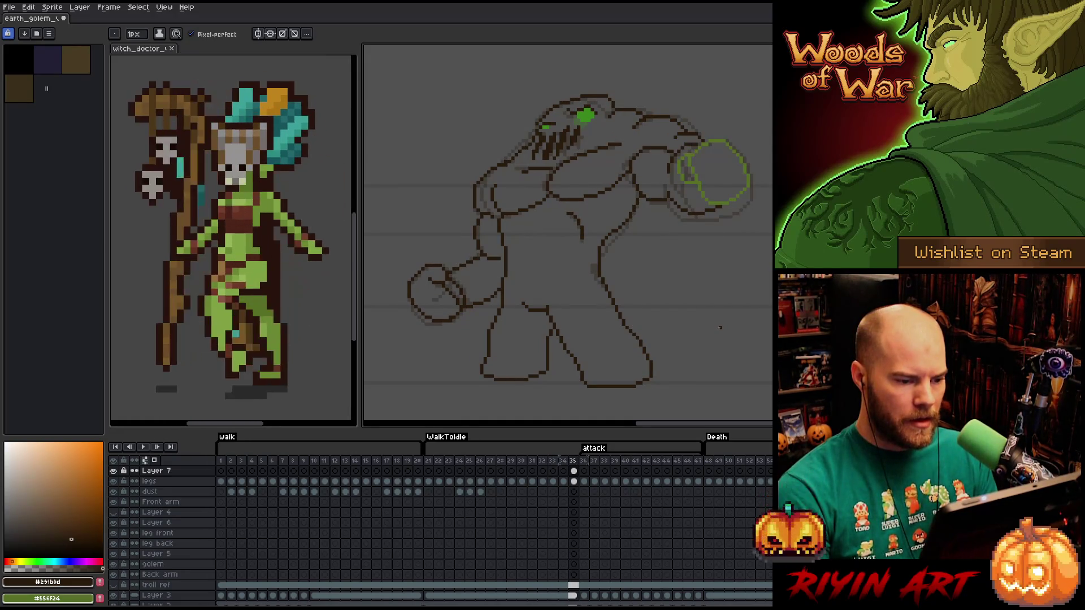
Select the golem's right leg area, shift it up slightly, and activate the legs layer.
{"action": "key", "text": "m"}
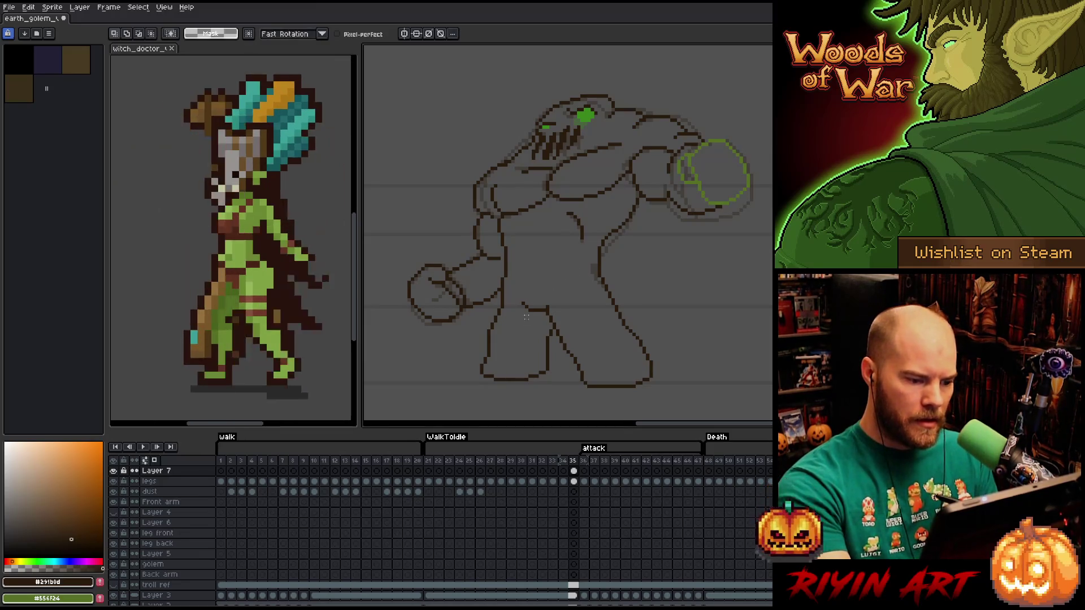
{"action": "mouse_move", "coordinate": [593, 258]}
{"action": "left_mouse_down"}
{"action": "mouse_move", "coordinate": [622, 281]}
{"action": "mouse_move", "coordinate": [627, 313]}
{"action": "mouse_move", "coordinate": [623, 340]}
{"action": "mouse_move", "coordinate": [595, 352]}
{"action": "mouse_move", "coordinate": [560, 358]}
{"action": "mouse_move", "coordinate": [487, 336]}
{"action": "mouse_move", "coordinate": [503, 288]}
{"action": "left_mouse_up"}
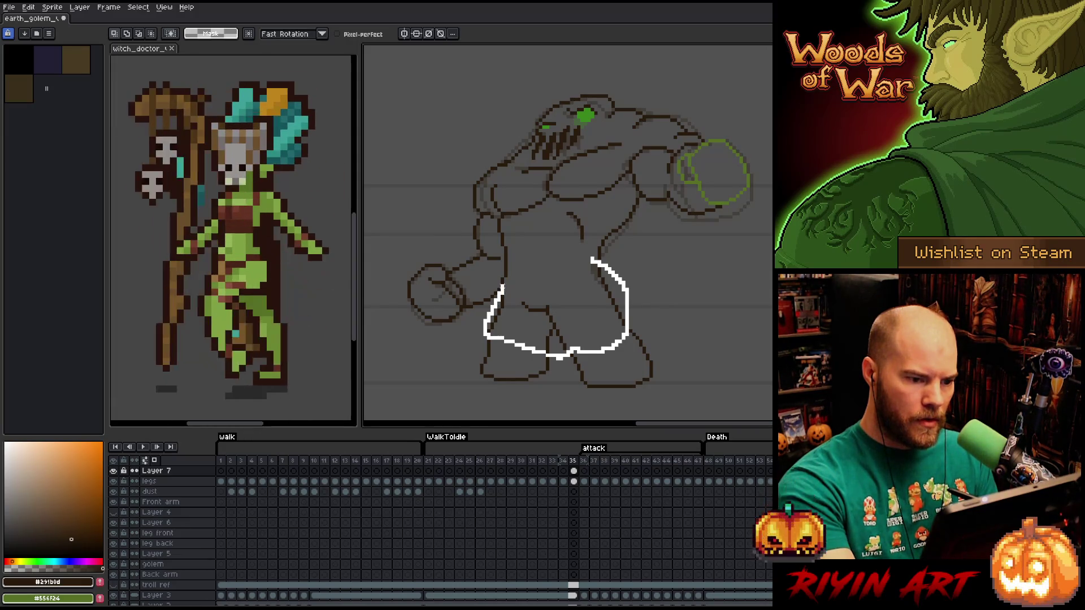
{"action": "left_click_drag", "start_coordinate": [503, 279], "coordinate": [582, 257]}
{"action": "left_click_drag", "start_coordinate": [558, 307], "coordinate": [558, 303]}
{"action": "key", "text": "ctrl+d"}
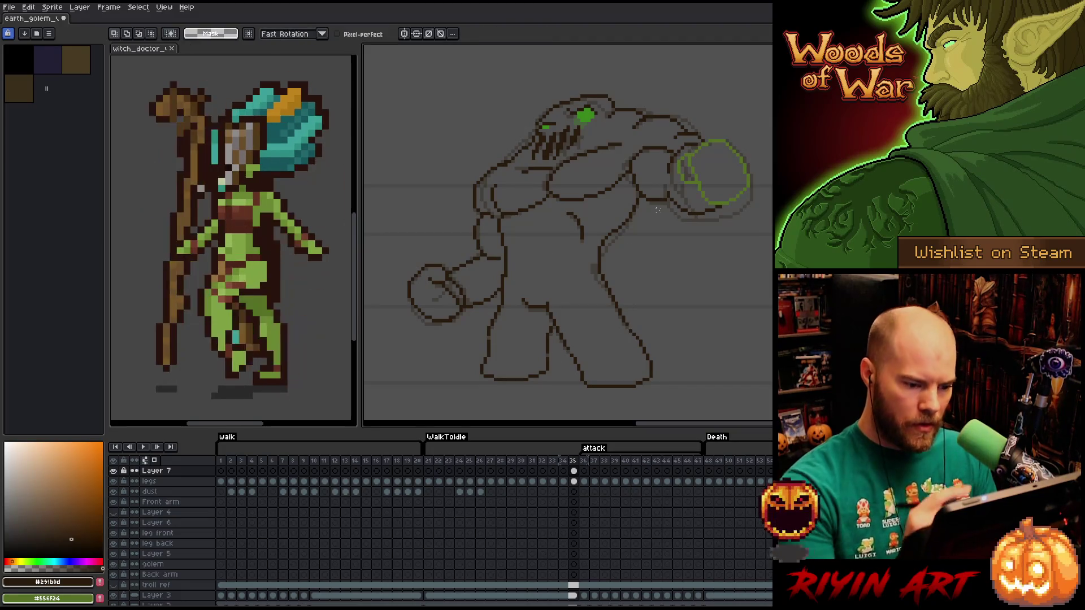
{"action": "key", "text": "b"}
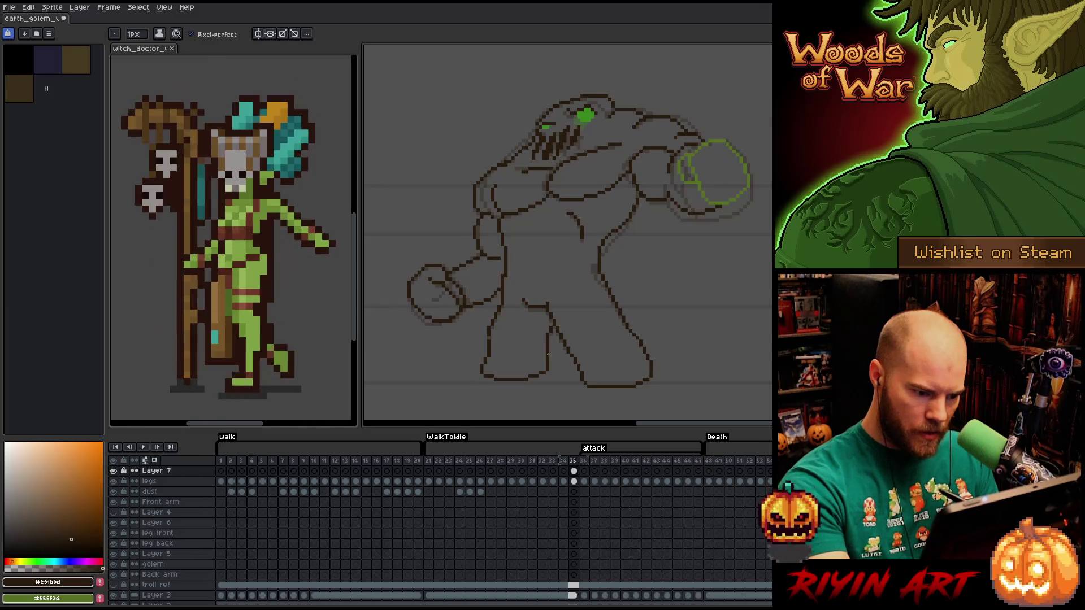
{"action": "key", "text": "e"}
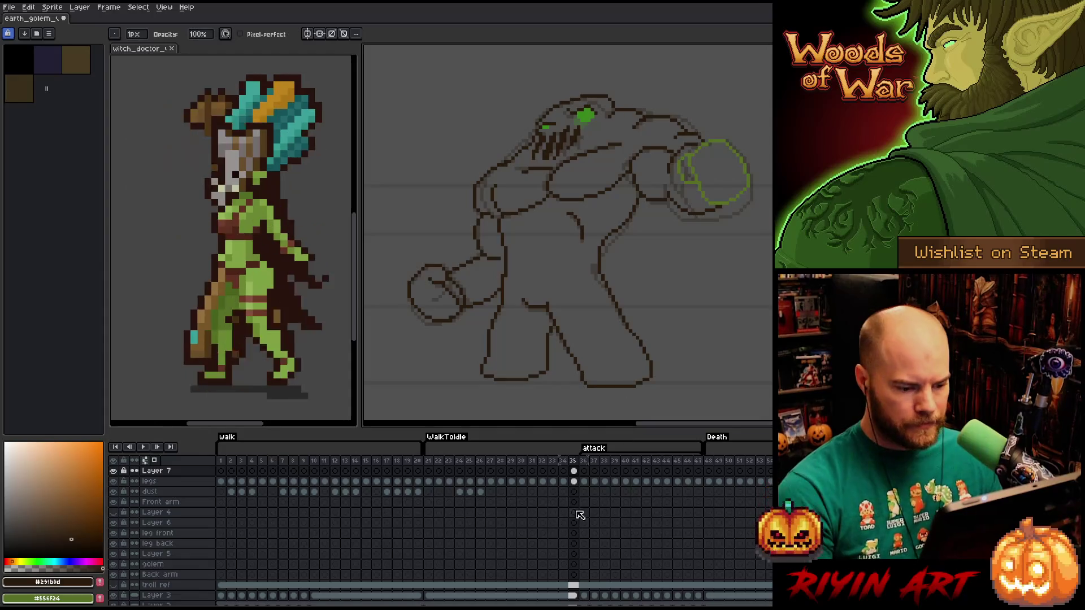
{"action": "left_click", "coordinate": [576, 482]}
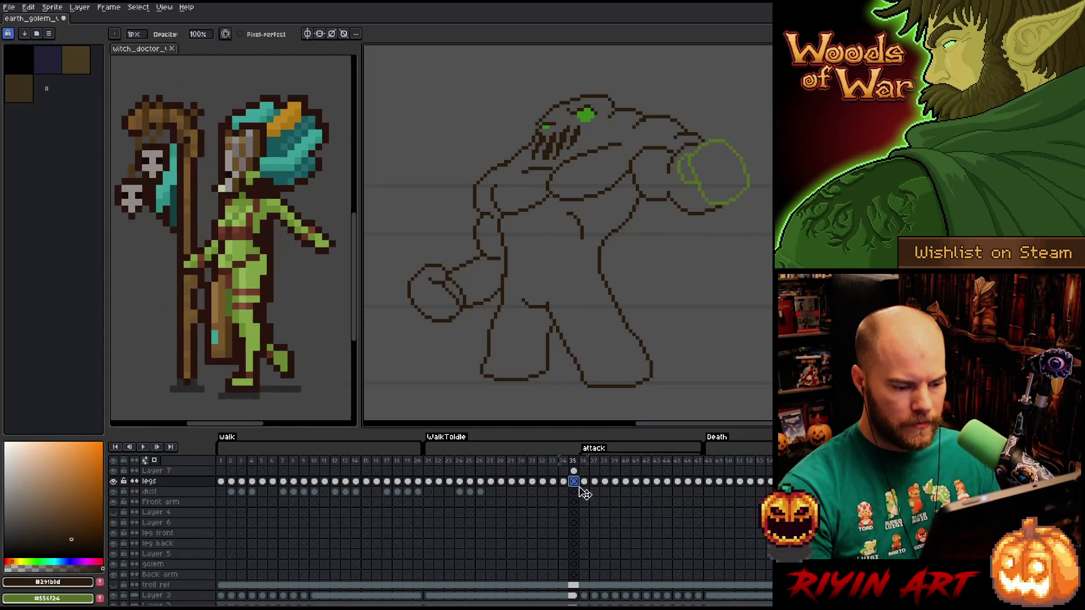
On Layer 7, replace the fist's green #556F24 with dark brown #291b0d, then deselect.
{"action": "left_click", "coordinate": [575, 473]}
{"action": "key", "text": "q"}
{"action": "left_click_drag", "start_coordinate": [718, 112], "coordinate": [686, 126]}
{"action": "key", "text": "shift+r"}
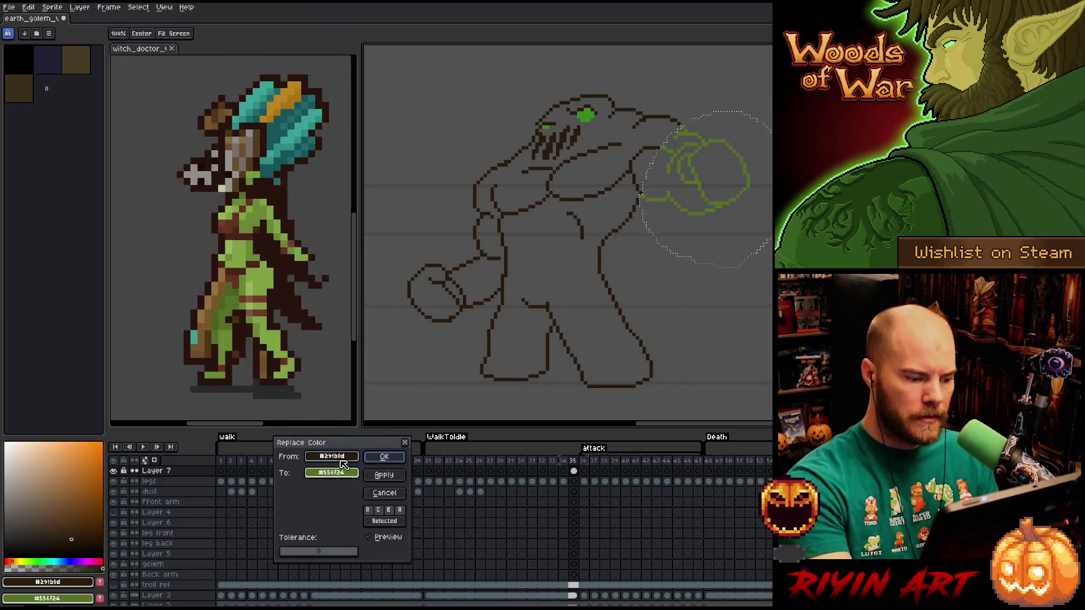
{"action": "left_click", "coordinate": [346, 459]}
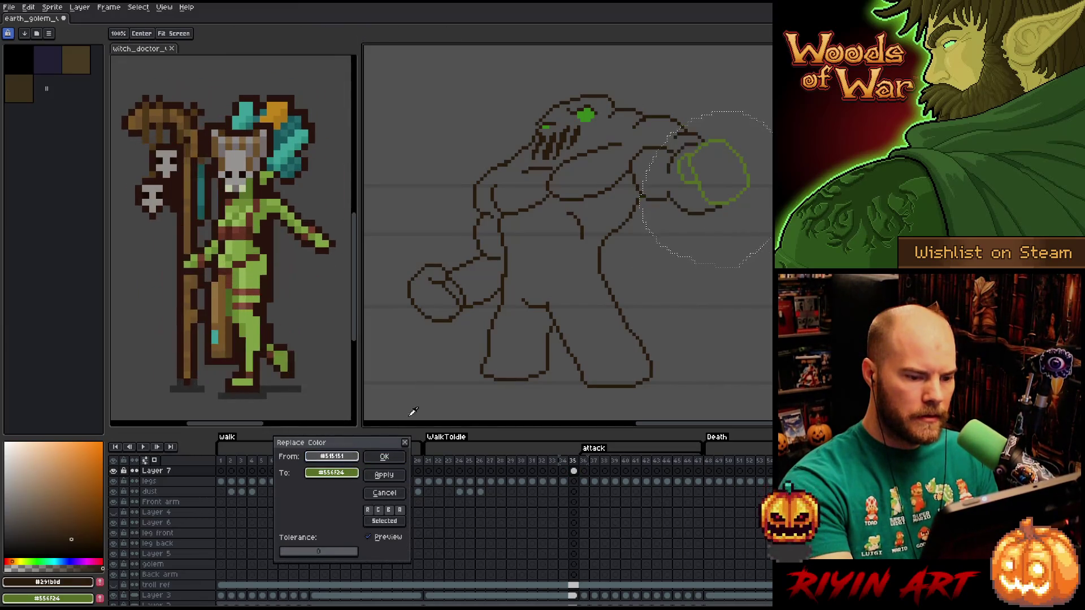
{"action": "left_click", "coordinate": [490, 339]}
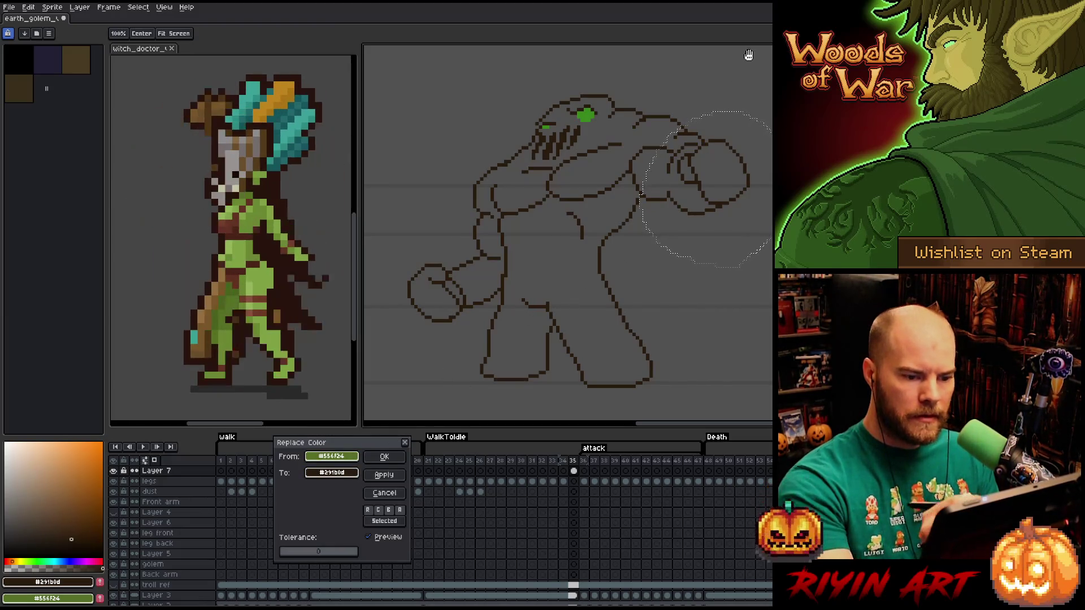
{"action": "key", "text": "Return"}
{"action": "key", "text": "ctrl+d"}
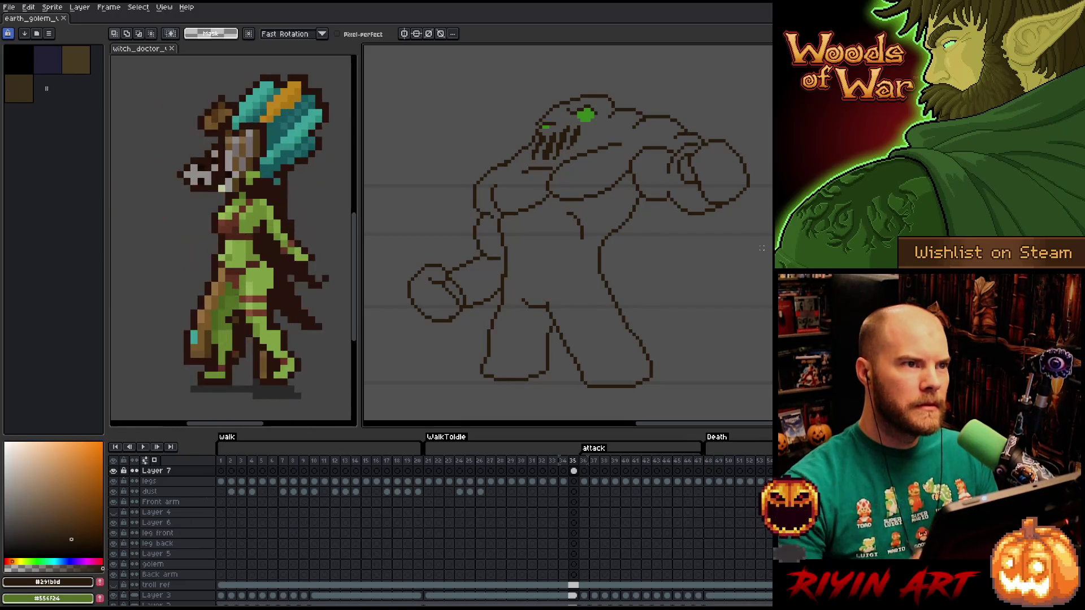
View frame 36's club-swing pose and box-select its raised fist area.
{"action": "left_click", "coordinate": [586, 461]}
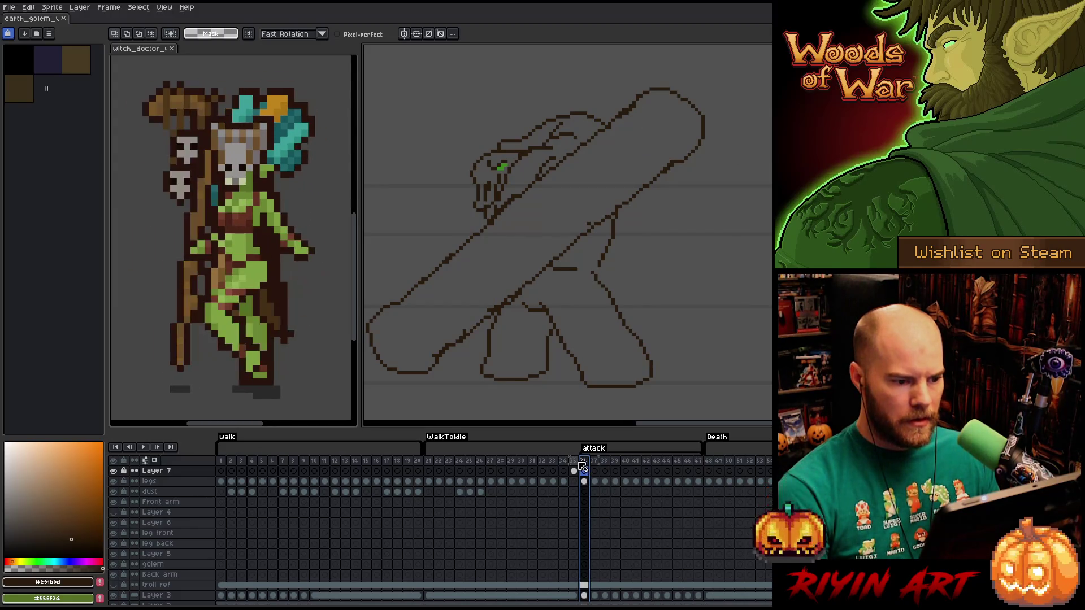
{"action": "left_click", "coordinate": [576, 462]}
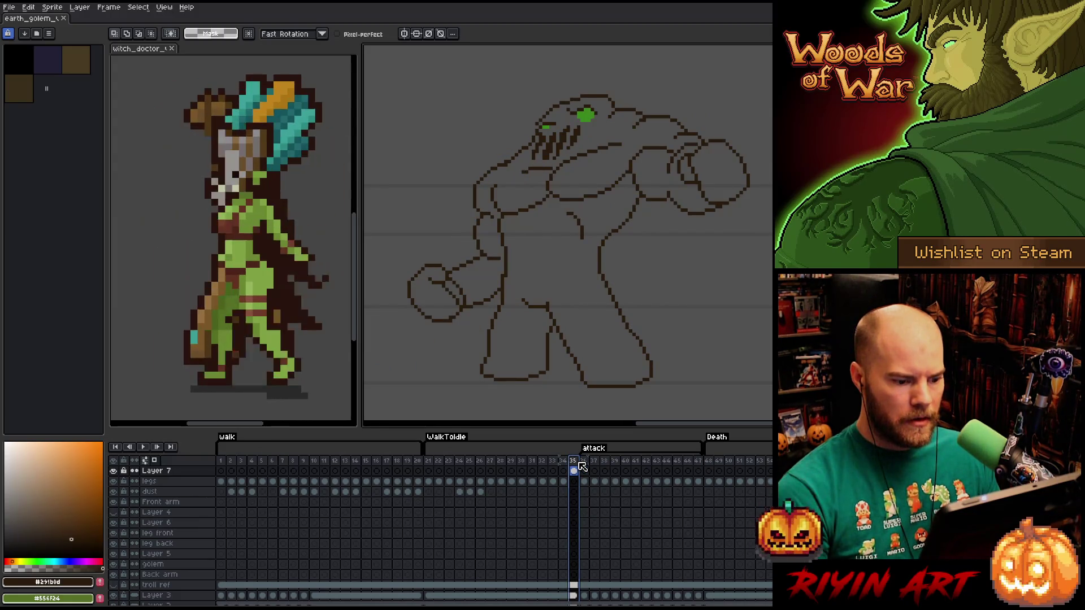
{"action": "left_click", "coordinate": [588, 464]}
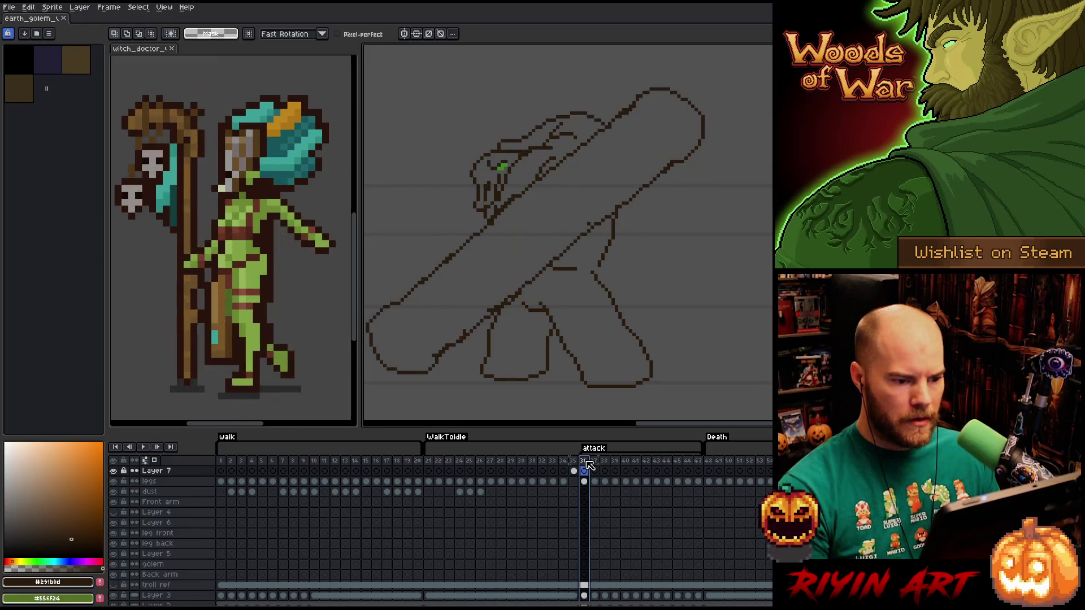
{"action": "key", "text": "m"}
{"action": "left_click_drag", "start_coordinate": [715, 78], "coordinate": [626, 165]}
{"action": "left_click_drag", "start_coordinate": [602, 60], "coordinate": [730, 79]}
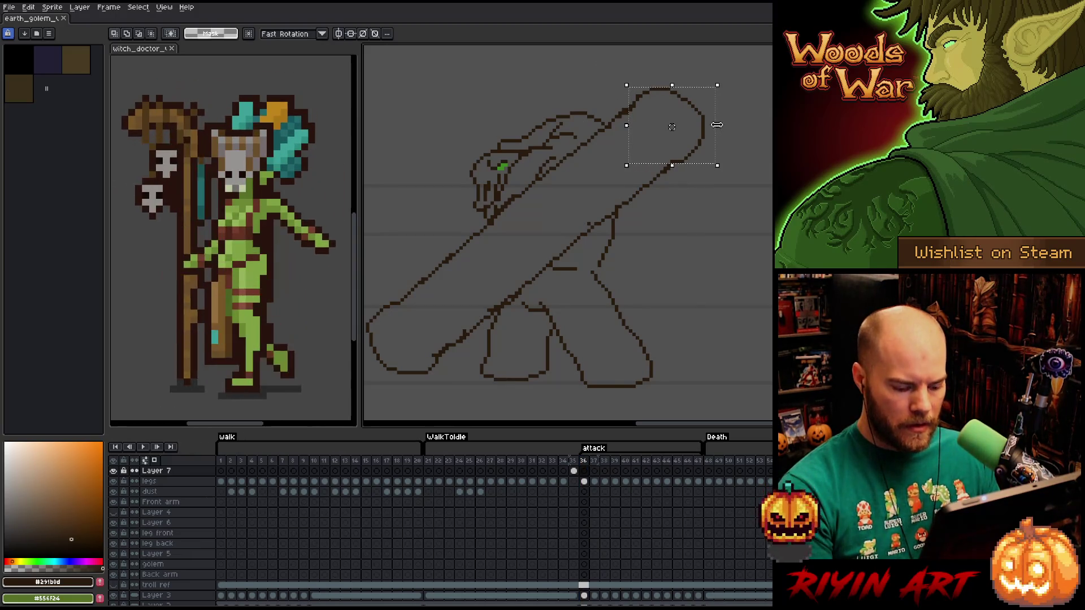
Compare frames 35, 36 and the last attack frame, then drop the box selection.
{"action": "left_click", "coordinate": [573, 472]}
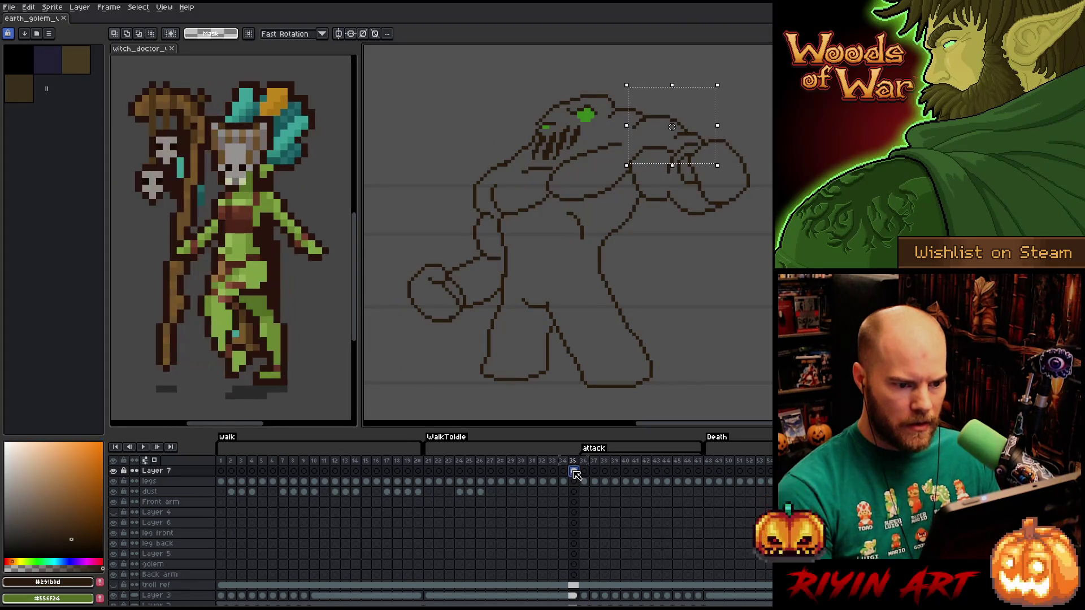
{"action": "key", "text": "Left"}
{"action": "key", "text": "Right"}
{"action": "key", "text": "Right"}
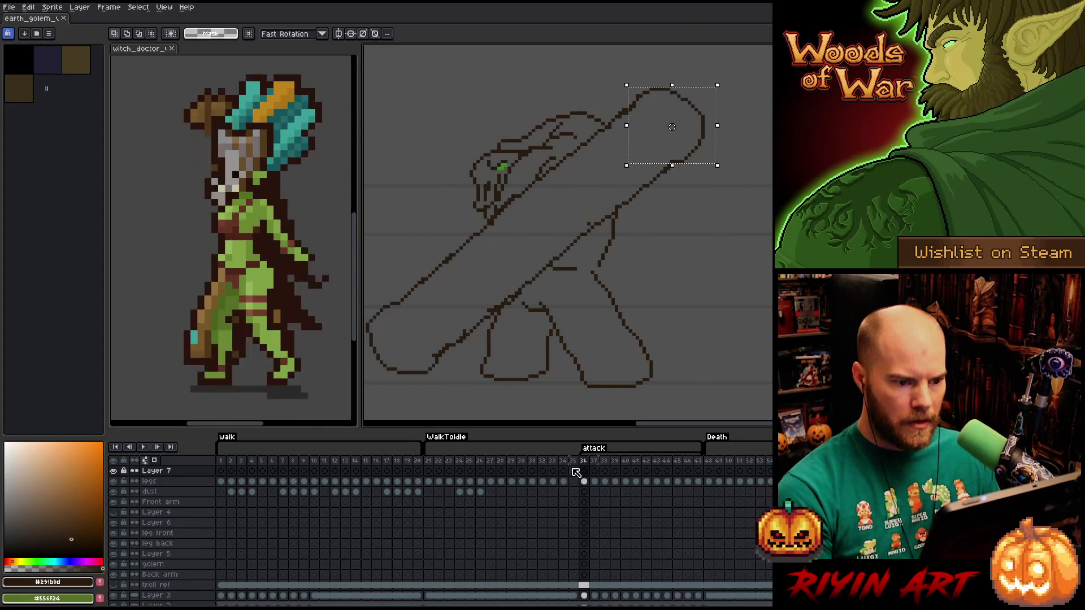
{"action": "key", "text": "Left"}
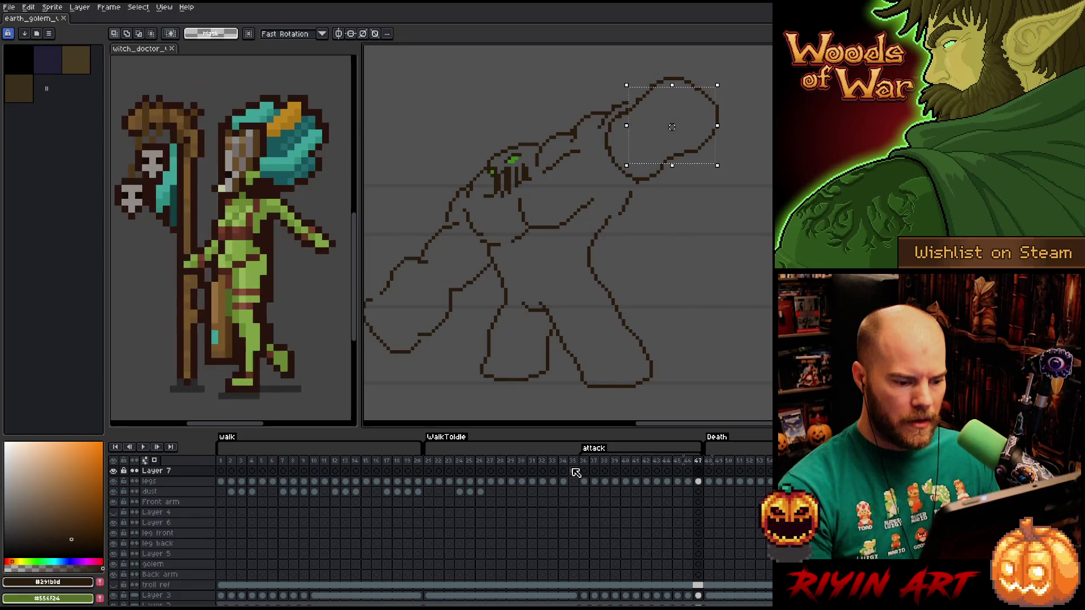
{"action": "left_click", "coordinate": [573, 462]}
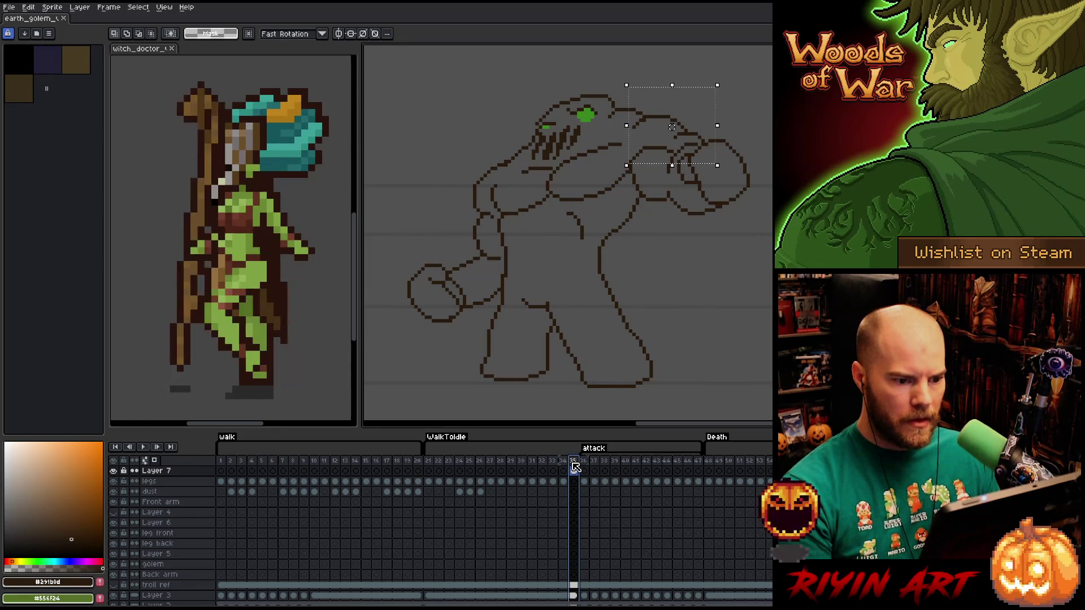
{"action": "left_click", "coordinate": [578, 470]}
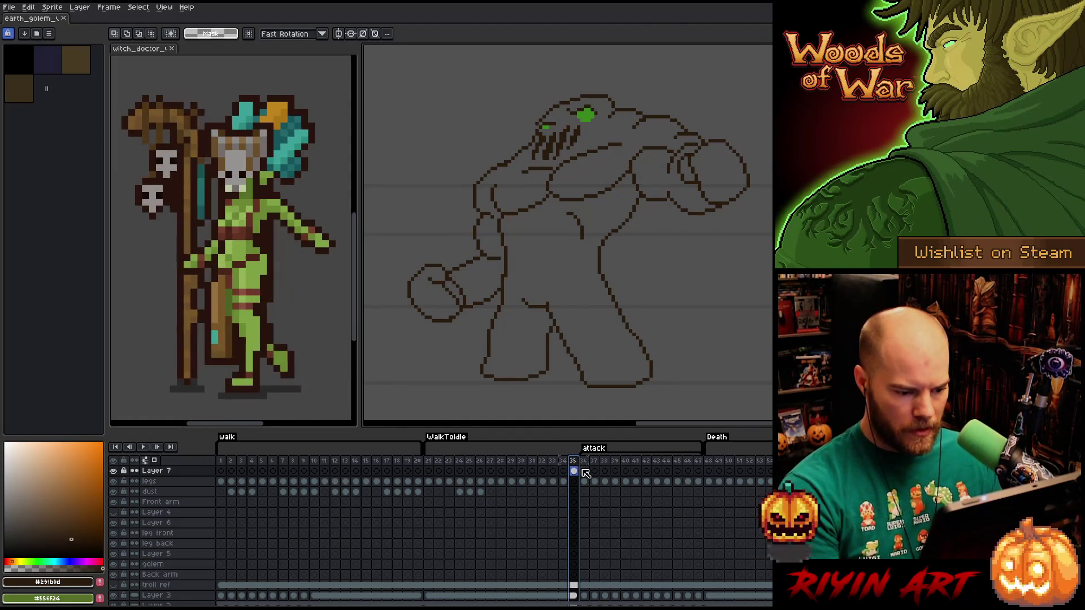
Select the whole frame 35 column and duplicate it as new frame 36.
{"action": "left_click_drag", "start_coordinate": [578, 471], "coordinate": [579, 488]}
{"action": "left_click", "coordinate": [575, 484]}
{"action": "left_click", "coordinate": [574, 461]}
{"action": "key", "text": "alt+n"}
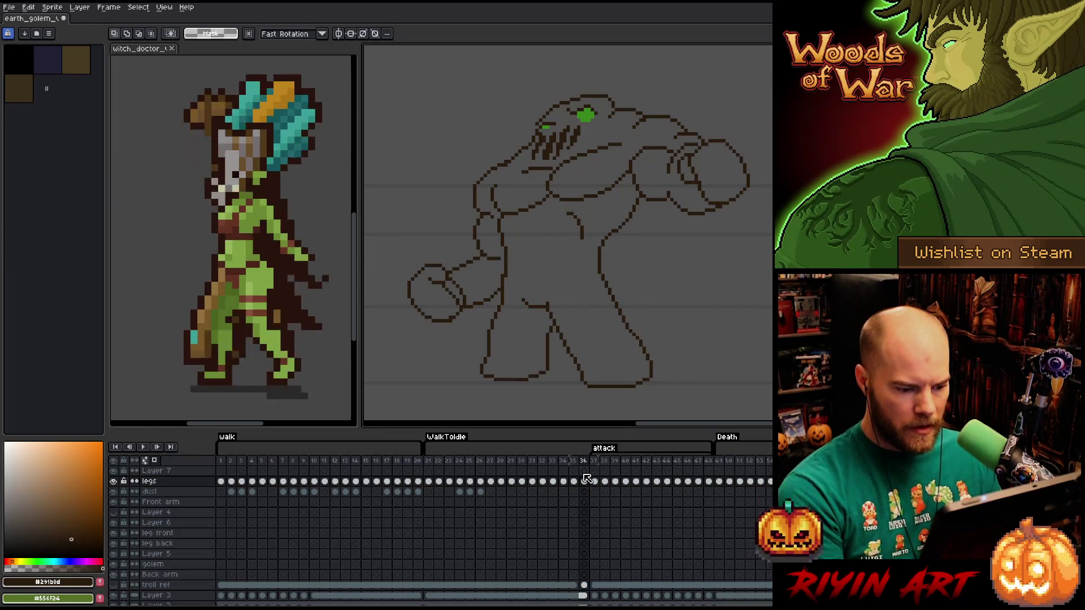
Select the front fist and try moving it up-left, then undo the move.
{"action": "key", "text": "b"}
{"action": "mouse_move", "coordinate": [766, 180]}
{"action": "left_mouse_down"}
{"action": "mouse_move", "coordinate": [718, 203]}
{"action": "mouse_move", "coordinate": [678, 180]}
{"action": "mouse_move", "coordinate": [695, 146]}
{"action": "mouse_move", "coordinate": [769, 170]}
{"action": "mouse_move", "coordinate": [766, 179]}
{"action": "left_mouse_up"}
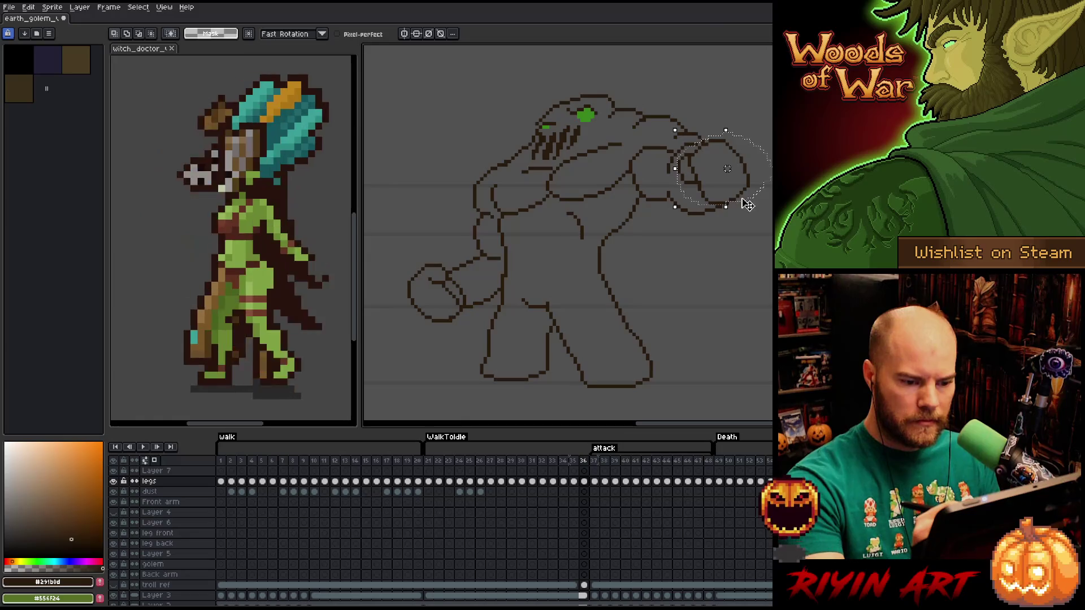
{"action": "key", "text": "Right"}
{"action": "key", "text": "Left"}
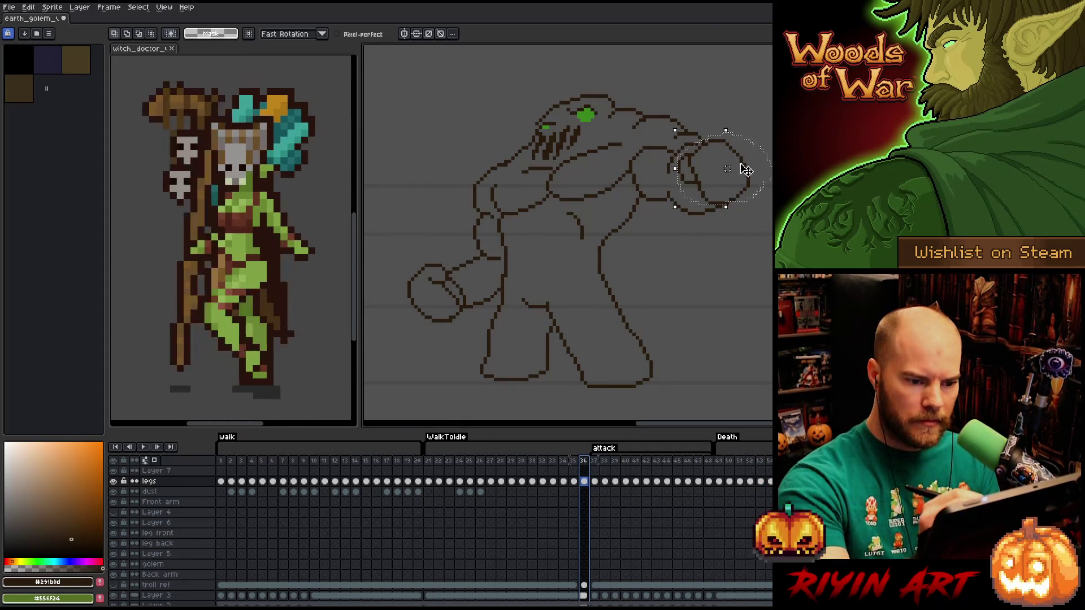
{"action": "left_click_drag", "start_coordinate": [748, 170], "coordinate": [725, 125]}
{"action": "key", "text": "Right"}
{"action": "key", "text": "Left"}
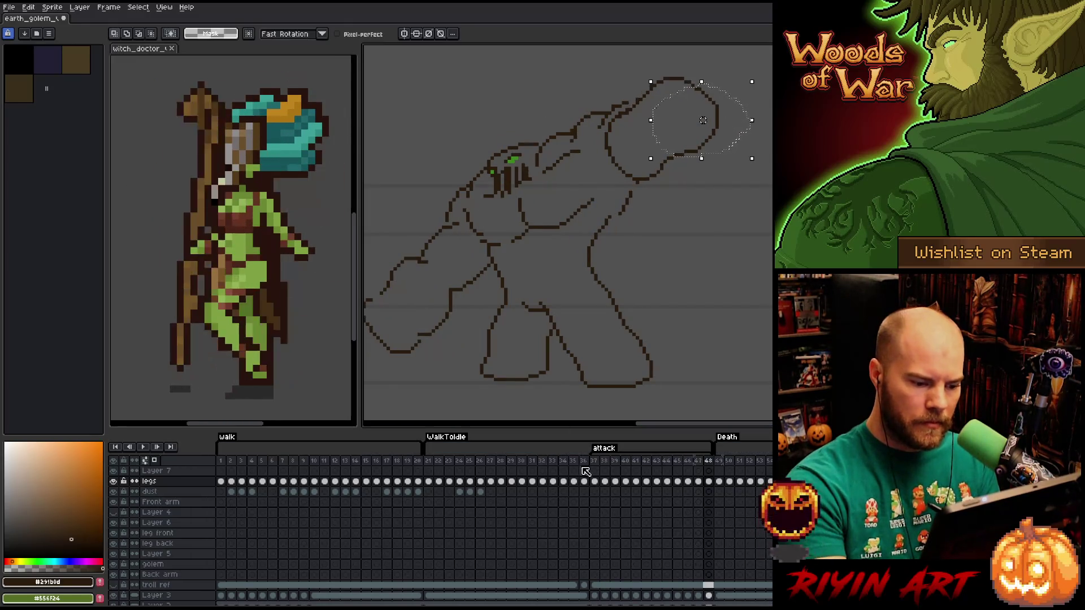
{"action": "left_click", "coordinate": [586, 454]}
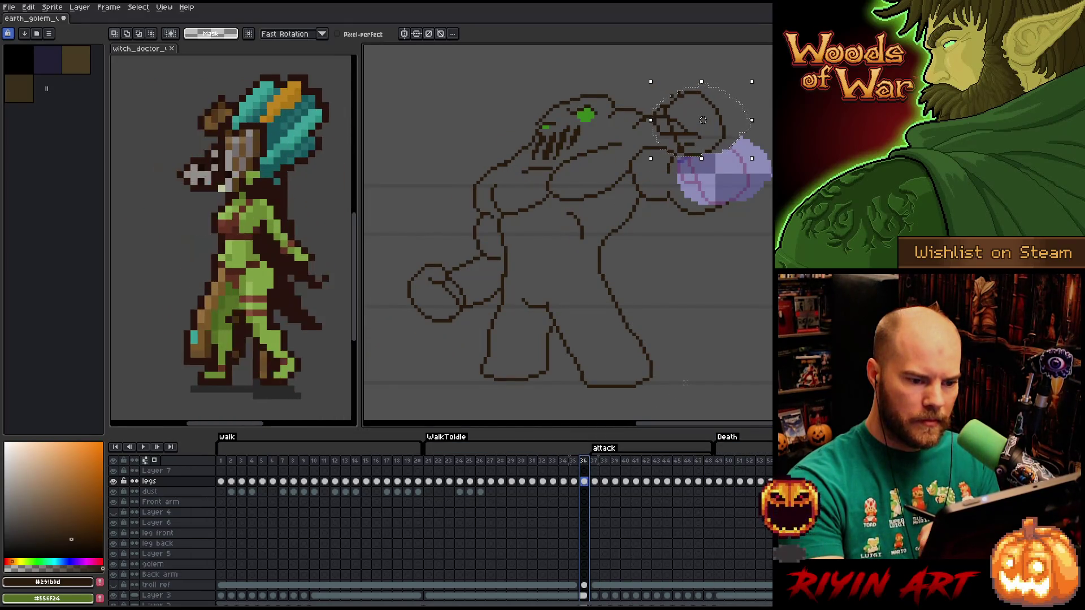
{"action": "key", "text": "ctrl+z"}
On frame 36's cel, raise the fist up and slightly left, checking against frame 37.
{"action": "left_click", "coordinate": [585, 481]}
{"action": "mouse_move", "coordinate": [752, 174]}
{"action": "left_mouse_down"}
{"action": "mouse_move", "coordinate": [728, 123]}
{"action": "mouse_move", "coordinate": [732, 135]}
{"action": "left_mouse_up"}
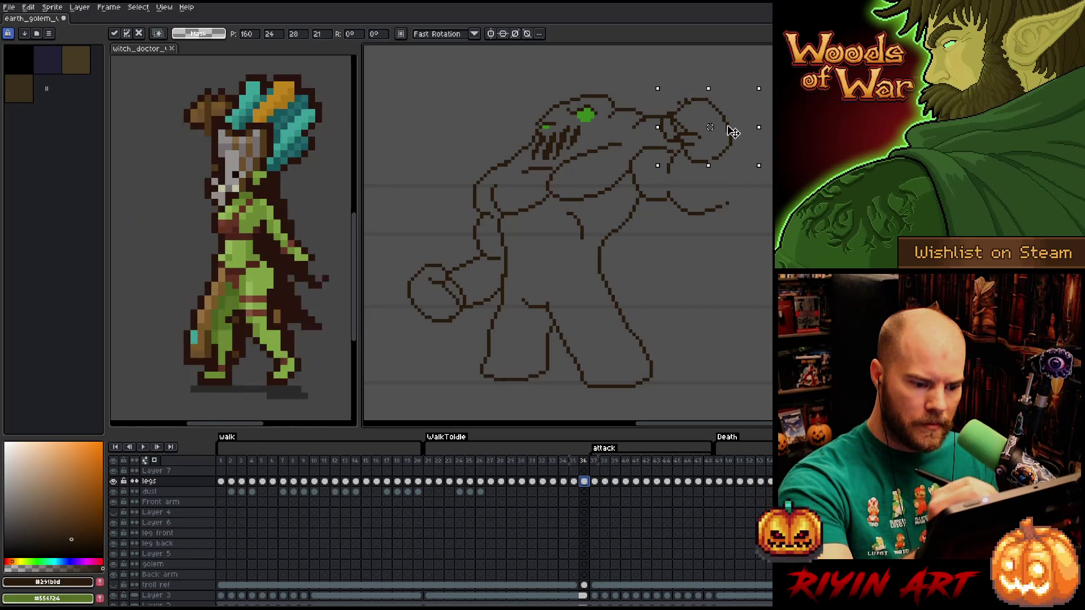
{"action": "left_click", "coordinate": [594, 462]}
{"action": "left_click", "coordinate": [585, 461]}
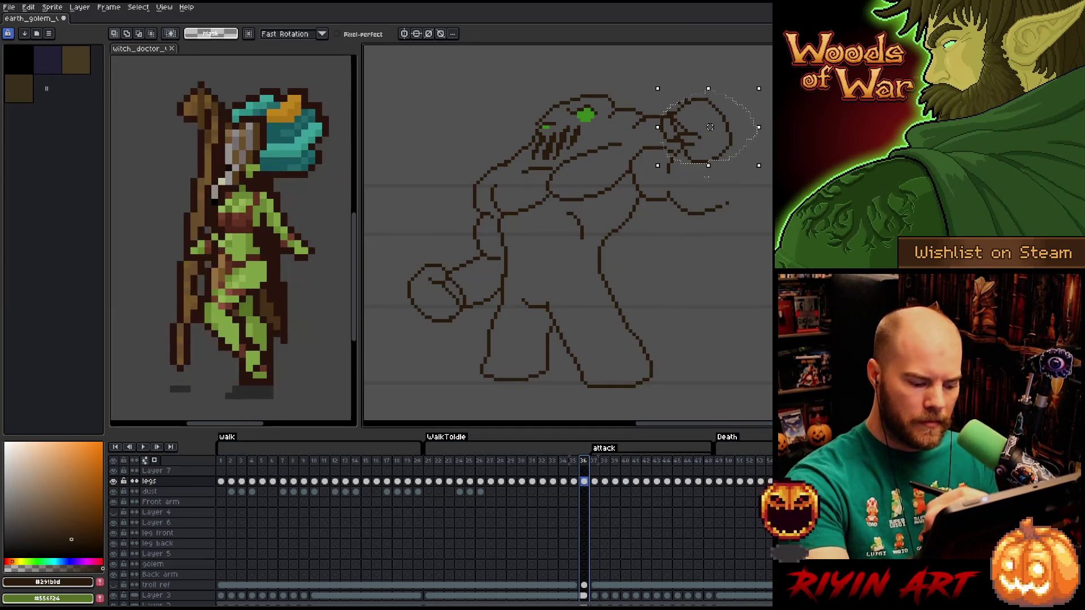
{"action": "key", "text": "ctrl+d"}
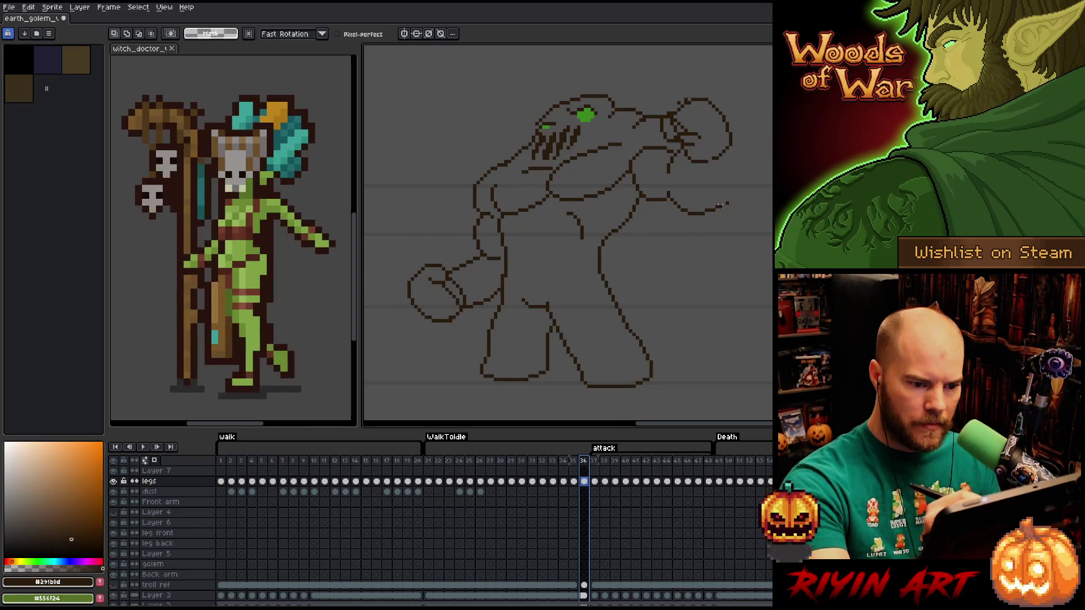
Lasso the fist and forearm and return to drawing.
{"action": "mouse_move", "coordinate": [745, 199]}
{"action": "left_mouse_down"}
{"action": "mouse_move", "coordinate": [711, 190]}
{"action": "mouse_move", "coordinate": [681, 150]}
{"action": "mouse_move", "coordinate": [665, 172]}
{"action": "mouse_move", "coordinate": [735, 227]}
{"action": "mouse_move", "coordinate": [714, 210]}
{"action": "left_mouse_up"}
{"action": "left_click", "coordinate": [711, 209]}
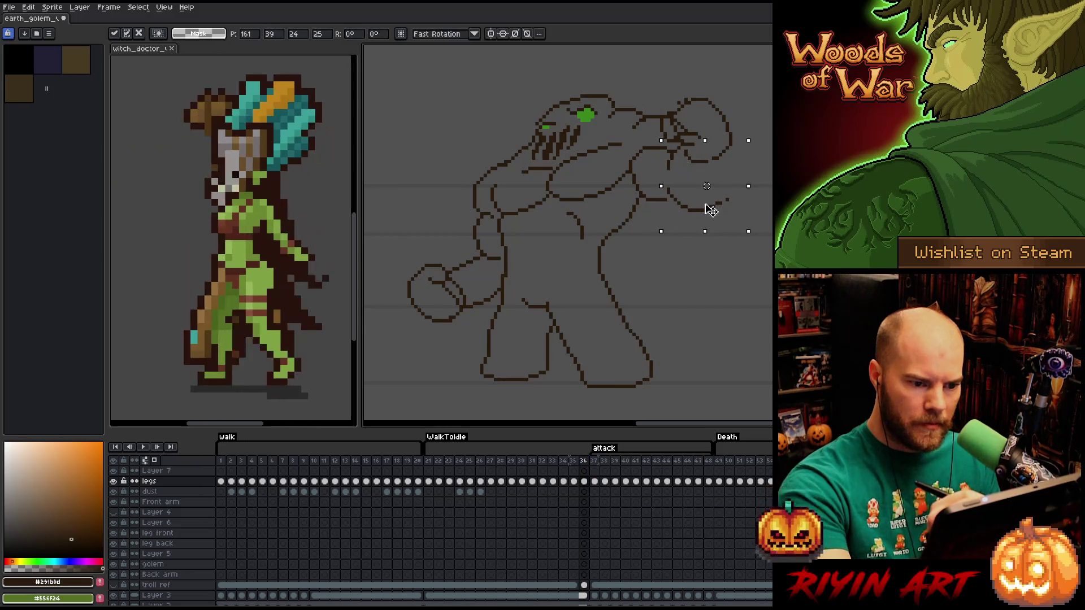
{"action": "key", "text": "b"}
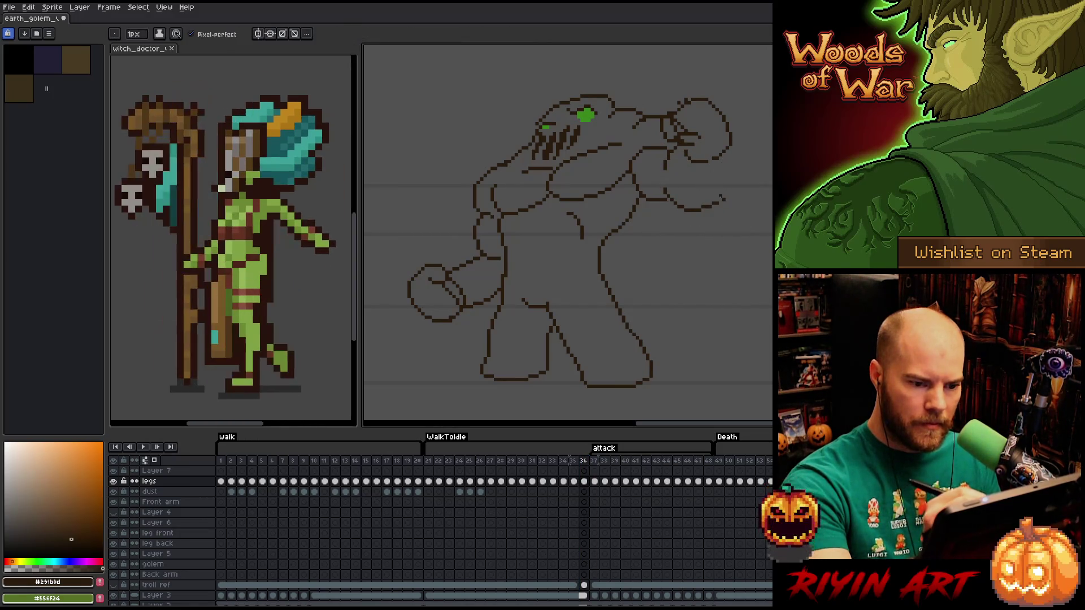